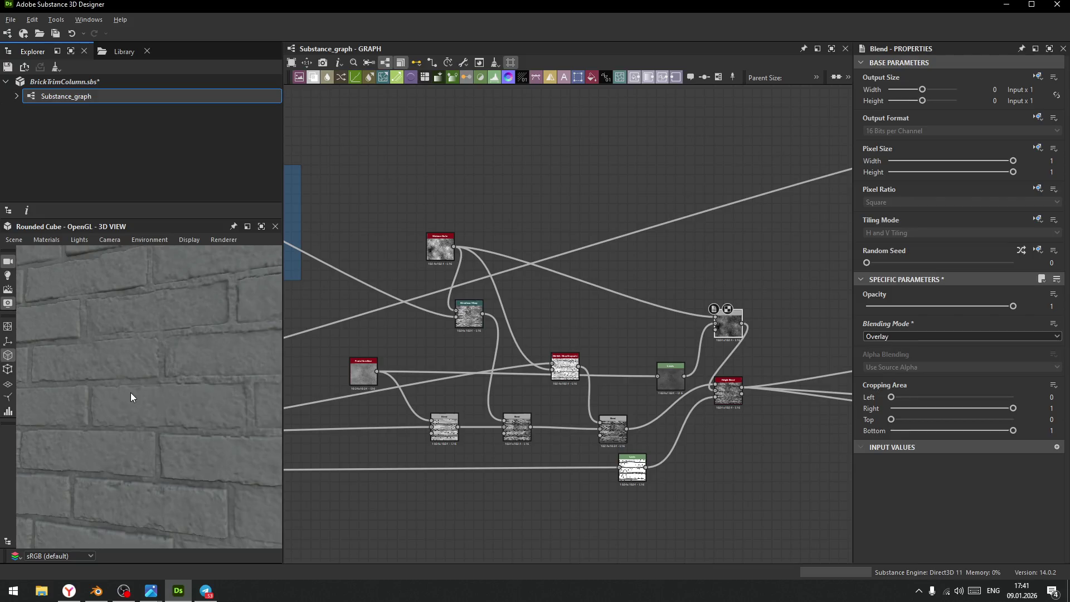
- Drop the overlay Blend's opacity to 0.69 and orbit the 3D view to inspect the bricks
{"action": "left_click_drag", "start_coordinate": [990, 304], "coordinate": [968, 306]}
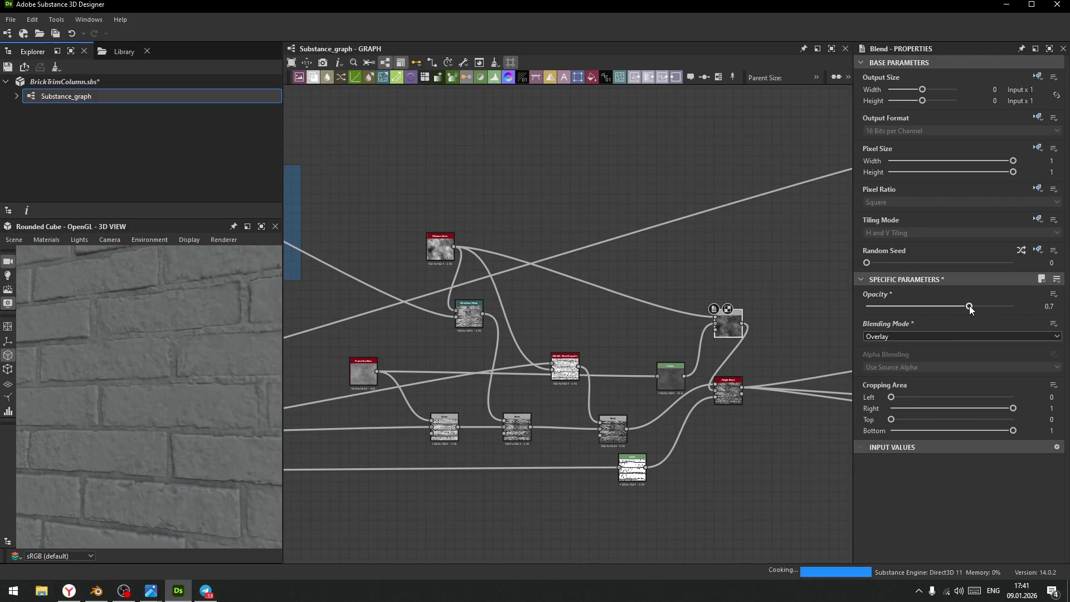
{"action": "mouse_move", "coordinate": [262, 398]}
{"action": "left_mouse_down"}
{"action": "mouse_move", "coordinate": [134, 382]}
{"action": "mouse_move", "coordinate": [156, 370]}
{"action": "mouse_move", "coordinate": [169, 379]}
{"action": "left_mouse_up"}
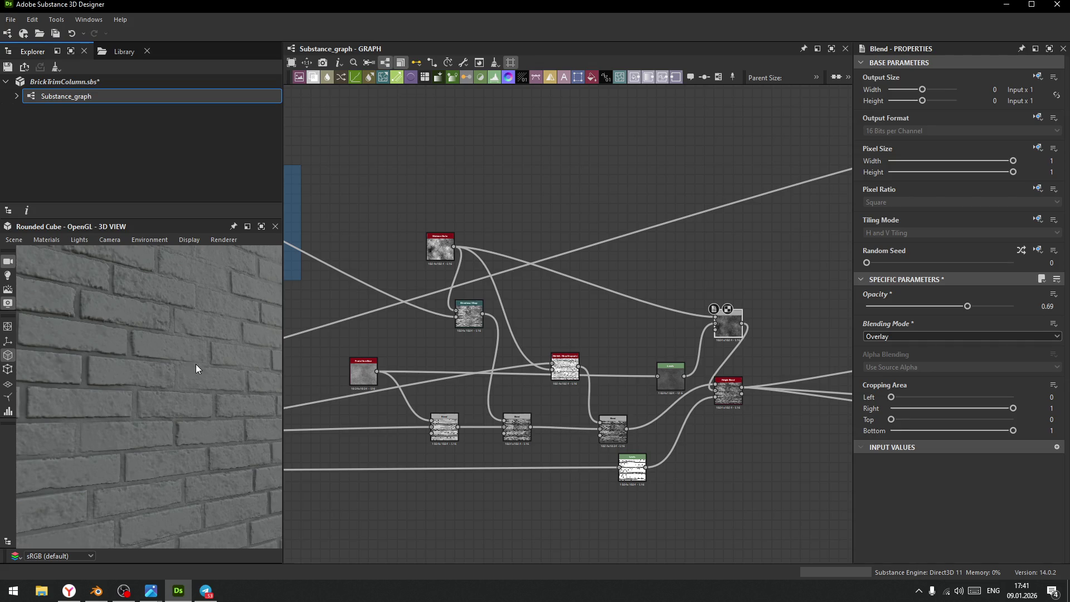
{"action": "scroll", "coordinate": [86, 369], "scroll_direction": "up", "scroll_amount": 10}
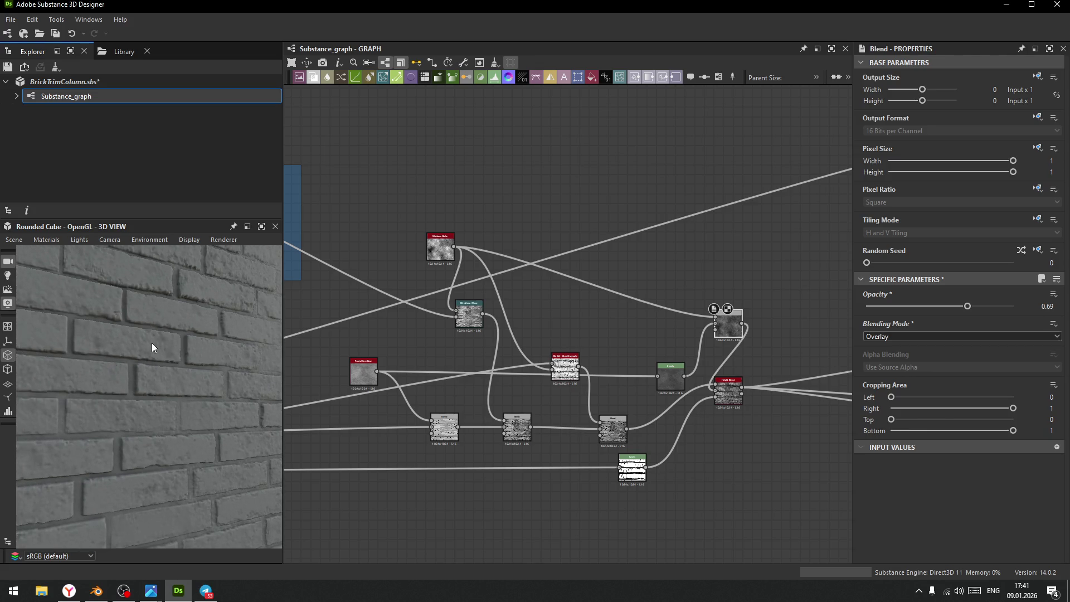
{"action": "scroll", "coordinate": [128, 345], "scroll_direction": "up", "scroll_amount": 10}
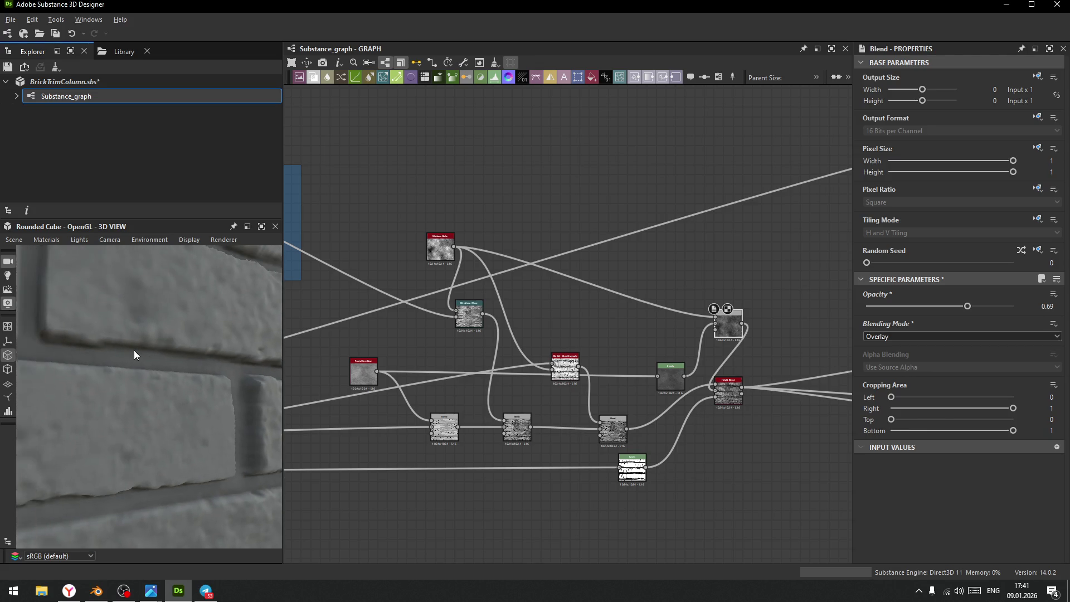
{"action": "scroll", "coordinate": [134, 359], "scroll_direction": "down", "scroll_amount": 3}
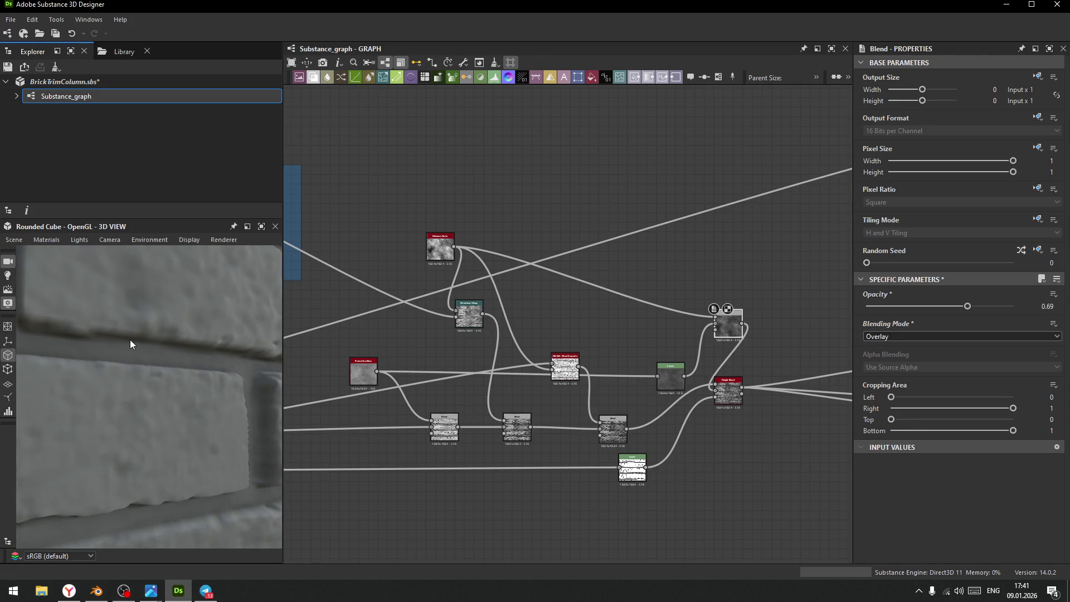
{"action": "scroll", "coordinate": [121, 346], "scroll_direction": "down", "scroll_amount": 10}
{"action": "mouse_move", "coordinate": [156, 364]}
{"action": "left_mouse_down"}
{"action": "mouse_move", "coordinate": [143, 369]}
{"action": "mouse_move", "coordinate": [158, 386]}
{"action": "mouse_move", "coordinate": [203, 334]}
{"action": "left_mouse_up"}
{"action": "scroll", "coordinate": [211, 390], "scroll_direction": "up", "scroll_amount": 5}
{"action": "mouse_move", "coordinate": [222, 436]}
{"action": "left_mouse_down"}
{"action": "mouse_move", "coordinate": [150, 358]}
{"action": "mouse_move", "coordinate": [170, 399]}
{"action": "mouse_move", "coordinate": [149, 341]}
{"action": "left_mouse_up"}
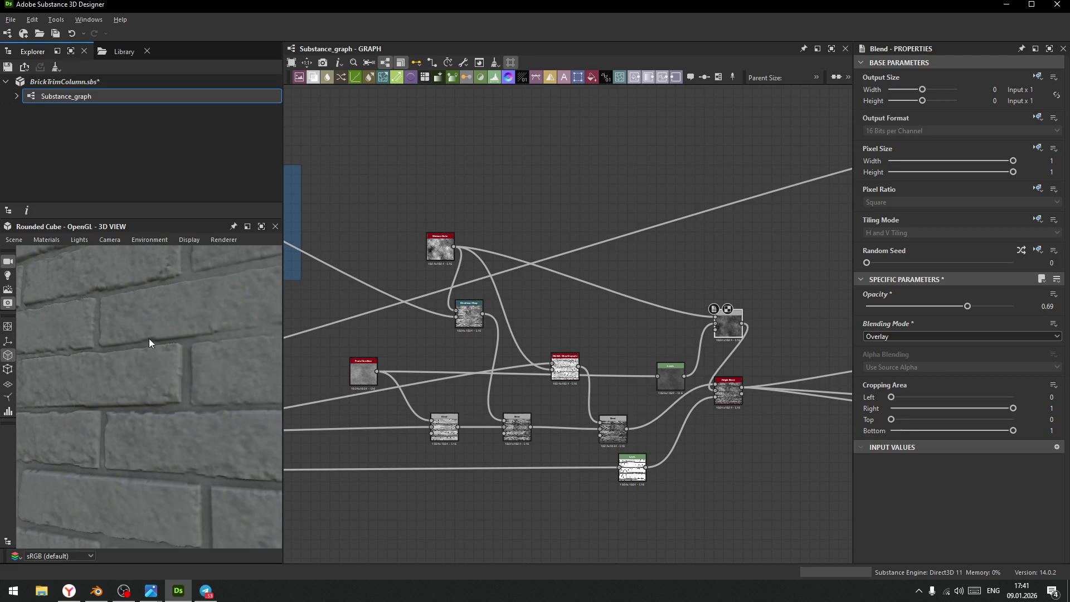
{"action": "middle_click_drag", "start_coordinate": [605, 262], "coordinate": [571, 336]}
{"action": "scroll", "coordinate": [561, 290], "scroll_direction": "down", "scroll_amount": 2}
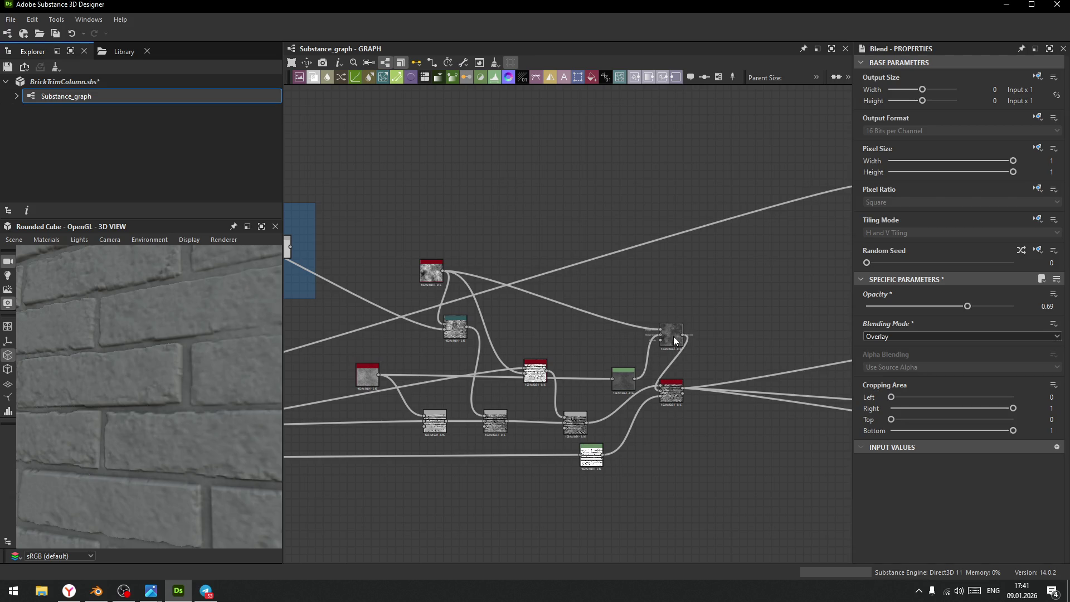
- Rearrange the Blend and output nodes and try a lower Blend opacity, then undo it
{"action": "mouse_move", "coordinate": [670, 395]}
{"action": "left_mouse_down"}
{"action": "mouse_move", "coordinate": [713, 407]}
{"action": "mouse_move", "coordinate": [712, 422]}
{"action": "left_mouse_up"}
{"action": "left_click_drag", "start_coordinate": [668, 336], "coordinate": [660, 377]}
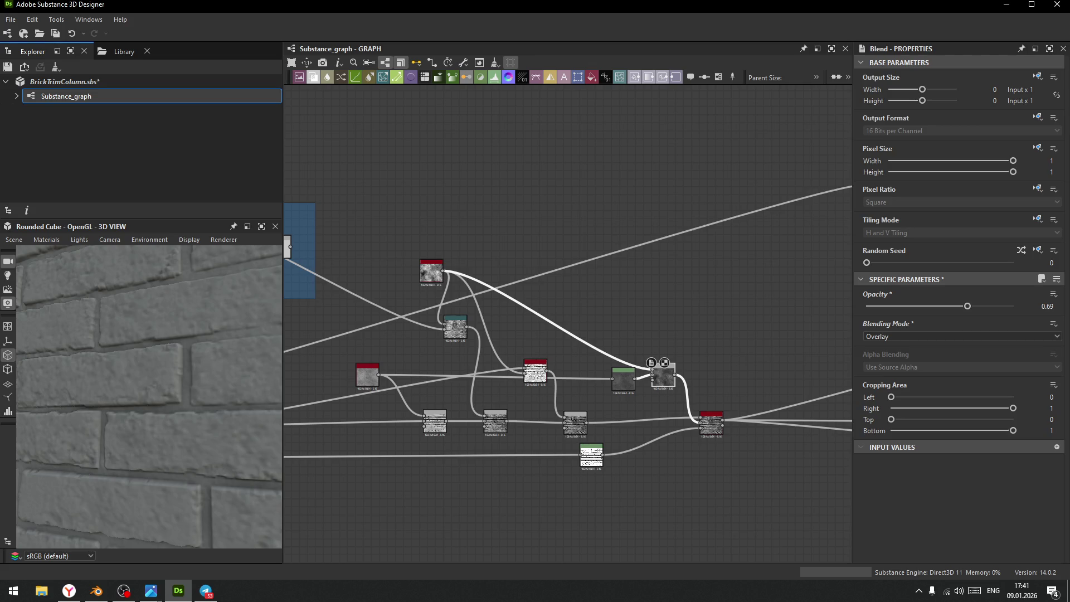
{"action": "mouse_move", "coordinate": [967, 306]}
{"action": "left_mouse_down"}
{"action": "mouse_move", "coordinate": [861, 309]}
{"action": "mouse_move", "coordinate": [909, 306]}
{"action": "left_mouse_up"}
{"action": "key", "text": "ctrl+z"}
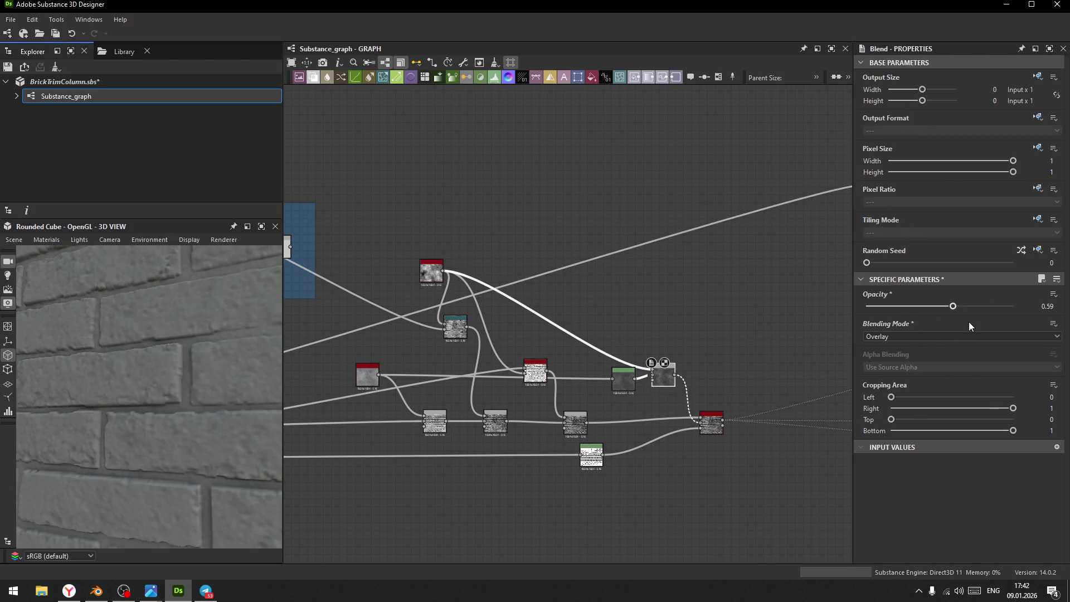
{"action": "key", "text": "ctrl+z"}
{"action": "scroll", "coordinate": [493, 301], "scroll_direction": "up", "scroll_amount": 4}
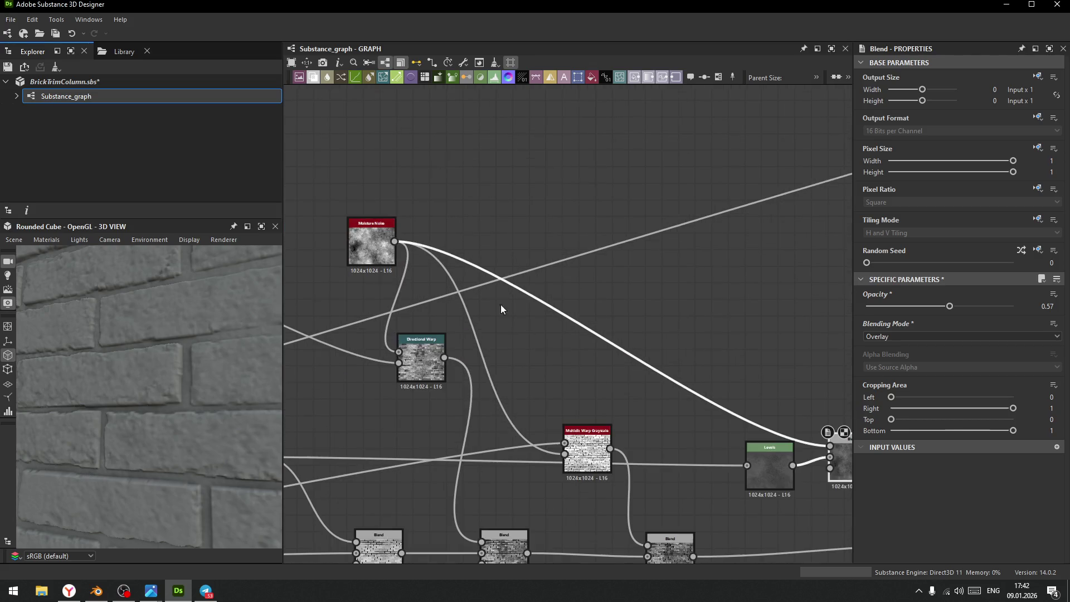
- Wire Warp Grayscale into the Blend, move Levels out of the chain, and raise opacity to 1
{"action": "middle_click_drag", "start_coordinate": [669, 372], "coordinate": [423, 237]}
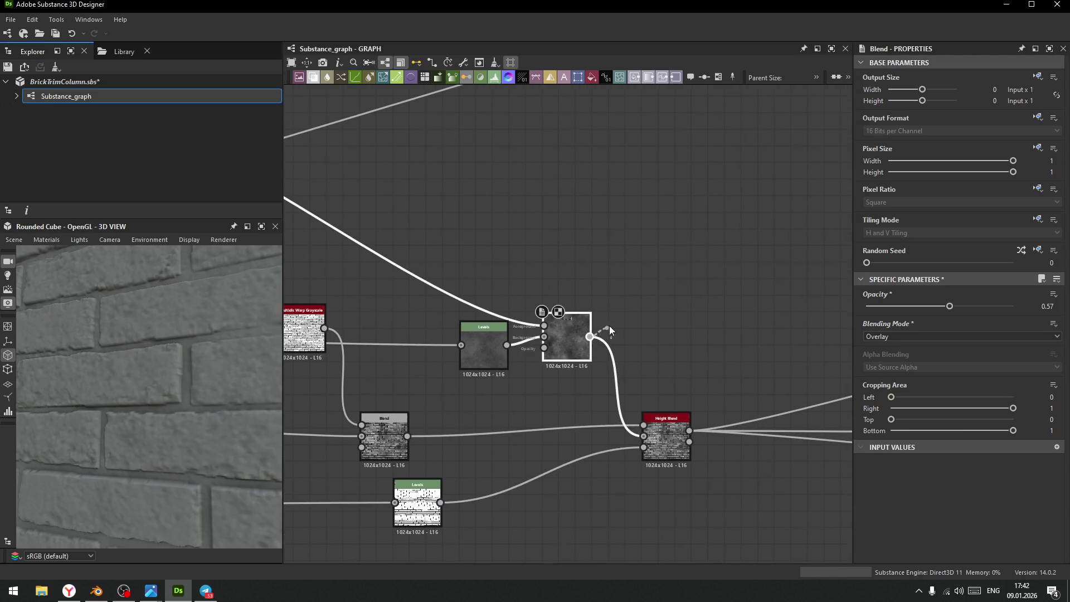
{"action": "left_click_drag", "start_coordinate": [599, 335], "coordinate": [628, 306]}
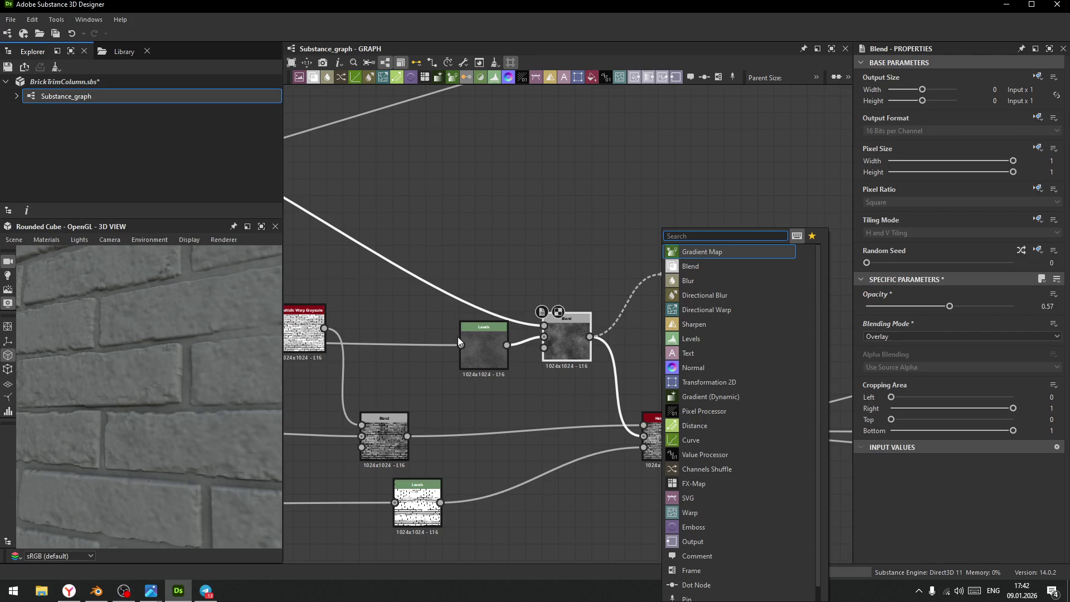
{"action": "mouse_move", "coordinate": [460, 345]}
{"action": "left_mouse_down"}
{"action": "mouse_move", "coordinate": [437, 336]}
{"action": "mouse_move", "coordinate": [544, 337]}
{"action": "left_mouse_up"}
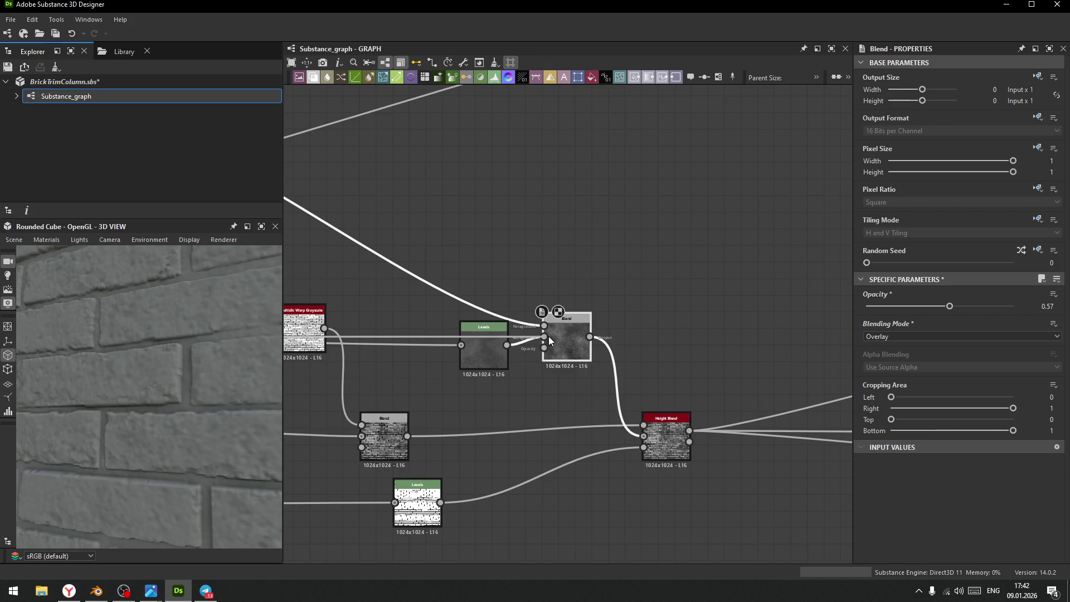
{"action": "left_click_drag", "start_coordinate": [116, 389], "coordinate": [119, 418]}
{"action": "left_click_drag", "start_coordinate": [485, 351], "coordinate": [470, 380]}
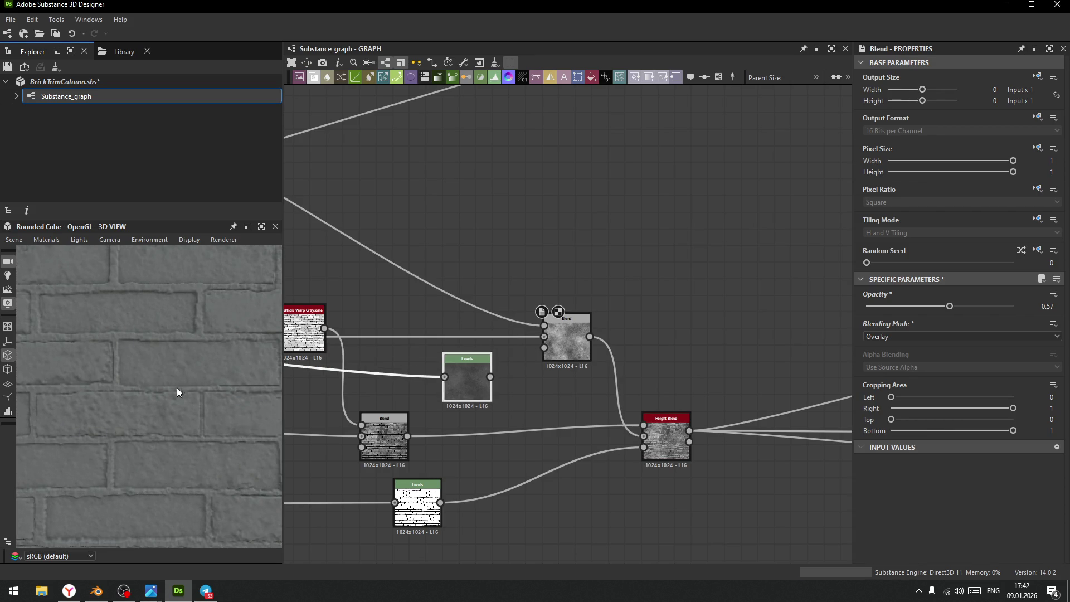
{"action": "left_click_drag", "start_coordinate": [65, 416], "coordinate": [134, 375]}
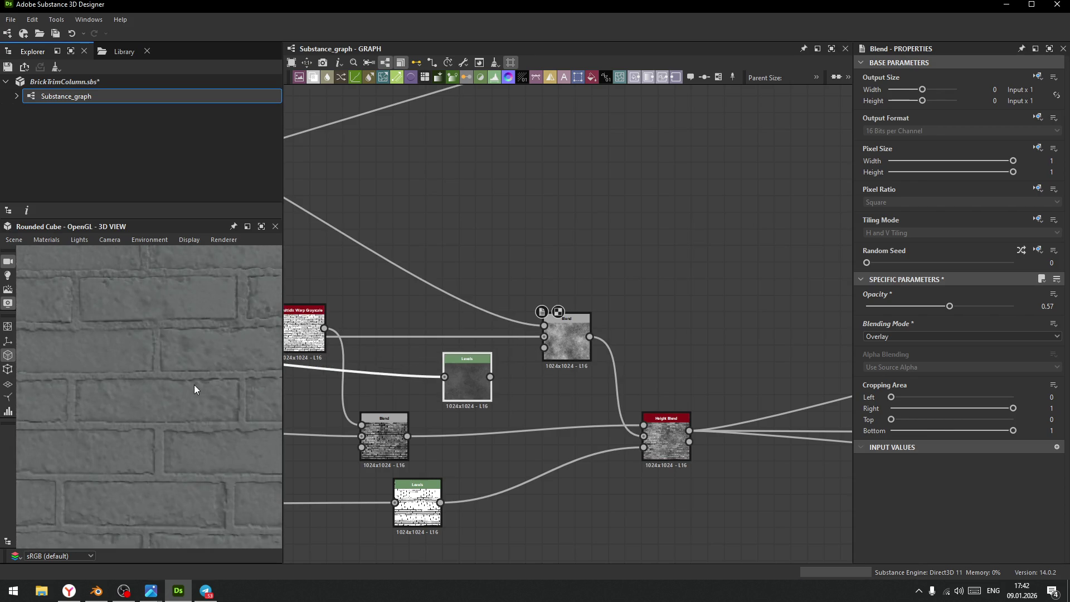
{"action": "mouse_move", "coordinate": [949, 306]}
{"action": "left_mouse_down"}
{"action": "mouse_move", "coordinate": [841, 315]}
{"action": "mouse_move", "coordinate": [1030, 314]}
{"action": "left_mouse_up"}
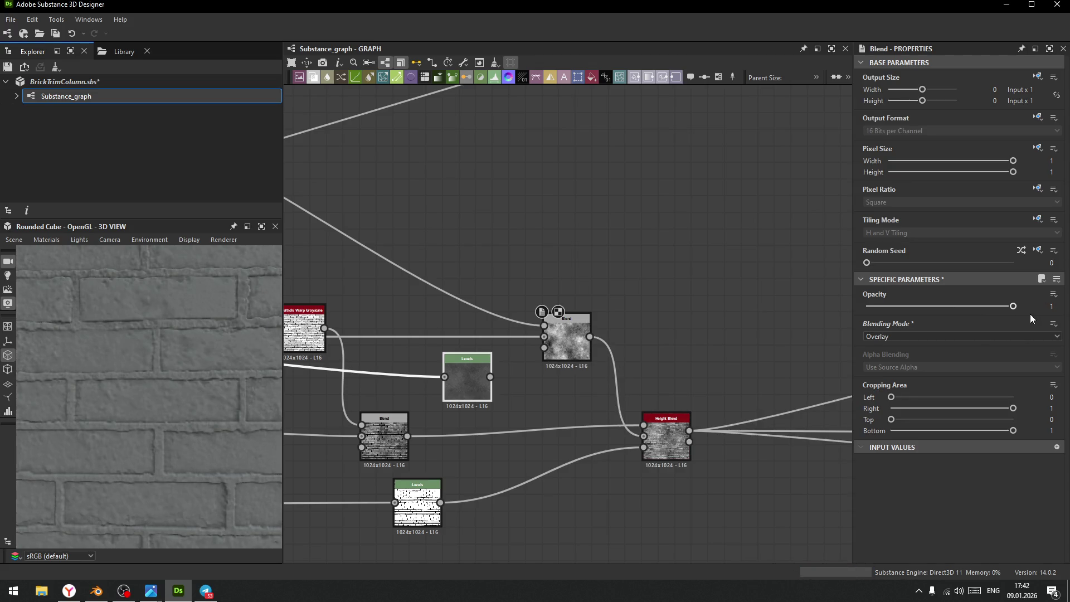
- Switch the Blend to Multiply at 0.36 opacity and check the darkened wall in 3D
{"action": "left_click", "coordinate": [931, 336]}
{"action": "left_click", "coordinate": [888, 372]}
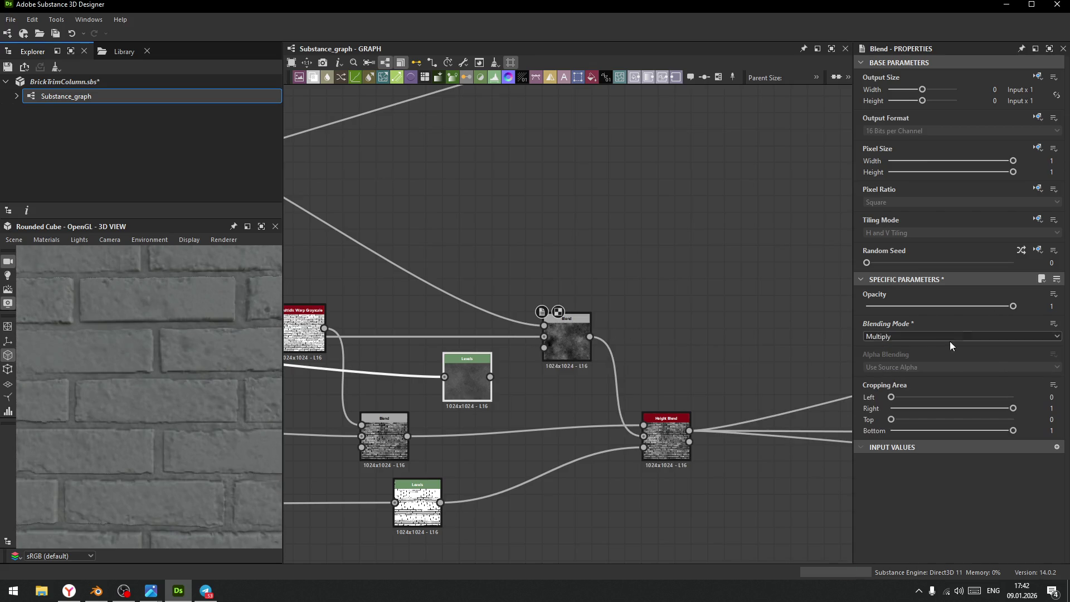
{"action": "left_click_drag", "start_coordinate": [1014, 306], "coordinate": [919, 311]}
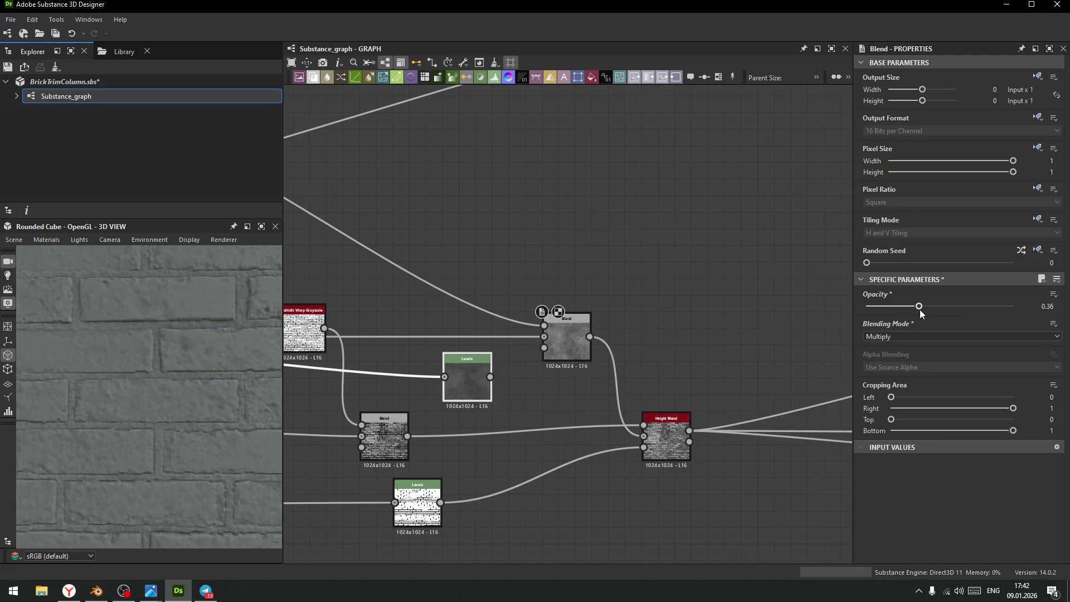
{"action": "scroll", "coordinate": [134, 365], "scroll_direction": "down", "scroll_amount": 5}
{"action": "mouse_move", "coordinate": [175, 399]}
{"action": "left_mouse_down"}
{"action": "mouse_move", "coordinate": [189, 399]}
{"action": "mouse_move", "coordinate": [155, 373]}
{"action": "mouse_move", "coordinate": [199, 460]}
{"action": "mouse_move", "coordinate": [203, 407]}
{"action": "mouse_move", "coordinate": [164, 394]}
{"action": "mouse_move", "coordinate": [142, 352]}
{"action": "mouse_move", "coordinate": [129, 357]}
{"action": "mouse_move", "coordinate": [165, 371]}
{"action": "mouse_move", "coordinate": [199, 440]}
{"action": "mouse_move", "coordinate": [173, 387]}
{"action": "mouse_move", "coordinate": [199, 354]}
{"action": "mouse_move", "coordinate": [180, 377]}
{"action": "mouse_move", "coordinate": [196, 403]}
{"action": "mouse_move", "coordinate": [169, 332]}
{"action": "mouse_move", "coordinate": [189, 387]}
{"action": "mouse_move", "coordinate": [151, 396]}
{"action": "left_mouse_up"}
{"action": "scroll", "coordinate": [162, 389], "scroll_direction": "down", "scroll_amount": 5}
{"action": "scroll", "coordinate": [521, 460], "scroll_direction": "down", "scroll_amount": 3}
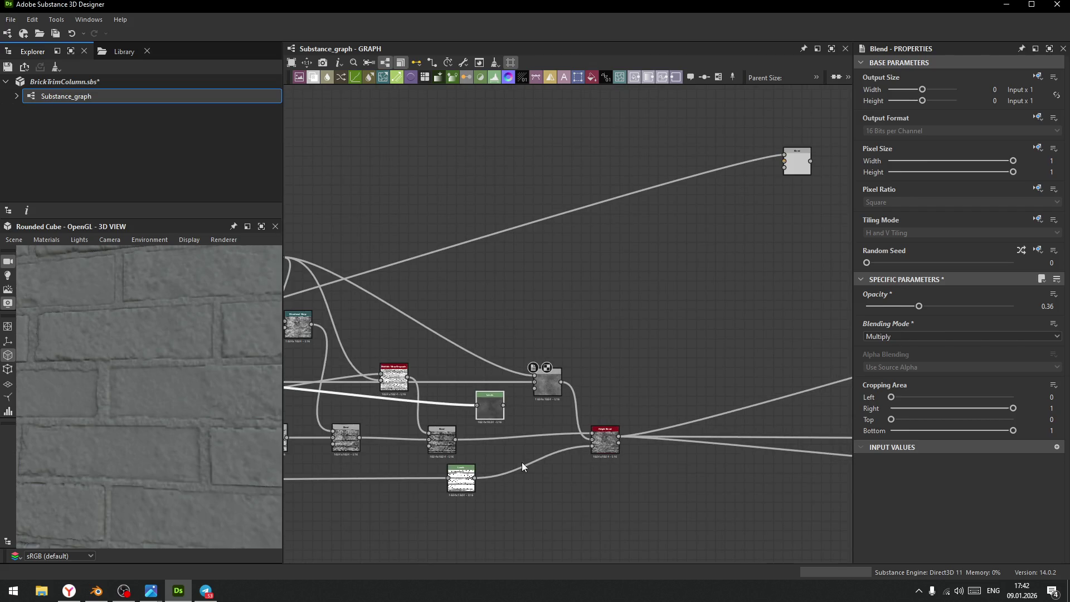
- Give height_blend the Bottom height priority mode, keeping its opacity at 1
{"action": "left_click", "coordinate": [608, 442]}
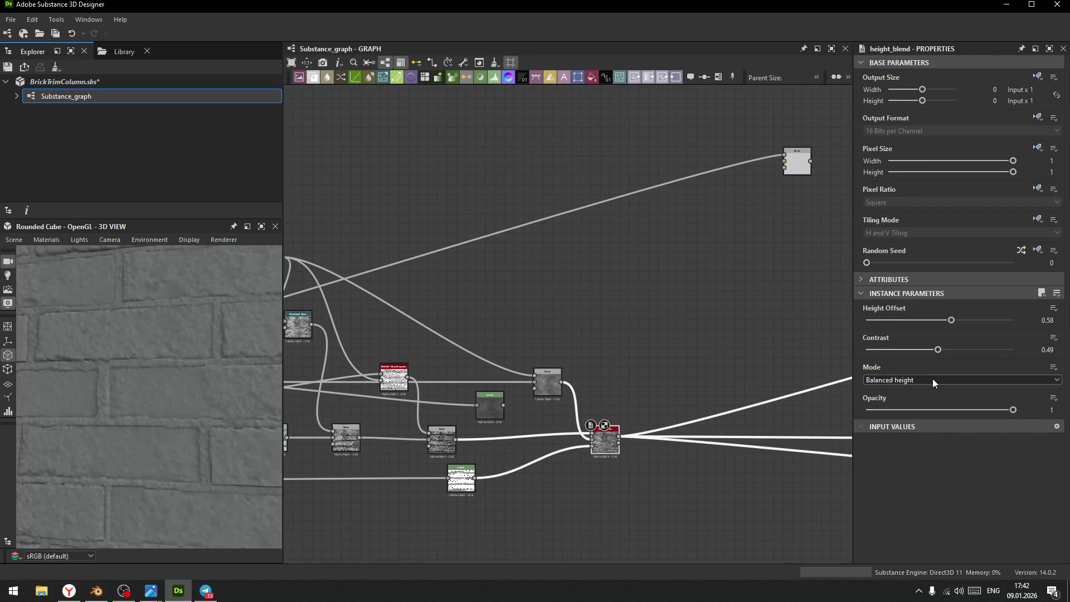
{"action": "left_click_drag", "start_coordinate": [985, 409], "coordinate": [901, 416]}
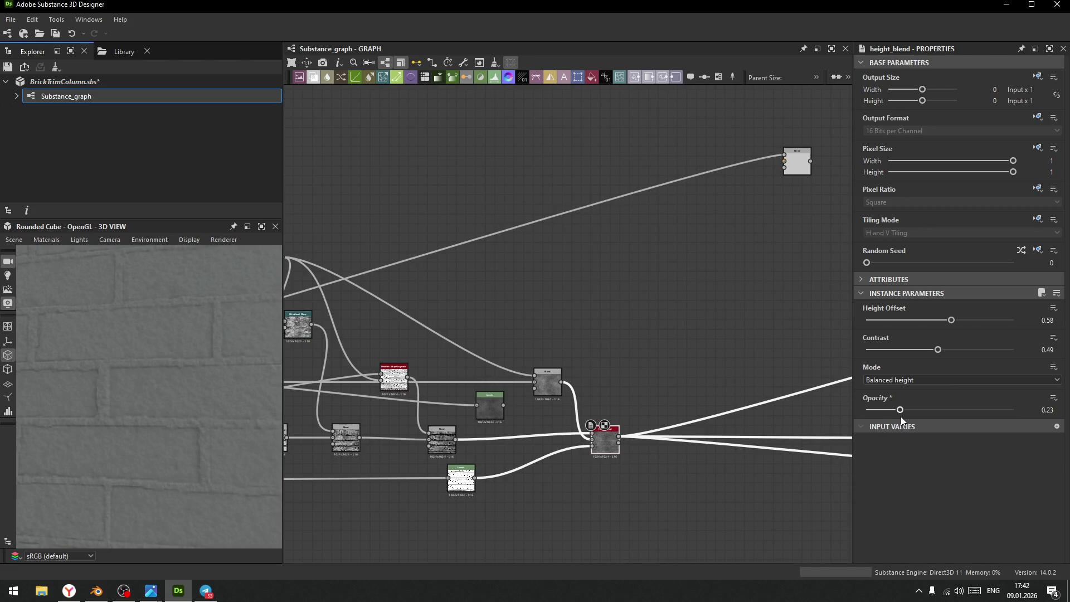
{"action": "key", "text": "ctrl+z"}
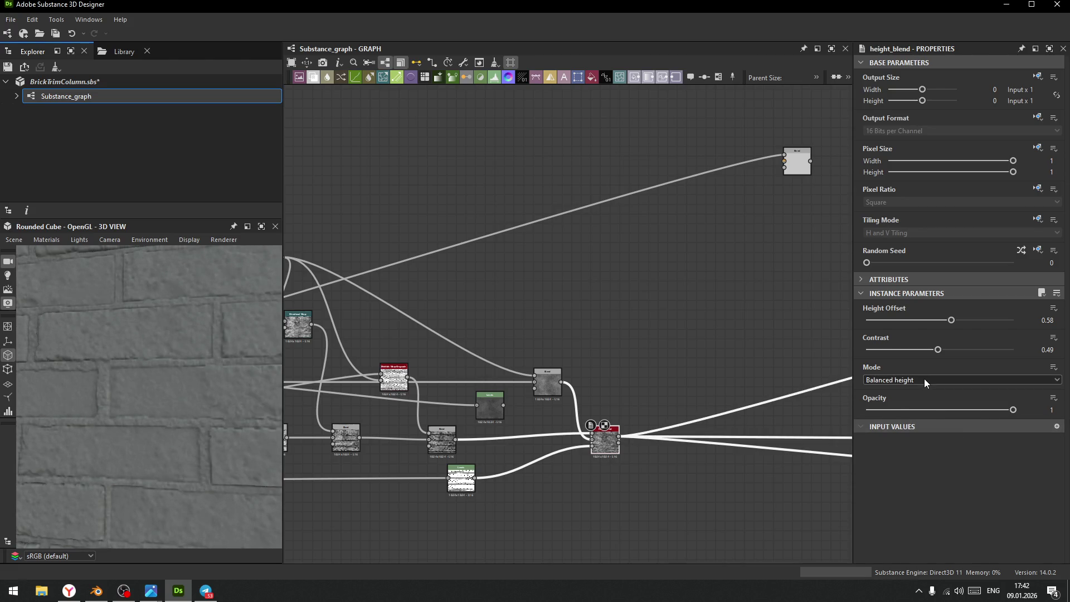
{"action": "left_click", "coordinate": [924, 380]}
{"action": "left_click", "coordinate": [910, 399]}
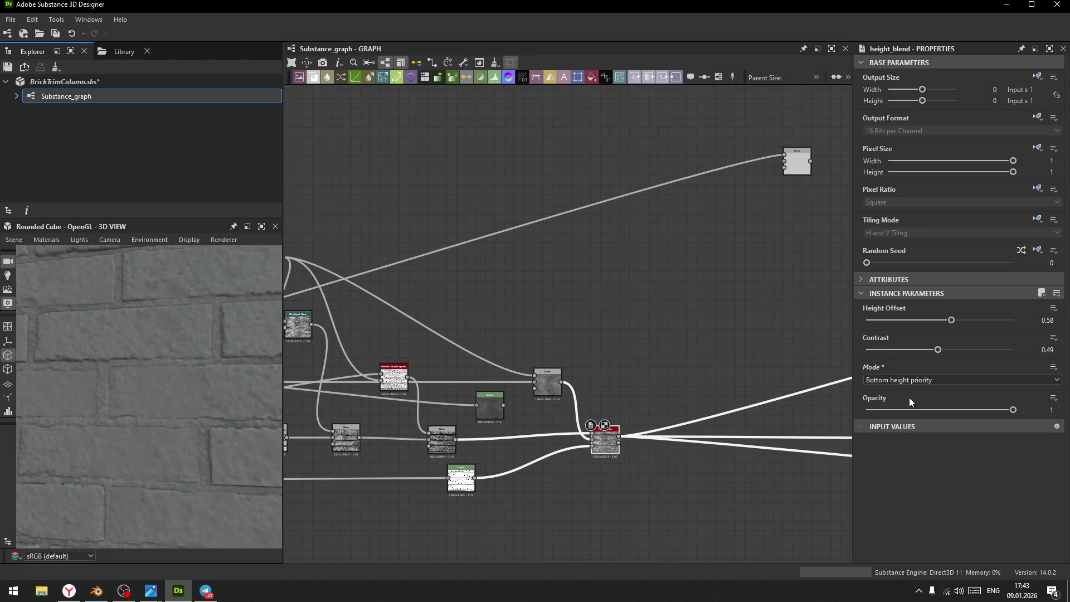
{"action": "mouse_move", "coordinate": [1009, 411]}
{"action": "left_mouse_down"}
{"action": "mouse_move", "coordinate": [899, 412]}
{"action": "mouse_move", "coordinate": [1050, 413]}
{"action": "left_mouse_up"}
{"action": "mouse_move", "coordinate": [229, 414]}
{"action": "left_mouse_down"}
{"action": "mouse_move", "coordinate": [167, 410]}
{"action": "mouse_move", "coordinate": [186, 410]}
{"action": "mouse_move", "coordinate": [175, 388]}
{"action": "mouse_move", "coordinate": [184, 405]}
{"action": "mouse_move", "coordinate": [182, 370]}
{"action": "mouse_move", "coordinate": [153, 366]}
{"action": "mouse_move", "coordinate": [189, 395]}
{"action": "mouse_move", "coordinate": [142, 365]}
{"action": "mouse_move", "coordinate": [136, 400]}
{"action": "mouse_move", "coordinate": [152, 391]}
{"action": "left_mouse_up"}
{"action": "scroll", "coordinate": [150, 370], "scroll_direction": "down", "scroll_amount": 5}
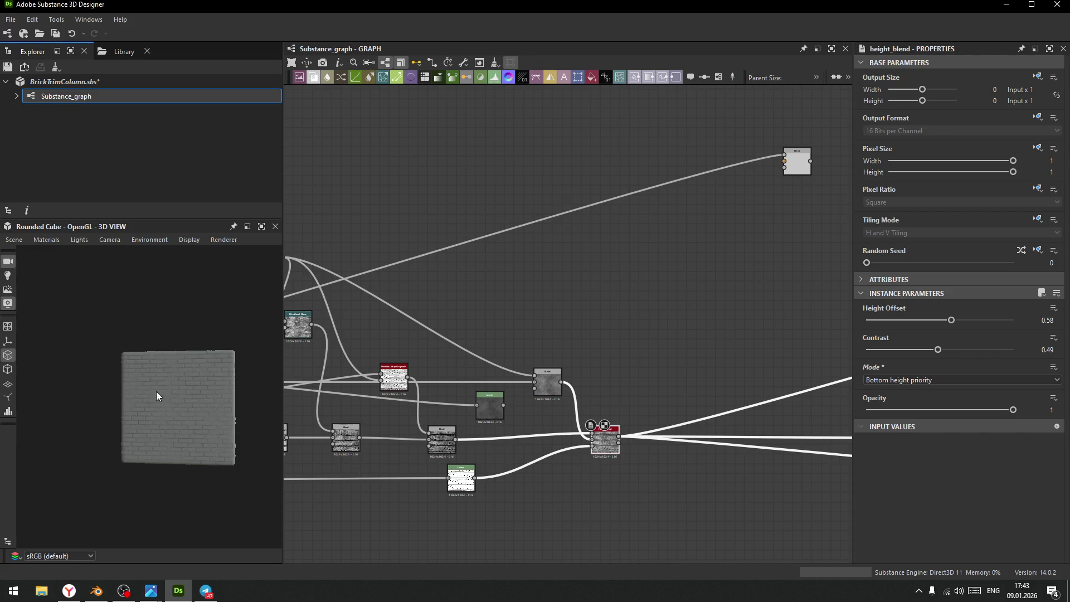
{"action": "key", "text": "alt+Tab"}
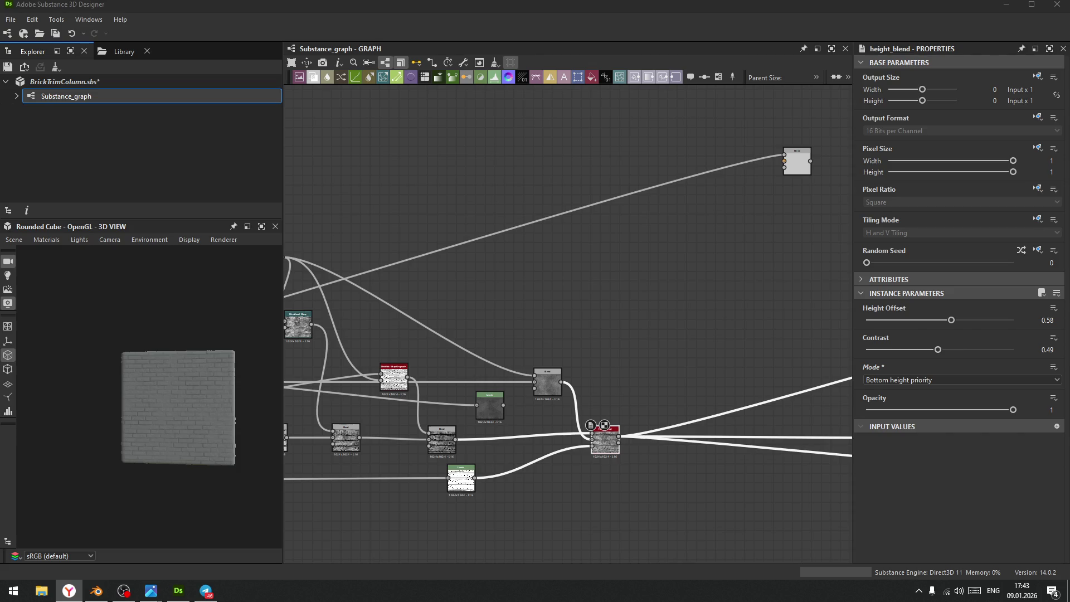
{"action": "key", "text": "alt+Tab"}
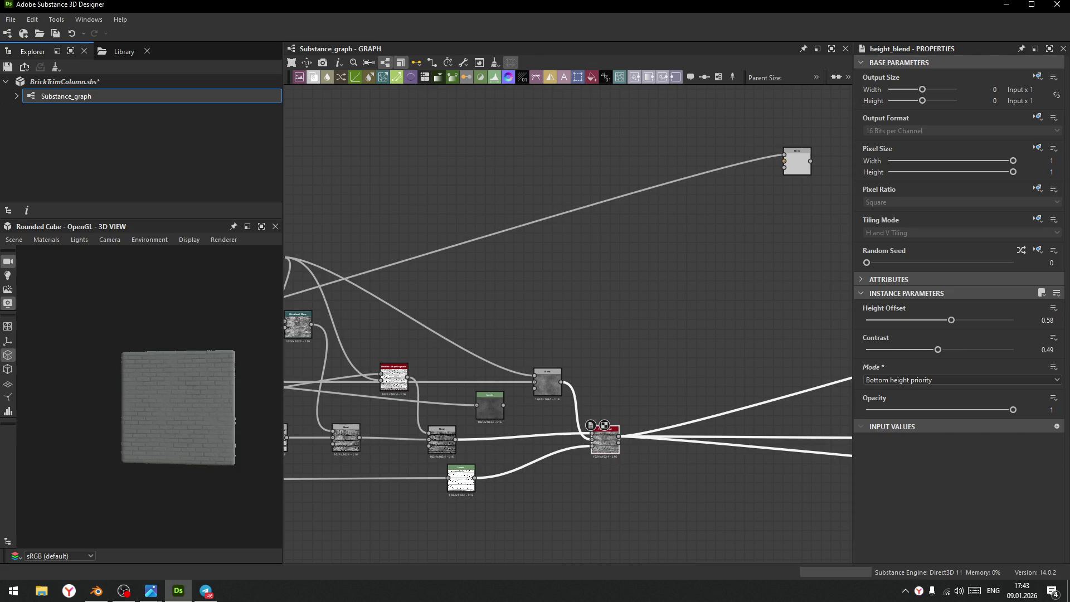
{"action": "key", "text": "alt+Tab"}
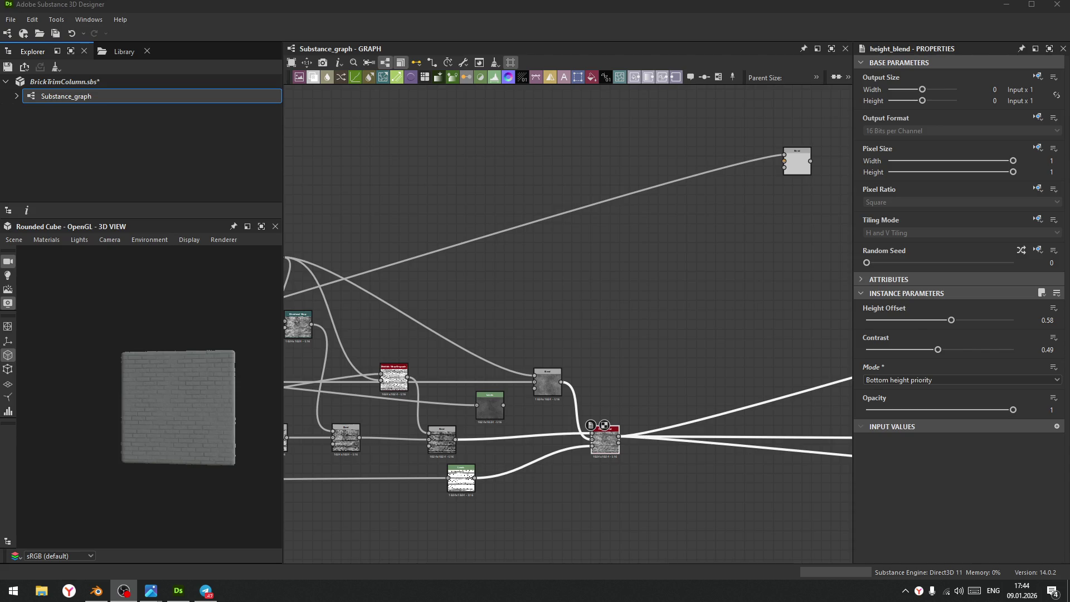
{"action": "key", "text": "alt+Tab"}
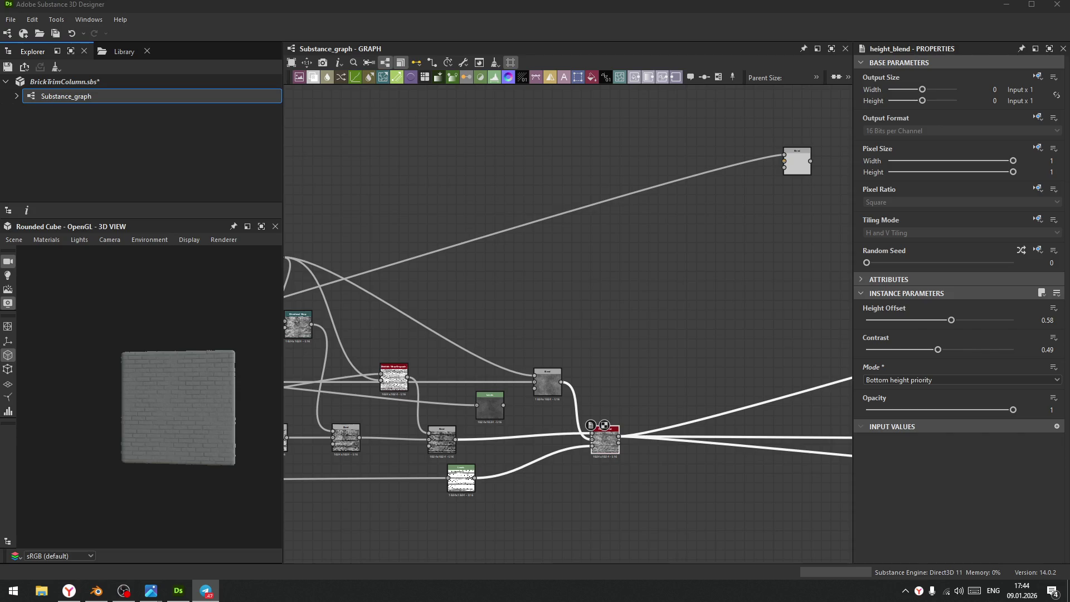
{"action": "key", "text": "alt+shift"}
{"action": "key", "text": "XF86AudioRaiseVolume"}
- Open the 3D View's Default material settings for editing
{"action": "scroll", "coordinate": [130, 308], "scroll_direction": "up", "scroll_amount": 5}
{"action": "scroll", "coordinate": [166, 407], "scroll_direction": "up", "scroll_amount": 5}
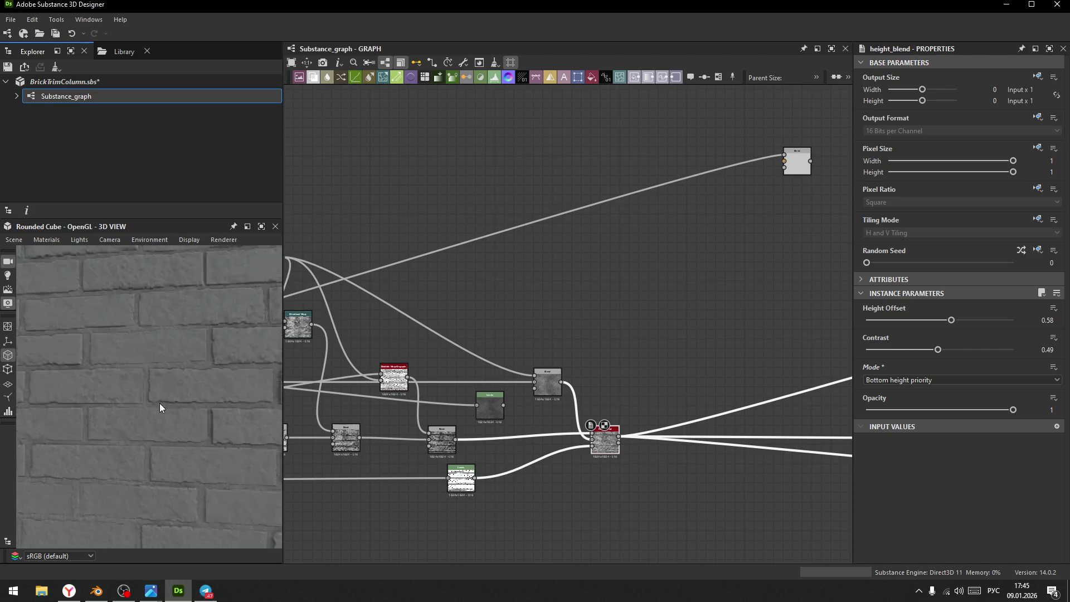
{"action": "scroll", "coordinate": [154, 412], "scroll_direction": "down", "scroll_amount": 2}
{"action": "scroll", "coordinate": [155, 413], "scroll_direction": "down", "scroll_amount": 2}
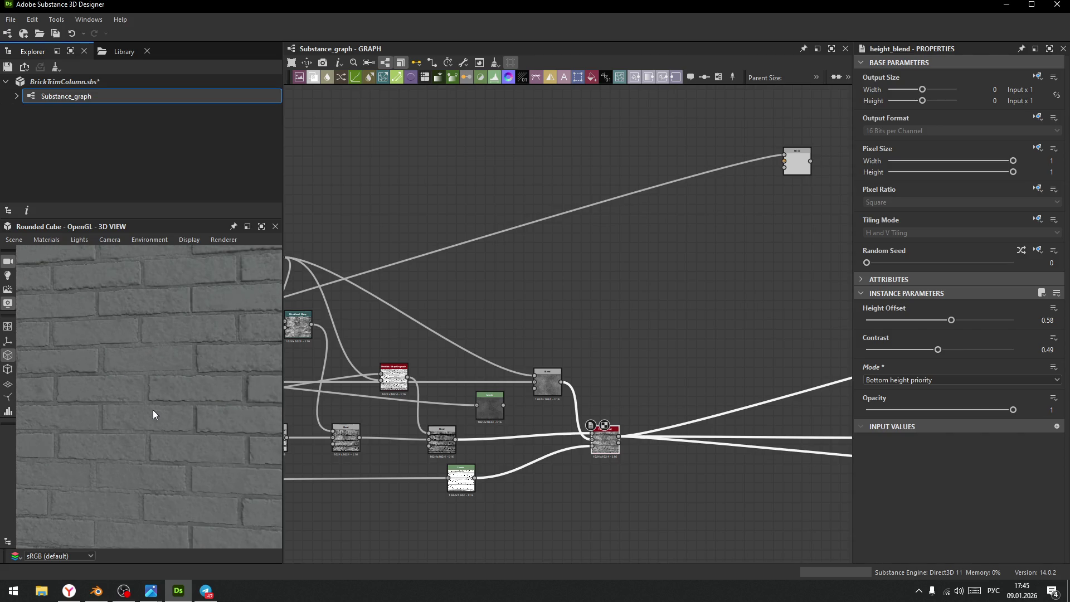
{"action": "left_click", "coordinate": [47, 239]}
{"action": "mouse_move", "coordinate": [52, 253]}
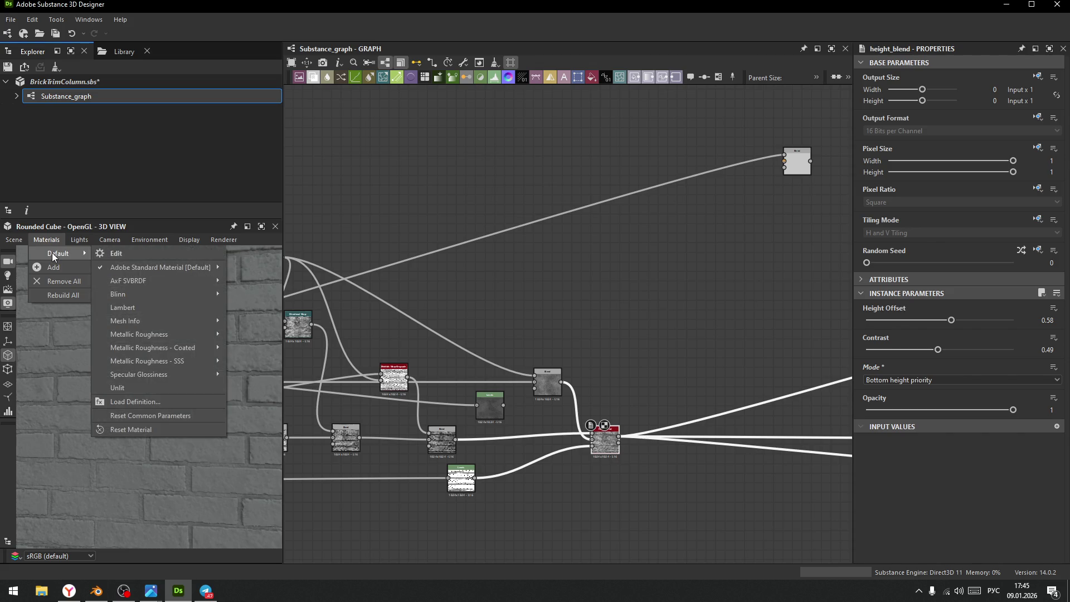
{"action": "left_click", "coordinate": [145, 253]}
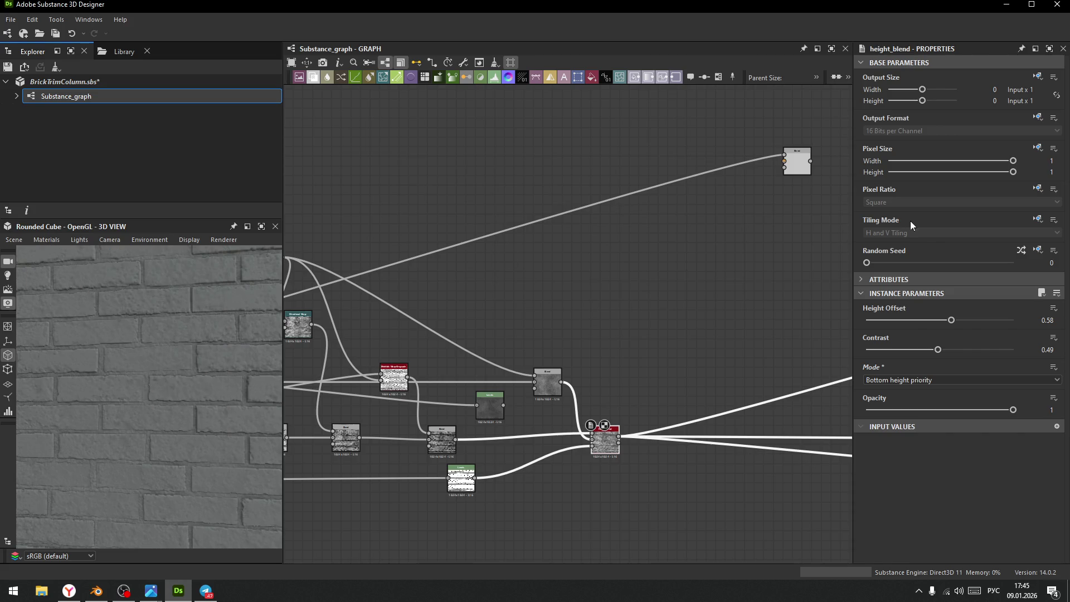
- Set the preview material Tiling to 1, then deselect the node and widen the graph area
{"action": "mouse_move", "coordinate": [888, 104]}
{"action": "left_mouse_down"}
{"action": "mouse_move", "coordinate": [934, 104]}
{"action": "mouse_move", "coordinate": [923, 104]}
{"action": "left_mouse_up"}
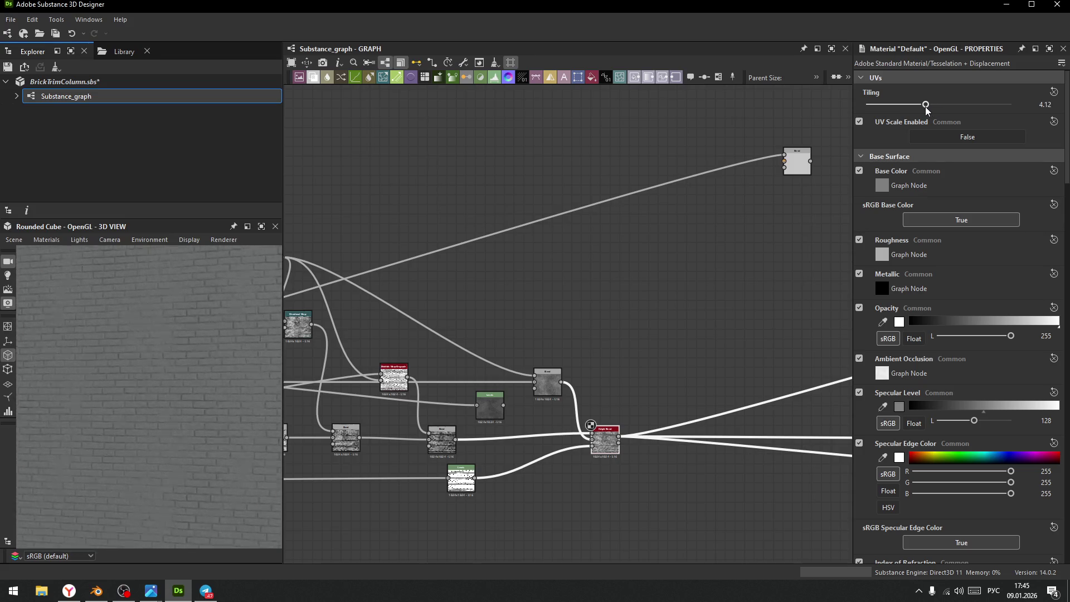
{"action": "scroll", "coordinate": [219, 330], "scroll_direction": "down", "scroll_amount": 5}
{"action": "scroll", "coordinate": [166, 434], "scroll_direction": "up", "scroll_amount": 5}
{"action": "mouse_move", "coordinate": [182, 446]}
{"action": "left_mouse_down"}
{"action": "mouse_move", "coordinate": [153, 405]}
{"action": "mouse_move", "coordinate": [193, 414]}
{"action": "mouse_move", "coordinate": [170, 394]}
{"action": "mouse_move", "coordinate": [223, 356]}
{"action": "mouse_move", "coordinate": [194, 416]}
{"action": "mouse_move", "coordinate": [158, 357]}
{"action": "mouse_move", "coordinate": [149, 372]}
{"action": "mouse_move", "coordinate": [144, 357]}
{"action": "mouse_move", "coordinate": [162, 362]}
{"action": "left_mouse_up"}
{"action": "scroll", "coordinate": [169, 394], "scroll_direction": "up", "scroll_amount": 5}
{"action": "scroll", "coordinate": [193, 414], "scroll_direction": "down", "scroll_amount": 5}
{"action": "scroll", "coordinate": [159, 361], "scroll_direction": "down", "scroll_amount": 5}
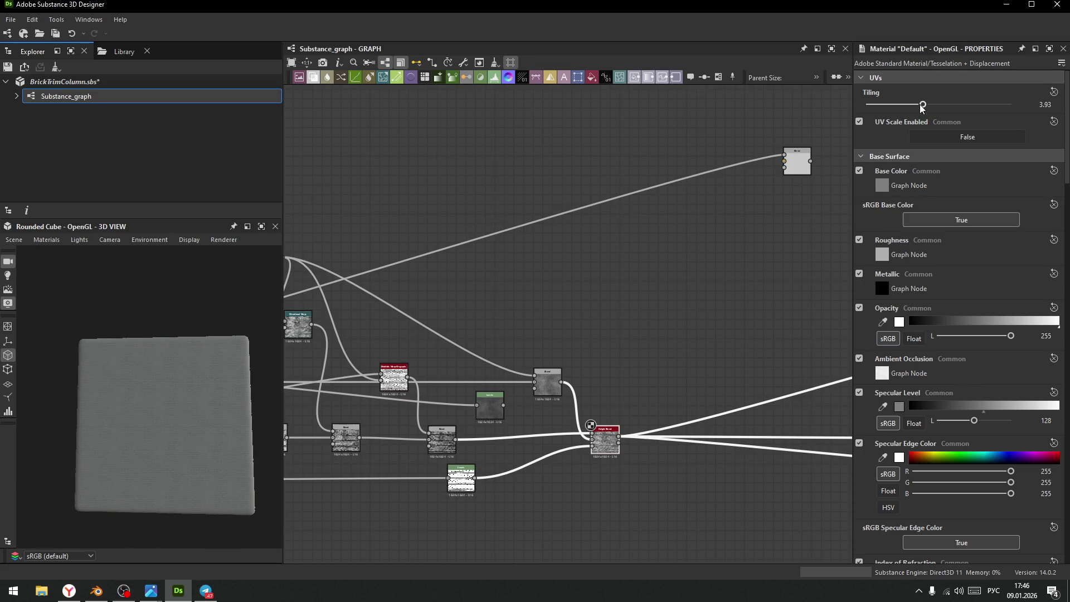
{"action": "left_click", "coordinate": [1045, 105]}
{"action": "type", "text": "1"}
{"action": "key", "text": "Return"}
{"action": "left_click", "coordinate": [438, 347]}
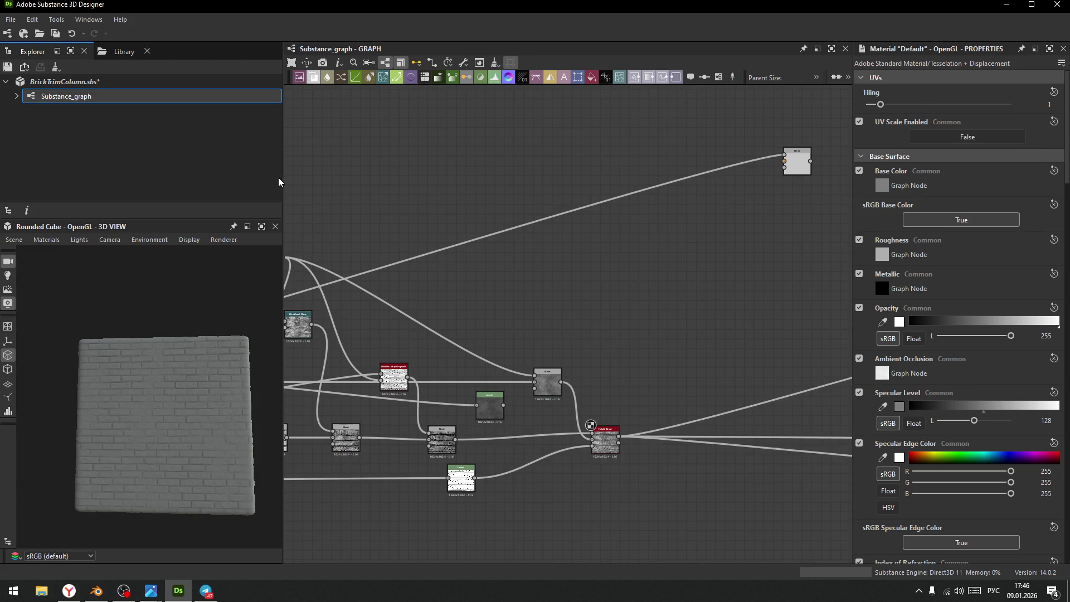
{"action": "mouse_move", "coordinate": [282, 177]}
{"action": "left_mouse_down"}
{"action": "mouse_move", "coordinate": [205, 179]}
{"action": "mouse_move", "coordinate": [224, 179]}
{"action": "left_mouse_up"}
- Pan the graph and delete the unconnected Levels node in the middle
{"action": "middle_click_drag", "start_coordinate": [534, 324], "coordinate": [684, 276]}
{"action": "middle_click_drag", "start_coordinate": [480, 508], "coordinate": [577, 524]}
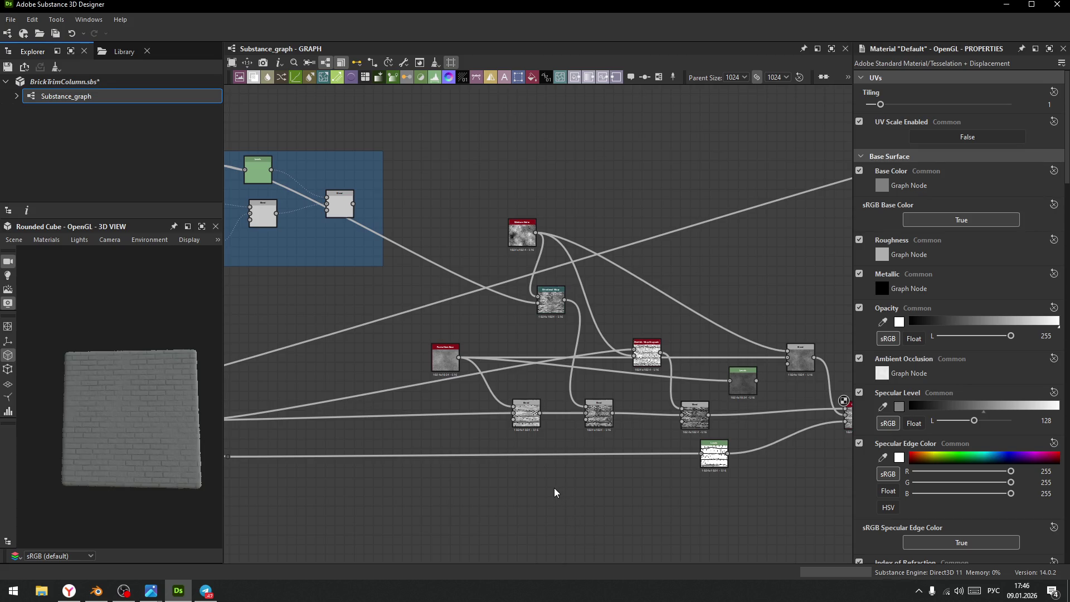
{"action": "mouse_move", "coordinate": [591, 496]}
{"action": "middle_mouse_down"}
{"action": "mouse_move", "coordinate": [539, 496]}
{"action": "mouse_move", "coordinate": [534, 486]}
{"action": "middle_mouse_up"}
{"action": "scroll", "coordinate": [646, 384], "scroll_direction": "up", "scroll_amount": 4}
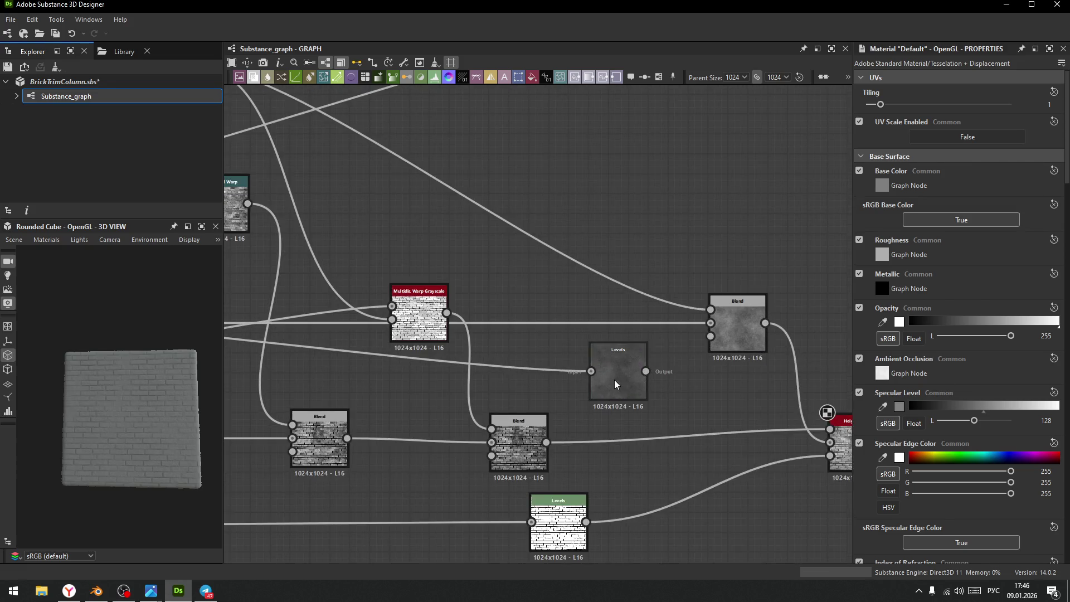
{"action": "left_click_drag", "start_coordinate": [617, 380], "coordinate": [681, 186]}
{"action": "key", "text": "Delete"}
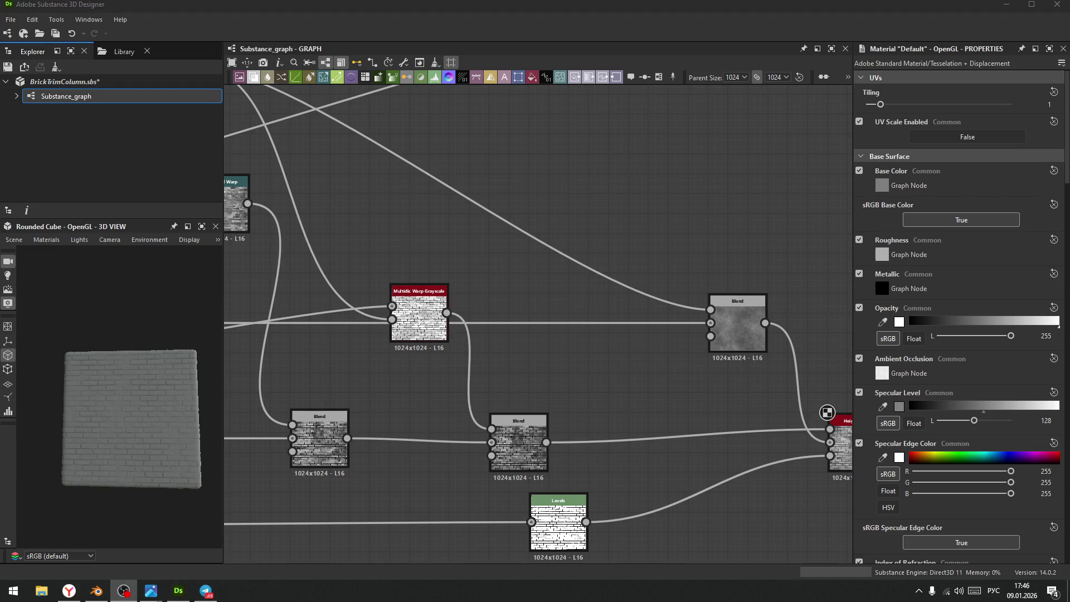
- Bring the material output nodes into view and select the Height output
{"action": "scroll", "coordinate": [473, 291], "scroll_direction": "down", "scroll_amount": 5}
{"action": "scroll", "coordinate": [717, 353], "scroll_direction": "up", "scroll_amount": 3}
{"action": "middle_click_drag", "start_coordinate": [717, 354], "coordinate": [581, 366]}
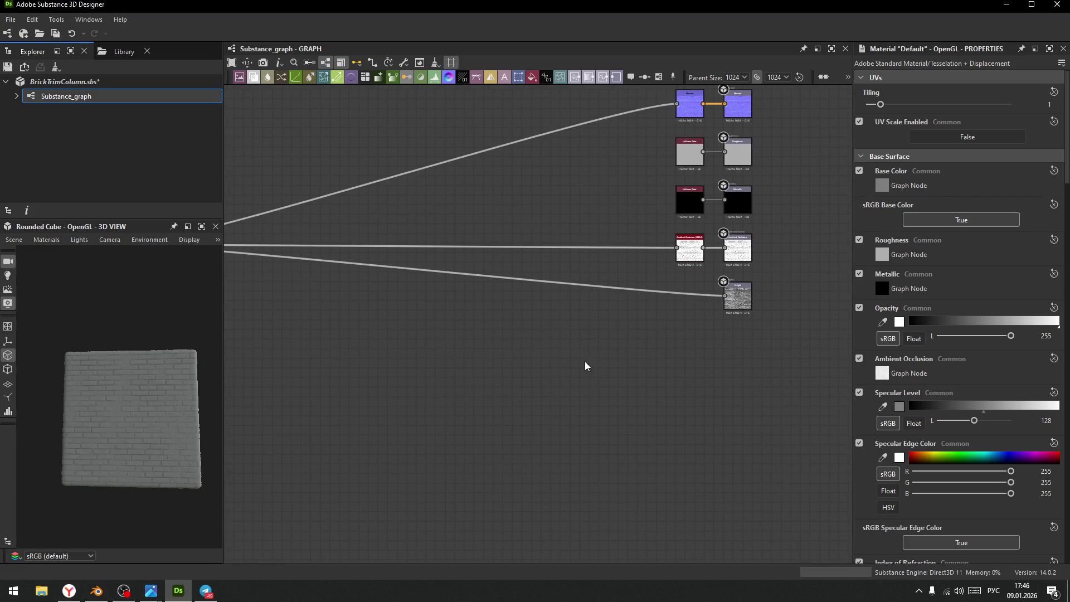
{"action": "middle_click_drag", "start_coordinate": [742, 302], "coordinate": [594, 329]}
{"action": "left_click", "coordinate": [593, 323]}
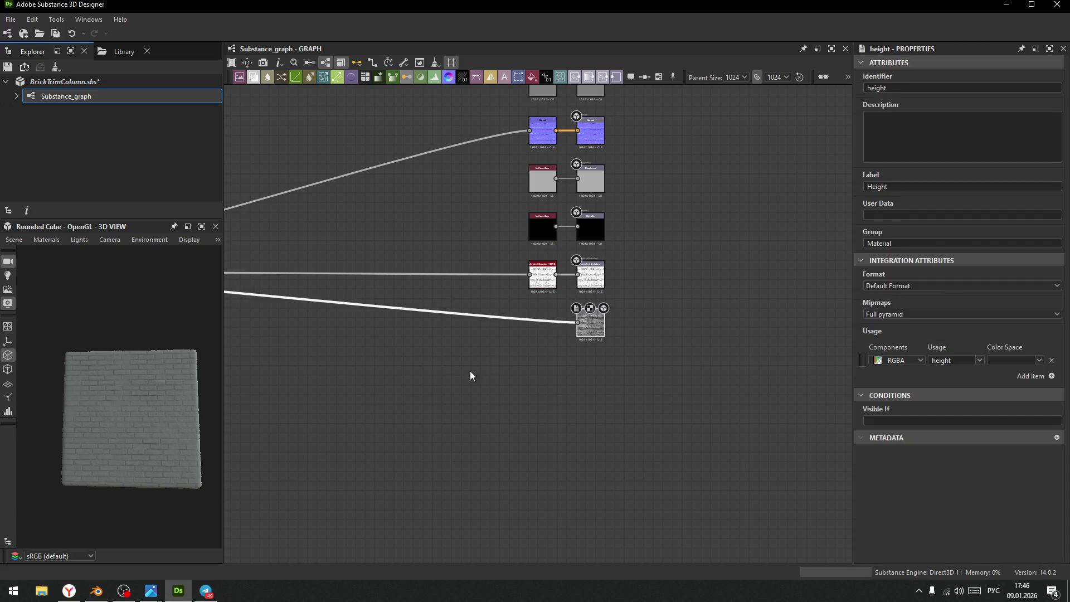
{"action": "scroll", "coordinate": [446, 378], "scroll_direction": "down", "scroll_amount": 4}
{"action": "middle_click_drag", "start_coordinate": [425, 390], "coordinate": [637, 507]}
{"action": "scroll", "coordinate": [475, 437], "scroll_direction": "up", "scroll_amount": 5}
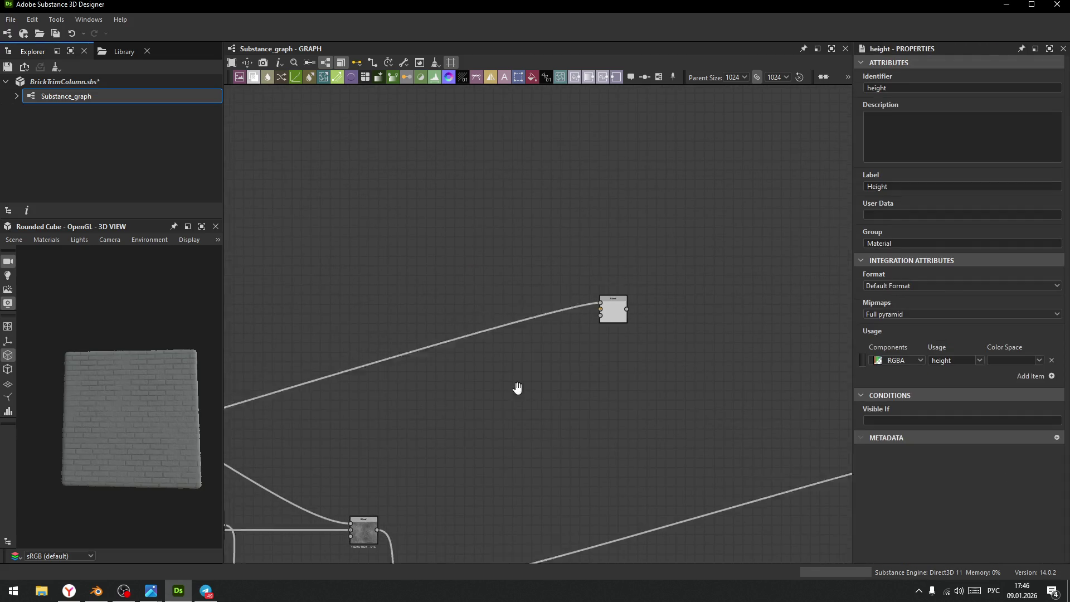
{"action": "key", "text": "space"}
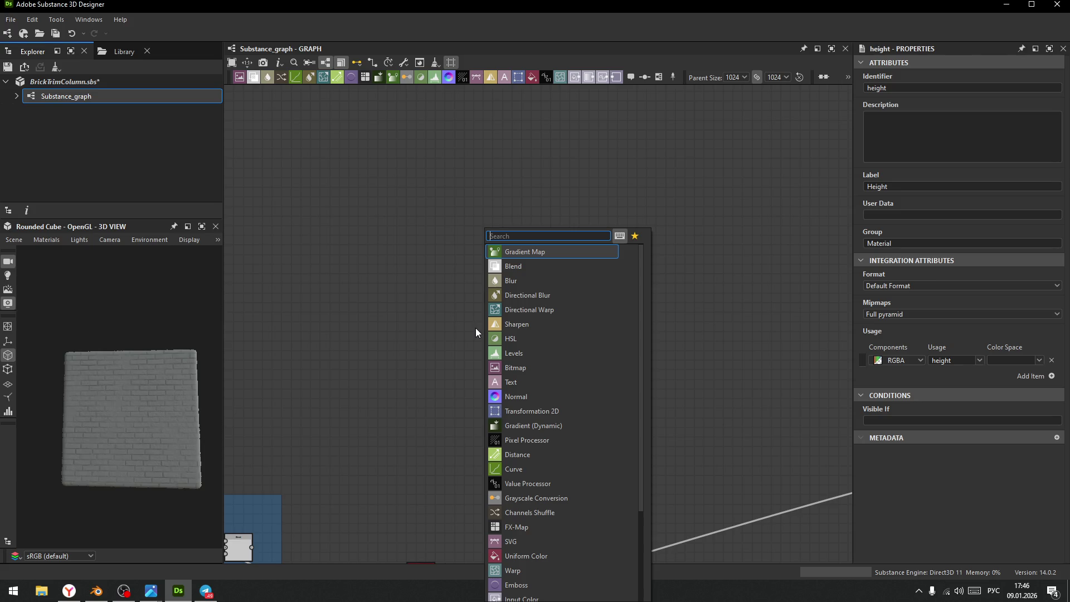
- Search 'tile' and add a Tile Sampler Grayscale node
{"action": "type", "text": "еш"}
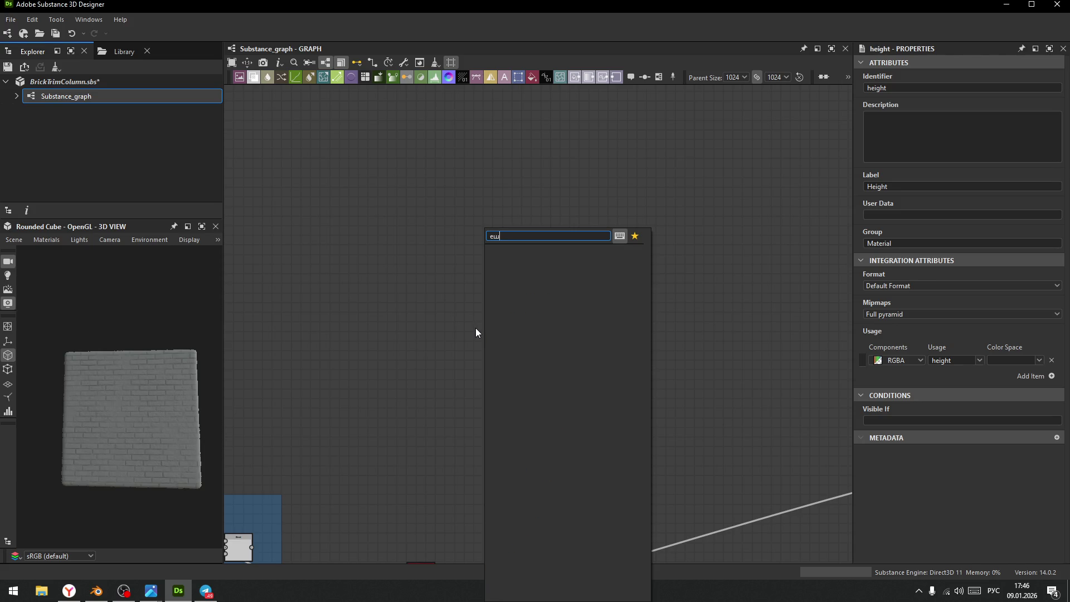
{"action": "key", "text": "BackSpace"}
{"action": "key", "text": "BackSpace"}
{"action": "key", "text": "alt+shift"}
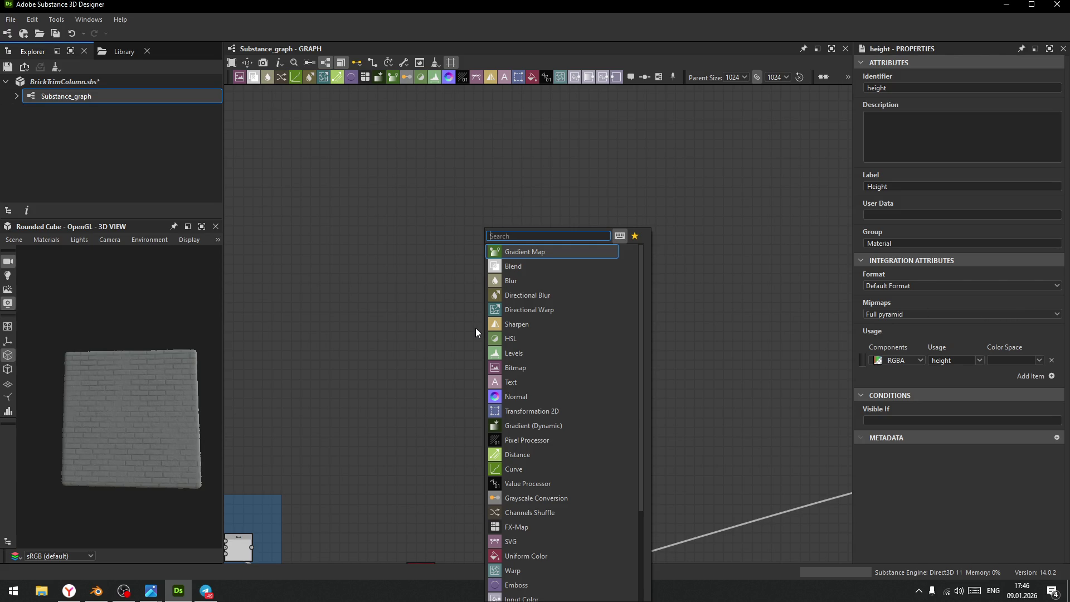
{"action": "type", "text": "tile"}
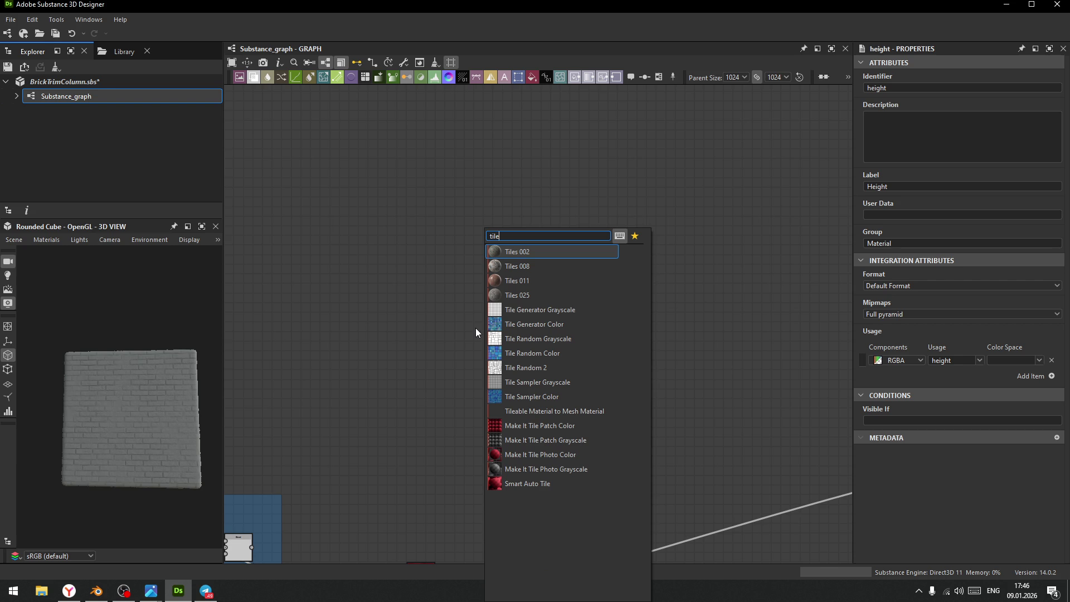
{"action": "key", "text": "Down"}
{"action": "key", "text": "Down"}
{"action": "key", "text": "Down"}
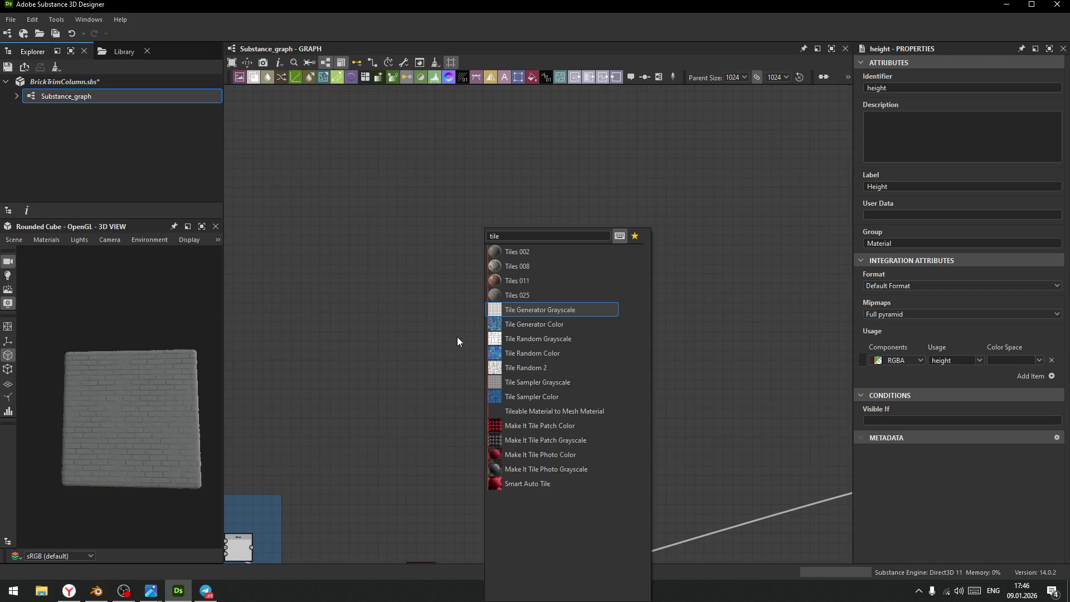
{"action": "left_click", "coordinate": [553, 384]}
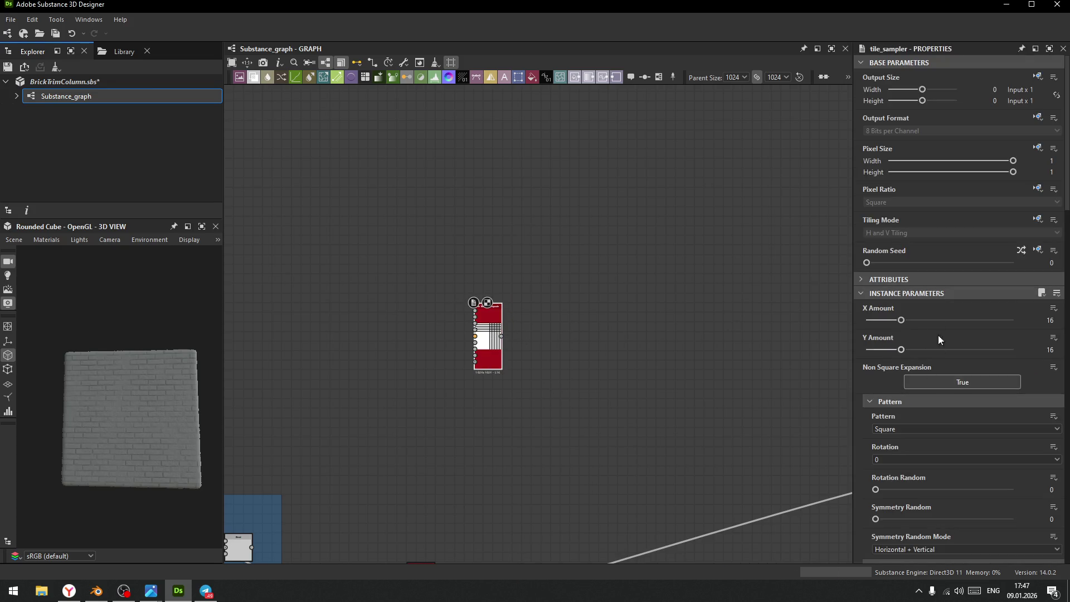
- Set the Tile Sampler pattern to Disc with X and Y Amount of 38
{"action": "left_click", "coordinate": [904, 430]}
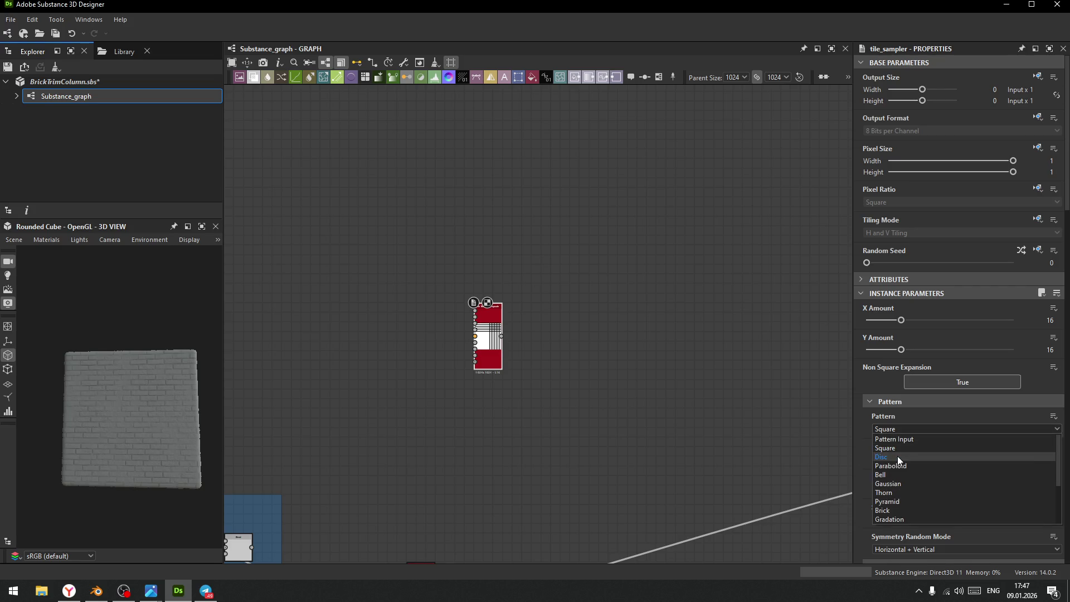
{"action": "left_click", "coordinate": [897, 456]}
{"action": "left_click_drag", "start_coordinate": [905, 325], "coordinate": [989, 330]}
{"action": "mouse_move", "coordinate": [905, 349]}
{"action": "left_mouse_down"}
{"action": "mouse_move", "coordinate": [989, 349]}
{"action": "mouse_move", "coordinate": [982, 322]}
{"action": "mouse_move", "coordinate": [945, 326]}
{"action": "mouse_move", "coordinate": [975, 349]}
{"action": "mouse_move", "coordinate": [953, 353]}
{"action": "left_mouse_up"}
{"action": "scroll", "coordinate": [892, 474], "scroll_direction": "down", "scroll_amount": 2}
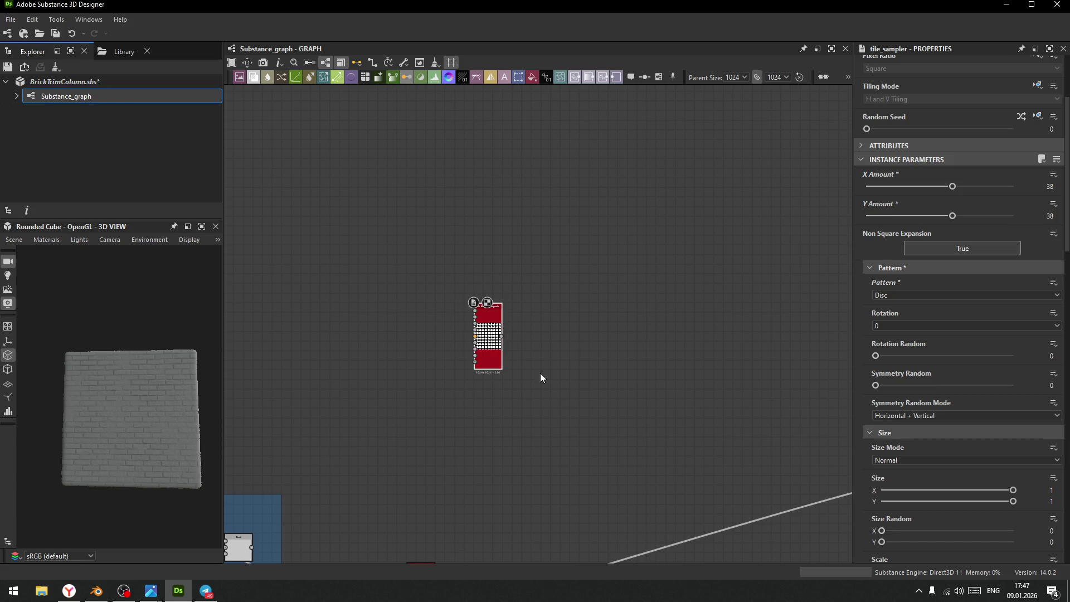
{"action": "scroll", "coordinate": [542, 379], "scroll_direction": "down", "scroll_amount": 2}
{"action": "scroll", "coordinate": [483, 396], "scroll_direction": "up", "scroll_amount": 4}
- Add a Slope Blur Grayscale node fed by the Tile Sampler
{"action": "key", "text": "space"}
{"action": "type", "text": "slop"}
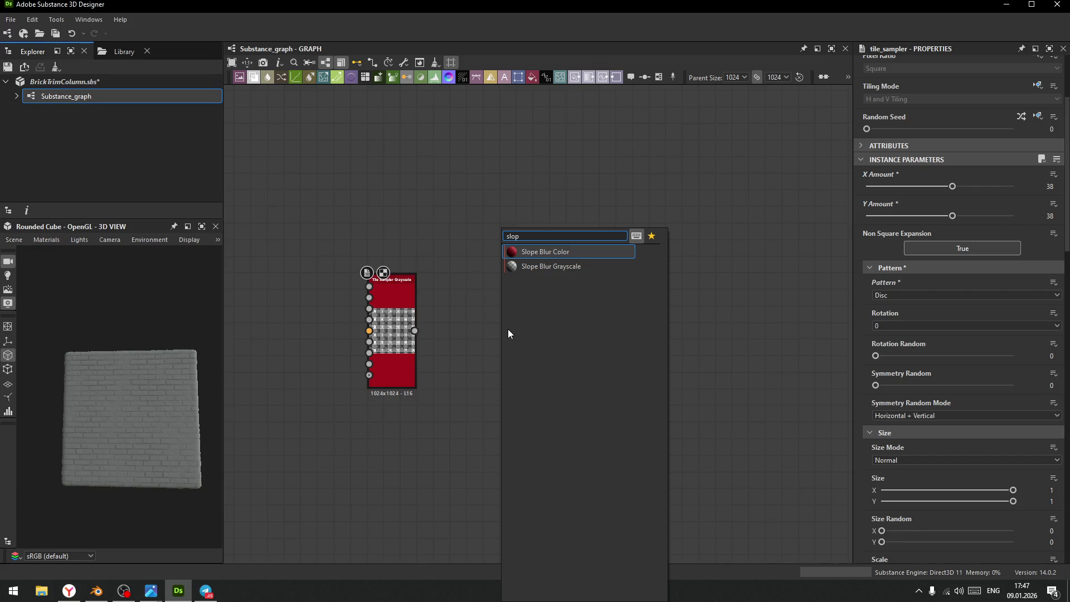
{"action": "key", "text": "Down"}
{"action": "key", "text": "Return"}
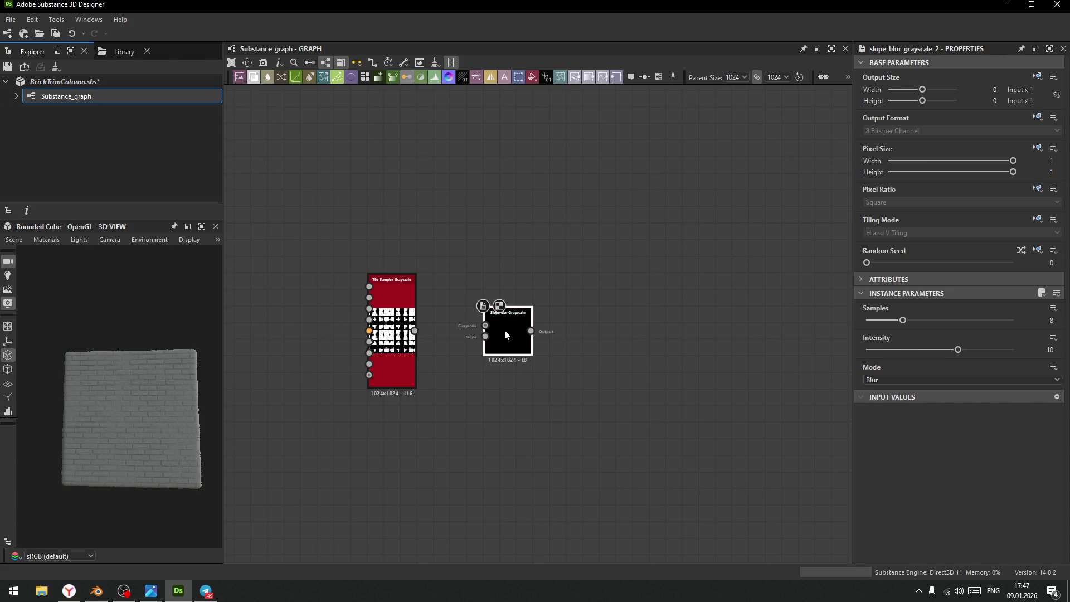
{"action": "scroll", "coordinate": [500, 326], "scroll_direction": "up", "scroll_amount": 6}
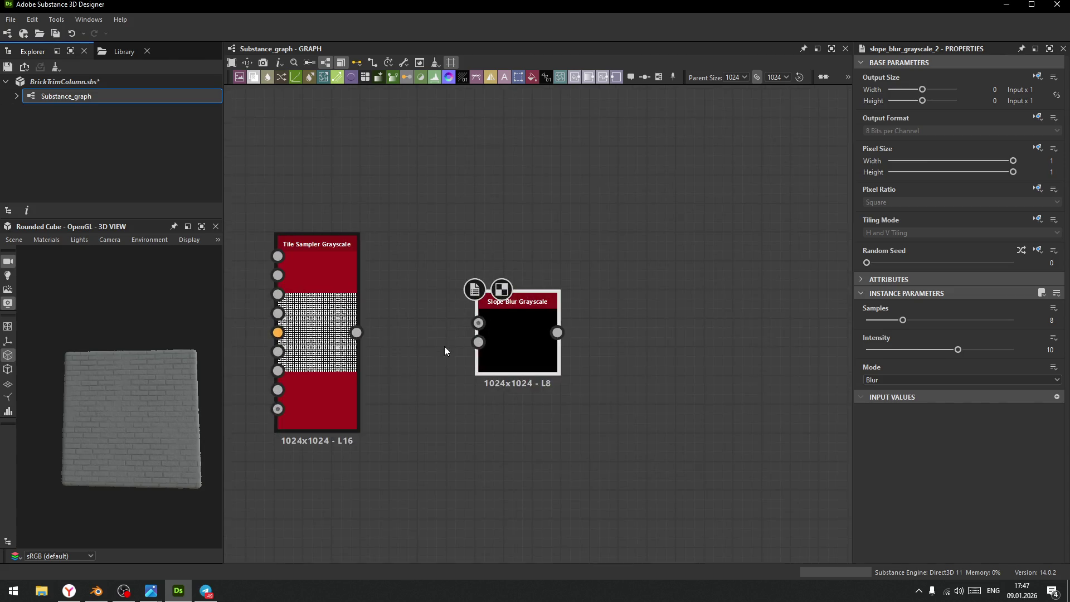
{"action": "left_click_drag", "start_coordinate": [260, 315], "coordinate": [523, 287]}
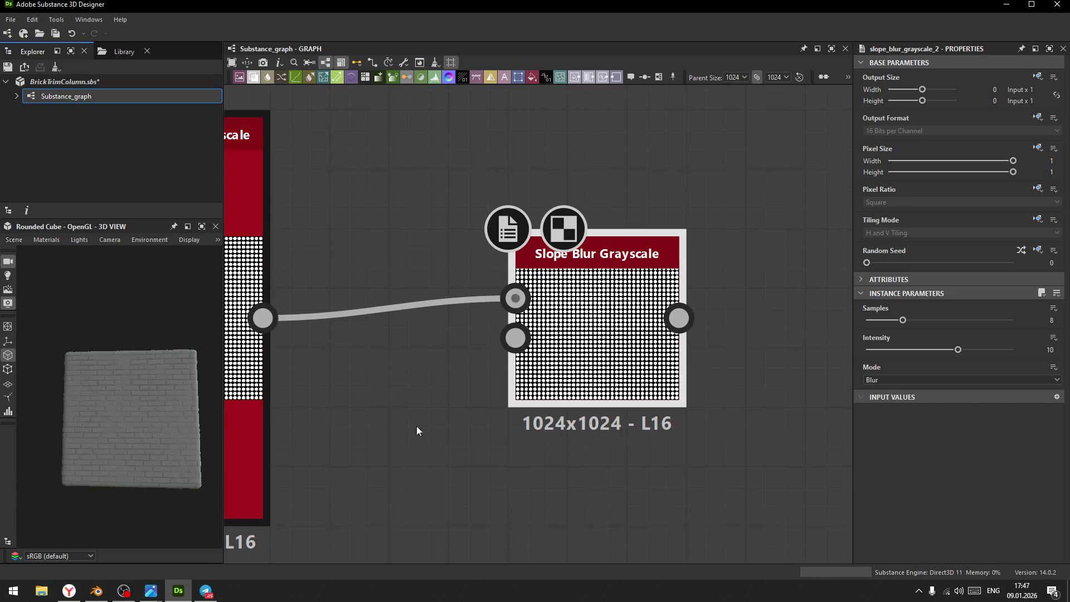
- Add a Fractal Sum Base node feeding the Slope Blur's second input, placed below the Tile Sampler
{"action": "middle_click_drag", "start_coordinate": [418, 429], "coordinate": [545, 283]}
{"action": "key", "text": "space"}
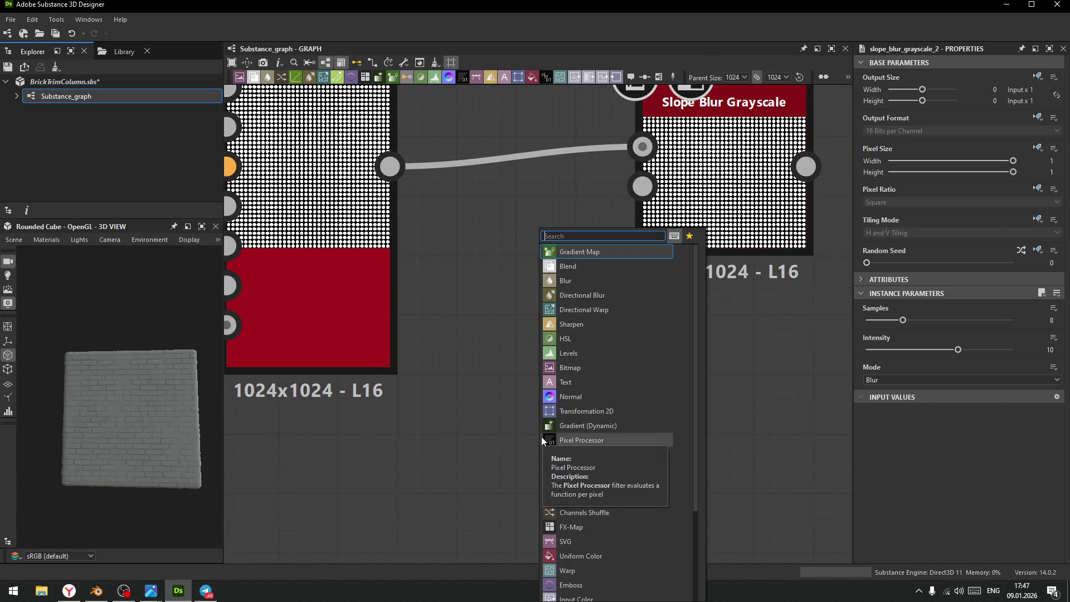
{"action": "type", "text": "fra"}
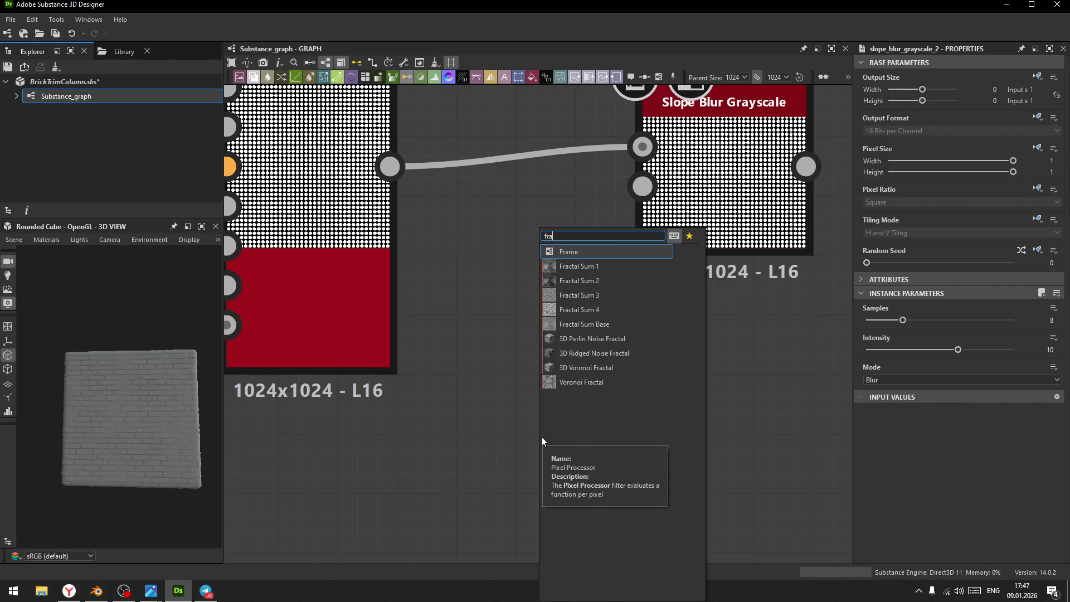
{"action": "key", "text": "Down"}
{"action": "key", "text": "Down"}
{"action": "key", "text": "Down"}
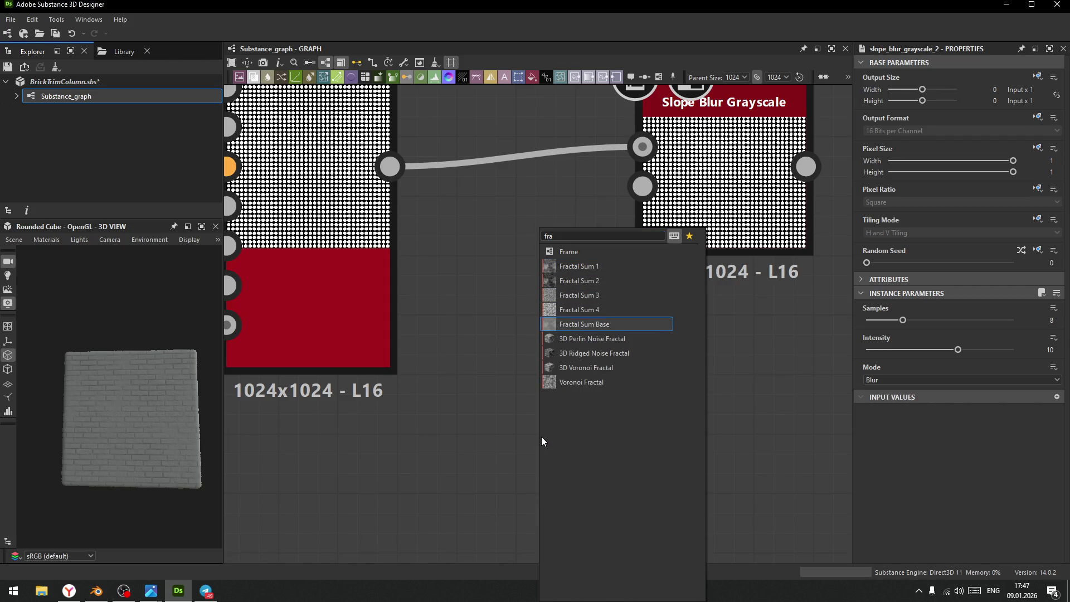
{"action": "key", "text": "Return"}
{"action": "mouse_move", "coordinate": [627, 464]}
{"action": "left_mouse_down"}
{"action": "mouse_move", "coordinate": [677, 196]}
{"action": "mouse_move", "coordinate": [642, 186]}
{"action": "left_mouse_up"}
{"action": "scroll", "coordinate": [558, 473], "scroll_direction": "down", "scroll_amount": 5}
{"action": "left_click_drag", "start_coordinate": [564, 472], "coordinate": [492, 496]}
- Set the Slope Blur to 32 samples and 0.55 intensity
{"action": "left_click", "coordinate": [613, 342]}
{"action": "left_click_drag", "start_coordinate": [903, 320], "coordinate": [1013, 320]}
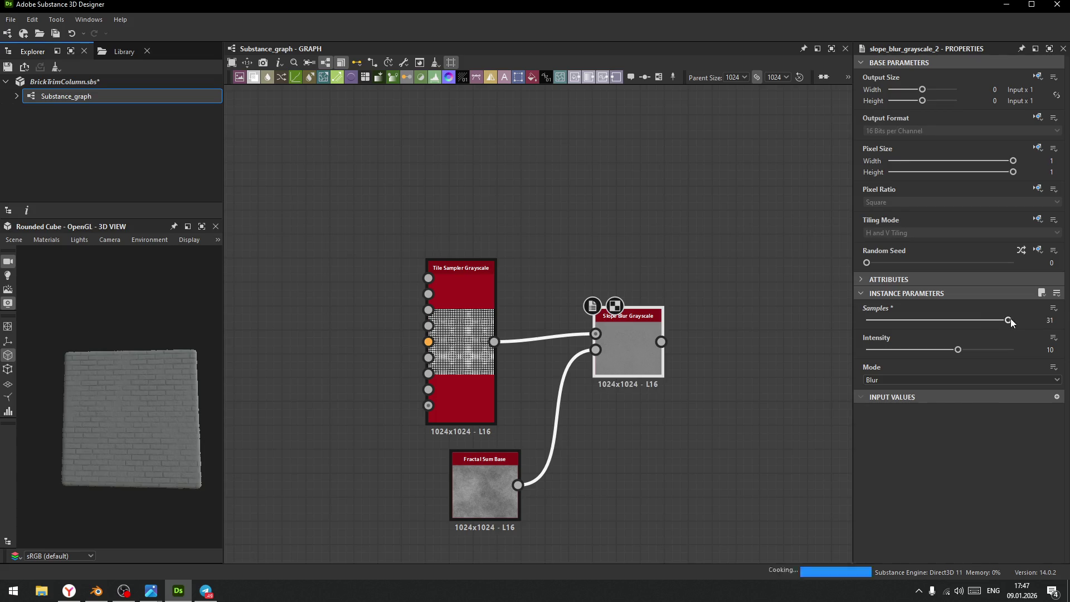
{"action": "mouse_move", "coordinate": [965, 351]}
{"action": "left_mouse_down"}
{"action": "mouse_move", "coordinate": [873, 353]}
{"action": "mouse_move", "coordinate": [871, 362]}
{"action": "left_mouse_up"}
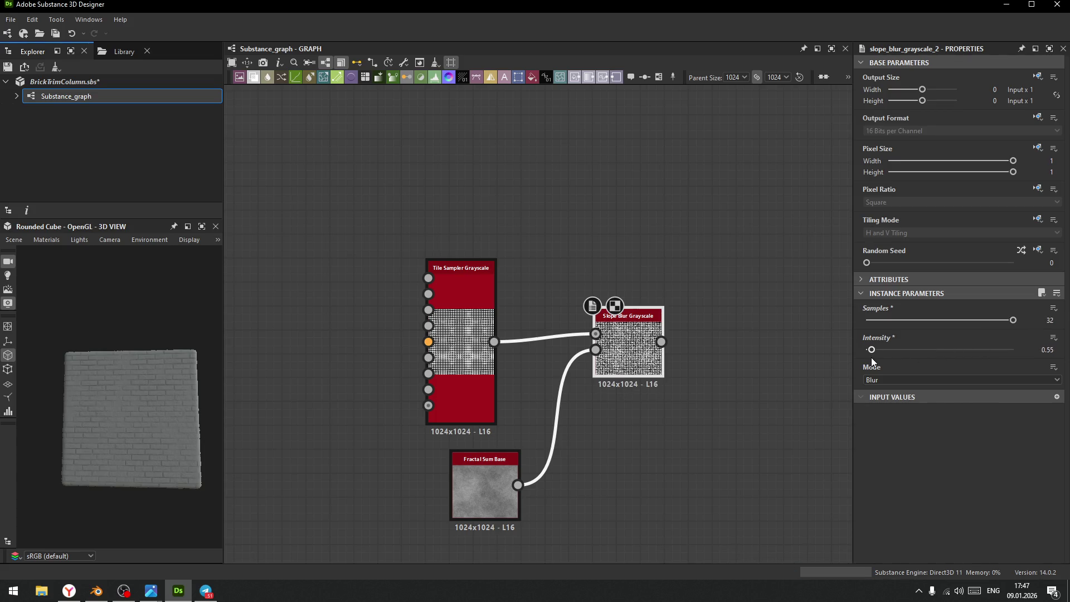
{"action": "left_click", "coordinate": [473, 335]}
- Shrink the Tile Sampler dots to Scale 0.2, keeping X Amount 38 and Max blending
{"action": "left_click_drag", "start_coordinate": [952, 320], "coordinate": [908, 329]}
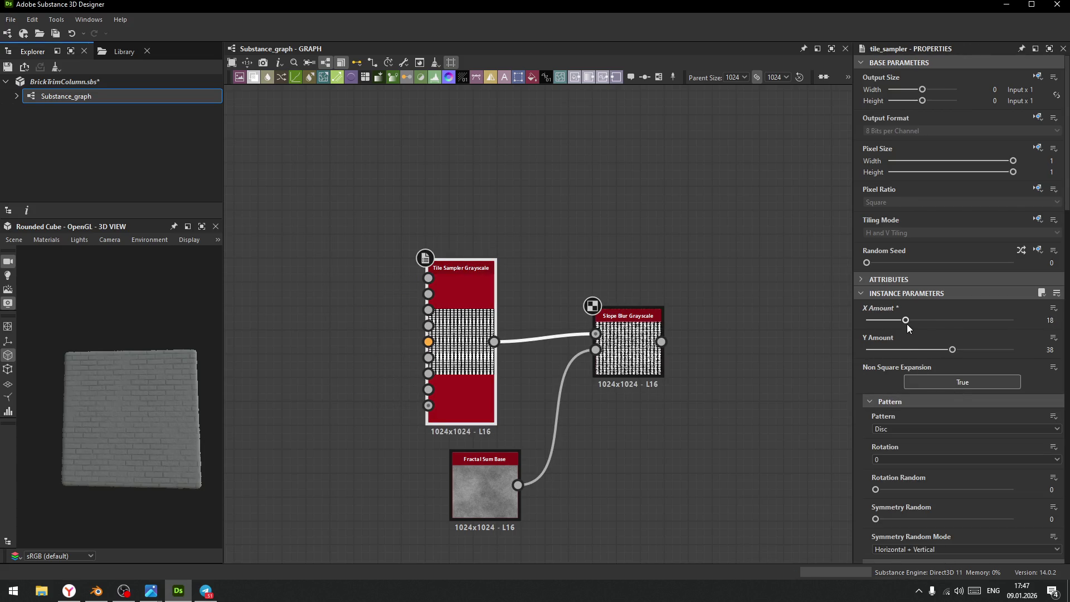
{"action": "key", "text": "ctrl+z"}
{"action": "scroll", "coordinate": [895, 480], "scroll_direction": "down", "scroll_amount": 5}
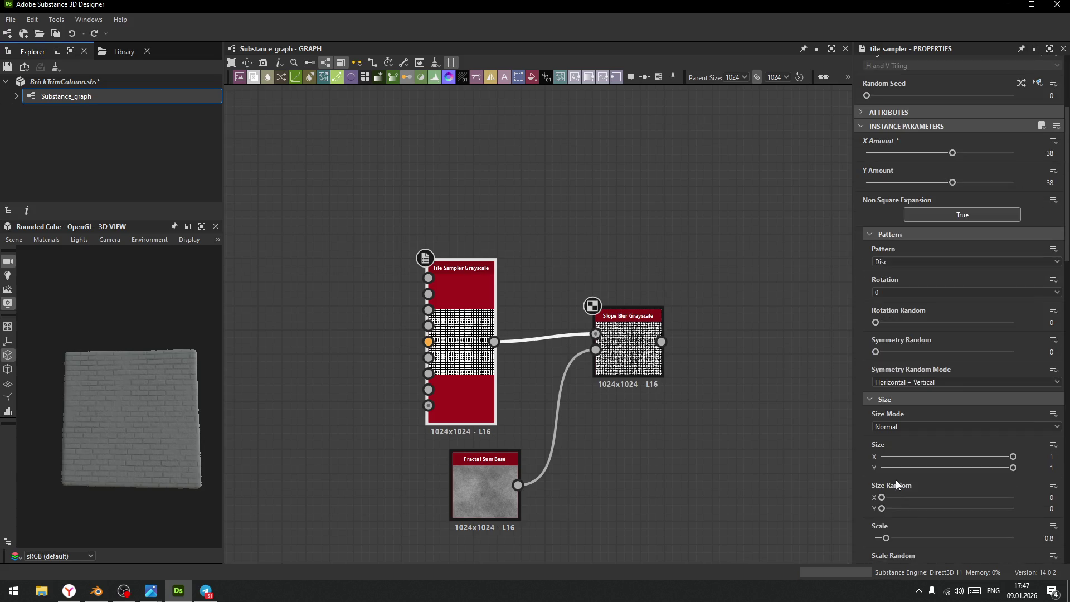
{"action": "left_click_drag", "start_coordinate": [886, 539], "coordinate": [883, 540]}
{"action": "left_click_drag", "start_coordinate": [880, 539], "coordinate": [878, 541]}
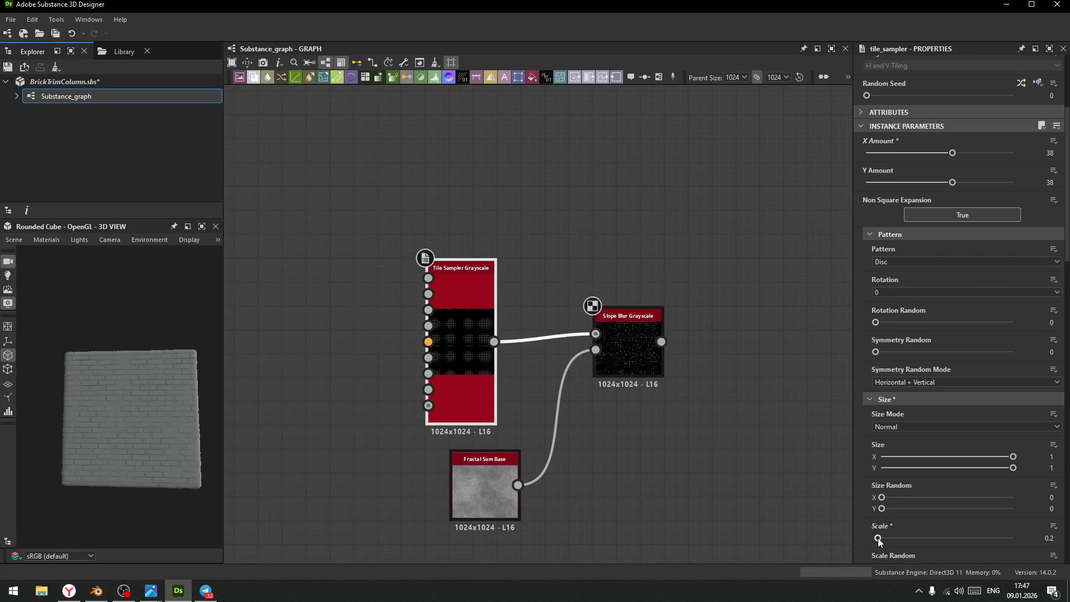
{"action": "scroll", "coordinate": [861, 445], "scroll_direction": "down", "scroll_amount": 15}
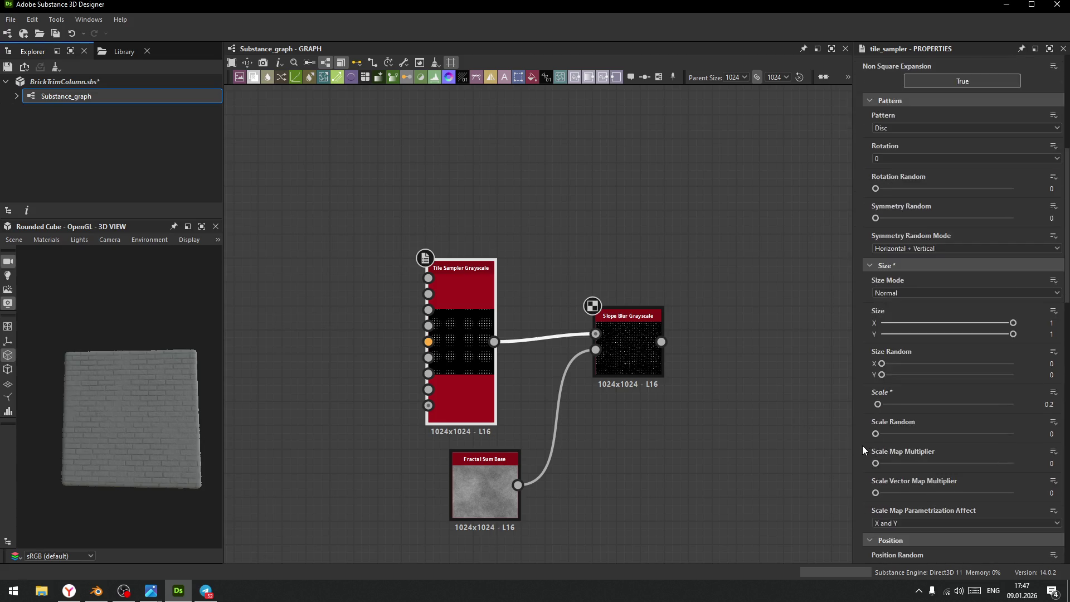
{"action": "scroll", "coordinate": [863, 432], "scroll_direction": "down", "scroll_amount": 5}
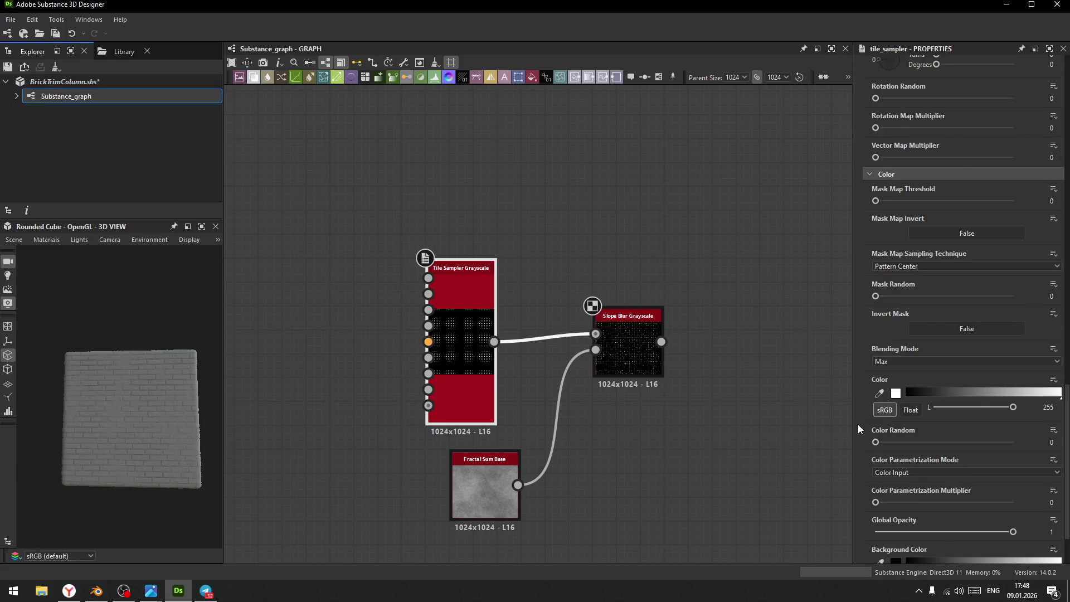
{"action": "left_click", "coordinate": [931, 284]}
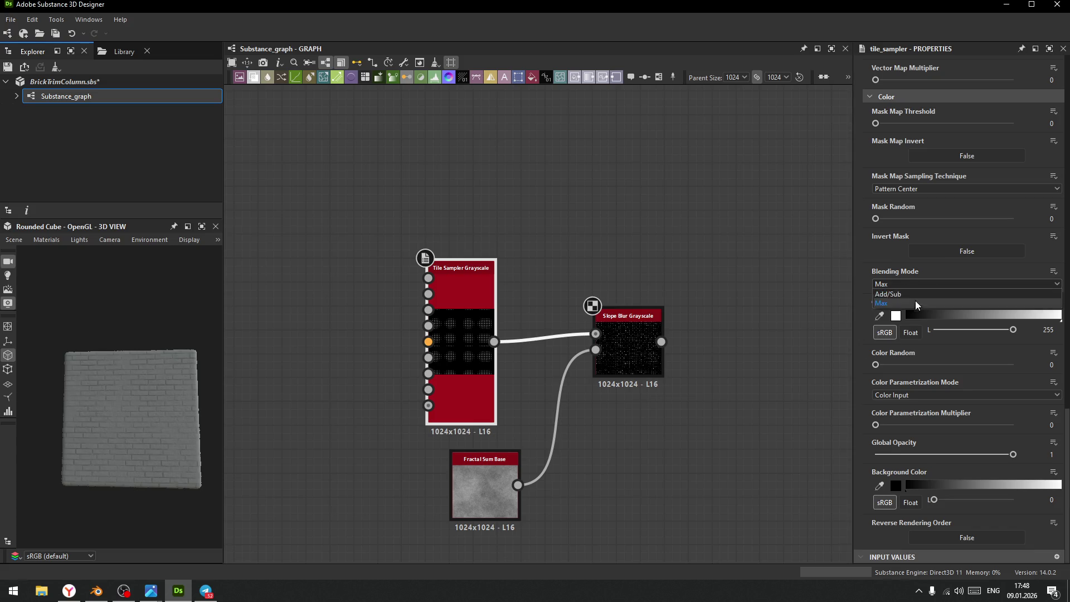
{"action": "left_click", "coordinate": [886, 302]}
- Set Position Random 10, Offset 1, Global Offset 1/0.86 and Vector Map Displacement 0.69
{"action": "scroll", "coordinate": [867, 335], "scroll_direction": "up", "scroll_amount": 5}
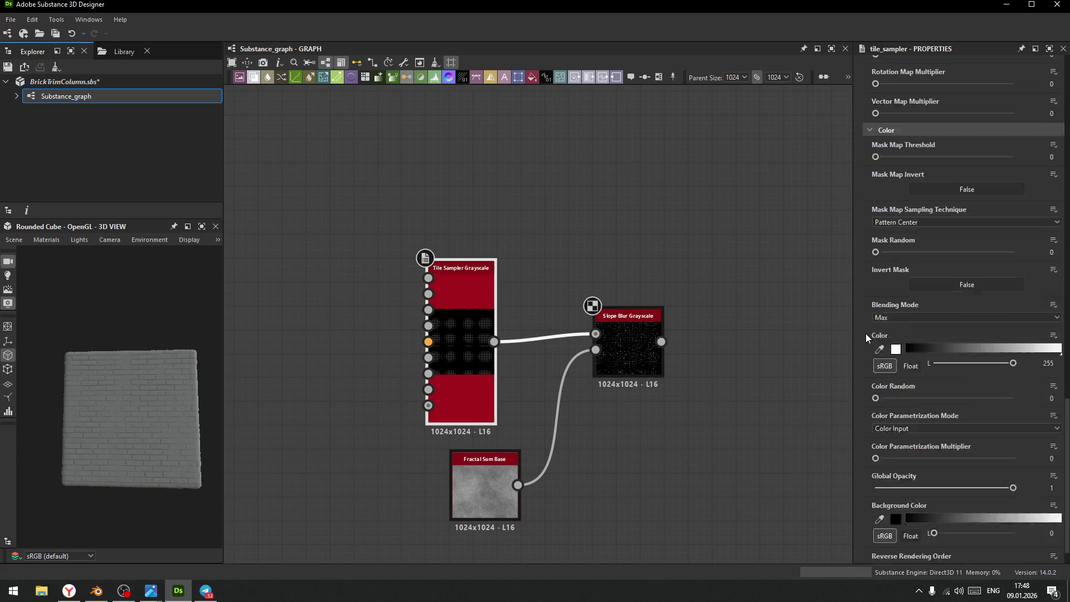
{"action": "scroll", "coordinate": [866, 343], "scroll_direction": "up", "scroll_amount": 5}
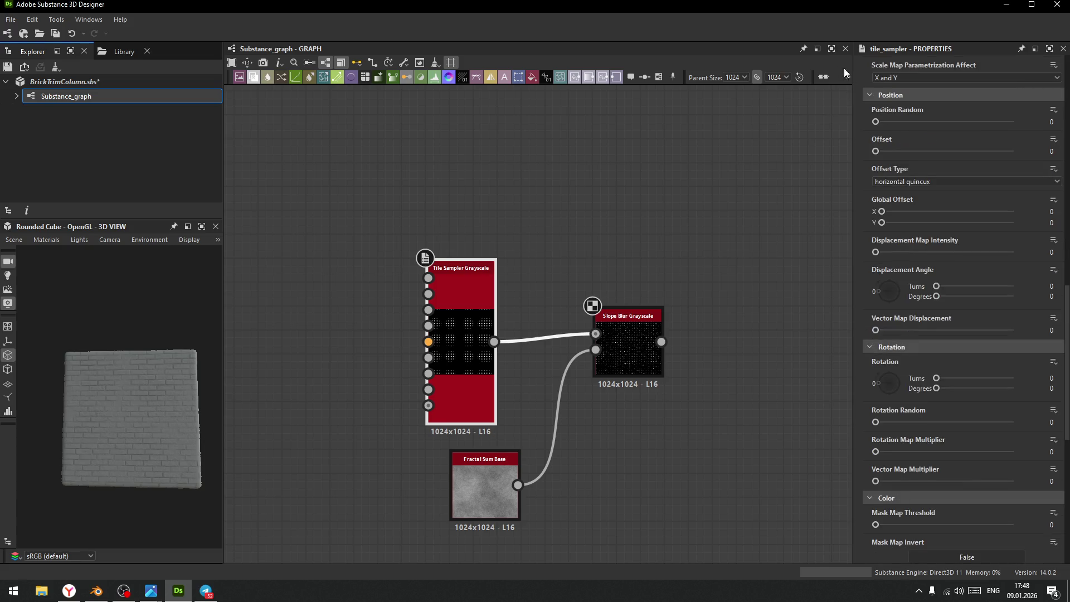
{"action": "left_click_drag", "start_coordinate": [876, 123], "coordinate": [1013, 122]}
{"action": "left_click_drag", "start_coordinate": [876, 151], "coordinate": [1013, 151]}
{"action": "left_click_drag", "start_coordinate": [881, 212], "coordinate": [1014, 212]}
{"action": "left_click_drag", "start_coordinate": [882, 223], "coordinate": [994, 223]}
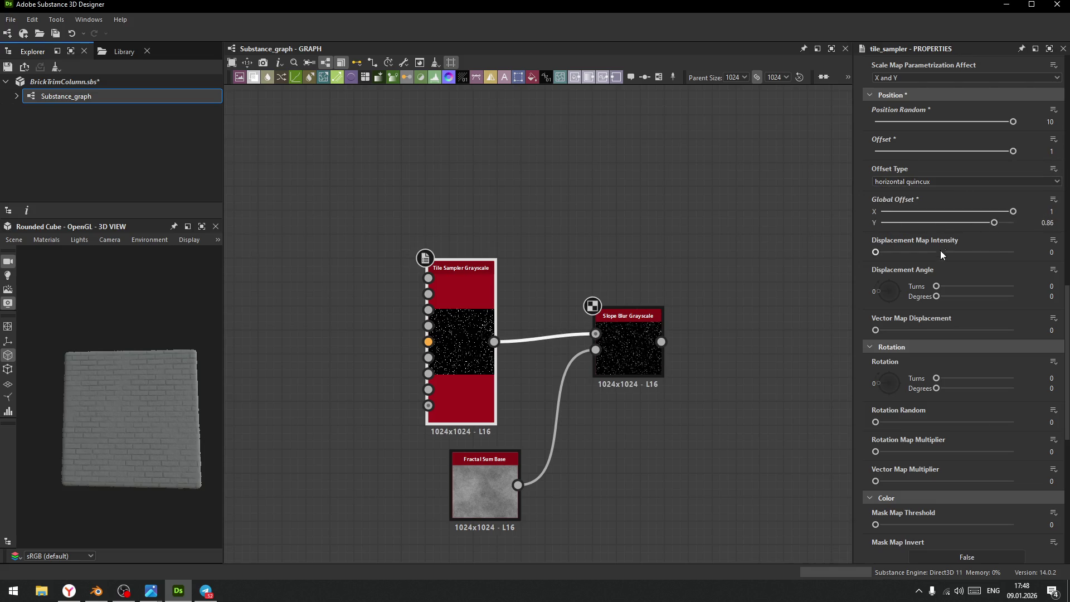
{"action": "mouse_move", "coordinate": [875, 330]}
{"action": "left_mouse_down"}
{"action": "mouse_move", "coordinate": [1005, 330]}
{"action": "mouse_move", "coordinate": [971, 337]}
{"action": "left_mouse_up"}
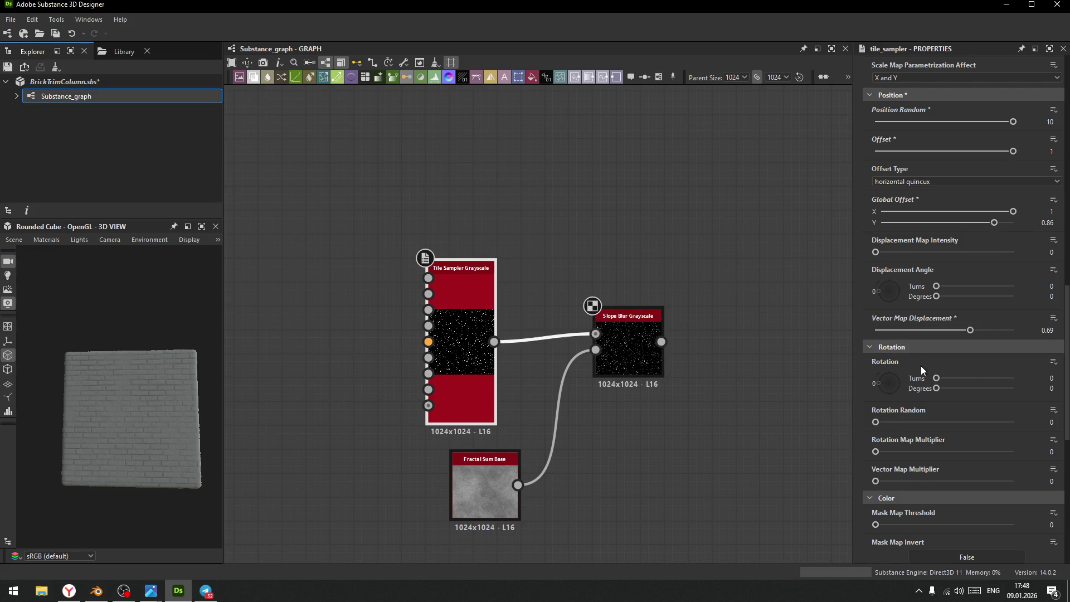
{"action": "scroll", "coordinate": [864, 416], "scroll_direction": "down", "scroll_amount": 5}
{"action": "middle_click_drag", "start_coordinate": [664, 420], "coordinate": [664, 293]}
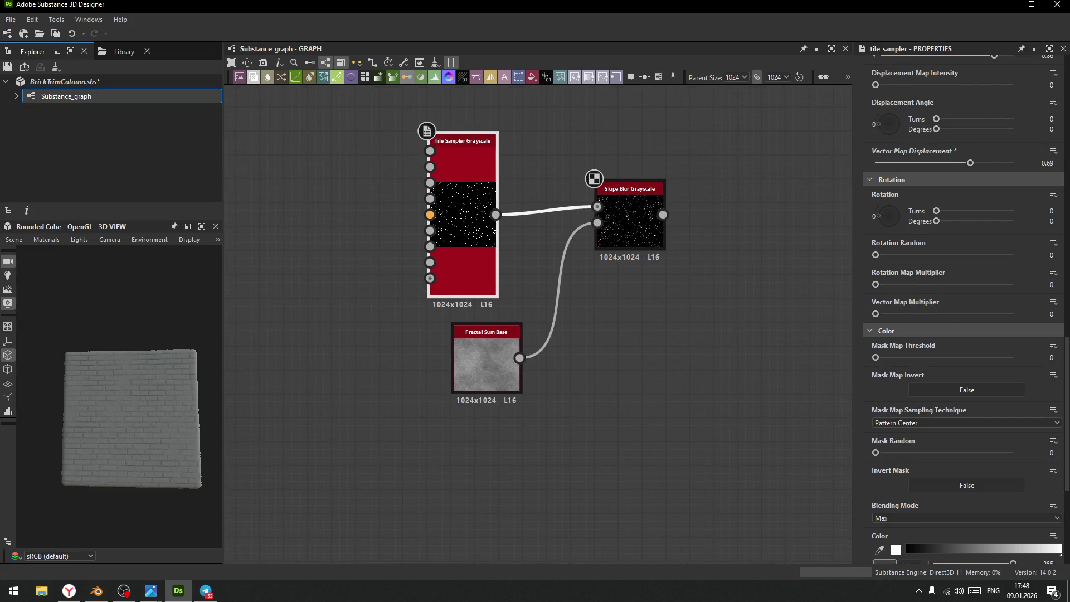
{"action": "scroll", "coordinate": [574, 362], "scroll_direction": "down", "scroll_amount": 5}
- Frame the node group in view and nudge its Blend node upward
{"action": "mouse_move", "coordinate": [580, 383]}
{"action": "middle_mouse_down"}
{"action": "mouse_move", "coordinate": [672, 355]}
{"action": "mouse_move", "coordinate": [518, 313]}
{"action": "middle_mouse_up"}
{"action": "scroll", "coordinate": [518, 313], "scroll_direction": "down", "scroll_amount": 3}
{"action": "middle_click_drag", "start_coordinate": [530, 386], "coordinate": [678, 313]}
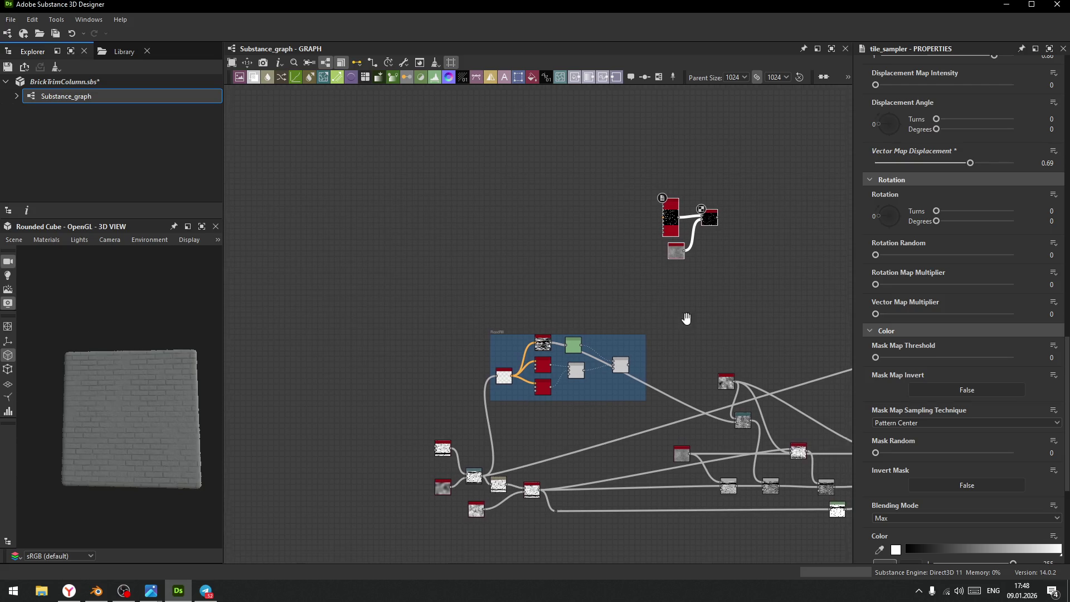
{"action": "middle_click_drag", "start_coordinate": [684, 350], "coordinate": [666, 318]}
{"action": "left_click_drag", "start_coordinate": [610, 341], "coordinate": [611, 325]}
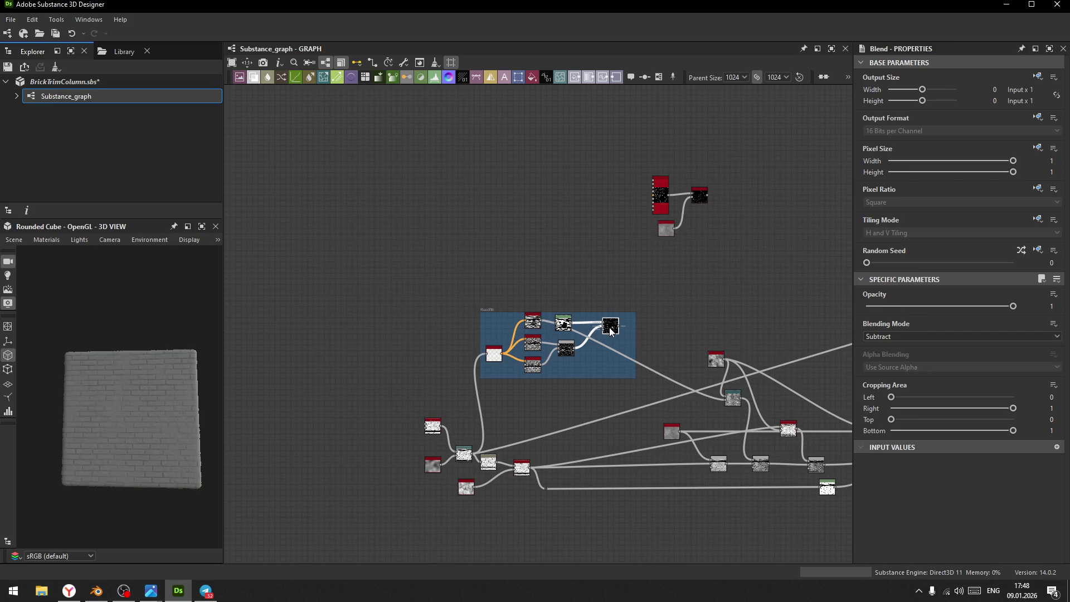
{"action": "scroll", "coordinate": [611, 331], "scroll_direction": "up", "scroll_amount": 3}
{"action": "middle_click_drag", "start_coordinate": [589, 225], "coordinate": [452, 324]}
- Add a new Blend fed by the Levels output and set it to Multiply
{"action": "left_click_drag", "start_coordinate": [393, 418], "coordinate": [752, 181]}
{"action": "left_click", "coordinate": [789, 220]}
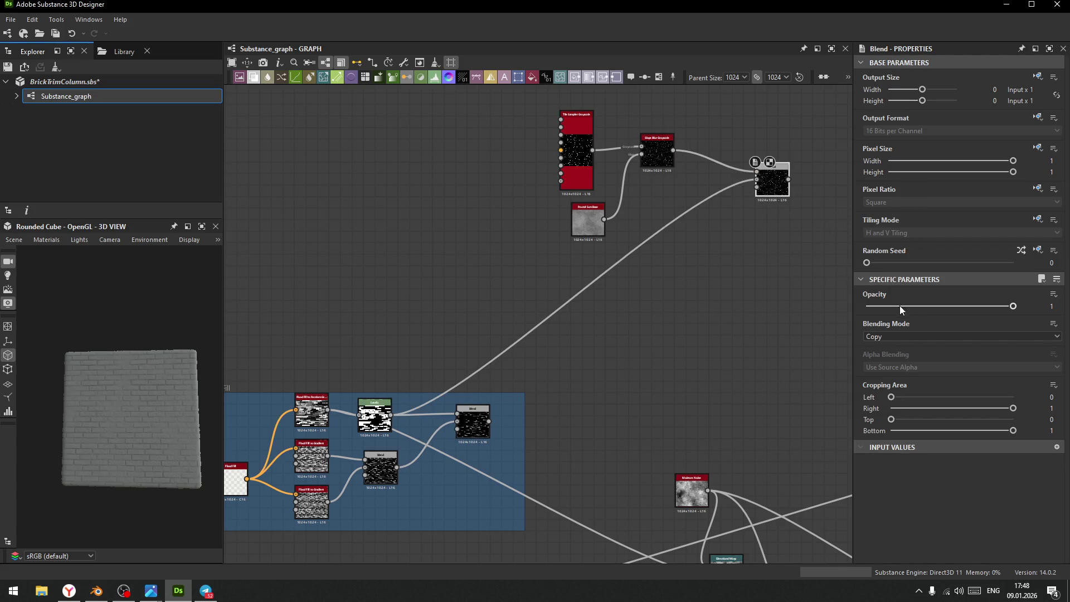
{"action": "left_click", "coordinate": [904, 339]}
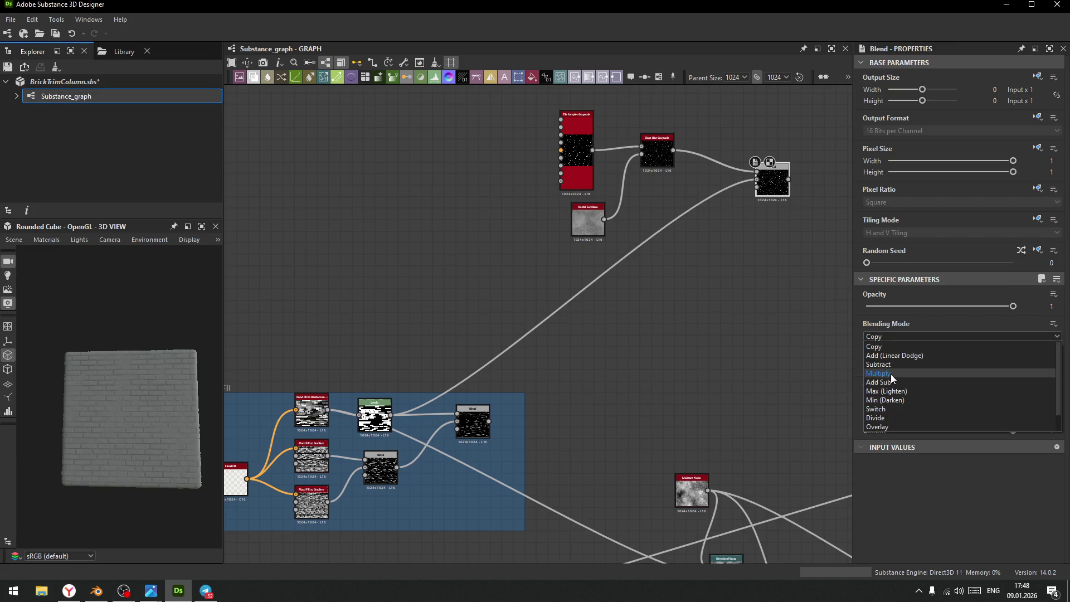
{"action": "left_click", "coordinate": [892, 375]}
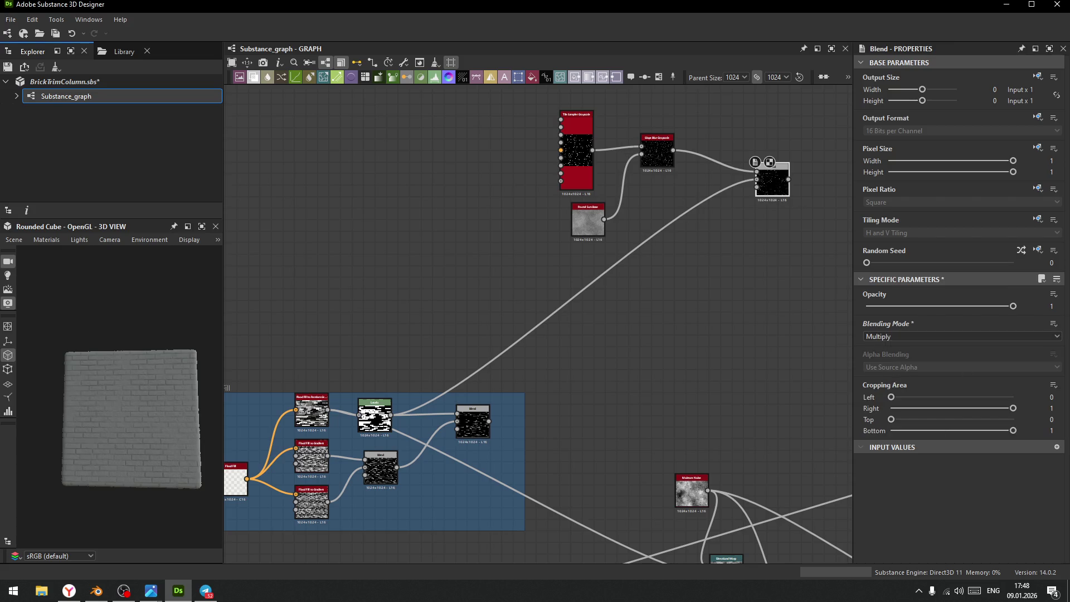
{"action": "scroll", "coordinate": [729, 323], "scroll_direction": "down", "scroll_amount": 3}
{"action": "scroll", "coordinate": [625, 204], "scroll_direction": "up", "scroll_amount": 6}
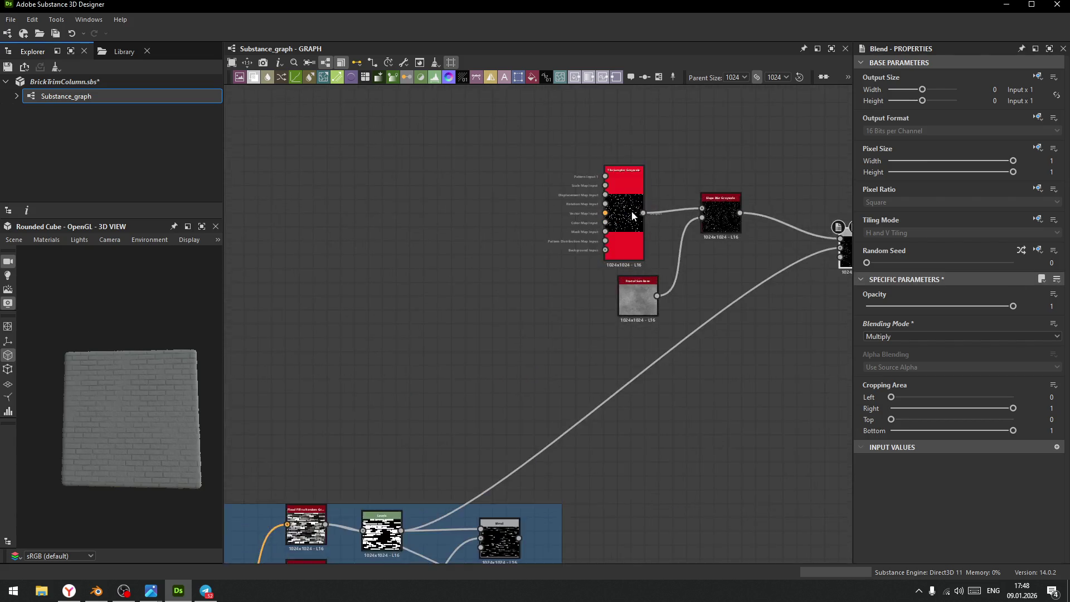
{"action": "left_click", "coordinate": [625, 204]}
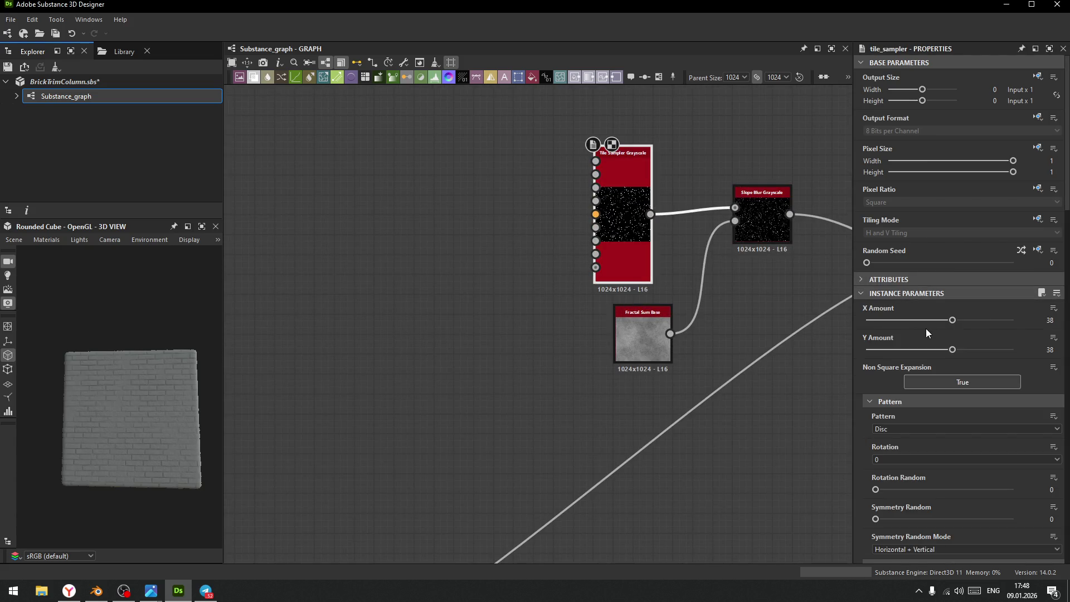
{"action": "scroll", "coordinate": [874, 469], "scroll_direction": "down", "scroll_amount": 3}
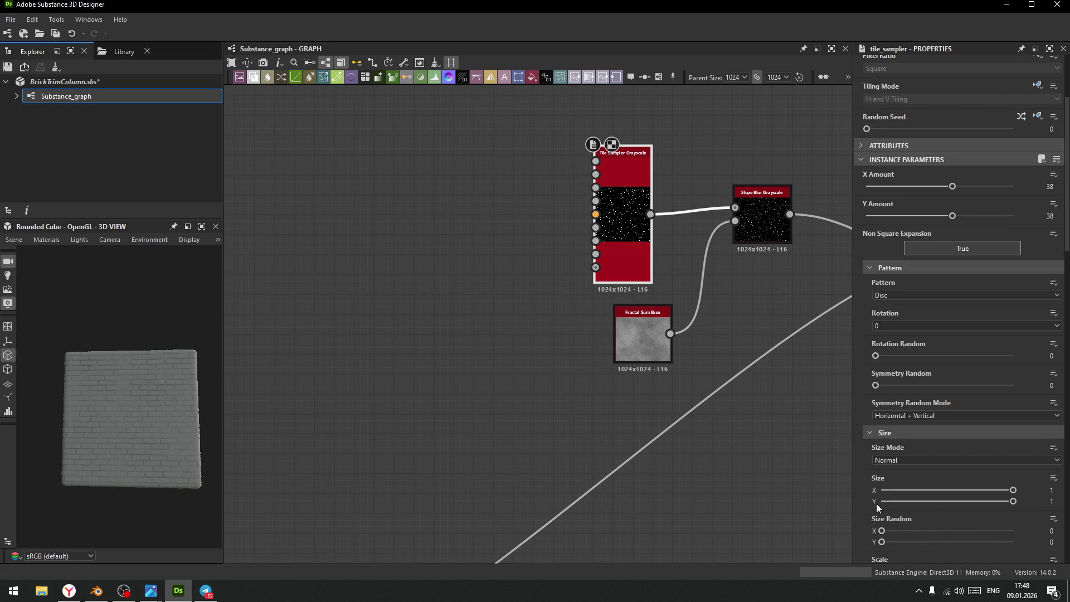
{"action": "scroll", "coordinate": [884, 410], "scroll_direction": "down", "scroll_amount": 2}
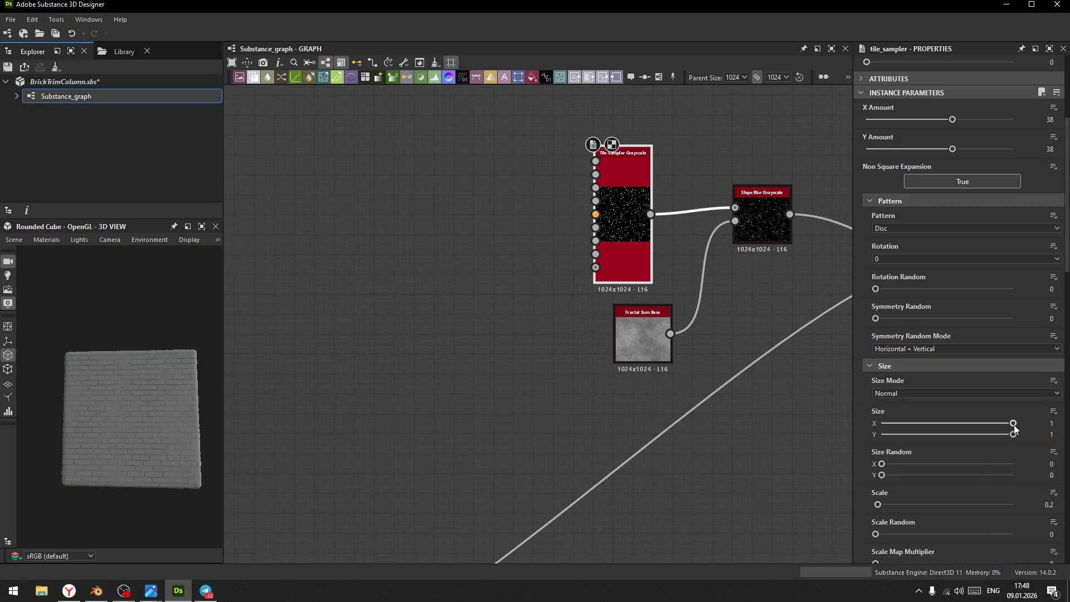
- Lower the Tile Sampler Scale so the dots shrink further
{"action": "left_click_drag", "start_coordinate": [878, 505], "coordinate": [877, 506]}
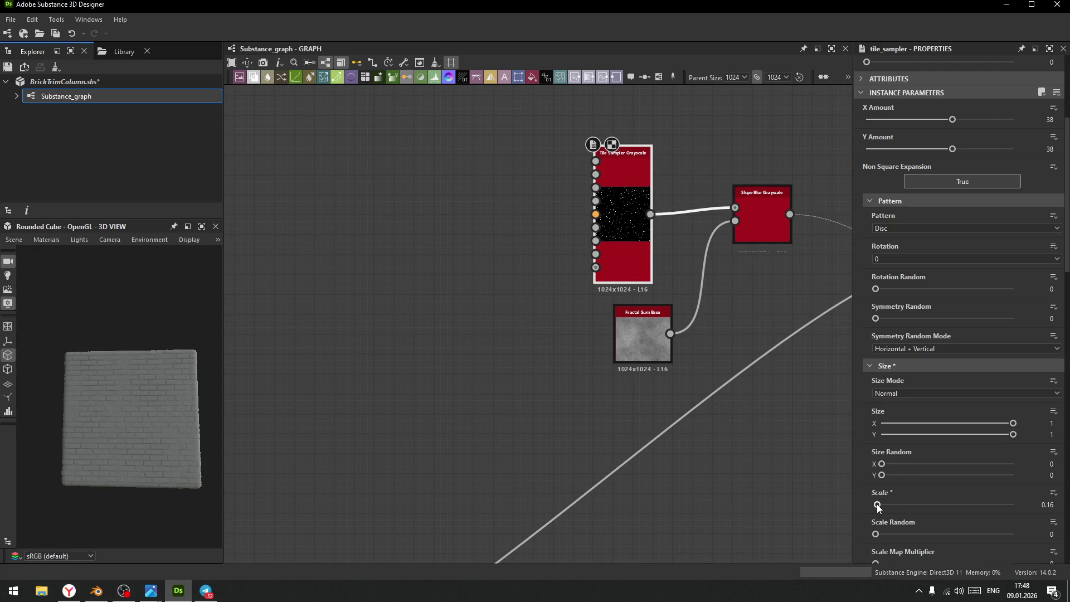
{"action": "left_click", "coordinate": [771, 210]}
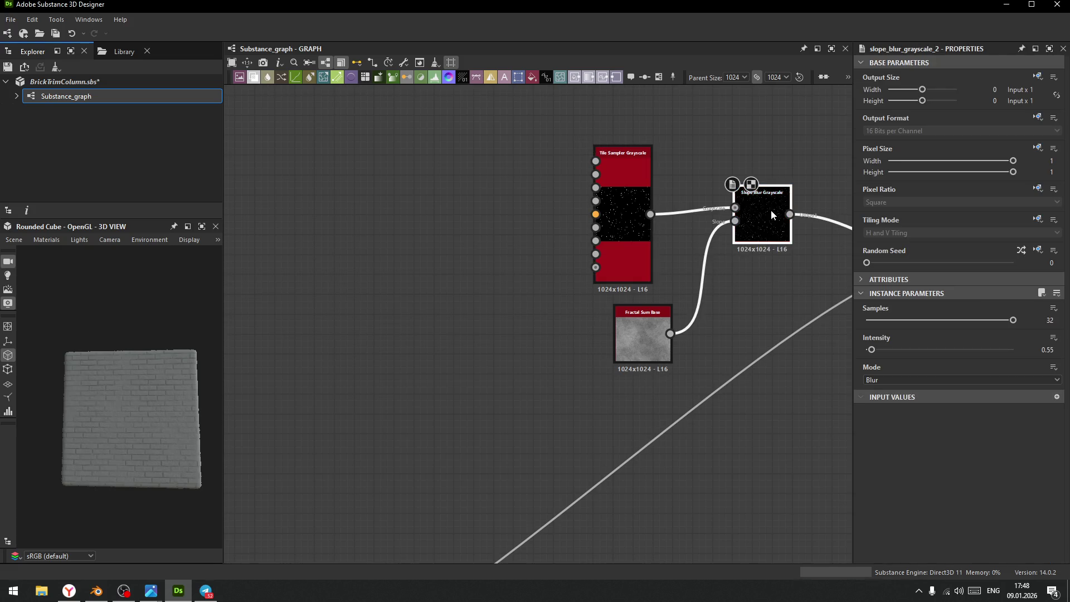
{"action": "scroll", "coordinate": [669, 348], "scroll_direction": "down", "scroll_amount": 8}
{"action": "middle_click_drag", "start_coordinate": [734, 421], "coordinate": [648, 357]}
{"action": "scroll", "coordinate": [597, 330], "scroll_direction": "up", "scroll_amount": 3}
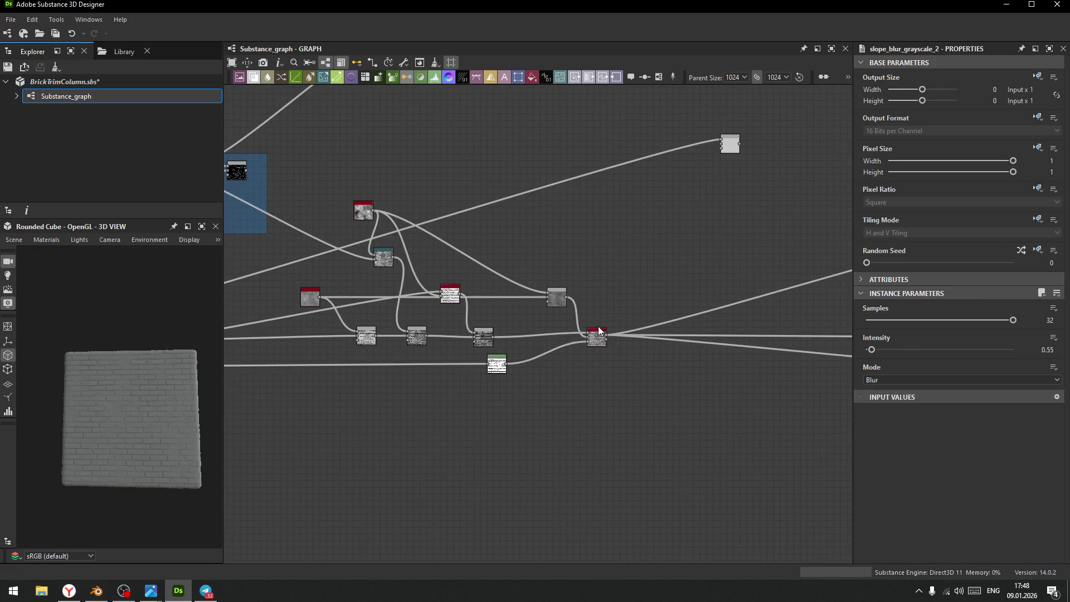
{"action": "scroll", "coordinate": [610, 346], "scroll_direction": "up", "scroll_amount": 4}
- Add a Multiply Blend to the main chain, feed it the dot Blend and reroute the downstream links through it
{"action": "left_click_drag", "start_coordinate": [599, 334], "coordinate": [661, 197]}
{"action": "left_click", "coordinate": [696, 233]}
{"action": "scroll", "coordinate": [736, 501], "scroll_direction": "down", "scroll_amount": 3}
{"action": "middle_click_drag", "start_coordinate": [475, 127], "coordinate": [500, 185]}
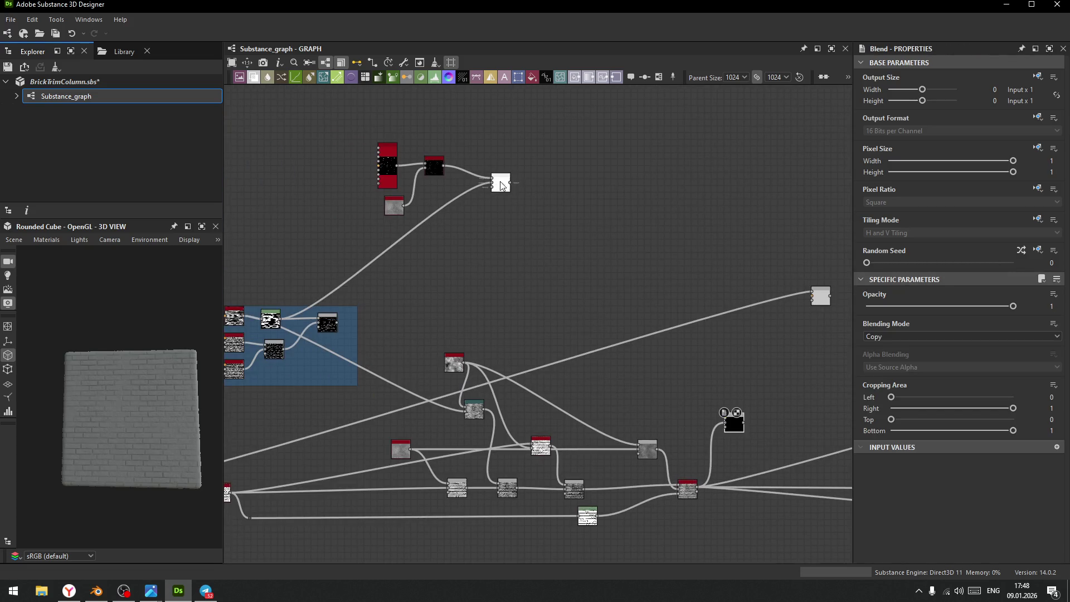
{"action": "left_click_drag", "start_coordinate": [510, 183], "coordinate": [733, 426]}
{"action": "left_click", "coordinate": [907, 337]}
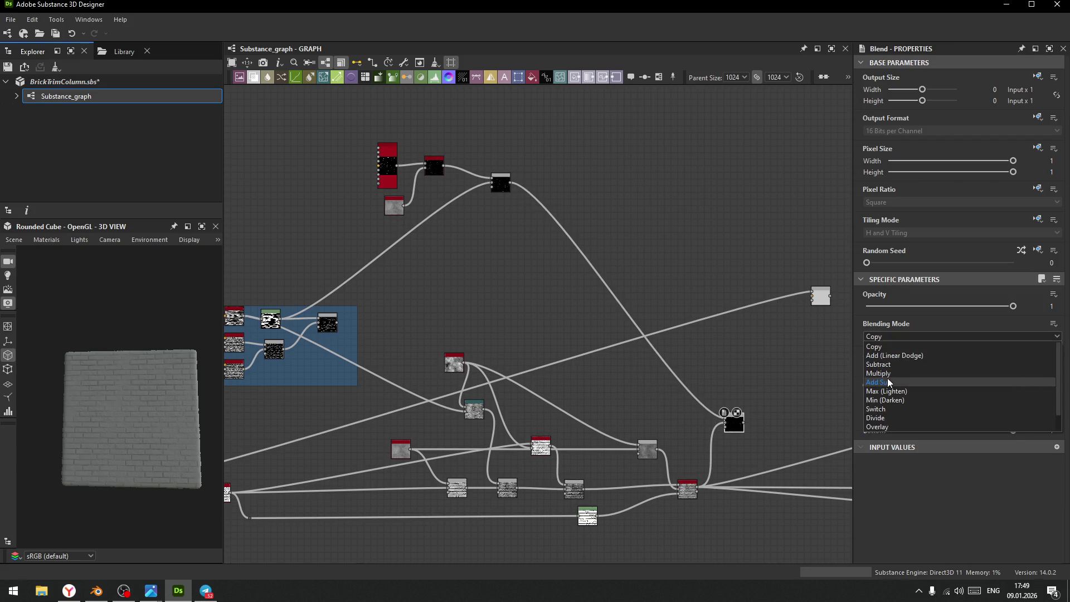
{"action": "left_click", "coordinate": [888, 373]}
{"action": "mouse_move", "coordinate": [699, 493]}
{"action": "left_mouse_down", "text": "shift"}
{"action": "mouse_move", "coordinate": [719, 478]}
{"action": "mouse_move", "coordinate": [743, 425]}
{"action": "left_mouse_up", "text": "shift"}
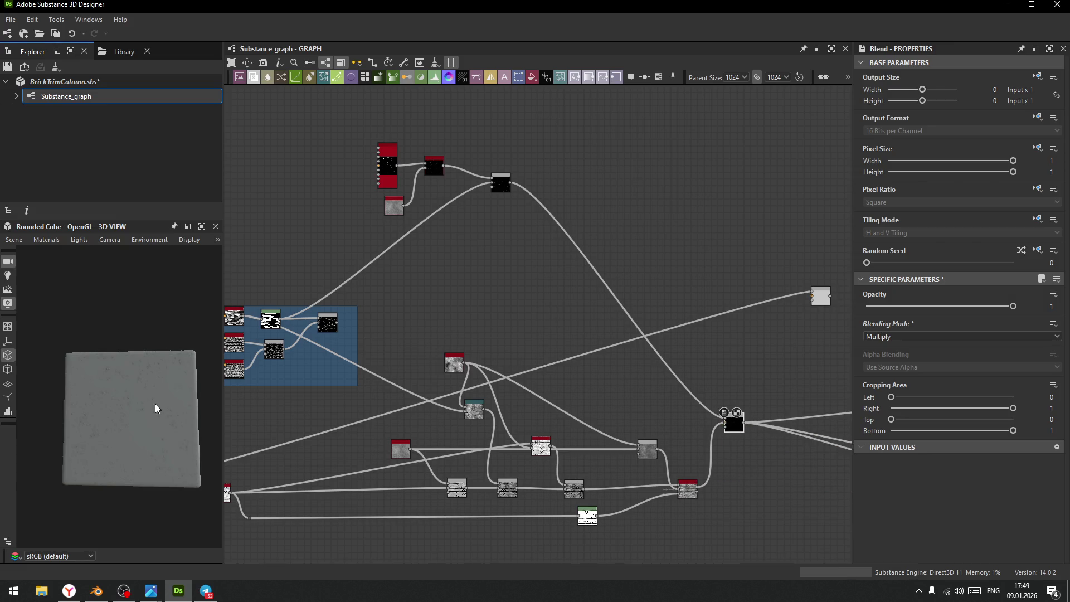
- Switch the new Blend's mode to Add (Linear Dodge)
{"action": "scroll", "coordinate": [140, 395], "scroll_direction": "up", "scroll_amount": 5}
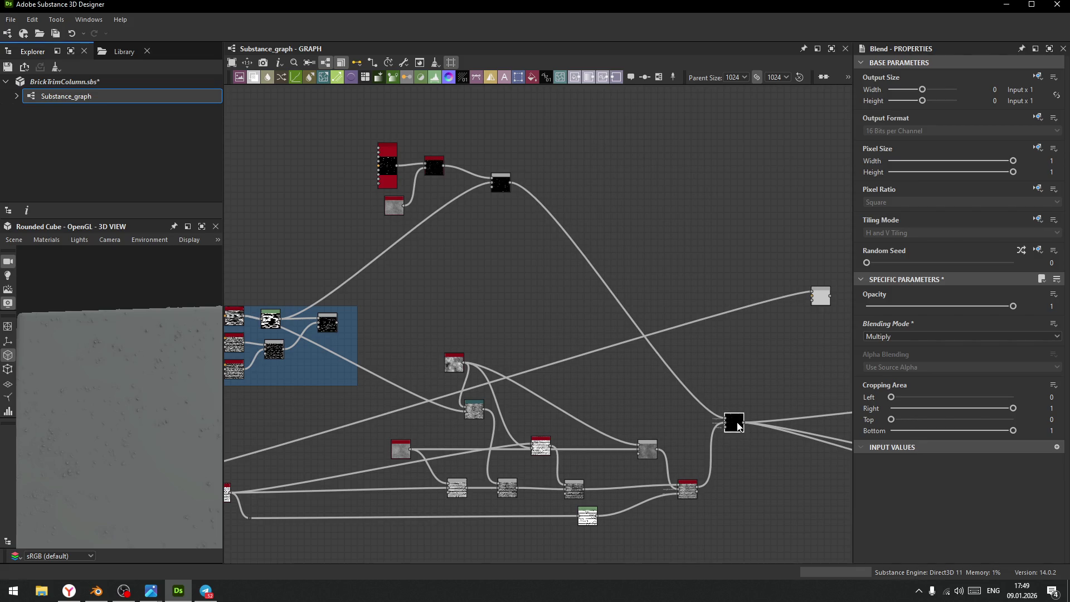
{"action": "middle_click_drag", "start_coordinate": [754, 478], "coordinate": [673, 384]}
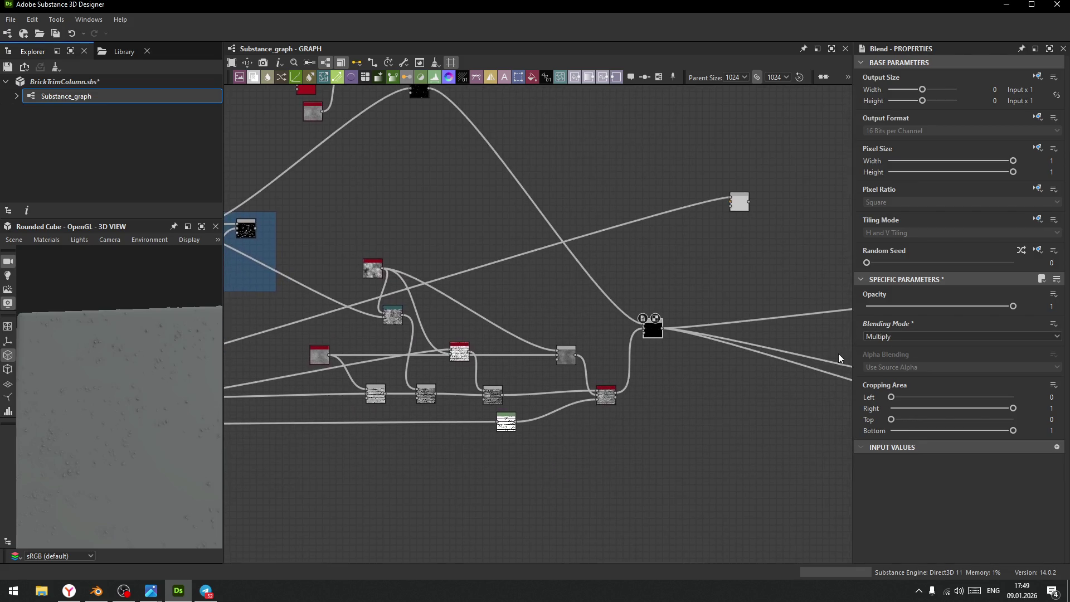
{"action": "scroll", "coordinate": [837, 352], "scroll_direction": "up", "scroll_amount": 3}
{"action": "left_click", "coordinate": [913, 338]}
{"action": "left_click", "coordinate": [892, 357]}
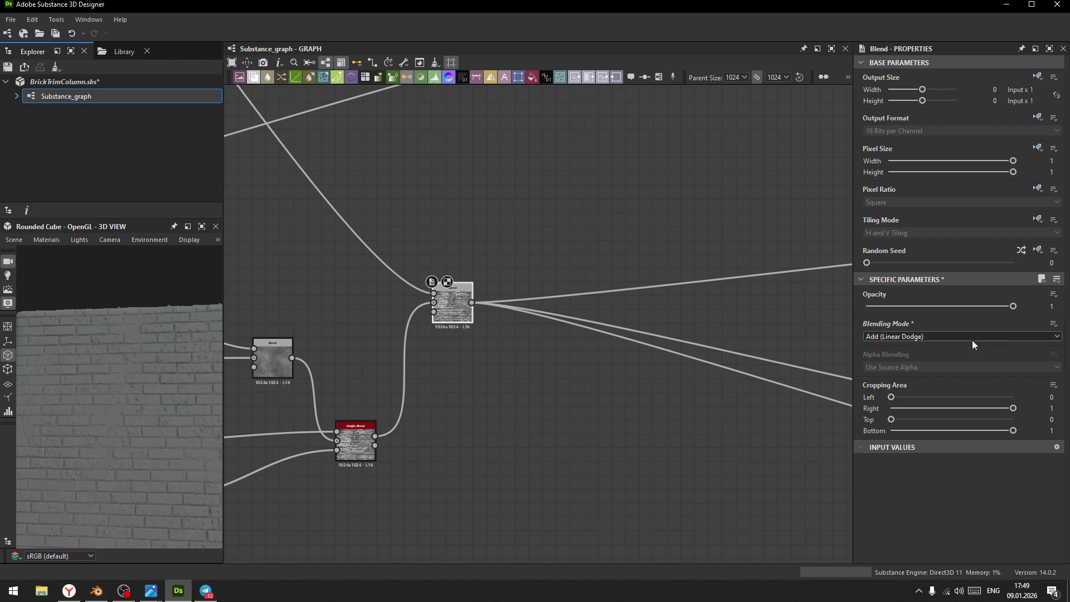
- Set the current Blend's mode to Overlay
{"action": "left_click", "coordinate": [938, 335]}
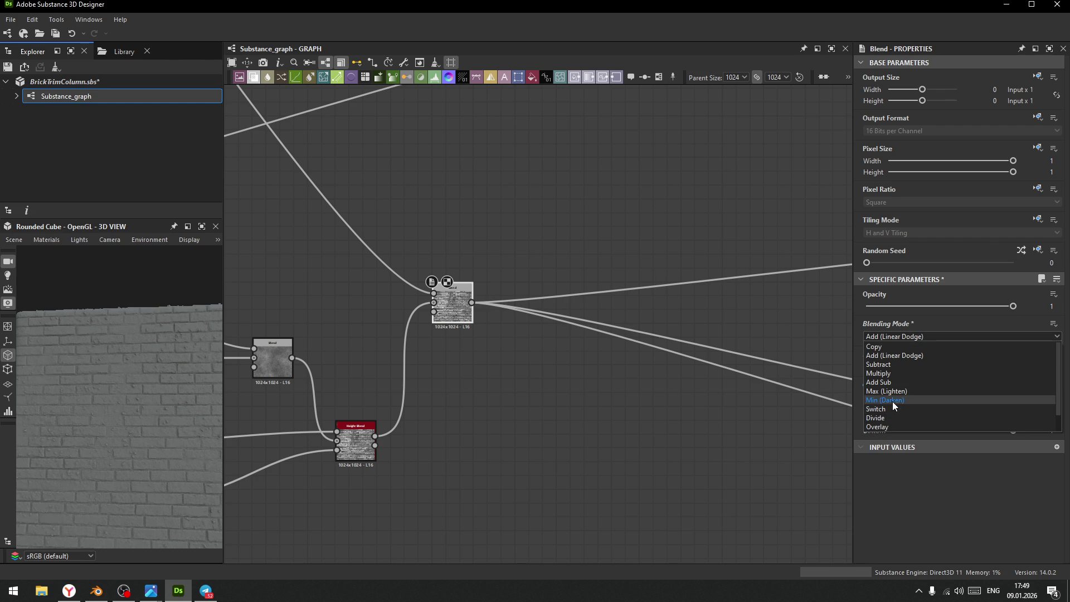
{"action": "left_click", "coordinate": [894, 427]}
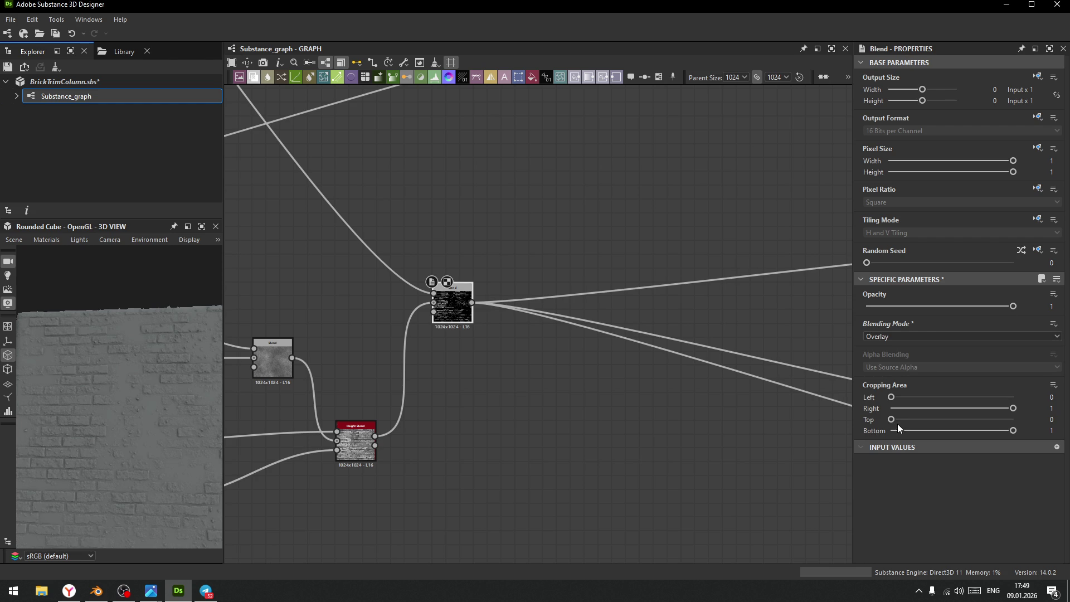
{"action": "left_click", "coordinate": [928, 341]}
{"action": "mouse_move", "coordinate": [234, 416]}
{"action": "middle_mouse_down"}
{"action": "mouse_move", "coordinate": [490, 490]}
{"action": "mouse_move", "coordinate": [514, 426]}
{"action": "middle_mouse_up"}
{"action": "middle_click_drag", "start_coordinate": [483, 460], "coordinate": [557, 405]}
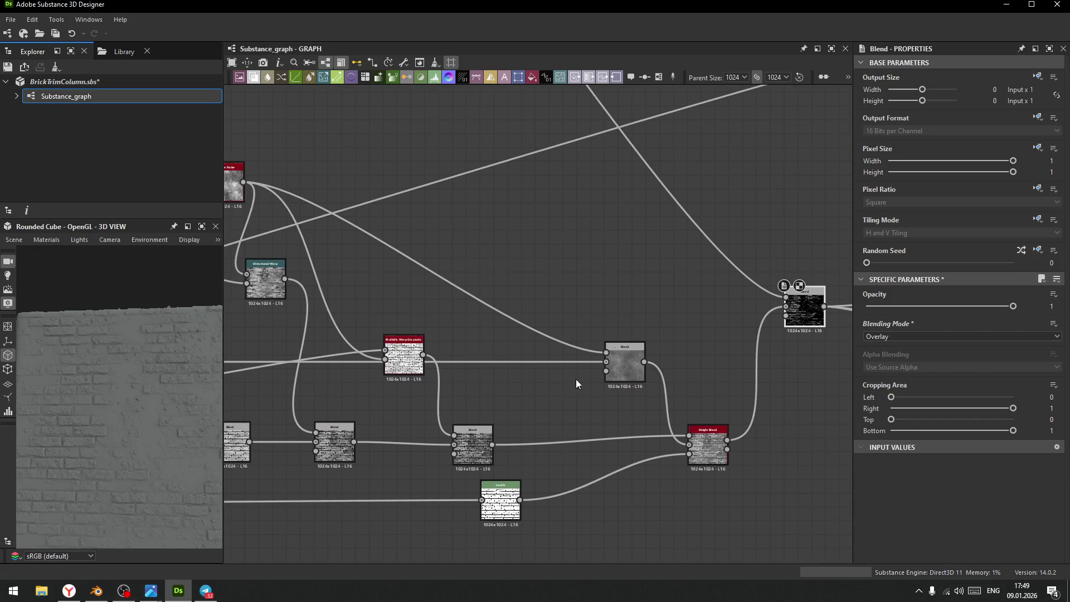
- Insert a Blend between the lower Blend and Height Blend, set to Subtract
{"action": "left_click_drag", "start_coordinate": [824, 308], "coordinate": [726, 440], "text": "shift"}
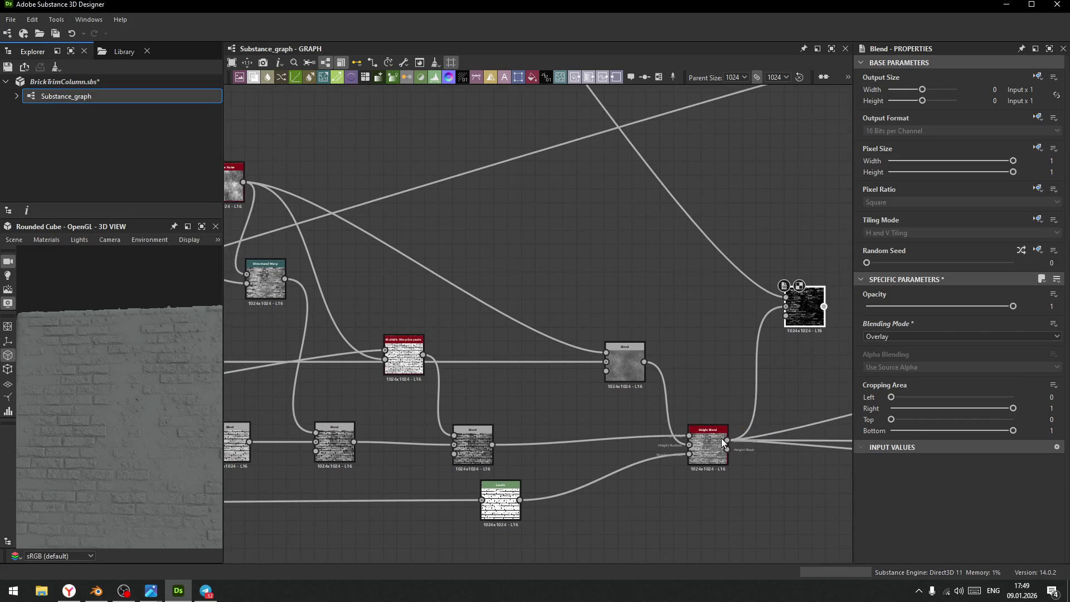
{"action": "mouse_move", "coordinate": [805, 325]}
{"action": "left_mouse_down"}
{"action": "mouse_move", "coordinate": [596, 347]}
{"action": "mouse_move", "coordinate": [543, 409]}
{"action": "left_mouse_up"}
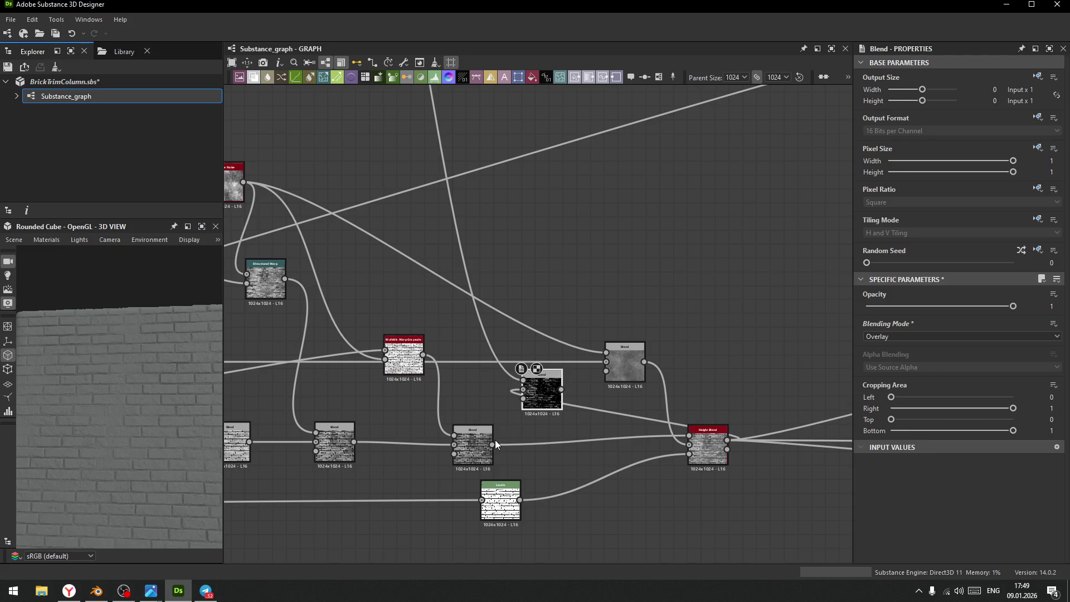
{"action": "left_click_drag", "start_coordinate": [512, 440], "coordinate": [522, 390]}
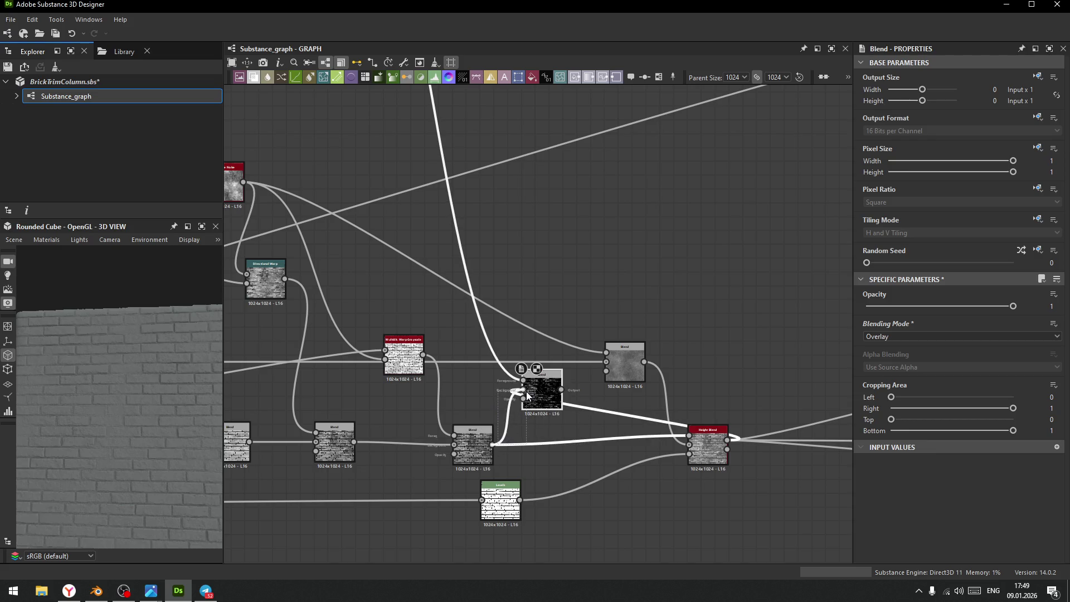
{"action": "left_click", "coordinate": [905, 336]}
{"action": "left_click", "coordinate": [889, 353]}
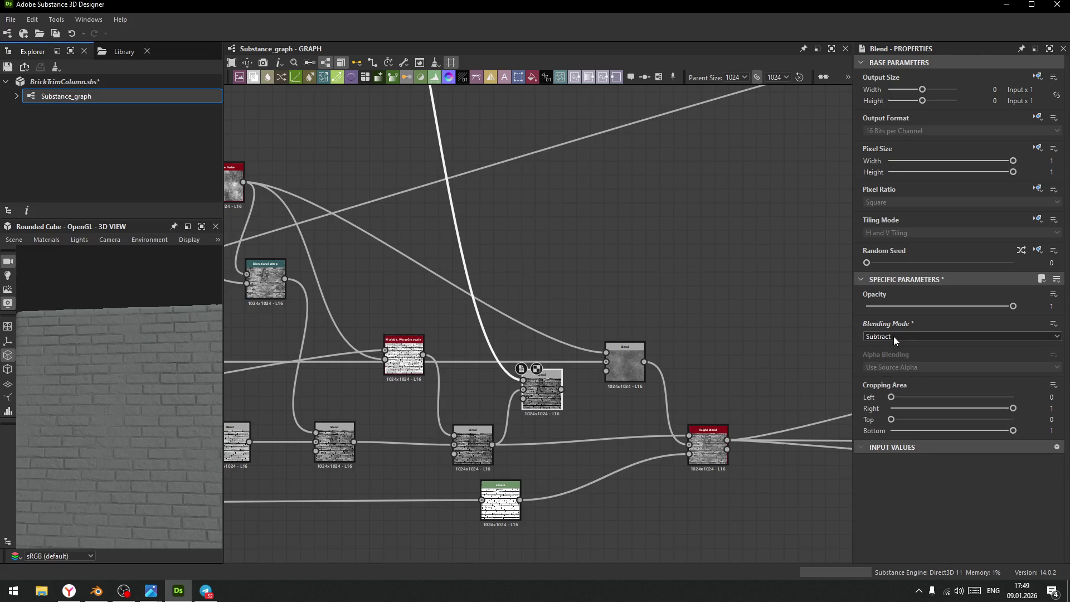
- Set the Subtract Blend's opacity to 0.33 and wire it into Height Blend's top input
{"action": "left_click_drag", "start_coordinate": [1006, 306], "coordinate": [873, 310]}
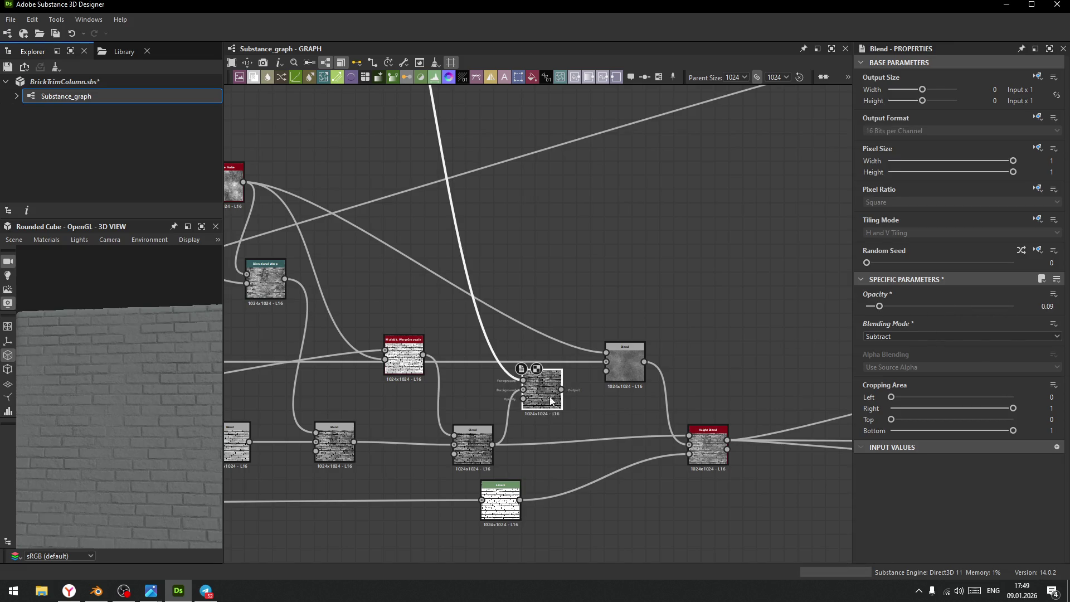
{"action": "scroll", "coordinate": [574, 400], "scroll_direction": "up", "scroll_amount": 3}
{"action": "left_click_drag", "start_coordinate": [566, 396], "coordinate": [804, 460]}
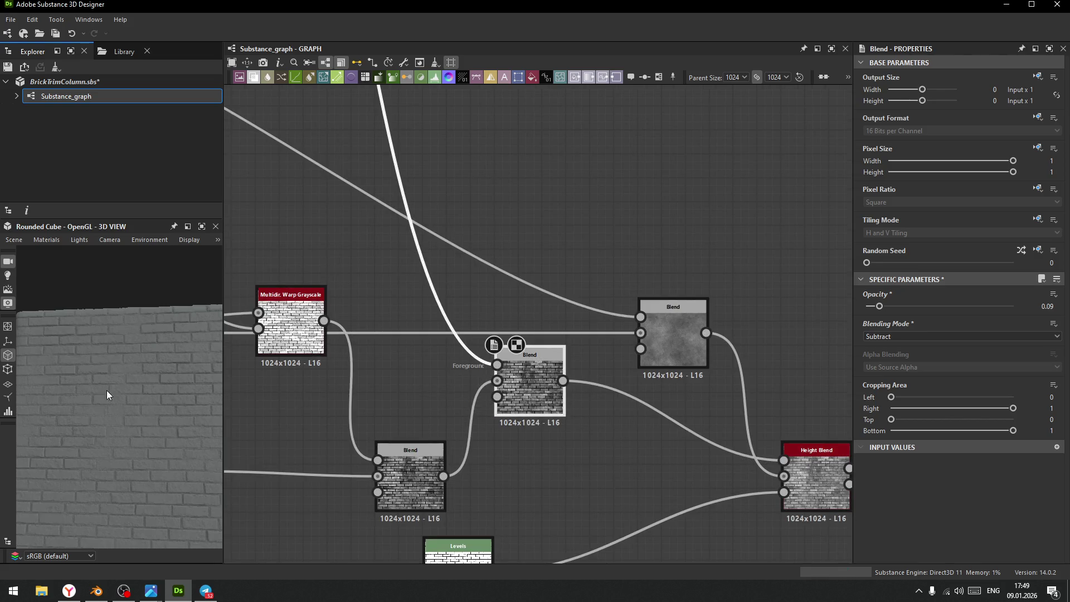
{"action": "scroll", "coordinate": [106, 390], "scroll_direction": "up", "scroll_amount": 5}
{"action": "scroll", "coordinate": [112, 370], "scroll_direction": "down", "scroll_amount": 2}
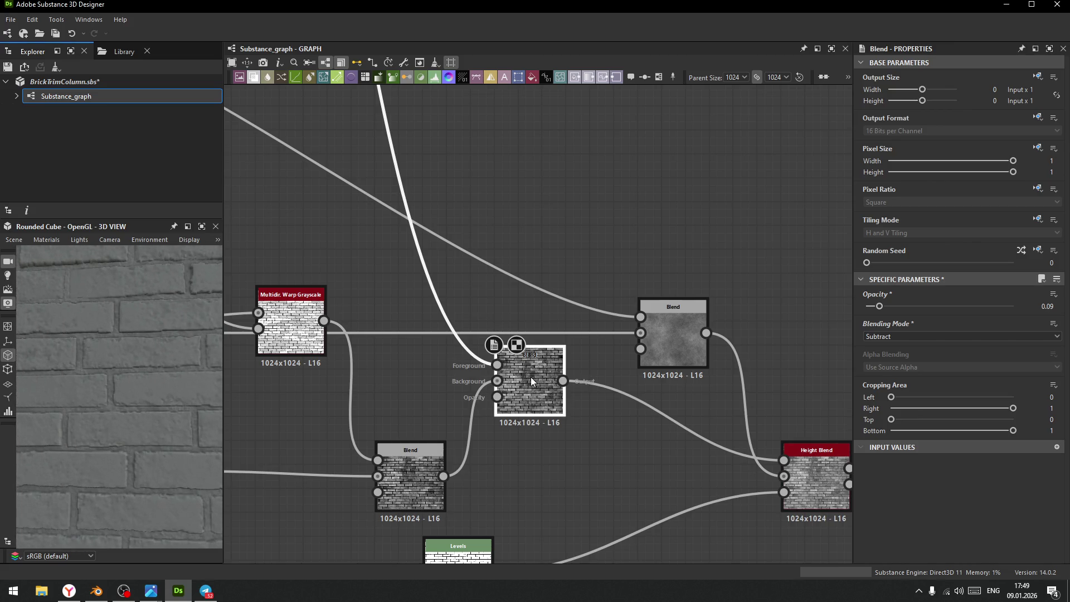
{"action": "left_click_drag", "start_coordinate": [525, 376], "coordinate": [564, 438]}
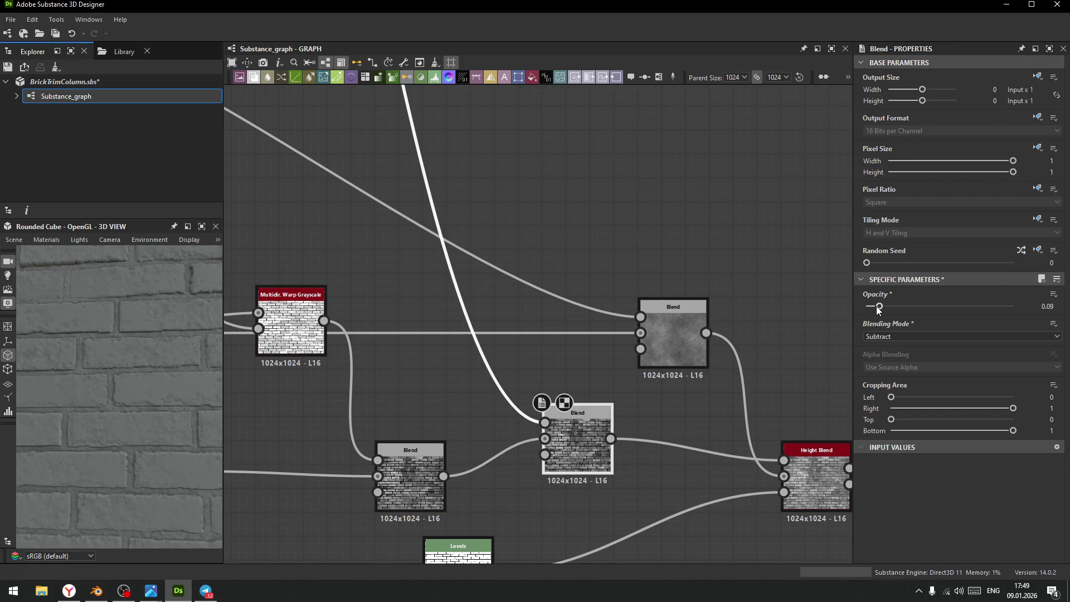
{"action": "mouse_move", "coordinate": [879, 308]}
{"action": "left_mouse_down"}
{"action": "mouse_move", "coordinate": [932, 312]}
{"action": "mouse_move", "coordinate": [838, 309]}
{"action": "mouse_move", "coordinate": [934, 310]}
{"action": "mouse_move", "coordinate": [894, 314]}
{"action": "mouse_move", "coordinate": [915, 313]}
{"action": "left_mouse_up"}
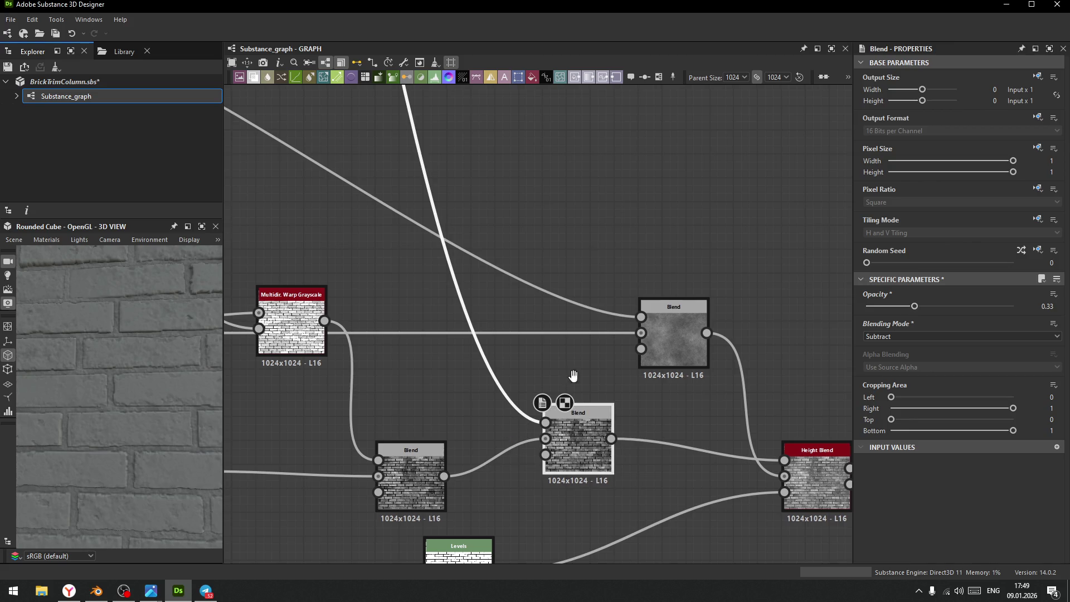
- Select the upper Blend node and bring up the node search
{"action": "scroll", "coordinate": [601, 470], "scroll_direction": "down", "scroll_amount": 3}
{"action": "mouse_move", "coordinate": [574, 320]}
{"action": "middle_mouse_down"}
{"action": "mouse_move", "coordinate": [628, 449]}
{"action": "mouse_move", "coordinate": [472, 204]}
{"action": "mouse_move", "coordinate": [634, 322]}
{"action": "middle_mouse_up"}
{"action": "left_click", "coordinate": [470, 213]}
{"action": "scroll", "coordinate": [692, 391], "scroll_direction": "up", "scroll_amount": 3}
{"action": "key", "text": "space"}
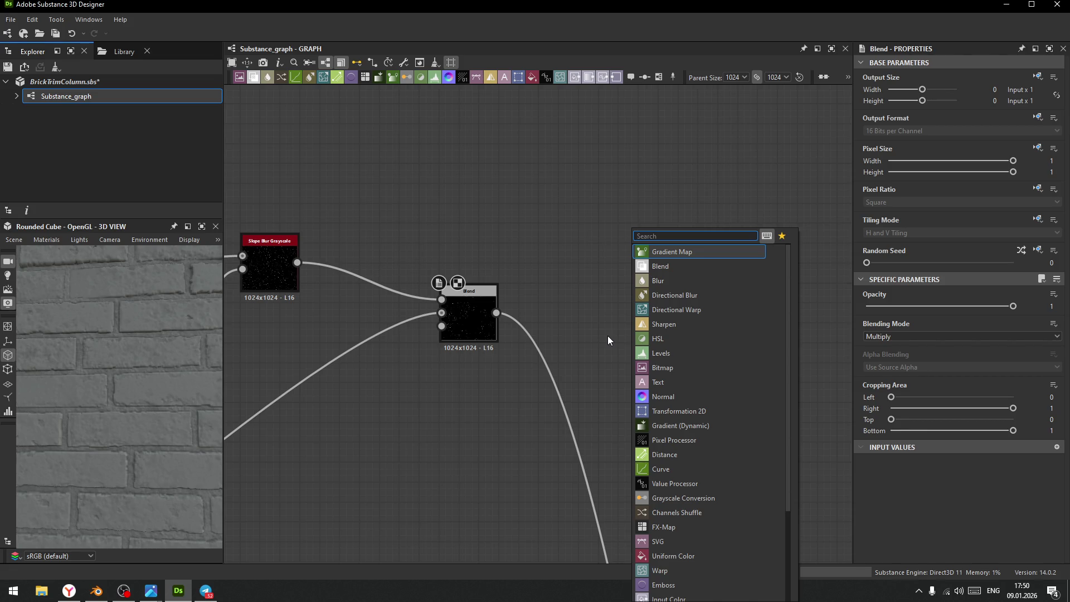
- Add a Directional Warp node ('di') fed by the upper Blend's output
{"action": "type", "text": "di"}
{"action": "key", "text": "Down"}
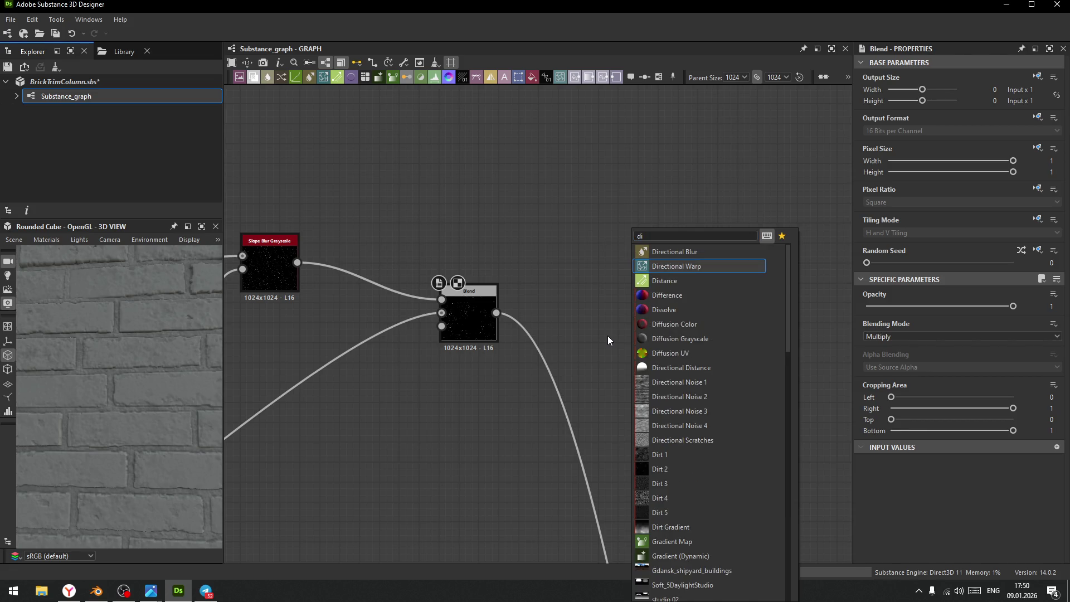
{"action": "key", "text": "Return"}
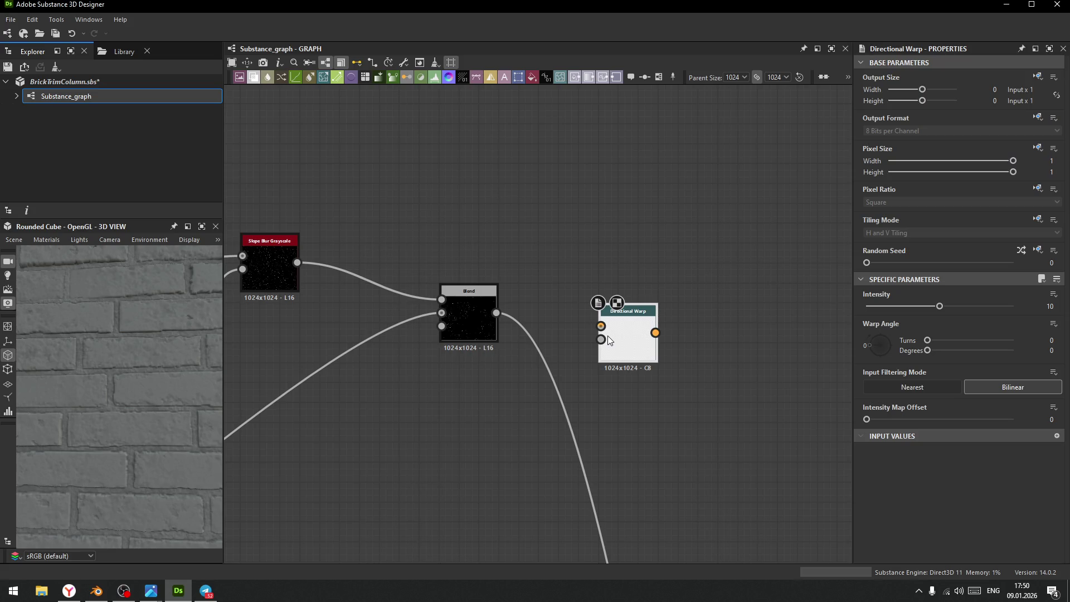
{"action": "left_click_drag", "start_coordinate": [496, 313], "coordinate": [602, 326]}
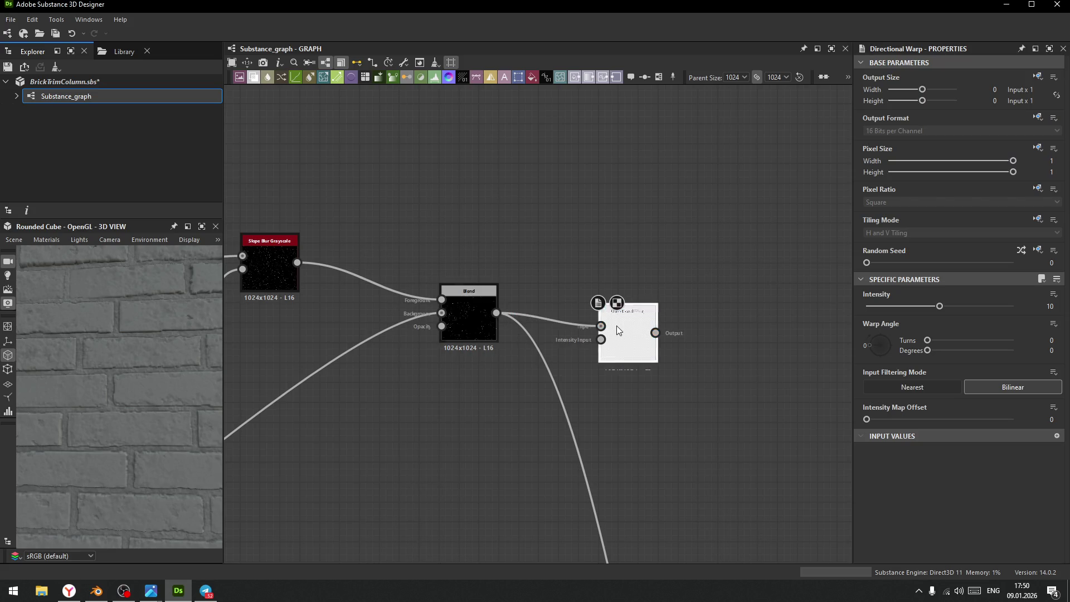
- Drive the warp's intensity input with the grey noise and set Intensity to 200
{"action": "middle_click_drag", "start_coordinate": [525, 380], "coordinate": [608, 358]}
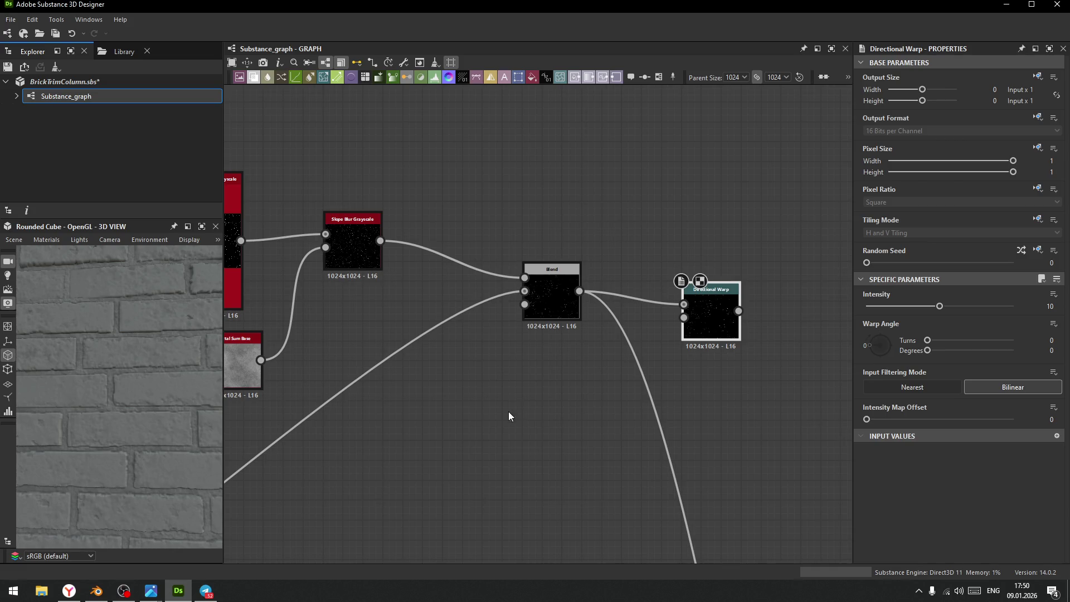
{"action": "left_click_drag", "start_coordinate": [261, 360], "coordinate": [680, 329]}
{"action": "left_click_drag", "start_coordinate": [952, 309], "coordinate": [1013, 305]}
{"action": "type", "text": "200"}
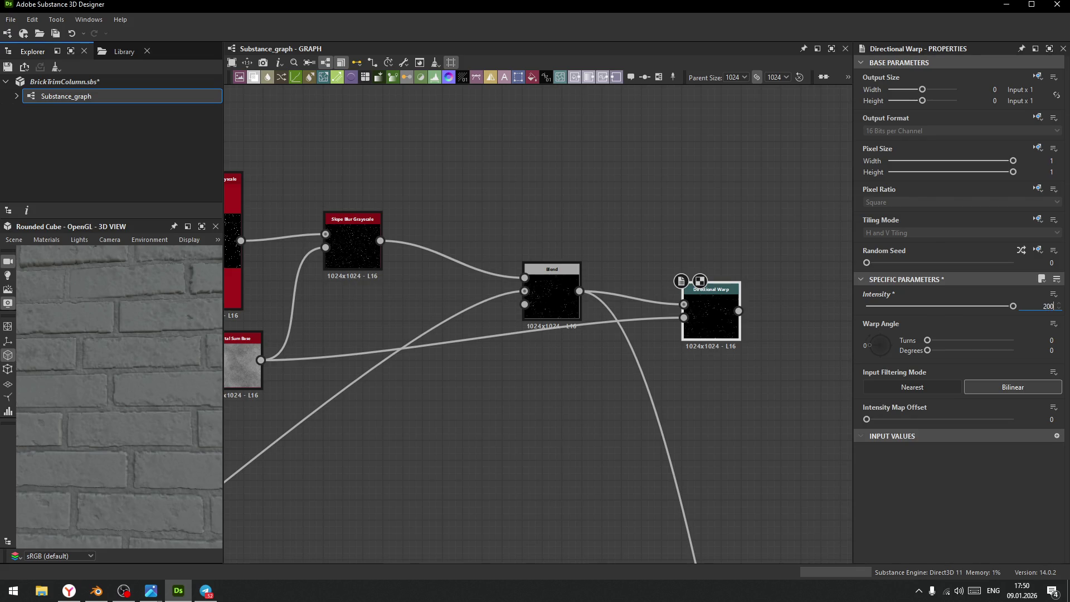
{"action": "key", "text": "Return"}
- Route the Directional Warp output to the downstream node and check the warped bricks in 3D
{"action": "scroll", "coordinate": [713, 359], "scroll_direction": "down", "scroll_amount": 6}
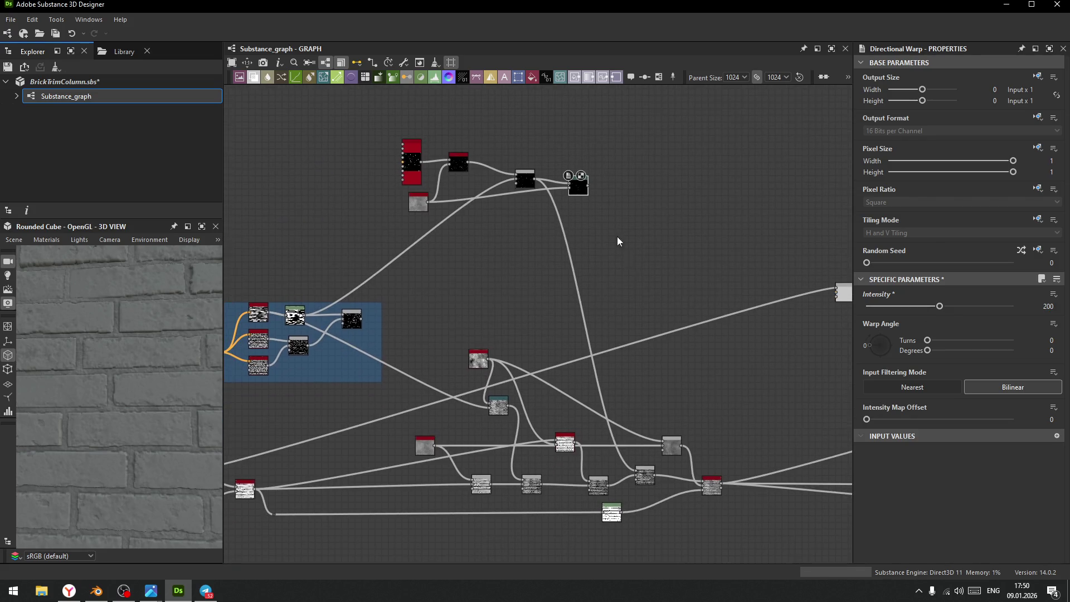
{"action": "left_click_drag", "start_coordinate": [588, 185], "coordinate": [643, 473]}
{"action": "scroll", "coordinate": [165, 409], "scroll_direction": "down", "scroll_amount": 3}
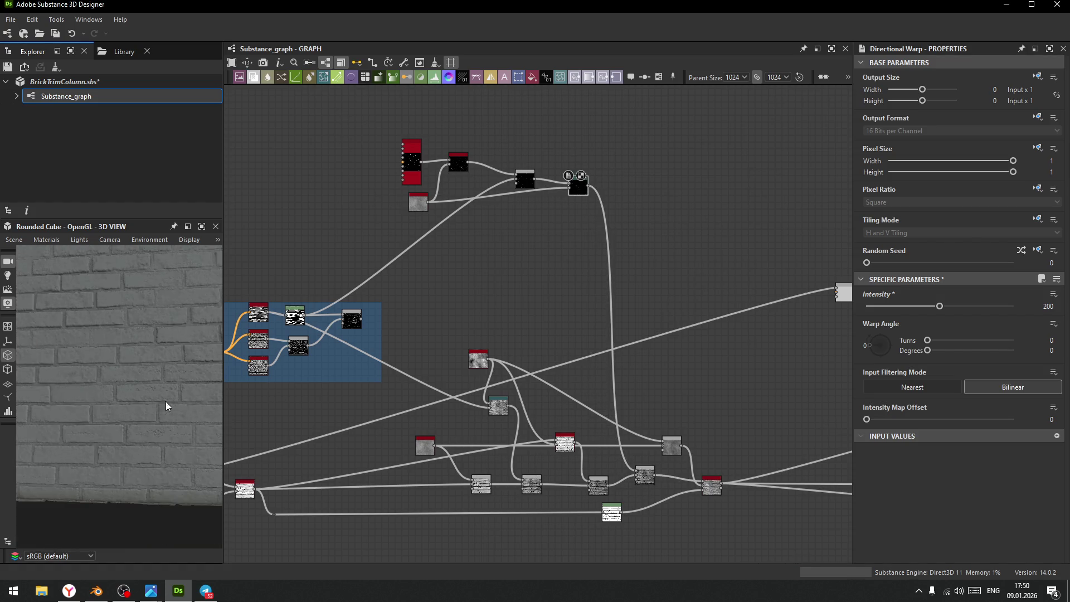
{"action": "scroll", "coordinate": [162, 377], "scroll_direction": "up", "scroll_amount": 5}
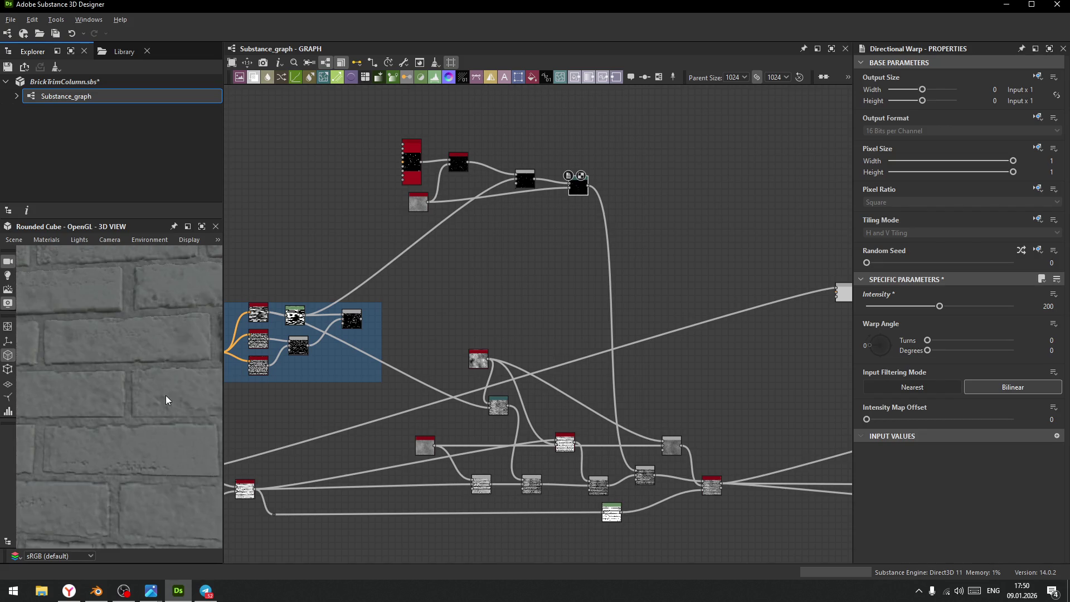
{"action": "mouse_move", "coordinate": [132, 365]}
{"action": "left_mouse_down"}
{"action": "mouse_move", "coordinate": [133, 411]}
{"action": "mouse_move", "coordinate": [126, 395]}
{"action": "mouse_move", "coordinate": [104, 406]}
{"action": "mouse_move", "coordinate": [164, 390]}
{"action": "mouse_move", "coordinate": [120, 326]}
{"action": "mouse_move", "coordinate": [126, 342]}
{"action": "left_mouse_up"}
{"action": "scroll", "coordinate": [621, 232], "scroll_direction": "up", "scroll_amount": 3}
{"action": "middle_click_drag", "start_coordinate": [620, 232], "coordinate": [506, 240]}
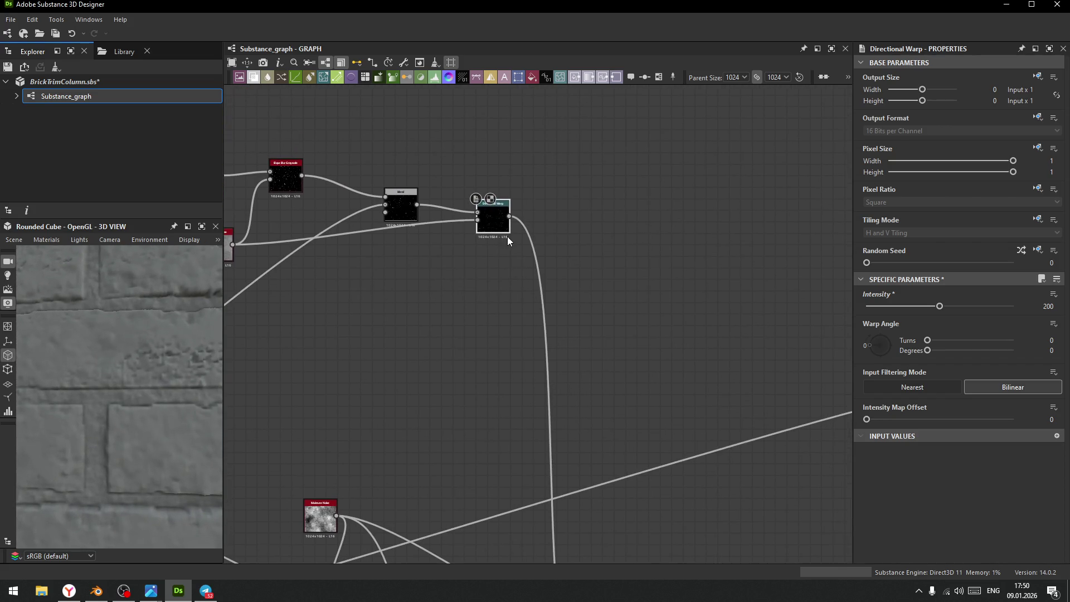
- Insert a Blur HQ Grayscale after the warp with intensity 0.42
{"action": "key", "text": "space"}
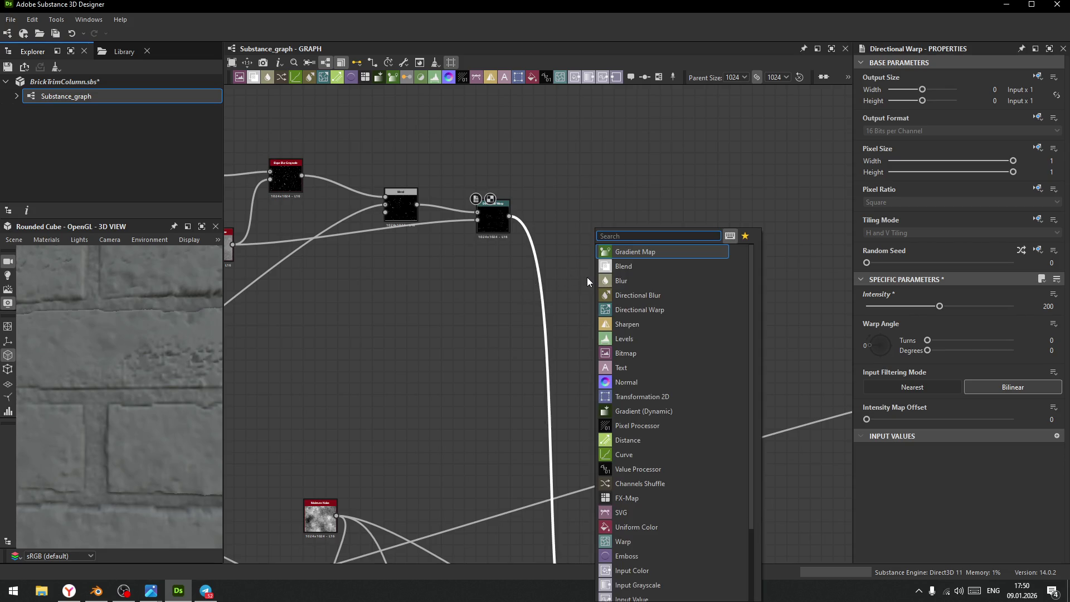
{"action": "type", "text": "blur"}
{"action": "key", "text": "Down"}
{"action": "key", "text": "Return"}
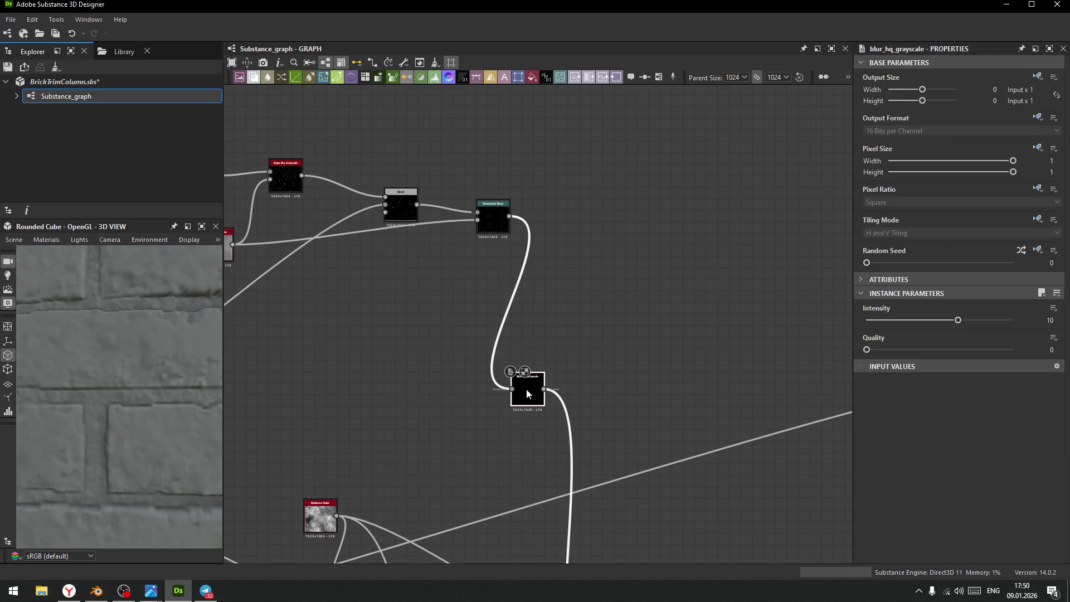
{"action": "left_click_drag", "start_coordinate": [527, 393], "coordinate": [602, 230]}
{"action": "mouse_move", "coordinate": [957, 320]}
{"action": "left_mouse_down"}
{"action": "mouse_move", "coordinate": [862, 323]}
{"action": "mouse_move", "coordinate": [870, 327]}
{"action": "left_mouse_up"}
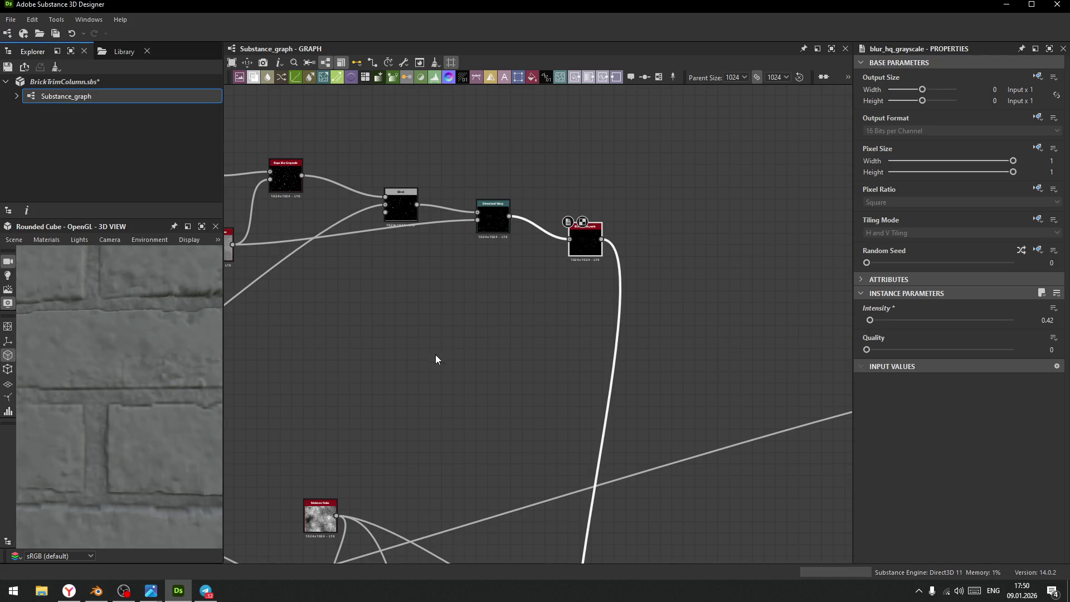
- Raise the Subtract Blend's opacity to full and view the bricks up close
{"action": "scroll", "coordinate": [419, 364], "scroll_direction": "down", "scroll_amount": 4}
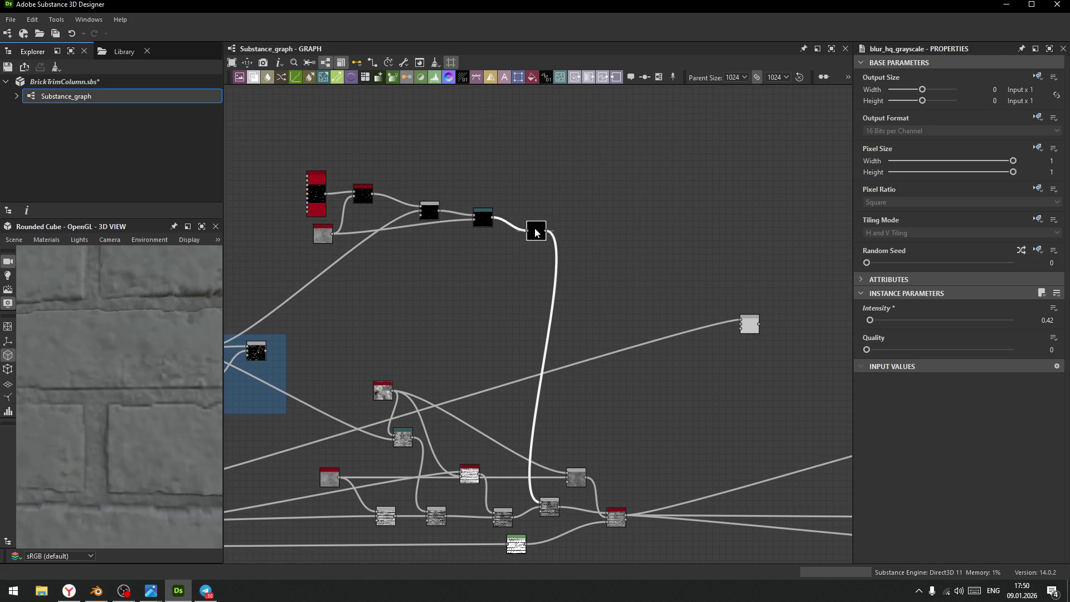
{"action": "left_click", "coordinate": [552, 505]}
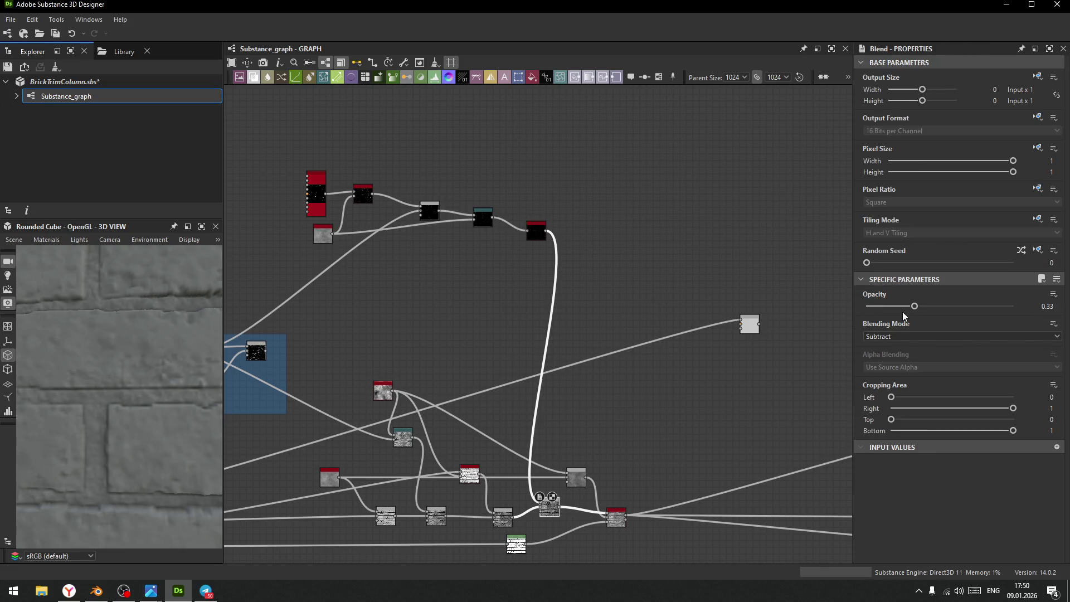
{"action": "left_click_drag", "start_coordinate": [915, 306], "coordinate": [1015, 306]}
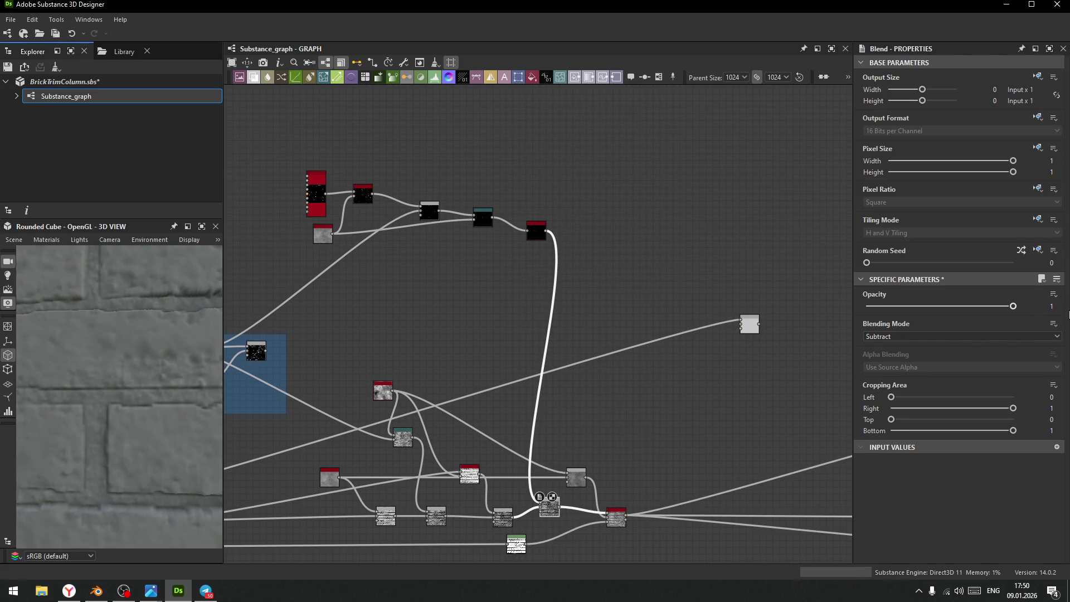
{"action": "scroll", "coordinate": [111, 394], "scroll_direction": "down", "scroll_amount": 3}
{"action": "scroll", "coordinate": [122, 382], "scroll_direction": "down", "scroll_amount": 2}
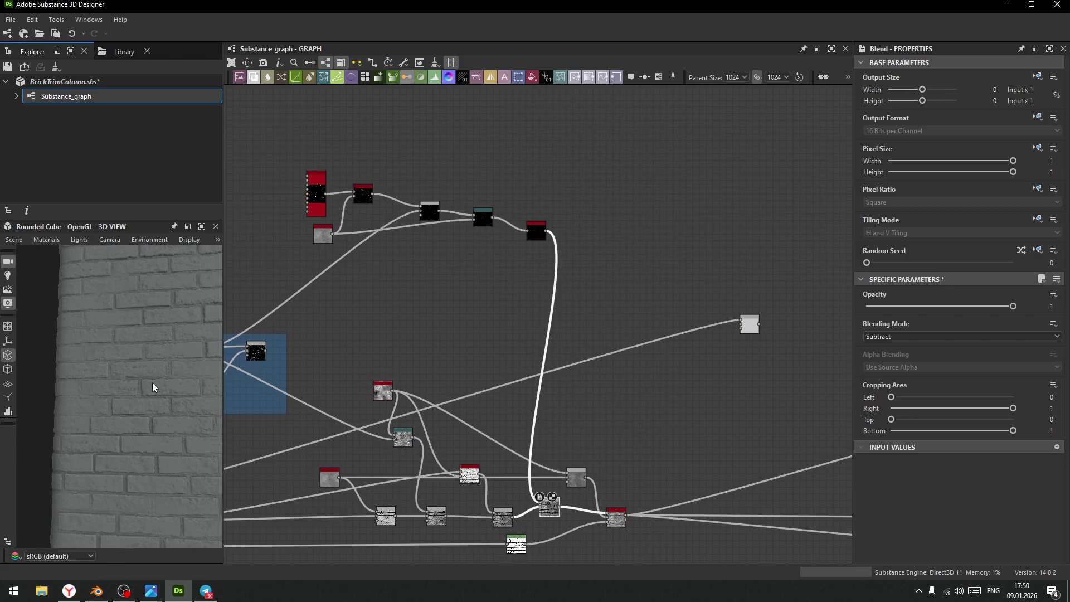
{"action": "scroll", "coordinate": [155, 387], "scroll_direction": "up", "scroll_amount": 3}
{"action": "mouse_move", "coordinate": [105, 339]}
{"action": "left_mouse_down"}
{"action": "mouse_move", "coordinate": [139, 441]}
{"action": "mouse_move", "coordinate": [126, 385]}
{"action": "mouse_move", "coordinate": [135, 431]}
{"action": "mouse_move", "coordinate": [118, 406]}
{"action": "mouse_move", "coordinate": [130, 427]}
{"action": "mouse_move", "coordinate": [149, 417]}
{"action": "mouse_move", "coordinate": [118, 423]}
{"action": "left_mouse_up"}
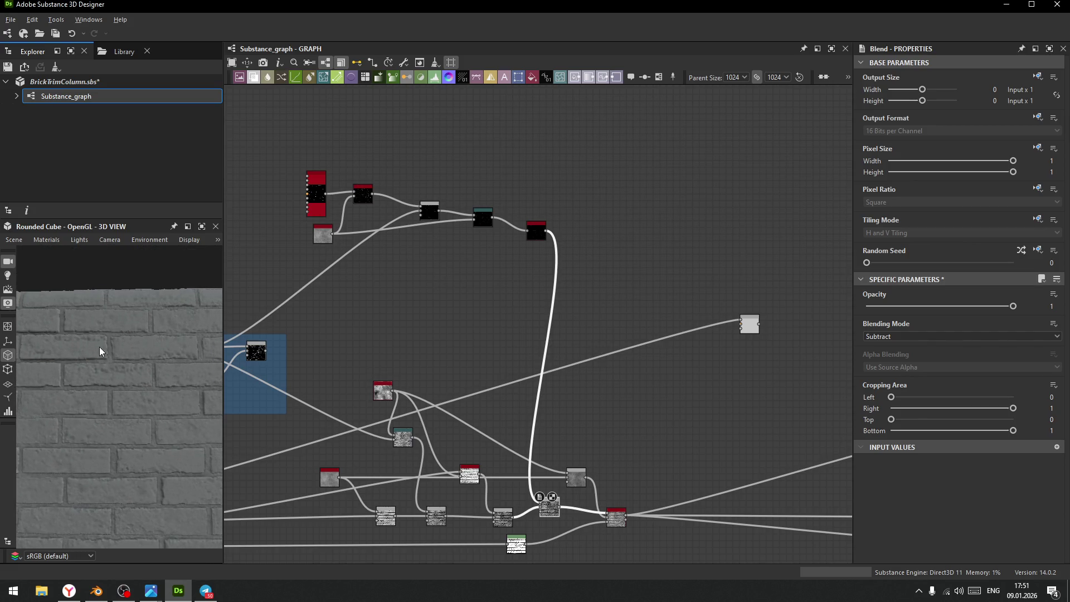
{"action": "scroll", "coordinate": [124, 424], "scroll_direction": "up", "scroll_amount": 3}
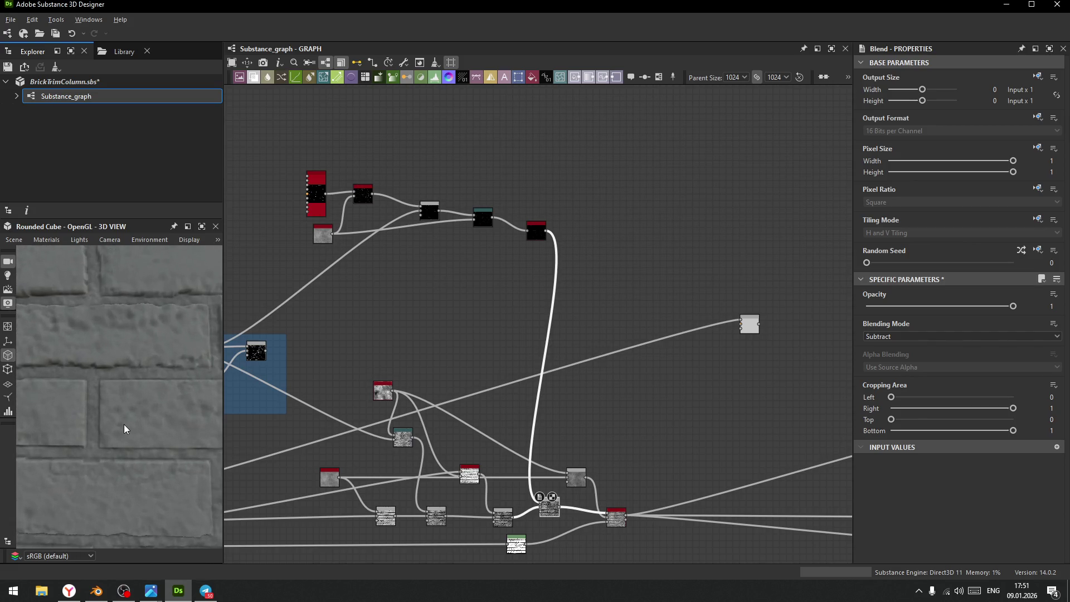
- View the blurred brick node and lower the Subtract Blend's opacity to about 0.54
{"action": "double_click", "coordinate": [536, 233]}
{"action": "left_click", "coordinate": [549, 508]}
{"action": "left_click_drag", "start_coordinate": [995, 306], "coordinate": [932, 316]}
{"action": "key", "text": "ctrl+z"}
{"action": "mouse_move", "coordinate": [1013, 305]}
{"action": "left_mouse_down"}
{"action": "mouse_move", "coordinate": [922, 325]}
{"action": "mouse_move", "coordinate": [954, 326]}
{"action": "mouse_move", "coordinate": [945, 325]}
{"action": "left_mouse_up"}
{"action": "scroll", "coordinate": [553, 379], "scroll_direction": "down", "scroll_amount": 5}
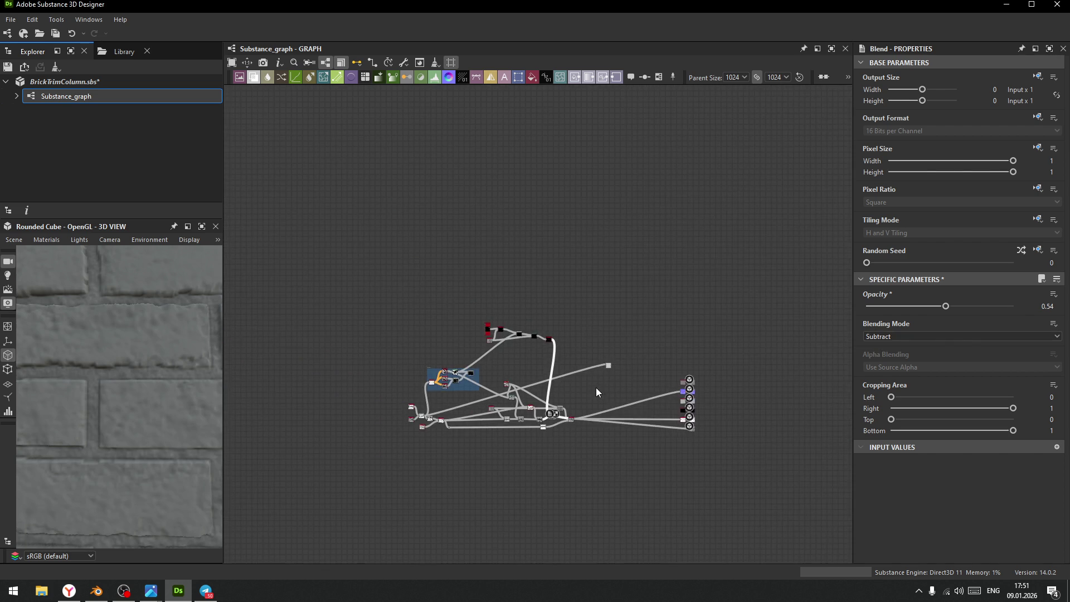
- Orbit the 3D view to inspect the brick wall and mortar seams from several angles
{"action": "scroll", "coordinate": [608, 379], "scroll_direction": "down", "scroll_amount": 2}
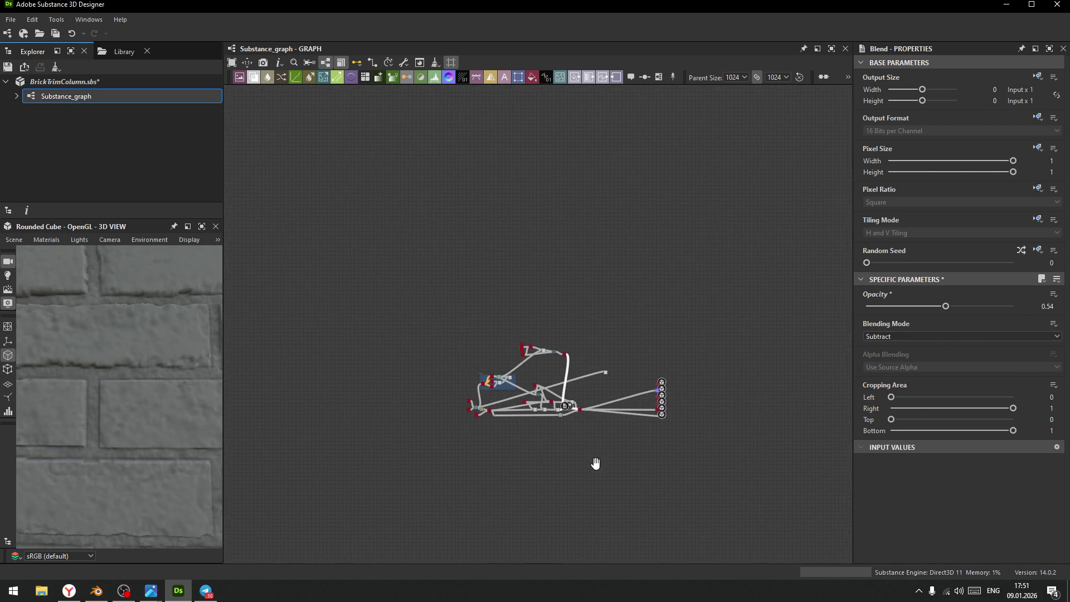
{"action": "middle_click_drag", "start_coordinate": [594, 463], "coordinate": [588, 385]}
{"action": "scroll", "coordinate": [145, 388], "scroll_direction": "down", "scroll_amount": 3}
{"action": "mouse_move", "coordinate": [151, 390]}
{"action": "left_mouse_down"}
{"action": "mouse_move", "coordinate": [170, 445]}
{"action": "mouse_move", "coordinate": [124, 377]}
{"action": "left_mouse_up"}
{"action": "scroll", "coordinate": [142, 423], "scroll_direction": "up", "scroll_amount": 5}
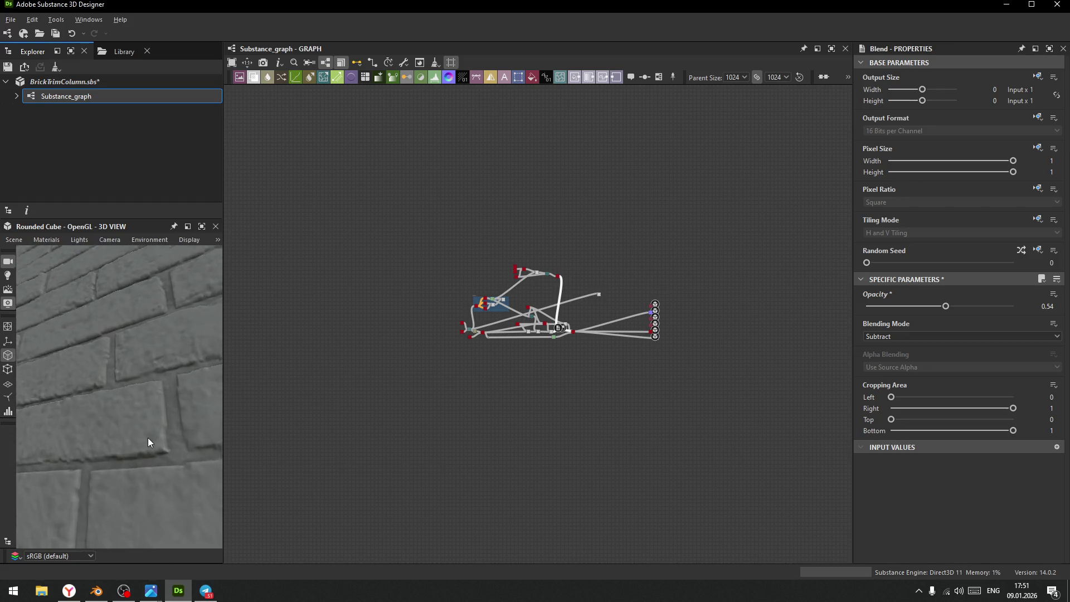
{"action": "mouse_move", "coordinate": [141, 430]}
{"action": "left_mouse_down"}
{"action": "mouse_move", "coordinate": [95, 380]}
{"action": "mouse_move", "coordinate": [121, 439]}
{"action": "mouse_move", "coordinate": [99, 420]}
{"action": "mouse_move", "coordinate": [91, 374]}
{"action": "mouse_move", "coordinate": [105, 398]}
{"action": "left_mouse_up"}
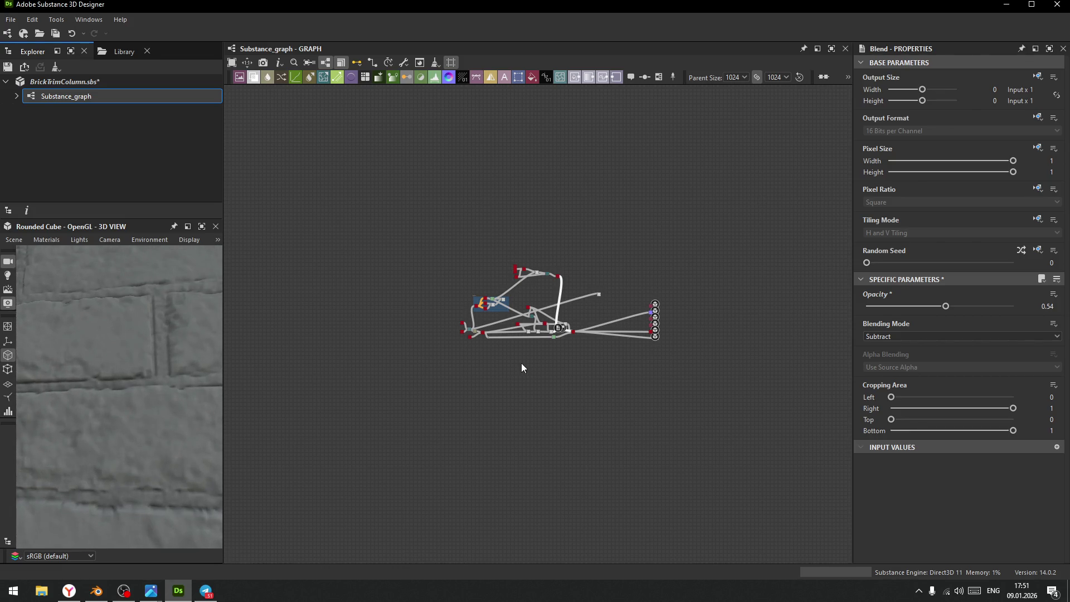
{"action": "scroll", "coordinate": [513, 366], "scroll_direction": "up", "scroll_amount": 8}
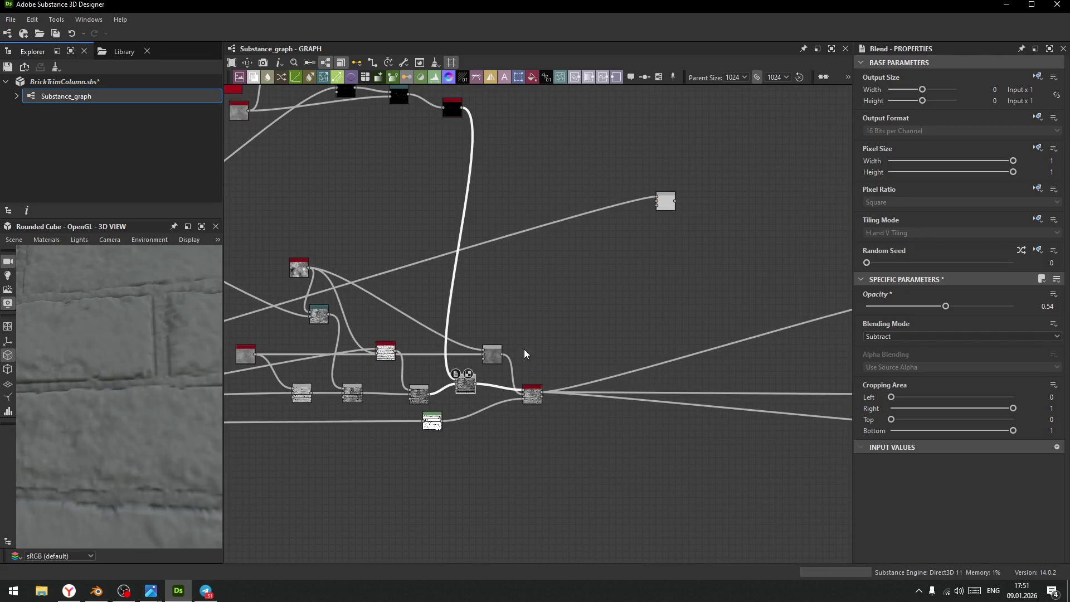
{"action": "scroll", "coordinate": [116, 413], "scroll_direction": "down", "scroll_amount": 3}
{"action": "left_click_drag", "start_coordinate": [113, 408], "coordinate": [174, 361]}
{"action": "scroll", "coordinate": [122, 400], "scroll_direction": "up", "scroll_amount": 5}
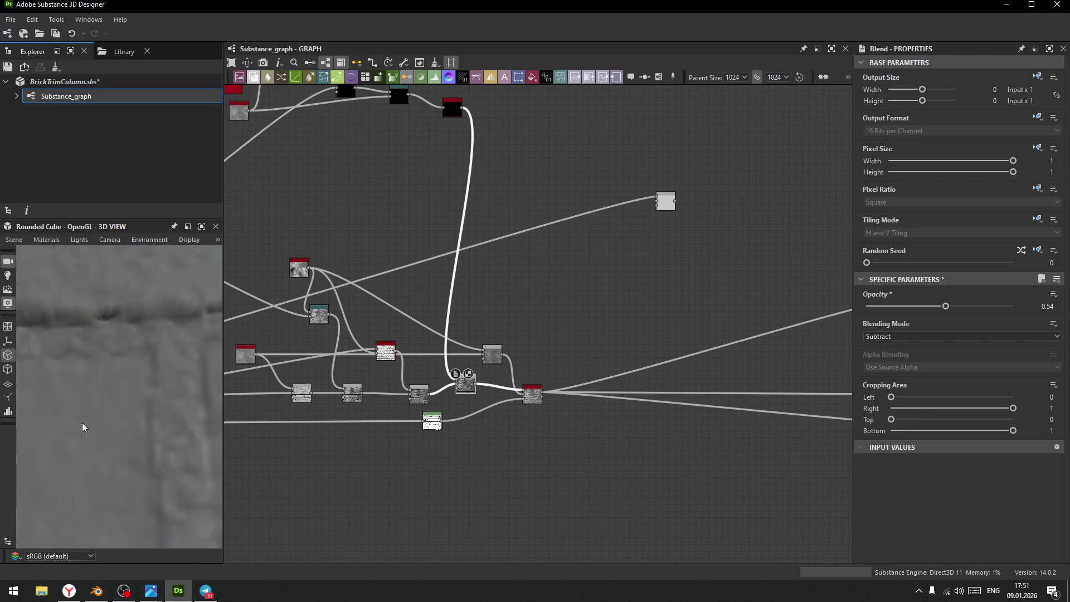
{"action": "left_click_drag", "start_coordinate": [132, 430], "coordinate": [129, 433]}
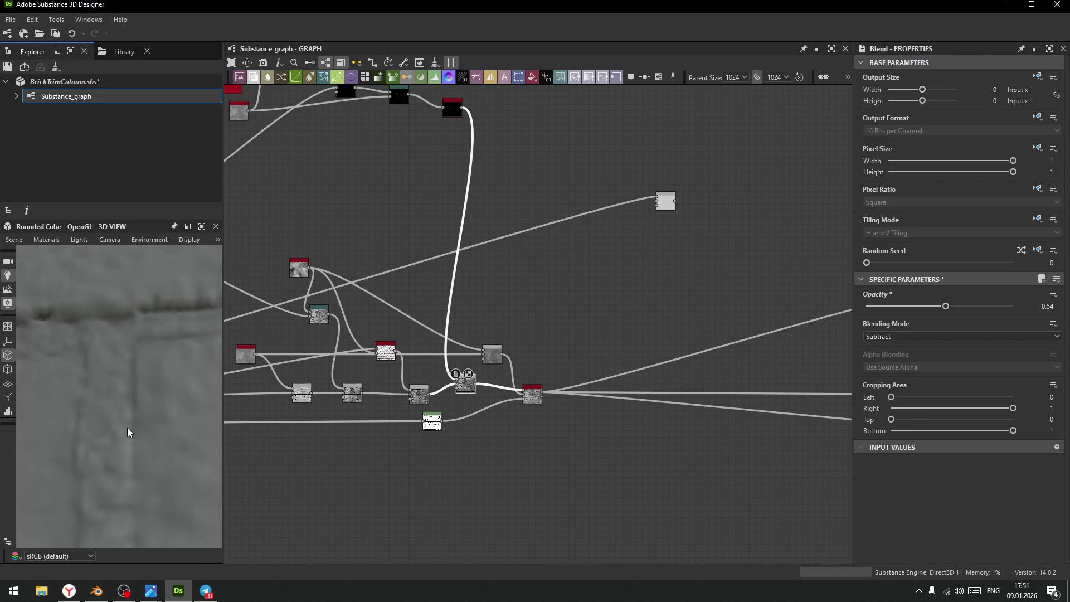
{"action": "scroll", "coordinate": [123, 424], "scroll_direction": "down", "scroll_amount": 3}
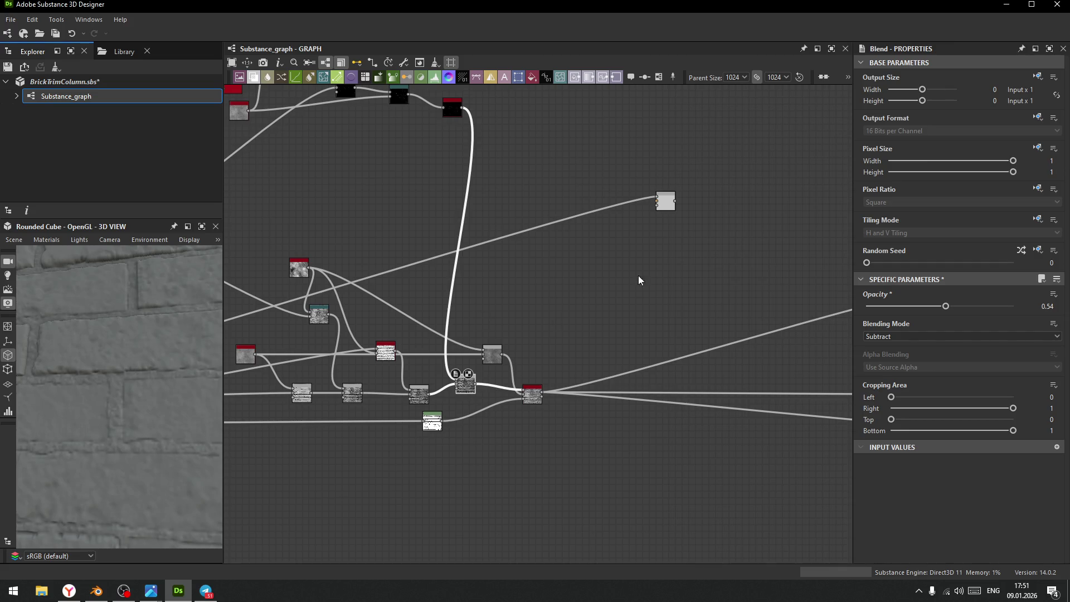
{"action": "scroll", "coordinate": [664, 262], "scroll_direction": "down", "scroll_amount": 2}
- Move the lone white Blend node into the empty upper-right area of the graph
{"action": "middle_click_drag", "start_coordinate": [663, 263], "coordinate": [615, 291]}
{"action": "left_click", "coordinate": [615, 241]}
{"action": "mouse_move", "coordinate": [615, 241]}
{"action": "left_mouse_down"}
{"action": "mouse_move", "coordinate": [509, 267]}
{"action": "mouse_move", "coordinate": [379, 252]}
{"action": "left_mouse_up"}
{"action": "middle_click_drag", "start_coordinate": [530, 269], "coordinate": [647, 264]}
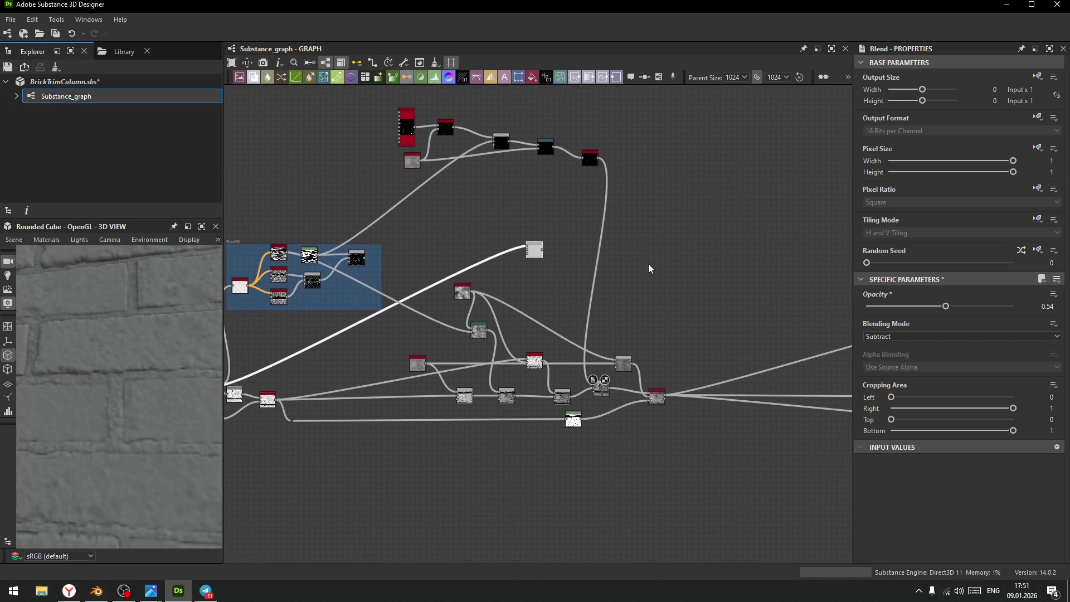
{"action": "mouse_move", "coordinate": [532, 253]}
{"action": "left_mouse_down"}
{"action": "mouse_move", "coordinate": [732, 104]}
{"action": "mouse_move", "coordinate": [702, 137]}
{"action": "left_mouse_up"}
{"action": "mouse_move", "coordinate": [703, 136]}
{"action": "middle_mouse_down"}
{"action": "mouse_move", "coordinate": [519, 268]}
{"action": "mouse_move", "coordinate": [516, 289]}
{"action": "middle_mouse_up"}
{"action": "left_click_drag", "start_coordinate": [517, 290], "coordinate": [690, 245]}
{"action": "left_click", "coordinate": [635, 184]}
{"action": "mouse_move", "coordinate": [667, 198]}
{"action": "left_mouse_down"}
{"action": "mouse_move", "coordinate": [719, 282]}
{"action": "mouse_move", "coordinate": [700, 284]}
{"action": "left_mouse_up"}
{"action": "left_click_drag", "start_coordinate": [689, 243], "coordinate": [667, 226]}
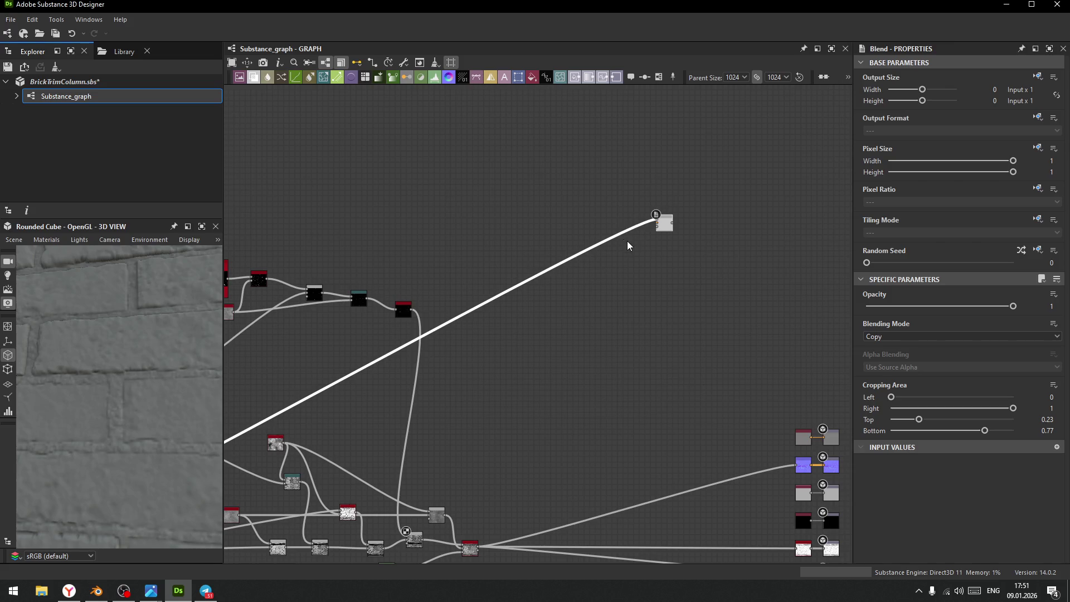
- Unlink the white node and enclose it in a frame titled 'Trim'
{"action": "key", "text": "Delete"}
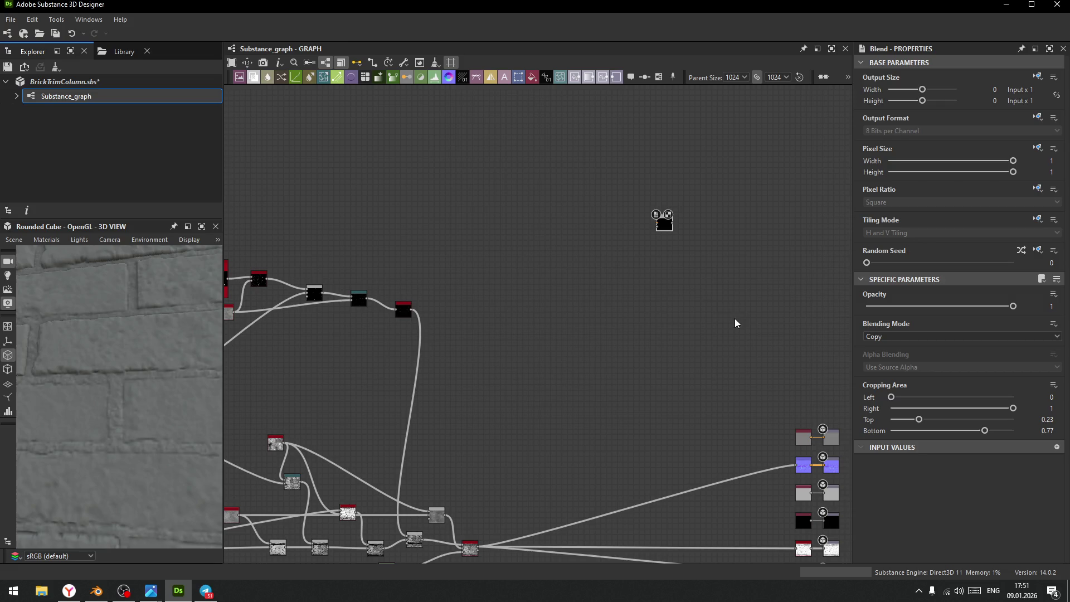
{"action": "scroll", "coordinate": [777, 77], "scroll_direction": "down", "scroll_amount": 2}
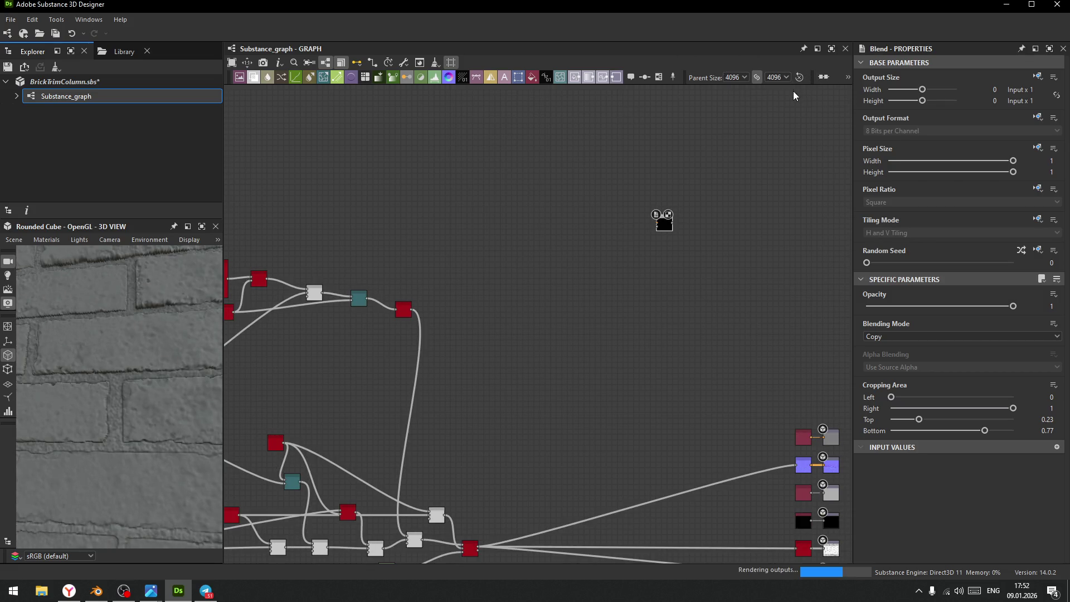
{"action": "key", "text": "ctrl+f"}
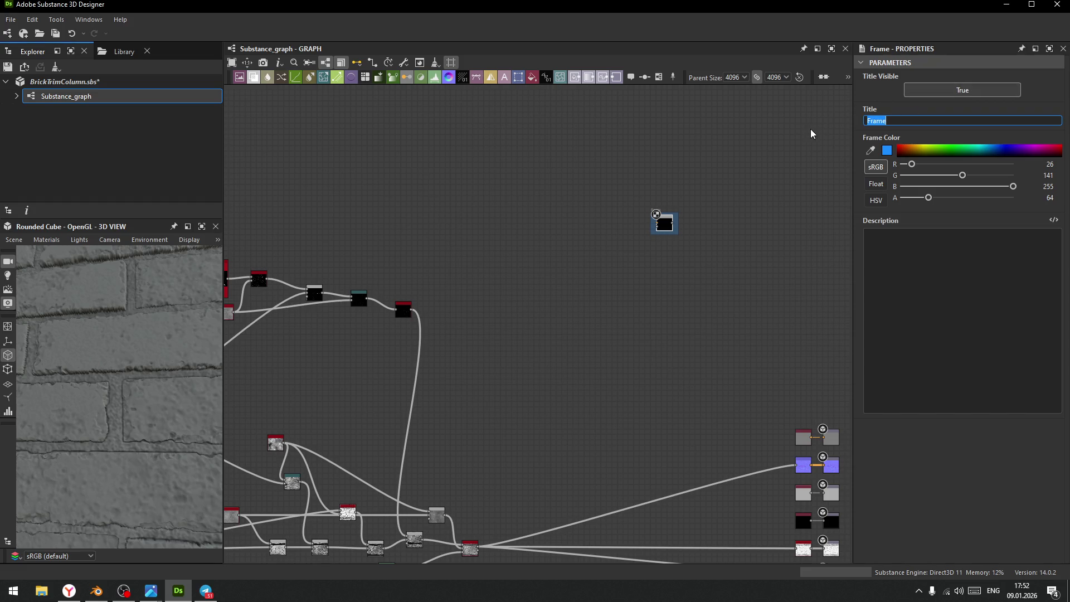
{"action": "type", "text": "Trim"}
- Enlarge the Trim frame around the node and move it upward
{"action": "left_click_drag", "start_coordinate": [676, 233], "coordinate": [704, 266]}
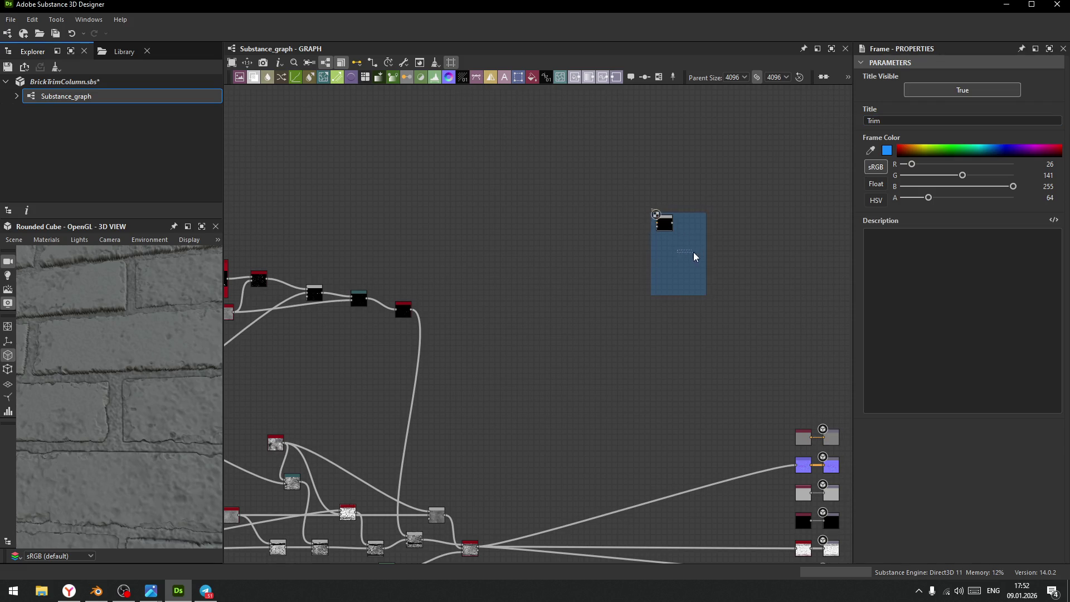
{"action": "mouse_move", "coordinate": [691, 216]}
{"action": "left_mouse_down"}
{"action": "mouse_move", "coordinate": [703, 161]}
{"action": "mouse_move", "coordinate": [667, 129]}
{"action": "left_mouse_up"}
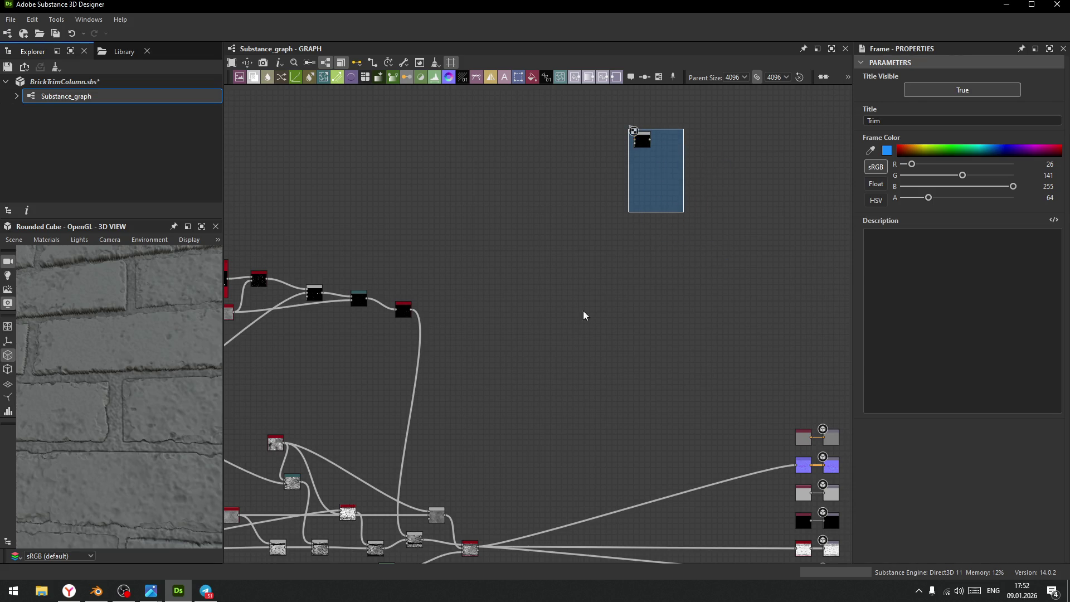
{"action": "scroll", "coordinate": [613, 278], "scroll_direction": "down", "scroll_amount": 8}
{"action": "left_click", "coordinate": [543, 291]}
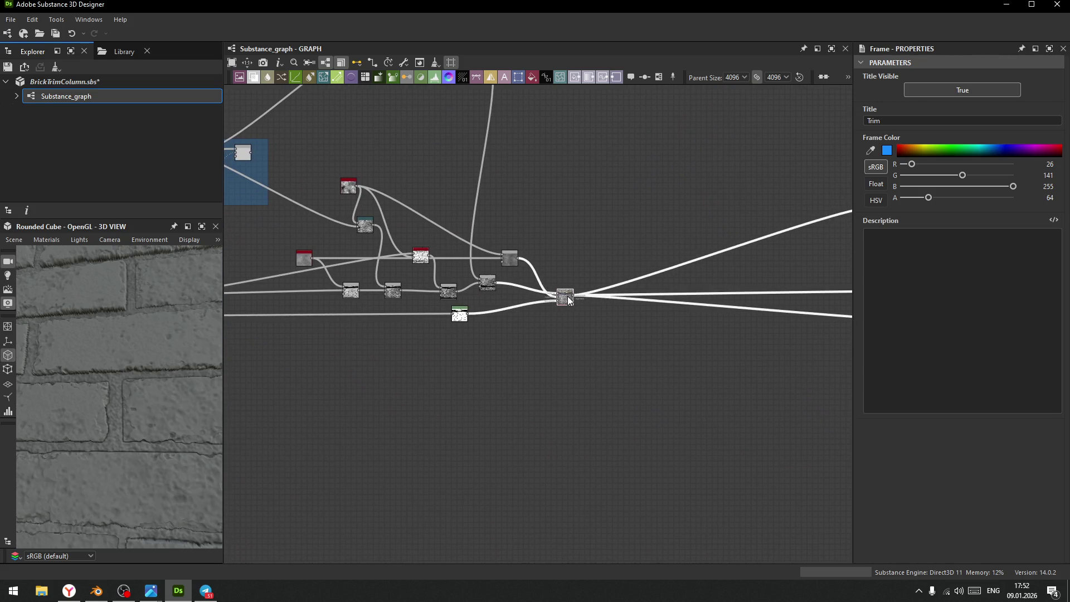
- Centre the Height Blend node and select it to show its settings
{"action": "middle_click_drag", "start_coordinate": [547, 292], "coordinate": [624, 356]}
{"action": "mouse_move", "coordinate": [116, 365]}
{"action": "left_mouse_down"}
{"action": "mouse_move", "coordinate": [145, 487]}
{"action": "mouse_move", "coordinate": [144, 476]}
{"action": "left_mouse_up"}
{"action": "mouse_move", "coordinate": [198, 400]}
{"action": "left_mouse_down"}
{"action": "mouse_move", "coordinate": [140, 381]}
{"action": "mouse_move", "coordinate": [146, 391]}
{"action": "left_mouse_up"}
{"action": "middle_click_drag", "start_coordinate": [638, 344], "coordinate": [485, 363]}
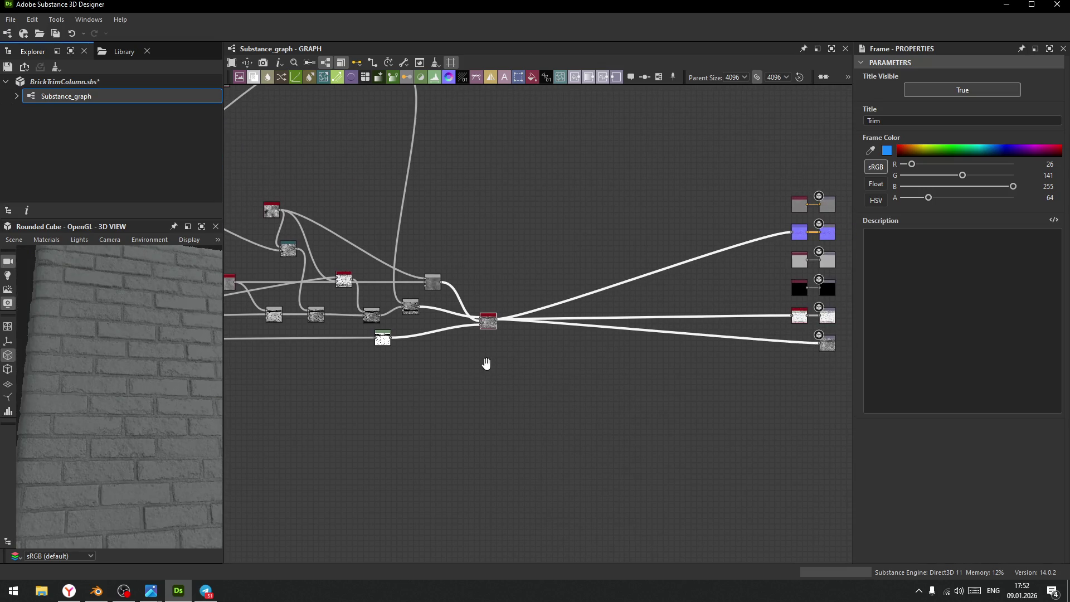
{"action": "scroll", "coordinate": [411, 334], "scroll_direction": "up", "scroll_amount": 5}
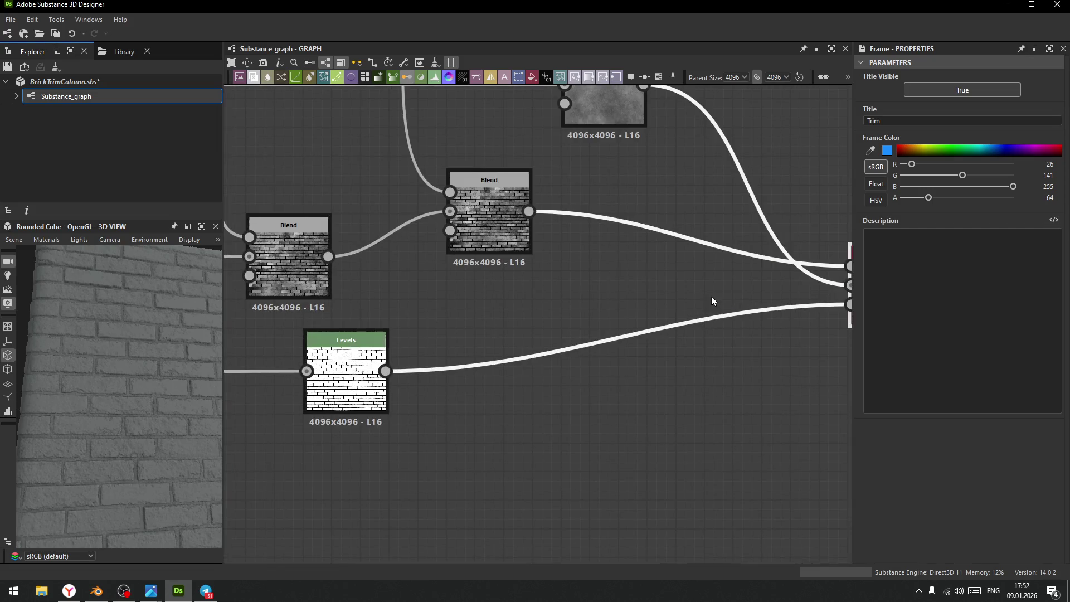
{"action": "middle_click_drag", "start_coordinate": [710, 301], "coordinate": [366, 344]}
{"action": "scroll", "coordinate": [135, 350], "scroll_direction": "up", "scroll_amount": 5}
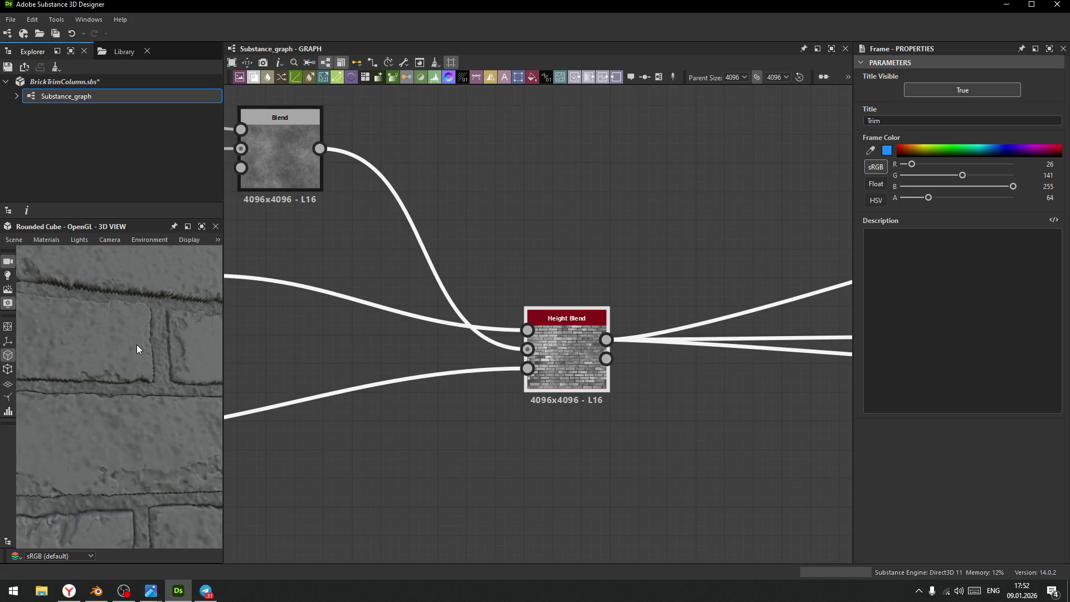
{"action": "left_click", "coordinate": [568, 345]}
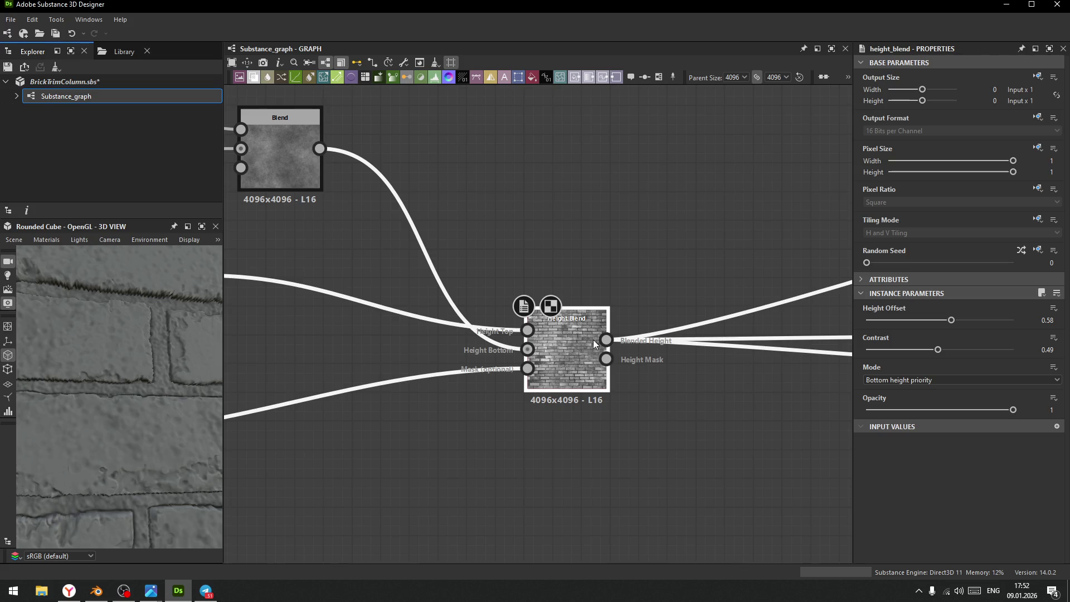
- Revert the graph's parent size to 1024 with Ctrl+Z
{"action": "mouse_move", "coordinate": [148, 341]}
{"action": "left_mouse_down"}
{"action": "mouse_move", "coordinate": [112, 306]}
{"action": "mouse_move", "coordinate": [123, 350]}
{"action": "mouse_move", "coordinate": [126, 327]}
{"action": "left_mouse_up"}
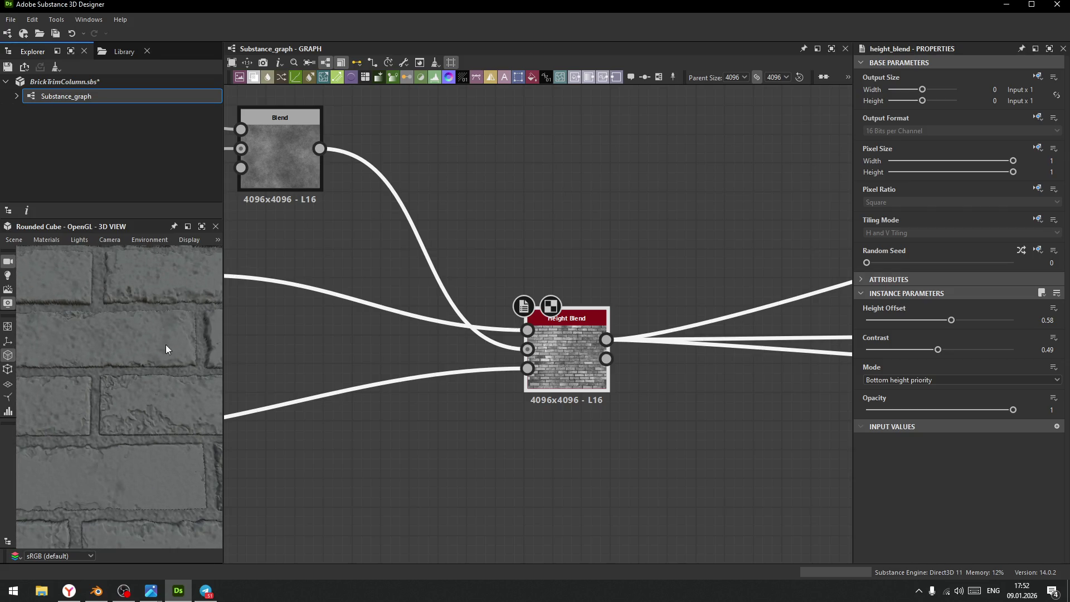
{"action": "key", "text": "ctrl+z"}
{"action": "key", "text": "ctrl+z"}
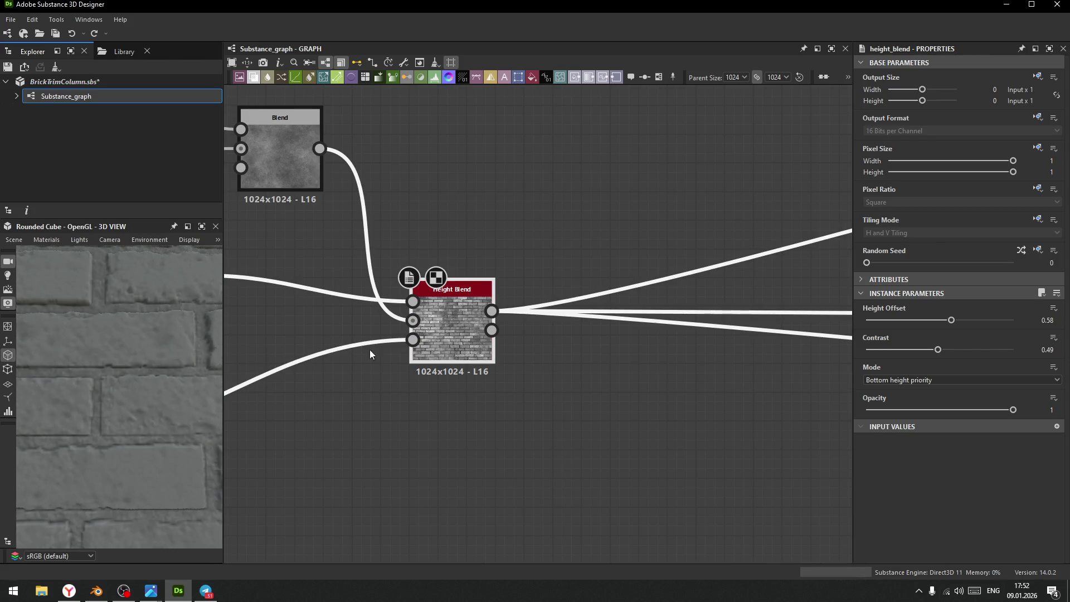
{"action": "scroll", "coordinate": [494, 410], "scroll_direction": "down", "scroll_amount": 3}
{"action": "scroll", "coordinate": [562, 236], "scroll_direction": "down", "scroll_amount": 5}
{"action": "scroll", "coordinate": [587, 410], "scroll_direction": "down", "scroll_amount": 4}
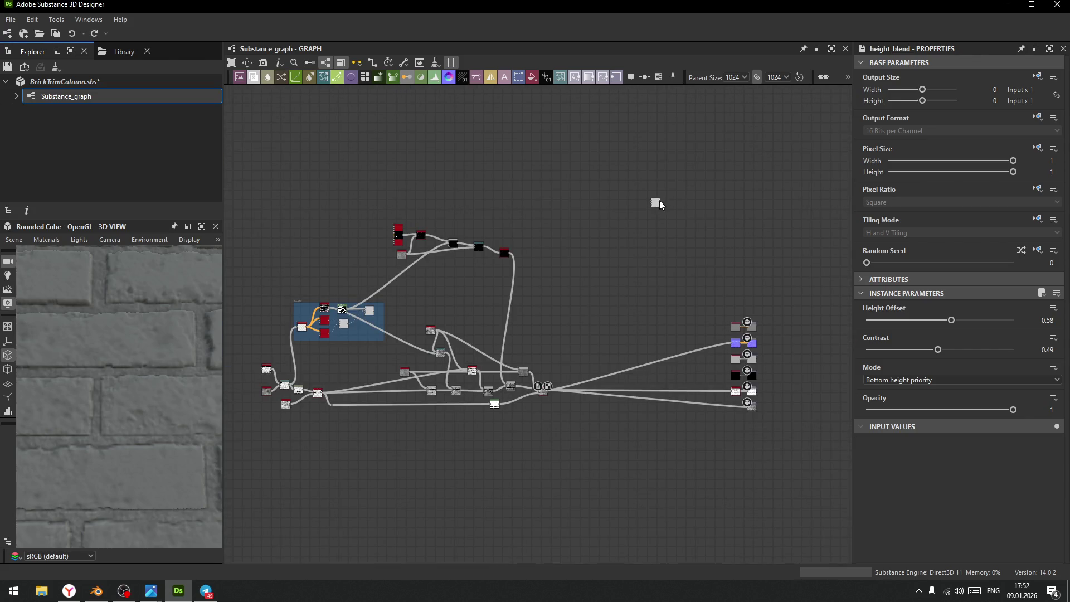
{"action": "left_click_drag", "start_coordinate": [659, 203], "coordinate": [669, 227]}
{"action": "middle_click_drag", "start_coordinate": [551, 361], "coordinate": [592, 313]}
{"action": "scroll", "coordinate": [592, 313], "scroll_direction": "up", "scroll_amount": 5}
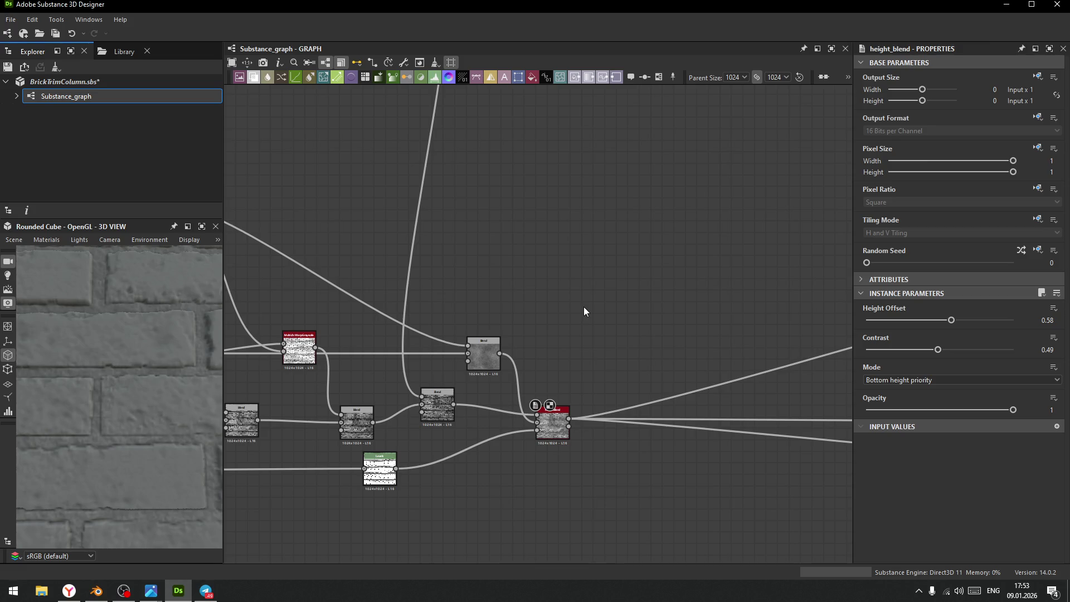
{"action": "key", "text": "alt+Tab"}
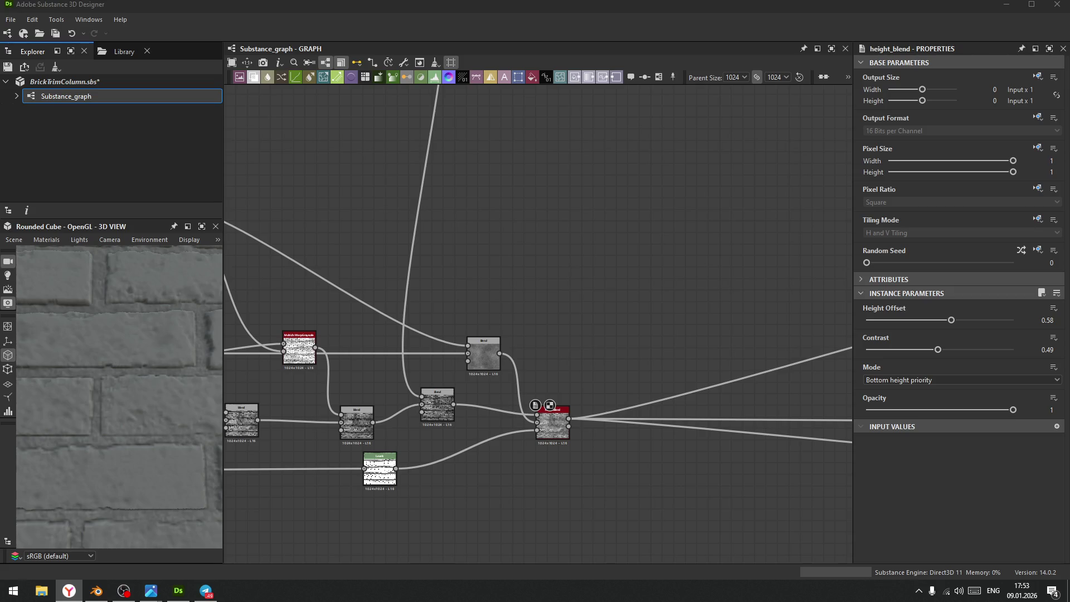
{"action": "key", "text": "XF86AudioRaiseVolume"}
- Spread the lower Blend nodes further apart, down and to the right
{"action": "scroll", "coordinate": [486, 288], "scroll_direction": "down", "scroll_amount": 3}
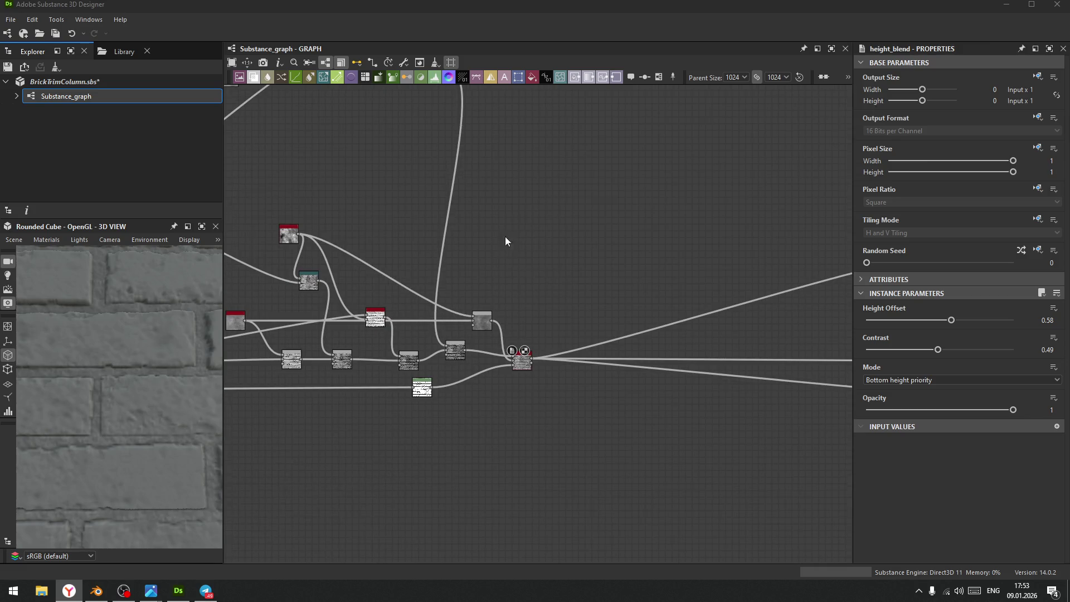
{"action": "scroll", "coordinate": [591, 274], "scroll_direction": "down", "scroll_amount": 3}
{"action": "scroll", "coordinate": [576, 296], "scroll_direction": "up", "scroll_amount": 6}
{"action": "left_click_drag", "start_coordinate": [467, 332], "coordinate": [481, 333]}
{"action": "left_click_drag", "start_coordinate": [434, 383], "coordinate": [456, 404]}
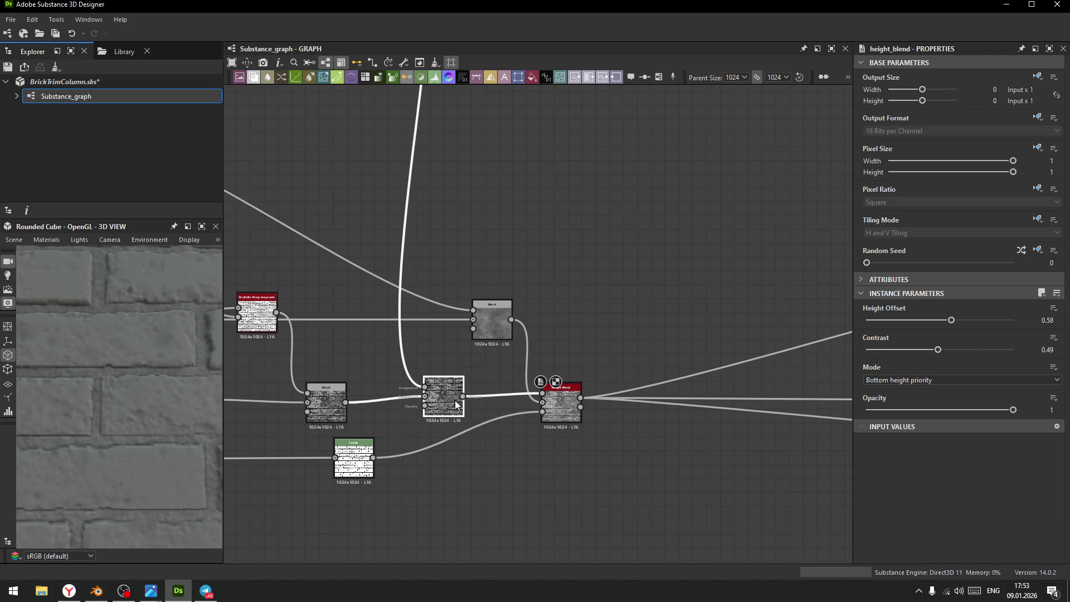
{"action": "scroll", "coordinate": [658, 256], "scroll_direction": "down", "scroll_amount": 5}
{"action": "scroll", "coordinate": [530, 336], "scroll_direction": "up", "scroll_amount": 3}
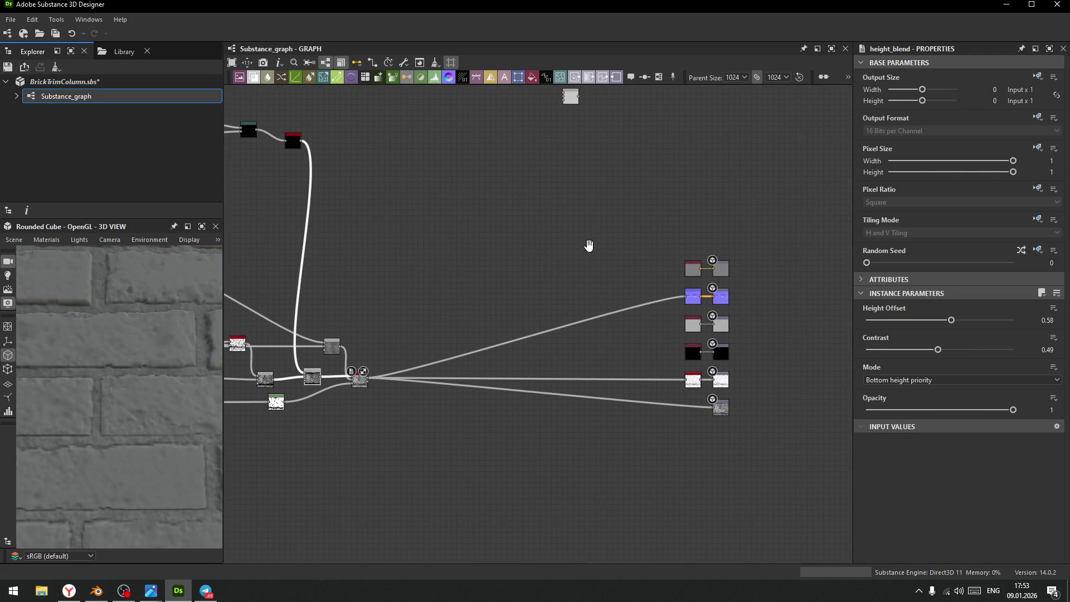
- Search the node library for 'gr' to find the Gradient Map node
{"action": "key", "text": "space"}
{"action": "type", "text": "colo"}
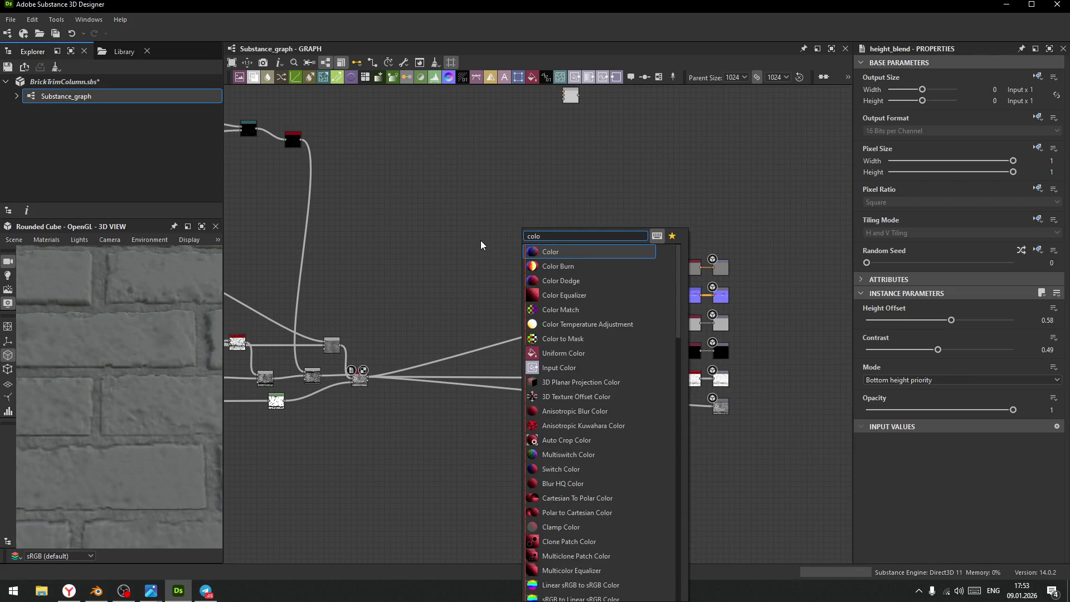
{"action": "key", "text": "BackSpace"}
{"action": "key", "text": "BackSpace"}
{"action": "key", "text": "BackSpace"}
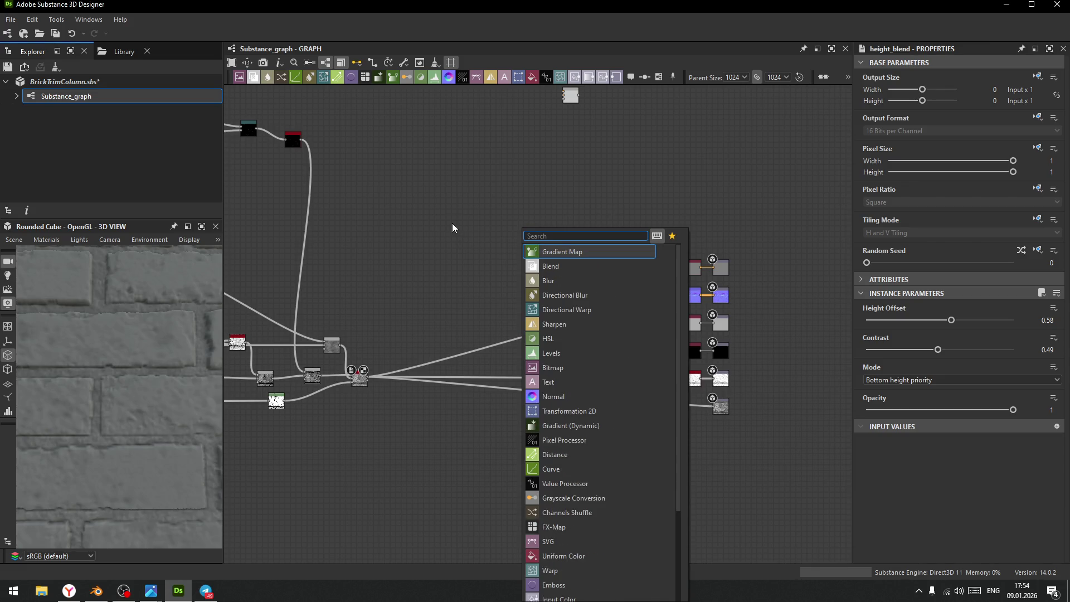
{"action": "key", "text": "Escape"}
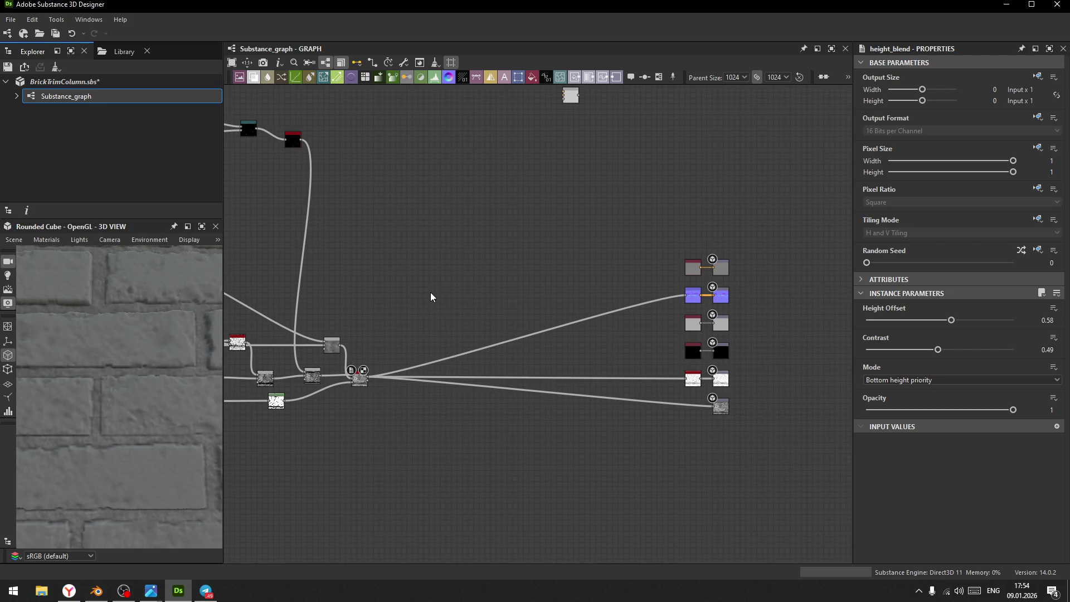
{"action": "key", "text": "space"}
{"action": "type", "text": "gr"}
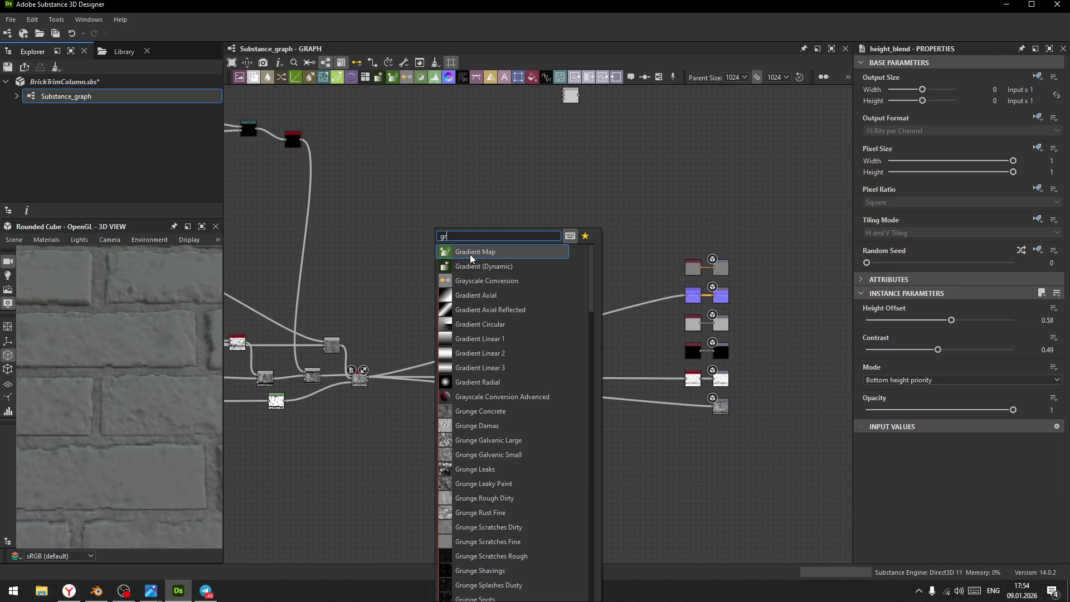
{"action": "key", "text": "Escape"}
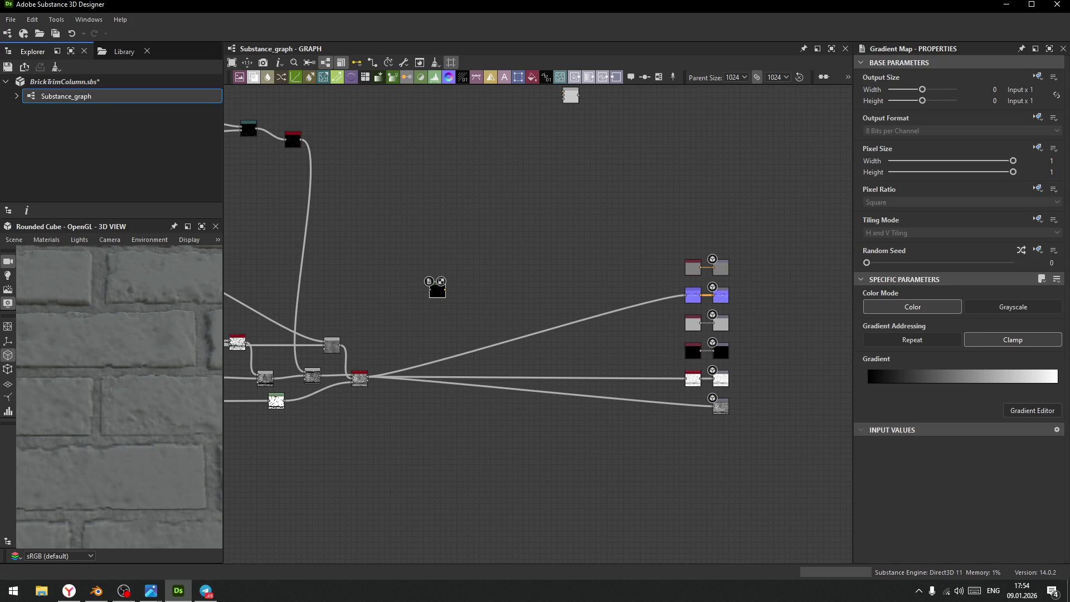
{"action": "key", "text": "alt+Tab"}
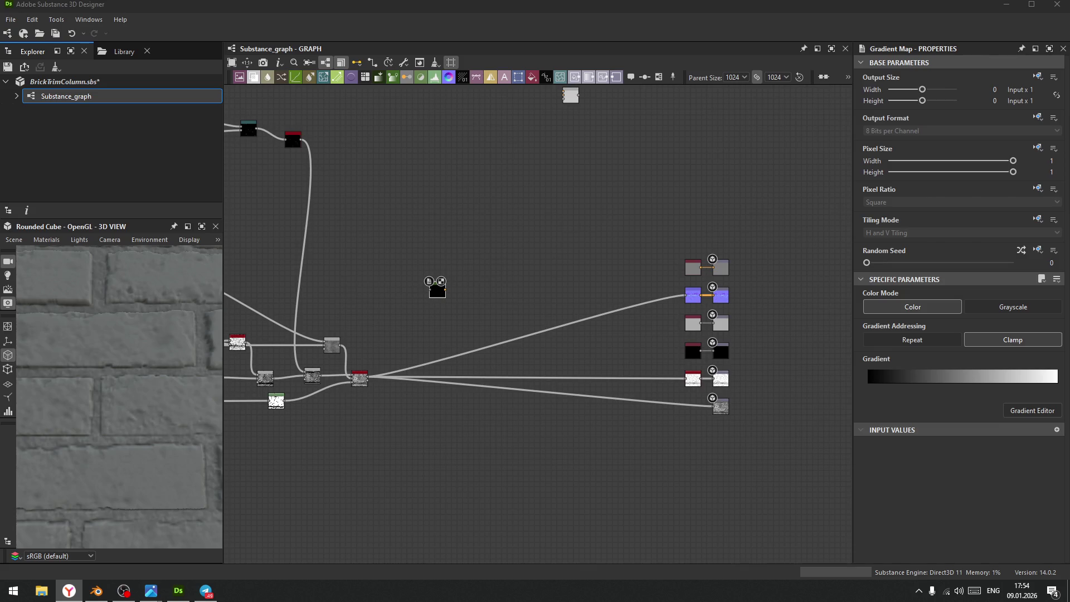
{"action": "key", "text": "alt+shift"}
{"action": "left_click", "coordinate": [437, 290]}
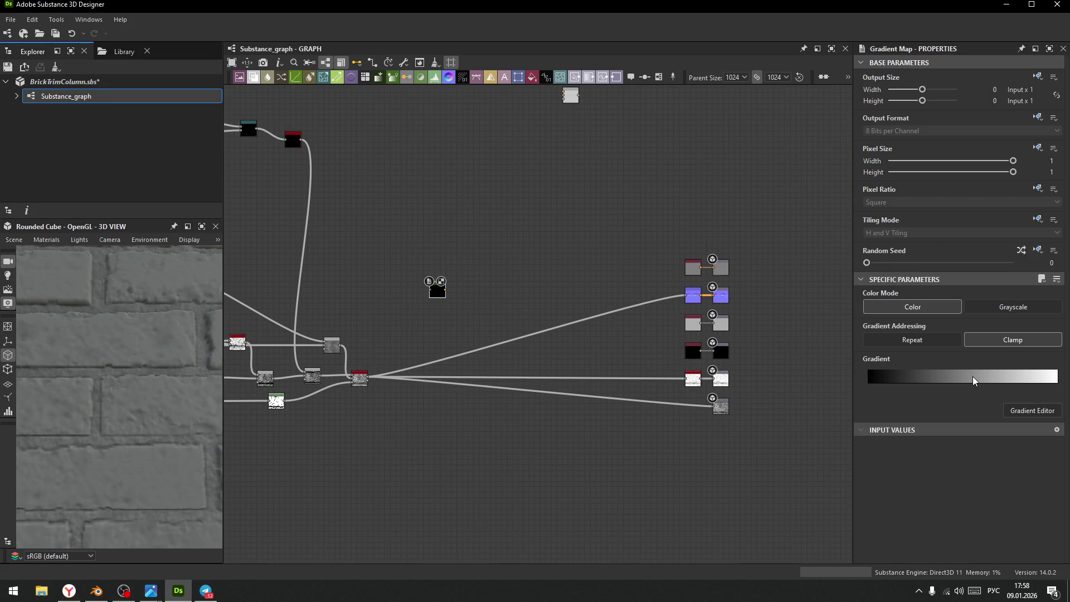
{"action": "scroll", "coordinate": [519, 373], "scroll_direction": "up", "scroll_amount": 5}
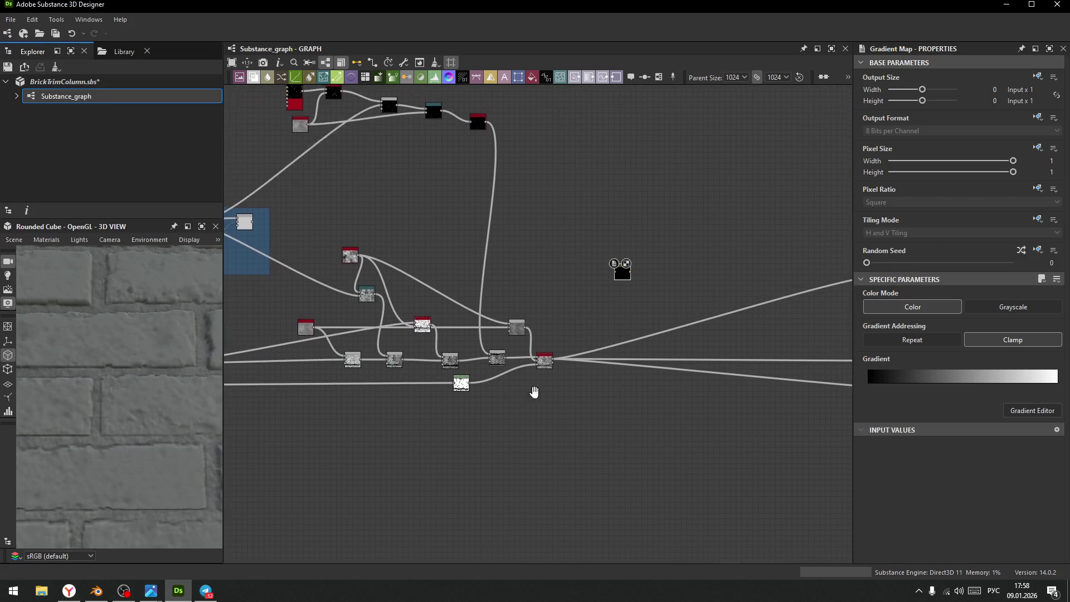
{"action": "scroll", "coordinate": [529, 346], "scroll_direction": "up", "scroll_amount": 1}
{"action": "scroll", "coordinate": [560, 326], "scroll_direction": "down", "scroll_amount": 4}
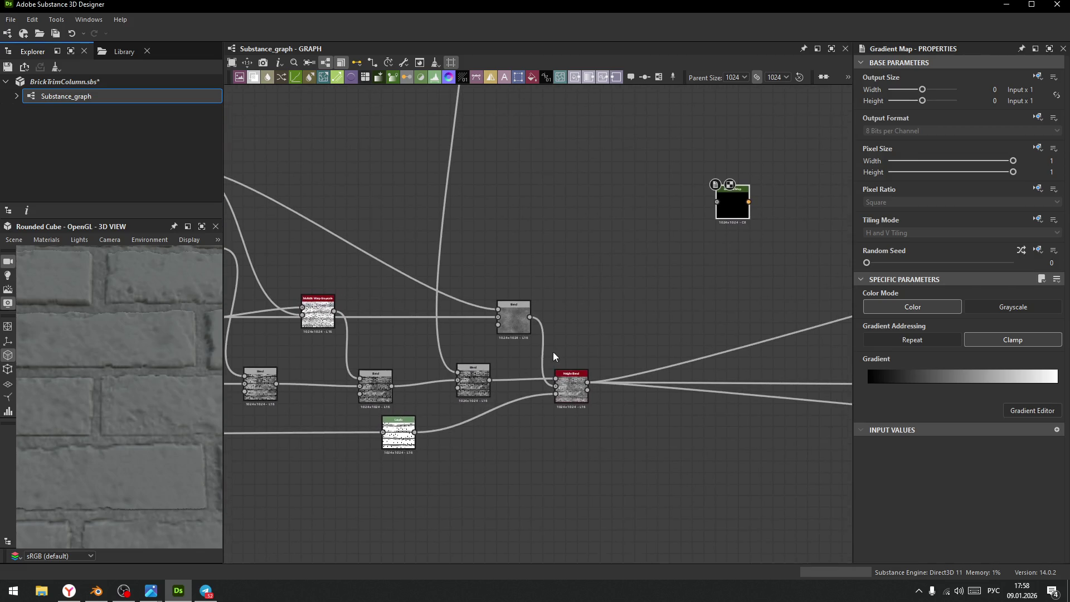
- Wire the Blend output into the Gradient Map and sample a light-to-dark gradient from the screen
{"action": "mouse_move", "coordinate": [487, 382]}
{"action": "left_mouse_down"}
{"action": "mouse_move", "coordinate": [703, 199]}
{"action": "mouse_move", "coordinate": [733, 211]}
{"action": "left_mouse_up"}
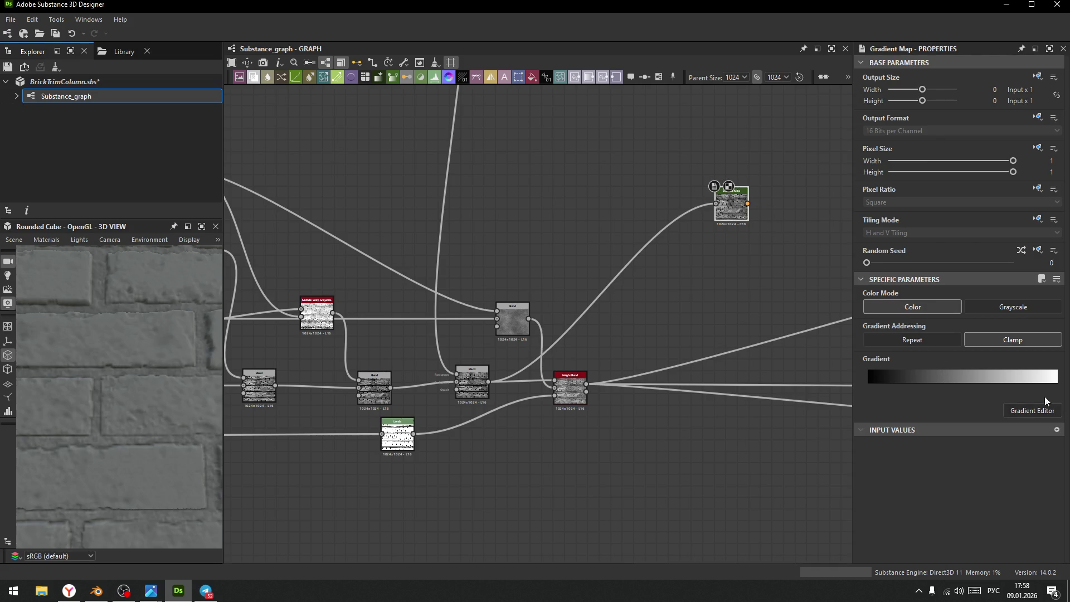
{"action": "left_click", "coordinate": [1037, 413]}
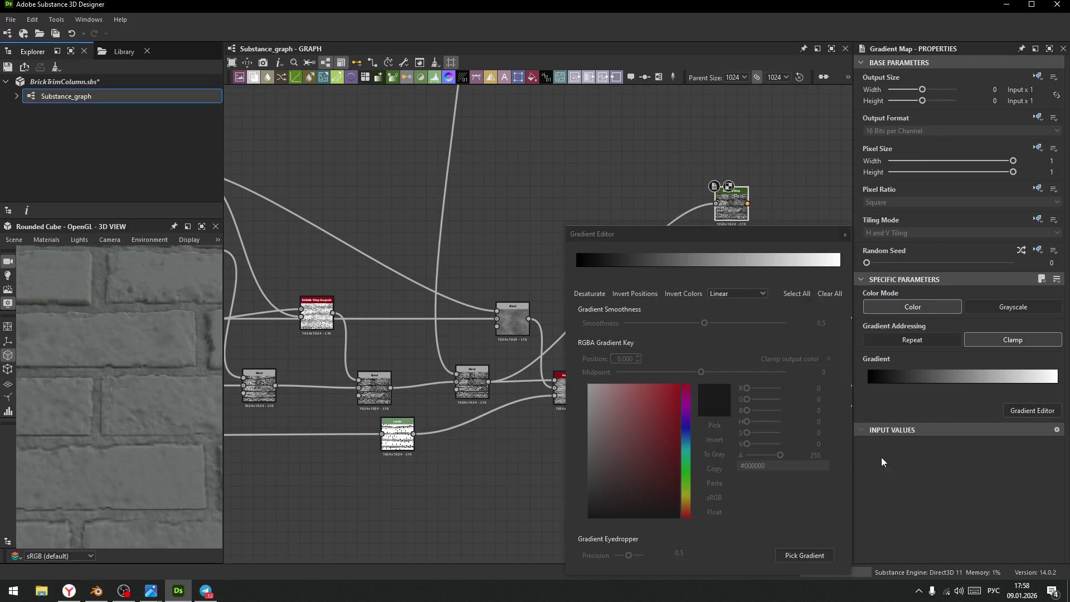
{"action": "left_click", "coordinate": [806, 558]}
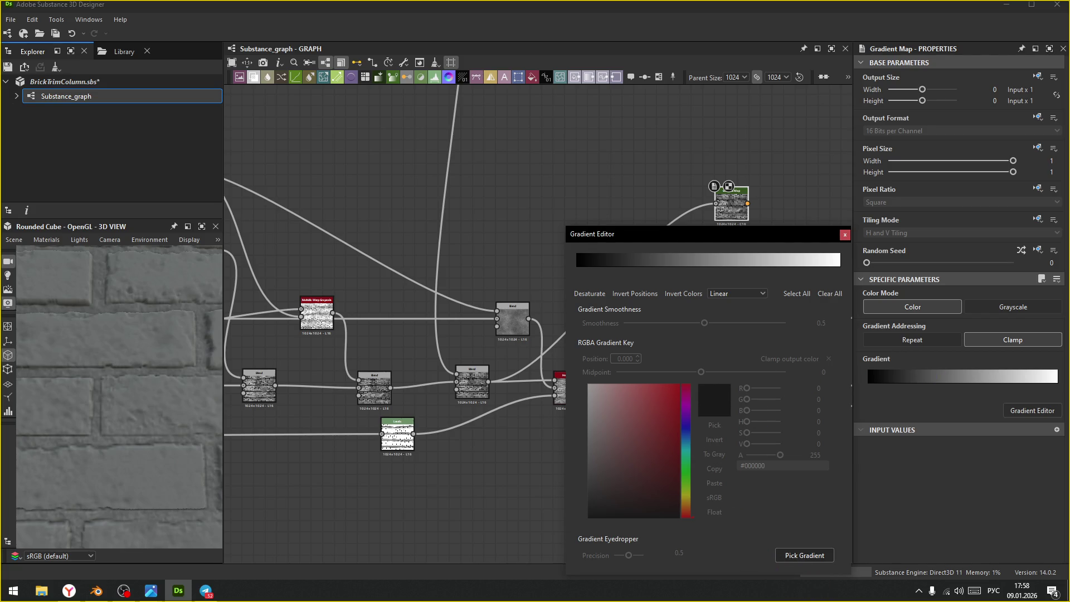
{"action": "left_click_drag", "start_coordinate": [22, 390], "coordinate": [220, 390]}
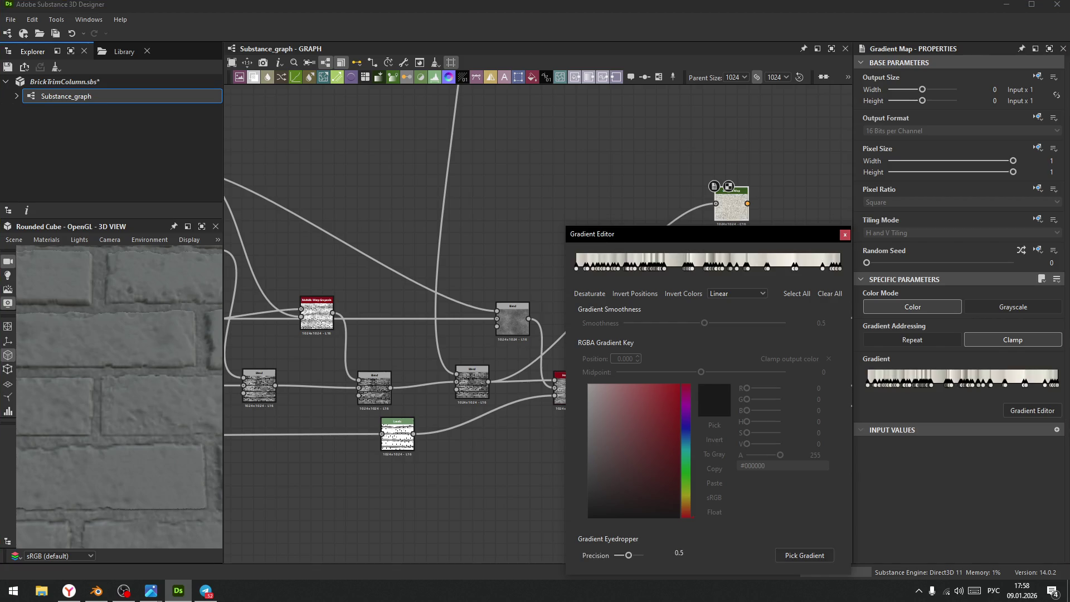
- Set the gradient interpolation to Smooth with smoothness 1
{"action": "left_click_drag", "start_coordinate": [770, 236], "coordinate": [692, 214]}
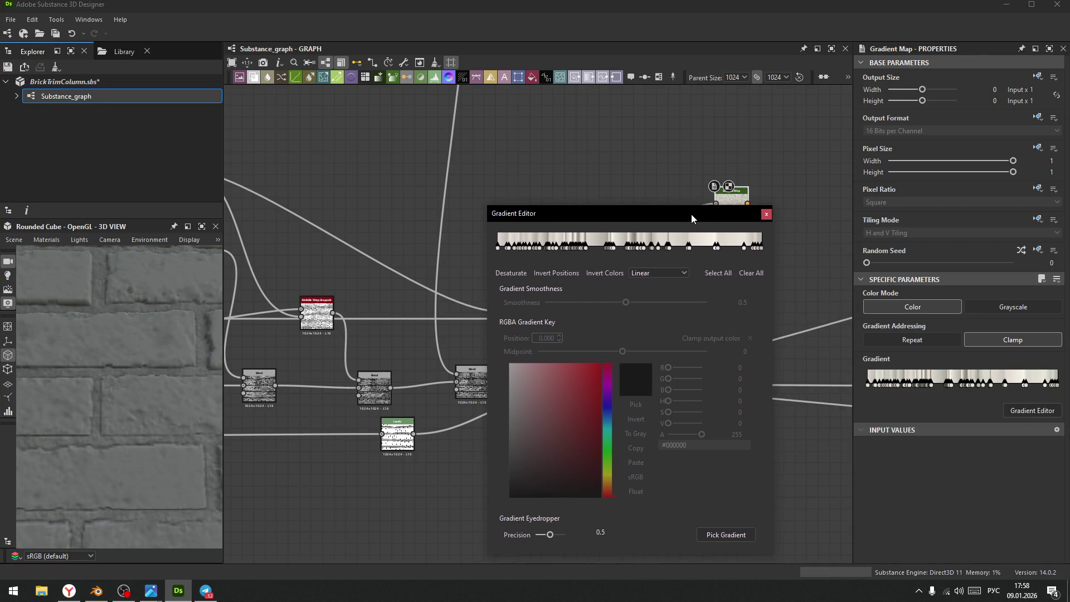
{"action": "left_click", "coordinate": [673, 268]}
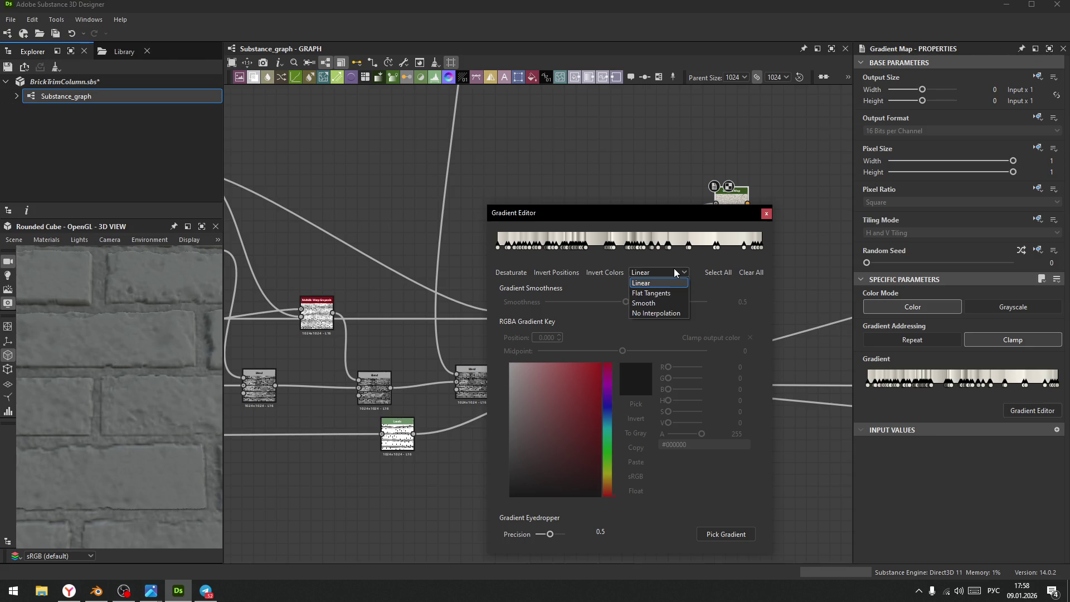
{"action": "left_click", "coordinate": [651, 306]}
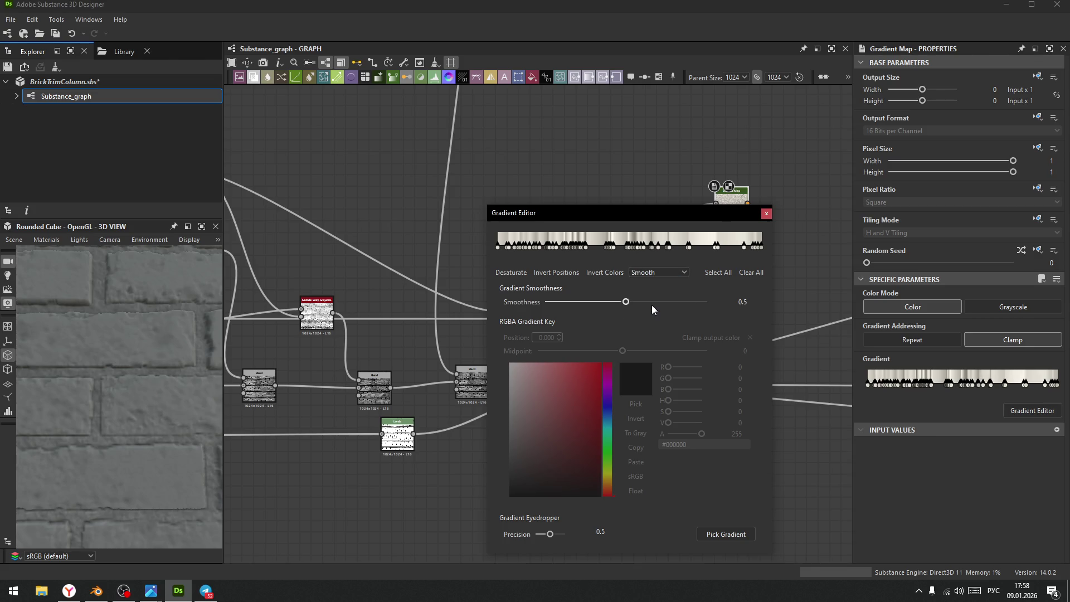
{"action": "left_click_drag", "start_coordinate": [625, 302], "coordinate": [763, 300]}
{"action": "left_click_drag", "start_coordinate": [659, 217], "coordinate": [580, 184]}
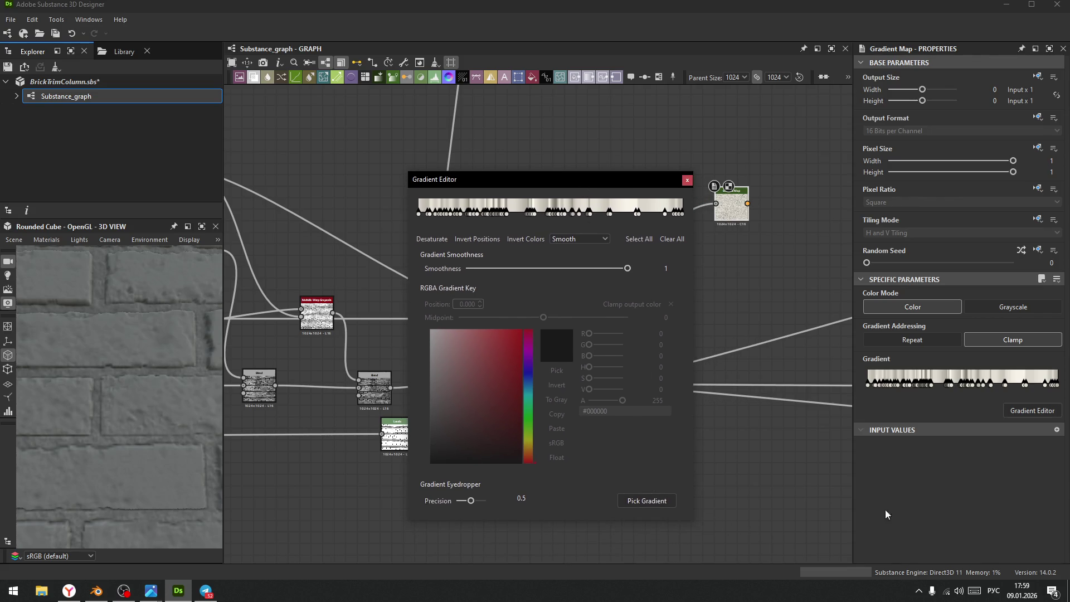
{"action": "mouse_move", "coordinate": [1067, 334]}
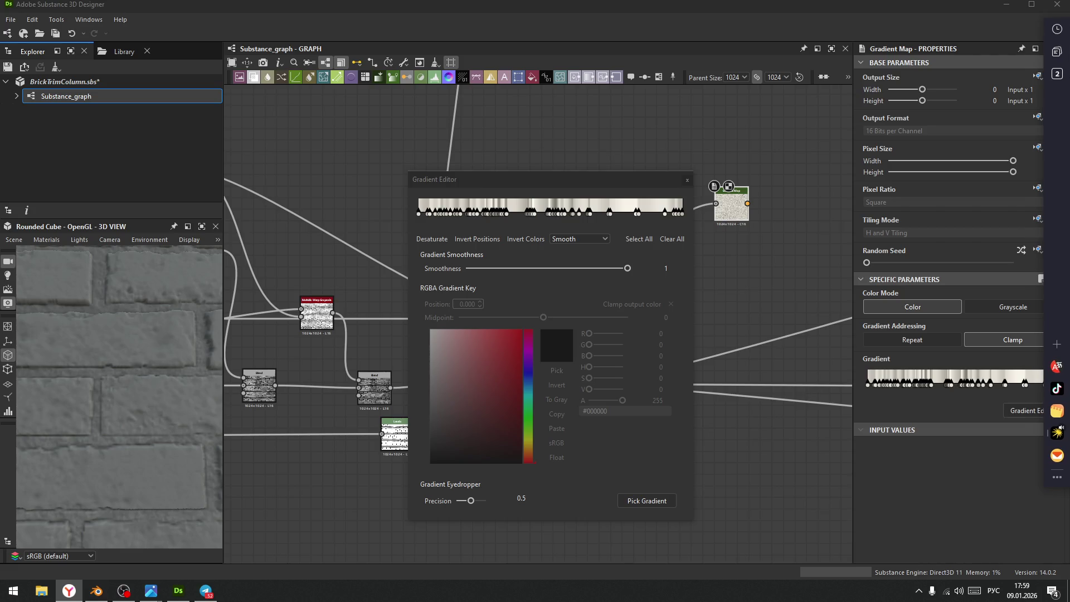
{"action": "left_click", "coordinate": [568, 7]}
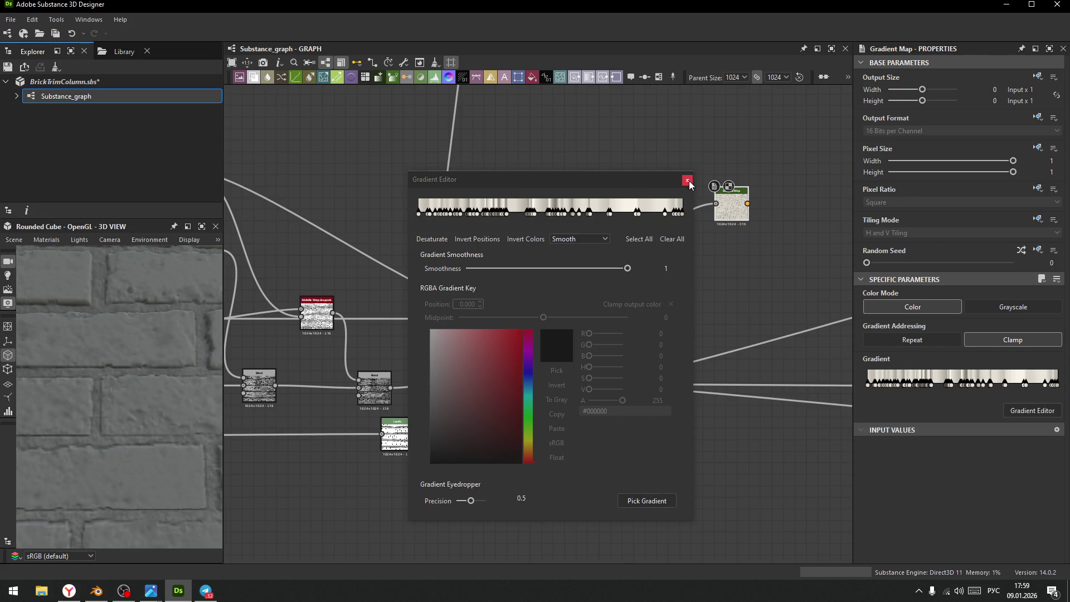
{"action": "left_click", "coordinate": [628, 179]}
- Connect the Gradient Map output to the top output node, then bring back its gradient editor
{"action": "left_click", "coordinate": [688, 179]}
{"action": "mouse_move", "coordinate": [650, 323]}
{"action": "middle_mouse_down"}
{"action": "mouse_move", "coordinate": [573, 329]}
{"action": "mouse_move", "coordinate": [564, 290]}
{"action": "middle_mouse_up"}
{"action": "scroll", "coordinate": [563, 289], "scroll_direction": "down", "scroll_amount": 2}
{"action": "mouse_move", "coordinate": [421, 277]}
{"action": "left_mouse_down"}
{"action": "mouse_move", "coordinate": [588, 287]}
{"action": "mouse_move", "coordinate": [754, 255]}
{"action": "left_mouse_up"}
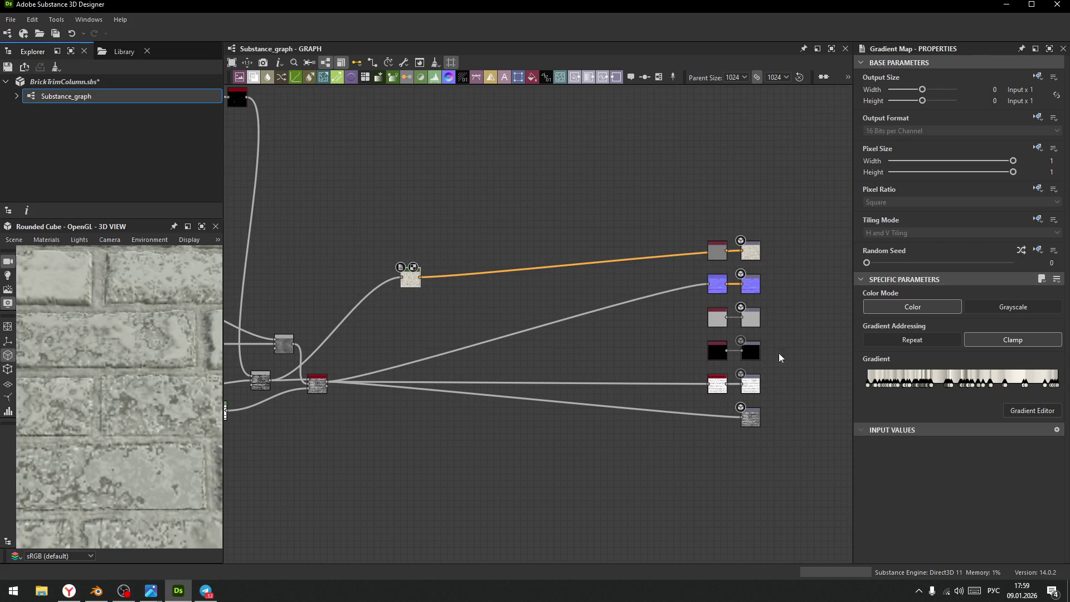
{"action": "middle_click_drag", "start_coordinate": [511, 316], "coordinate": [589, 289]}
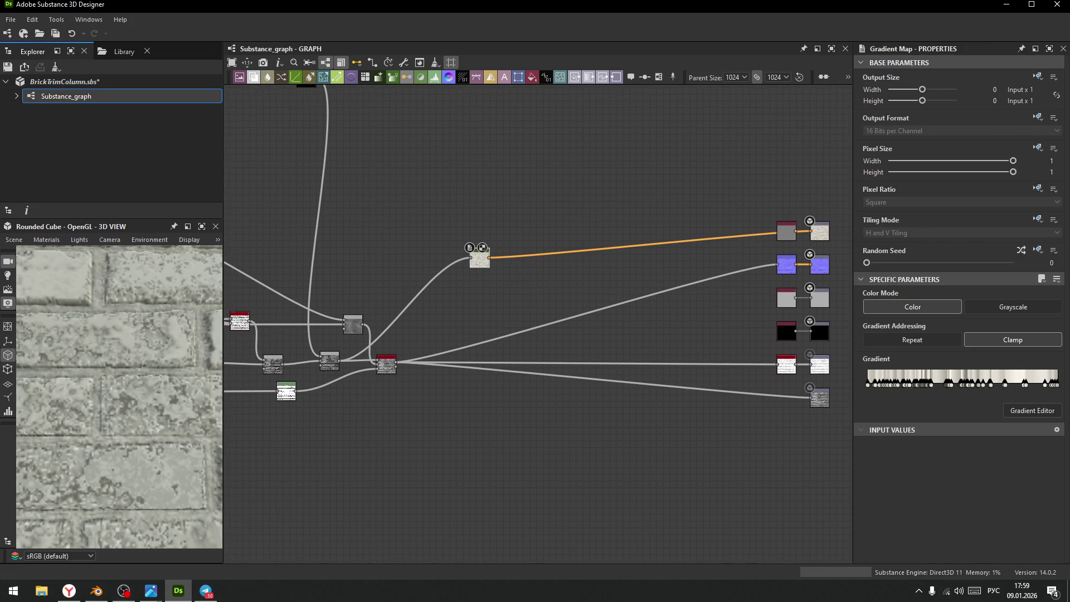
{"action": "left_click", "coordinate": [1032, 410]}
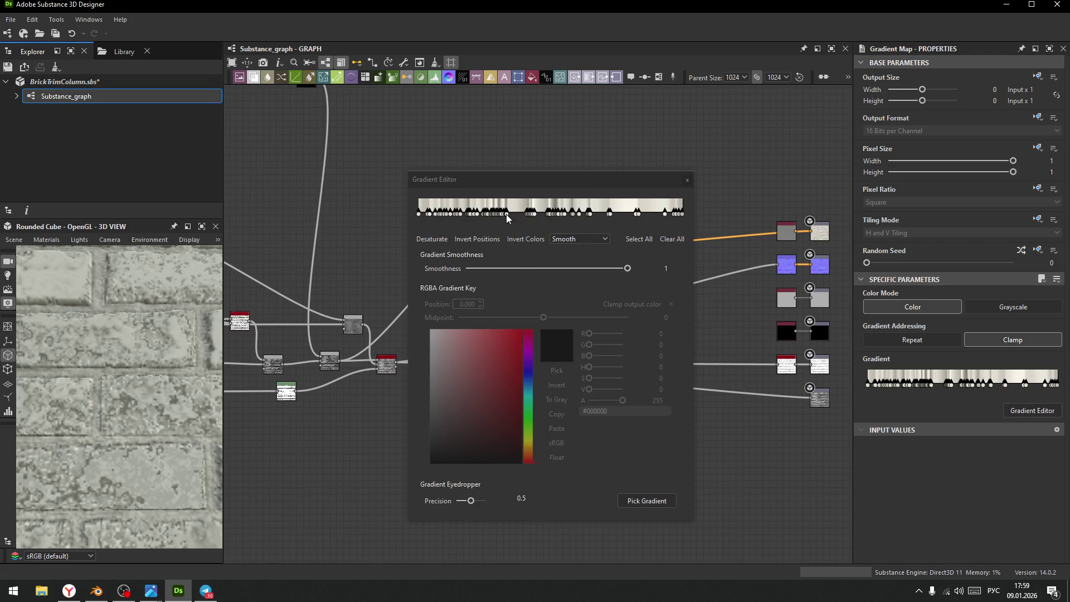
{"action": "left_click", "coordinate": [515, 214]}
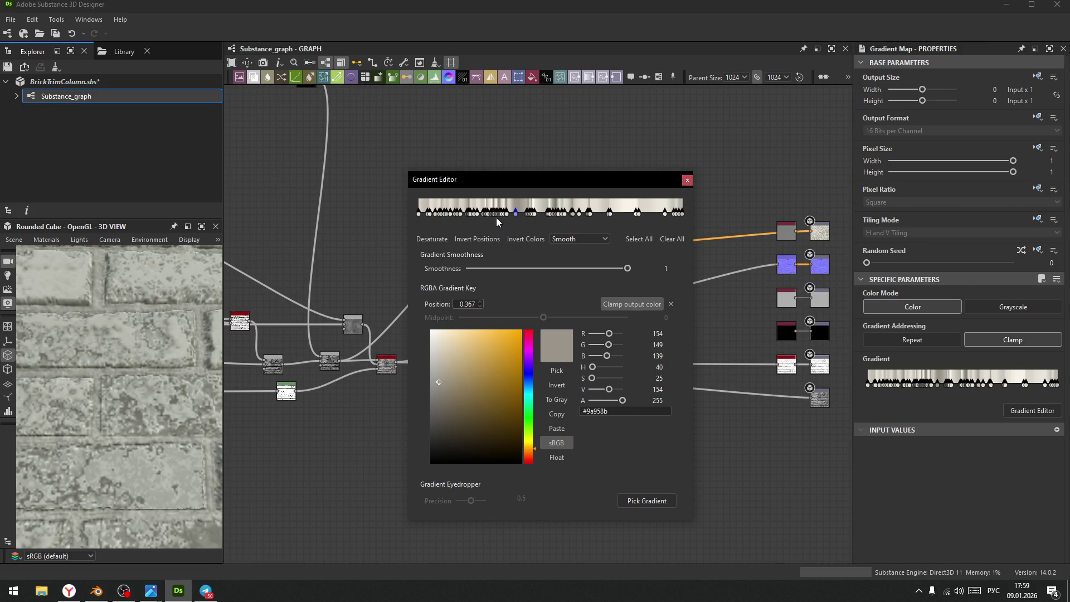
{"action": "left_click", "coordinate": [493, 216]}
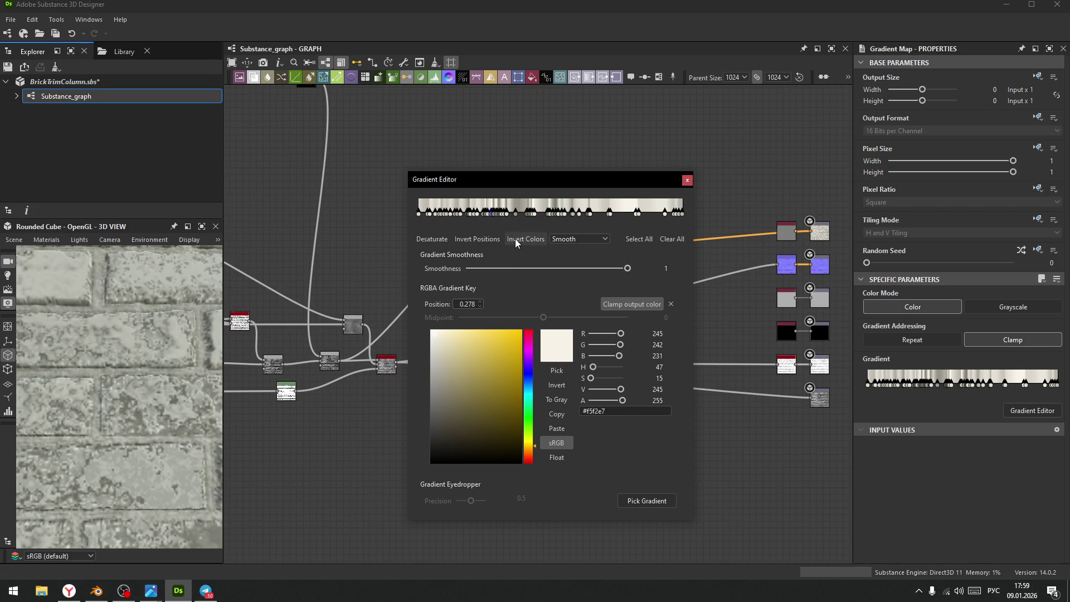
{"action": "left_click", "coordinate": [487, 222]}
{"action": "left_click", "coordinate": [493, 222]}
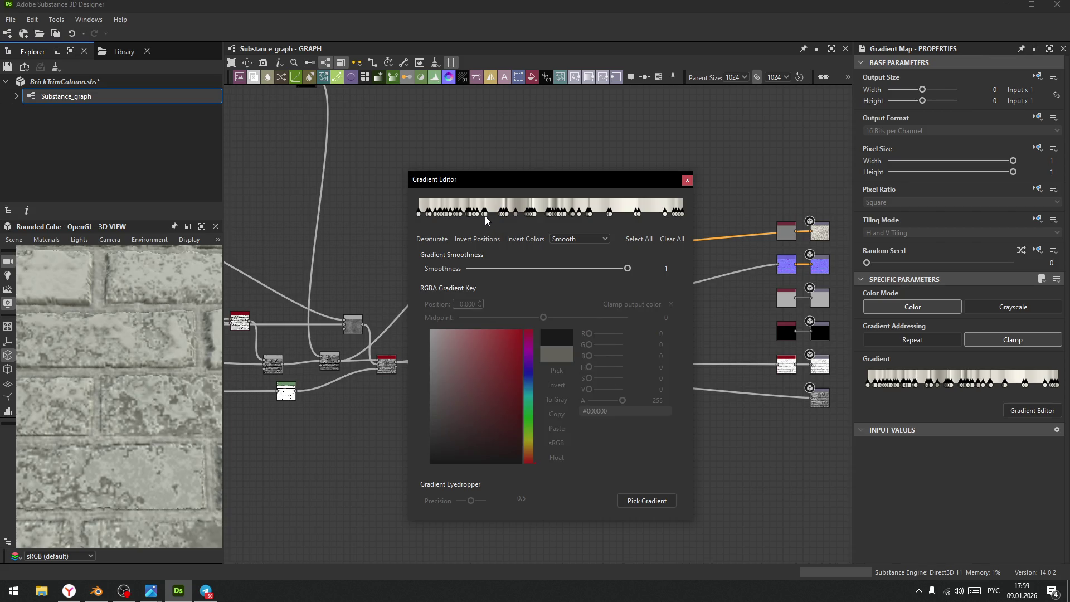
{"action": "left_click", "coordinate": [488, 216]}
{"action": "left_click", "coordinate": [496, 216]}
{"action": "left_click", "coordinate": [503, 215]}
{"action": "left_click", "coordinate": [502, 215]}
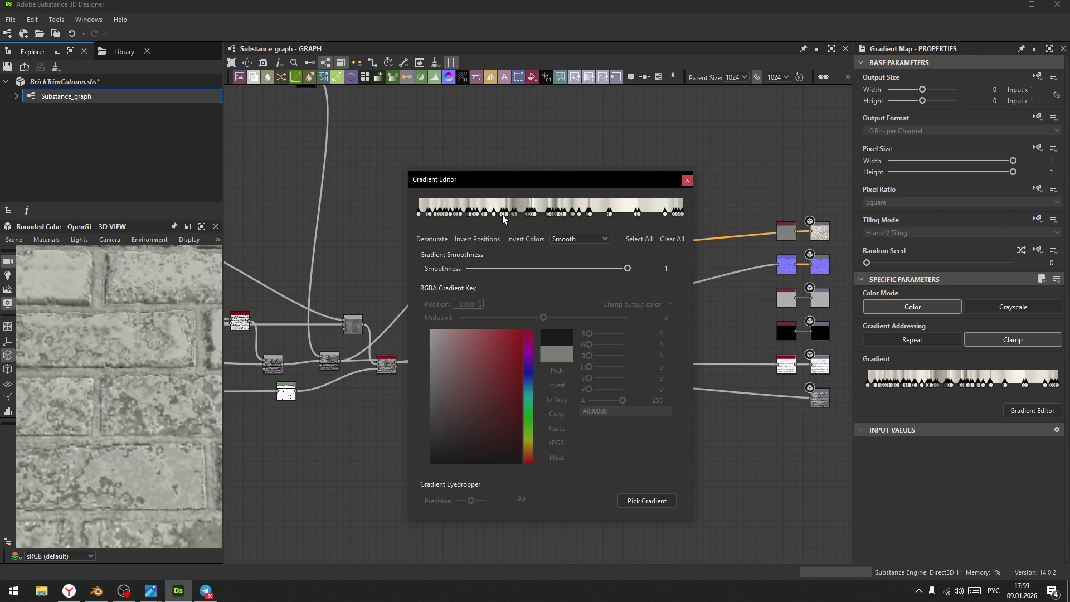
{"action": "left_click", "coordinate": [563, 215]}
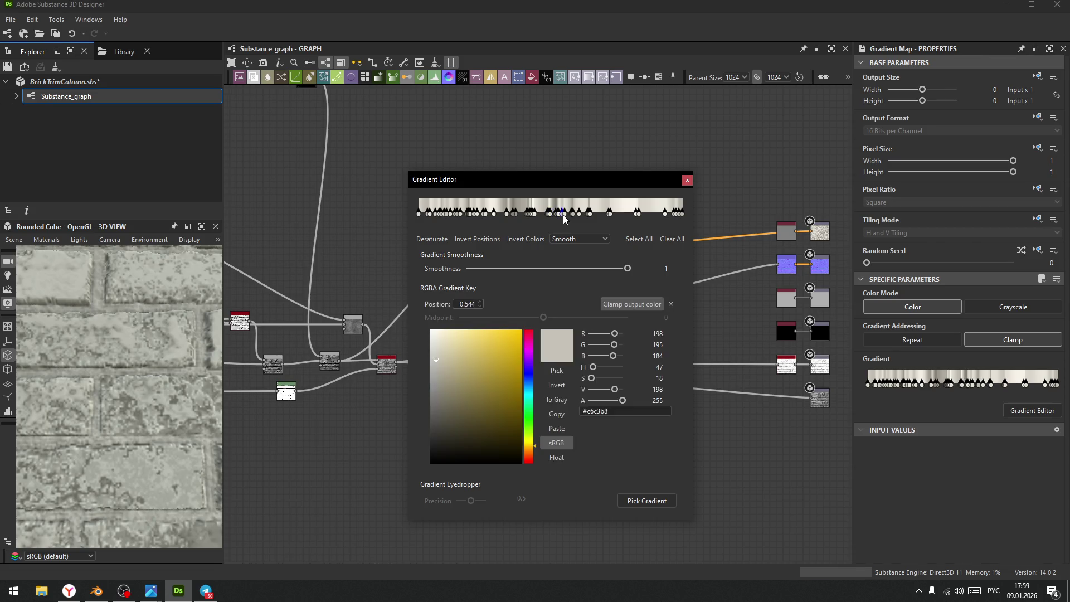
{"action": "left_click", "coordinate": [564, 215]}
{"action": "left_click", "coordinate": [566, 215]}
{"action": "left_click", "coordinate": [592, 216]}
{"action": "left_click", "coordinate": [586, 215]}
{"action": "left_click", "coordinate": [586, 216]}
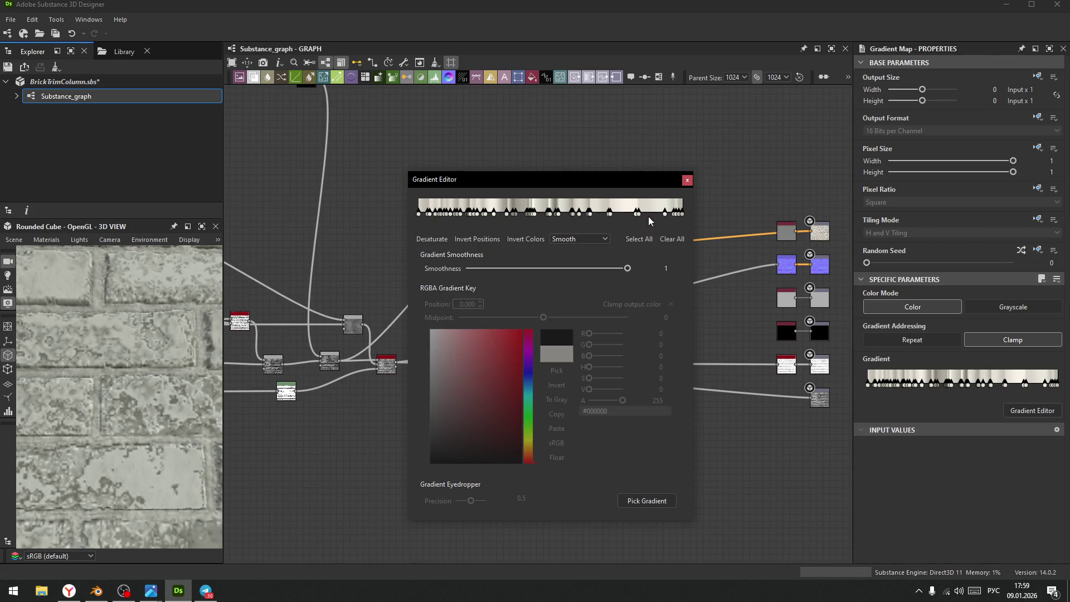
{"action": "left_click", "coordinate": [678, 215]}
{"action": "left_click", "coordinate": [679, 215]}
{"action": "left_click", "coordinate": [678, 216]}
{"action": "left_click", "coordinate": [675, 215]}
{"action": "left_click", "coordinate": [674, 215]}
{"action": "left_click", "coordinate": [457, 215]}
{"action": "left_click", "coordinate": [451, 215]}
{"action": "left_click", "coordinate": [448, 215]}
{"action": "left_click", "coordinate": [448, 215]}
{"action": "left_click", "coordinate": [442, 215]}
{"action": "left_click", "coordinate": [442, 215]}
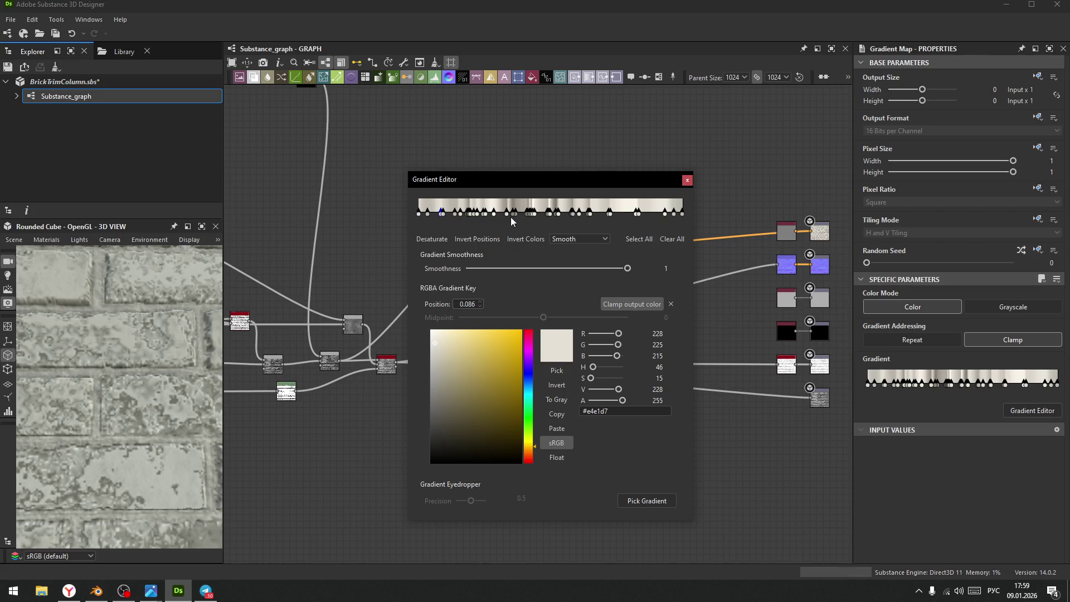
{"action": "left_click", "coordinate": [524, 226]}
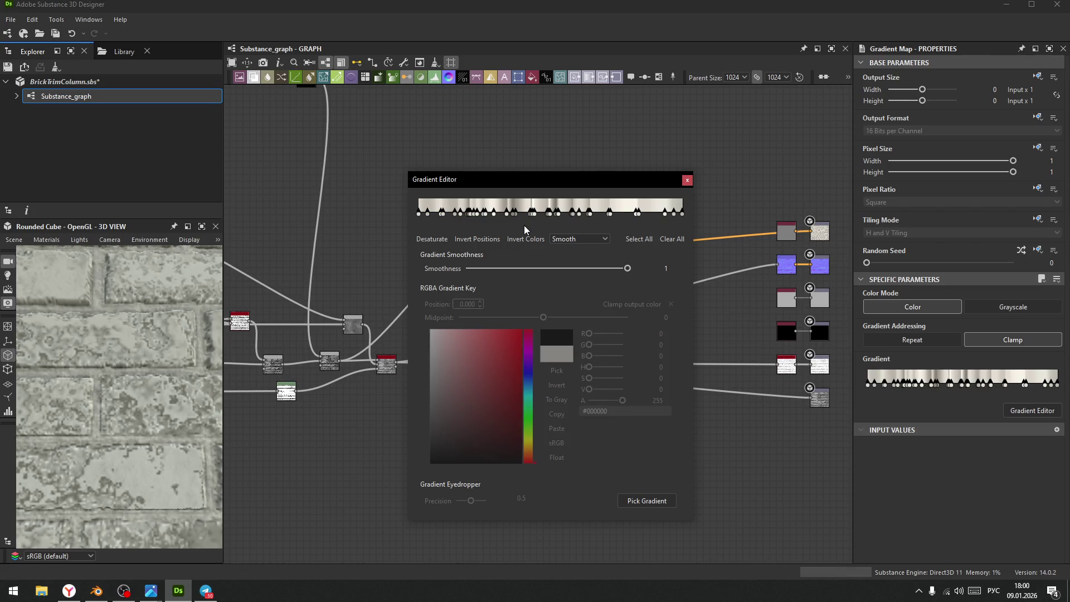
{"action": "left_click", "coordinate": [536, 214]}
{"action": "left_click", "coordinate": [536, 214]}
{"action": "left_click", "coordinate": [536, 214]}
{"action": "left_click", "coordinate": [521, 214]}
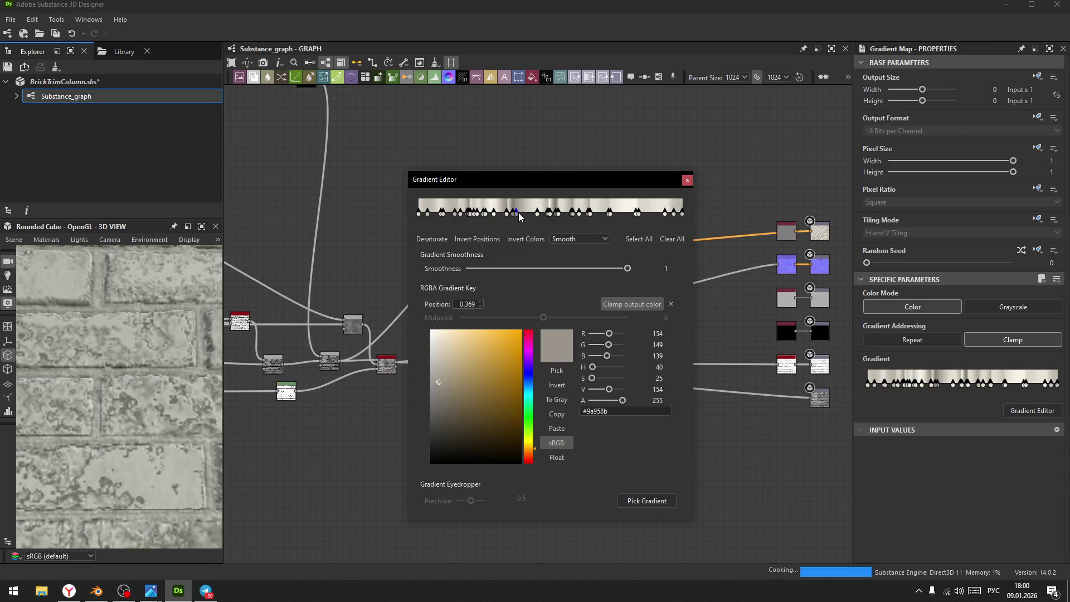
{"action": "left_click", "coordinate": [488, 214]}
{"action": "left_click", "coordinate": [471, 215]}
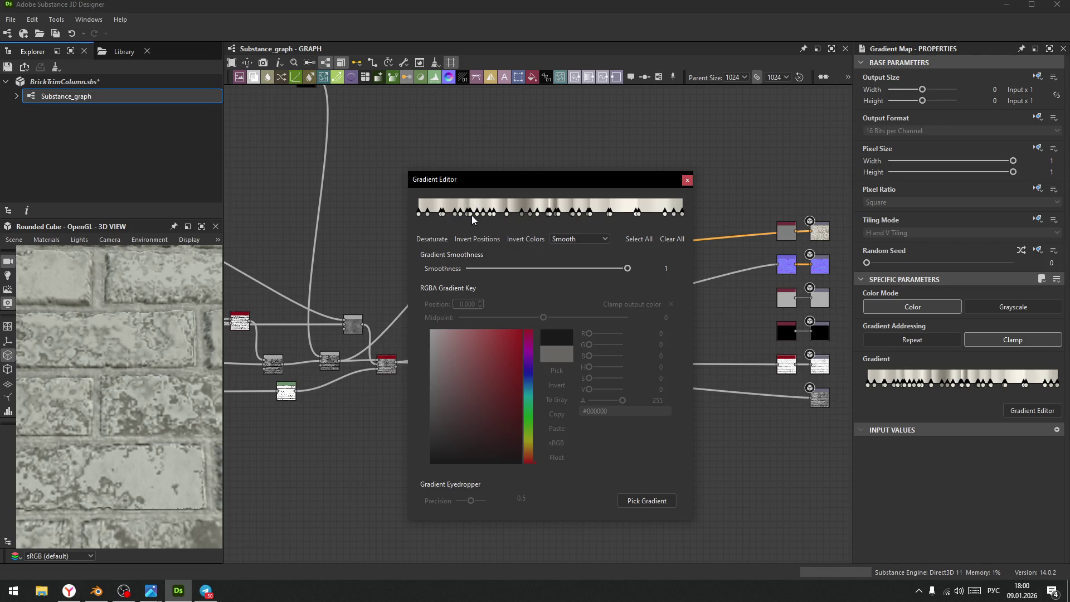
{"action": "scroll", "coordinate": [128, 401], "scroll_direction": "down", "scroll_amount": 5}
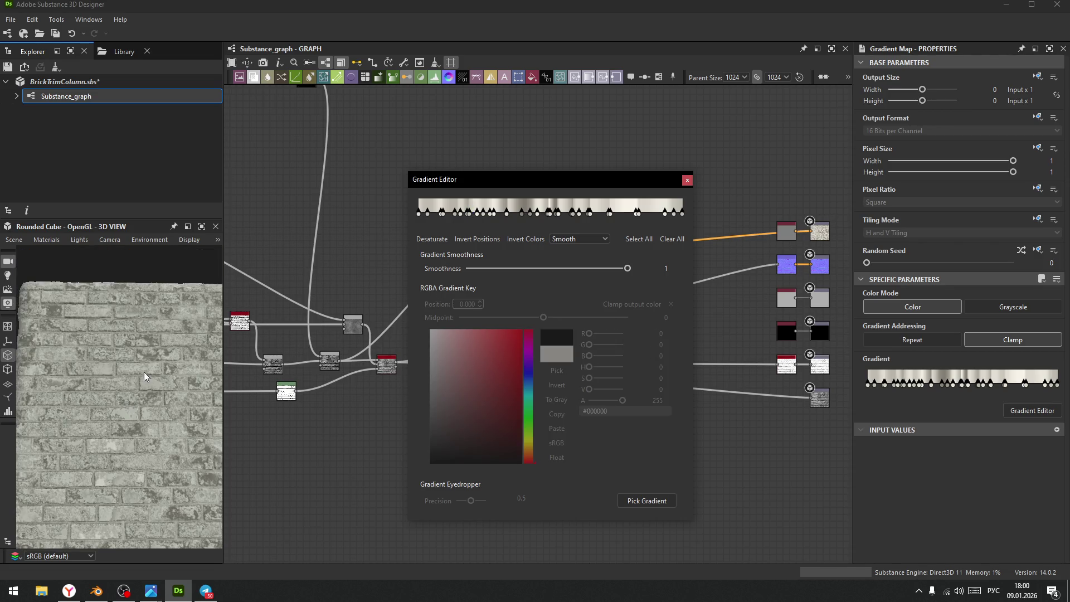
{"action": "scroll", "coordinate": [86, 308], "scroll_direction": "up", "scroll_amount": 5}
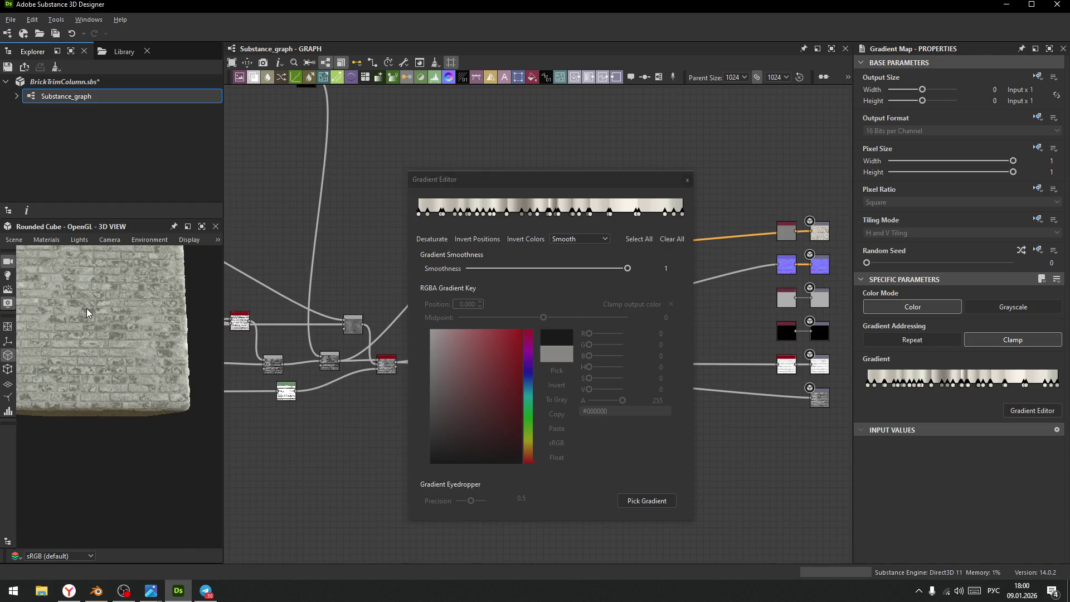
{"action": "scroll", "coordinate": [89, 318], "scroll_direction": "up", "scroll_amount": 5}
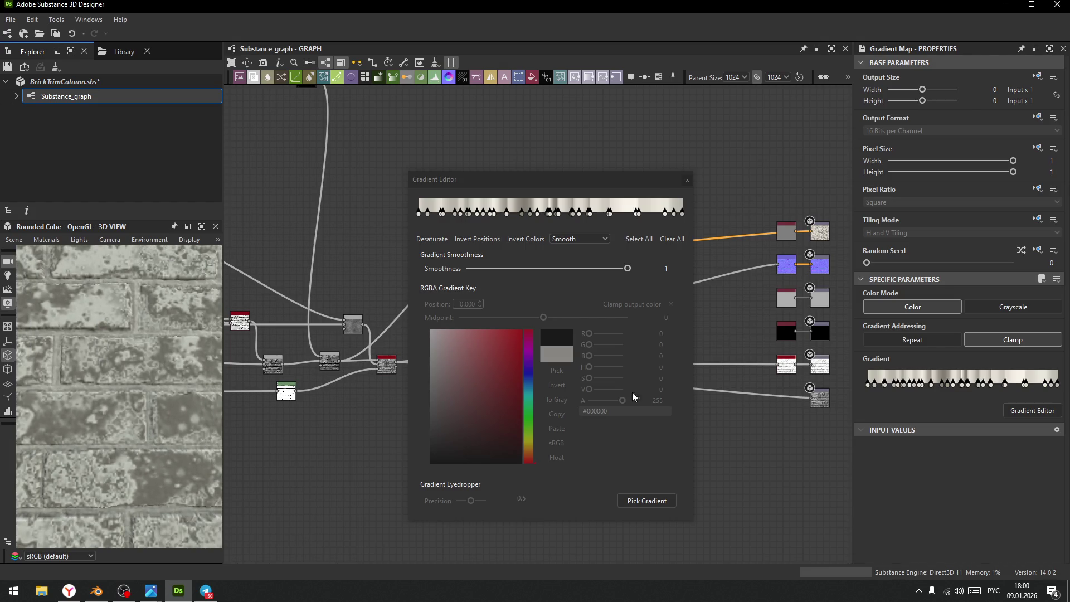
{"action": "left_click", "coordinate": [655, 502]}
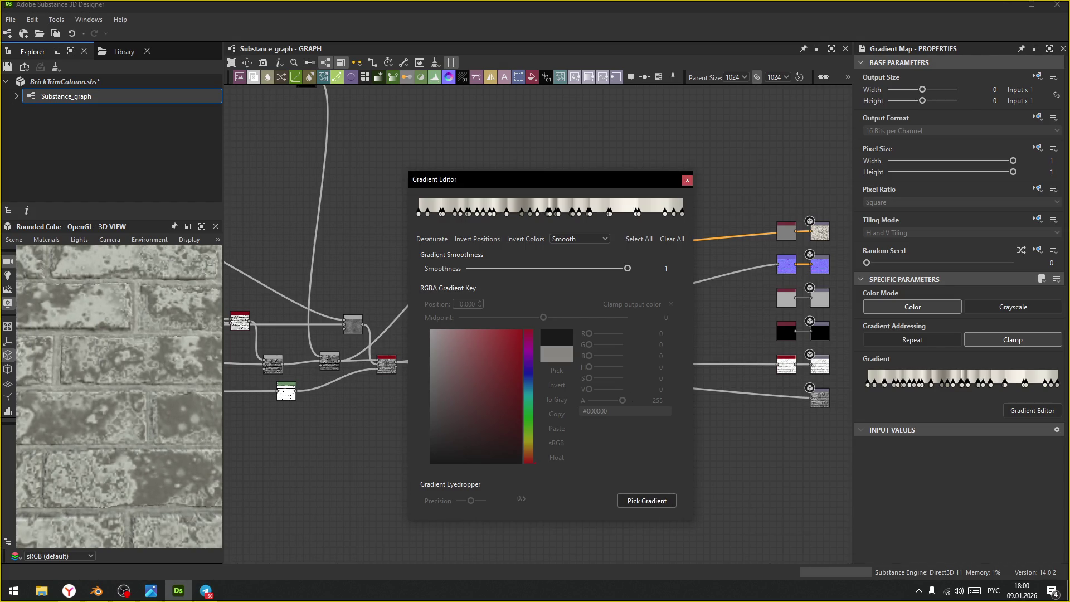
{"action": "left_click", "coordinate": [109, 398]}
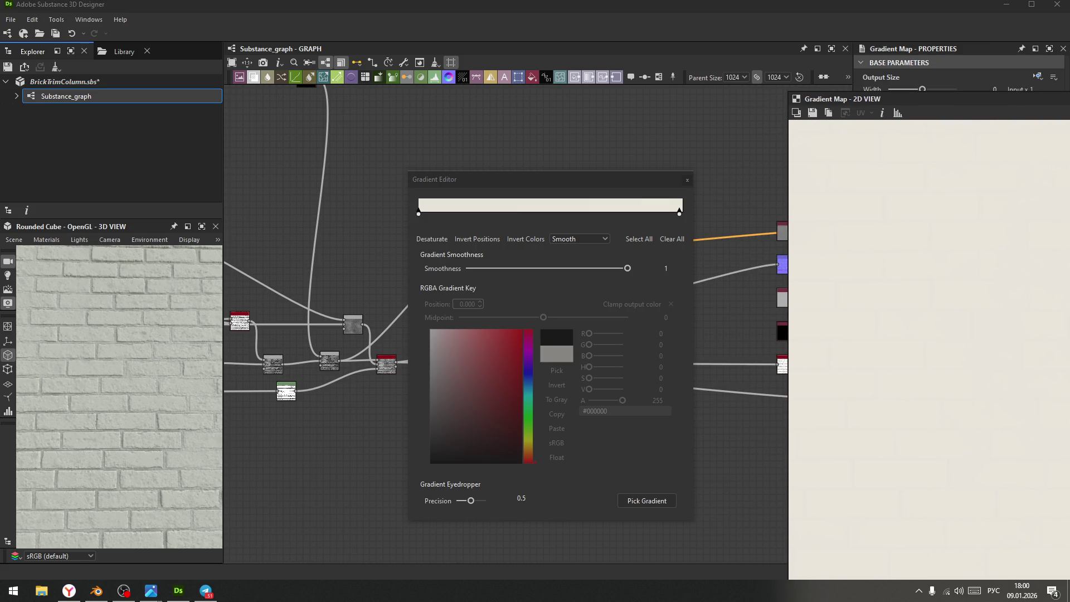
- Sample a new brick-colour gradient from the screen
{"action": "left_click", "coordinate": [661, 501]}
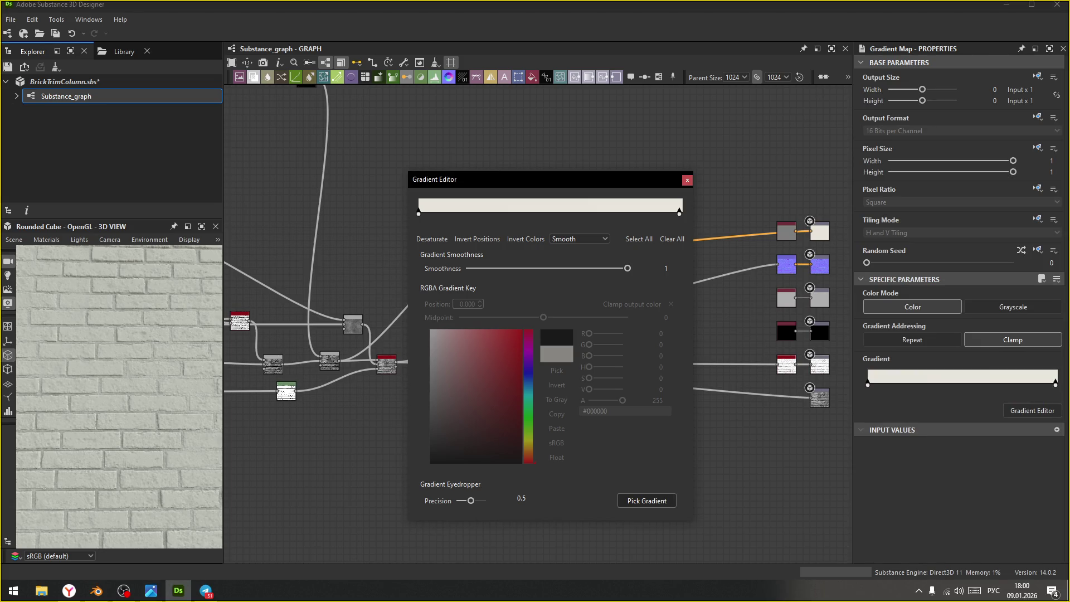
{"action": "left_click_drag", "start_coordinate": [34, 334], "coordinate": [211, 334]}
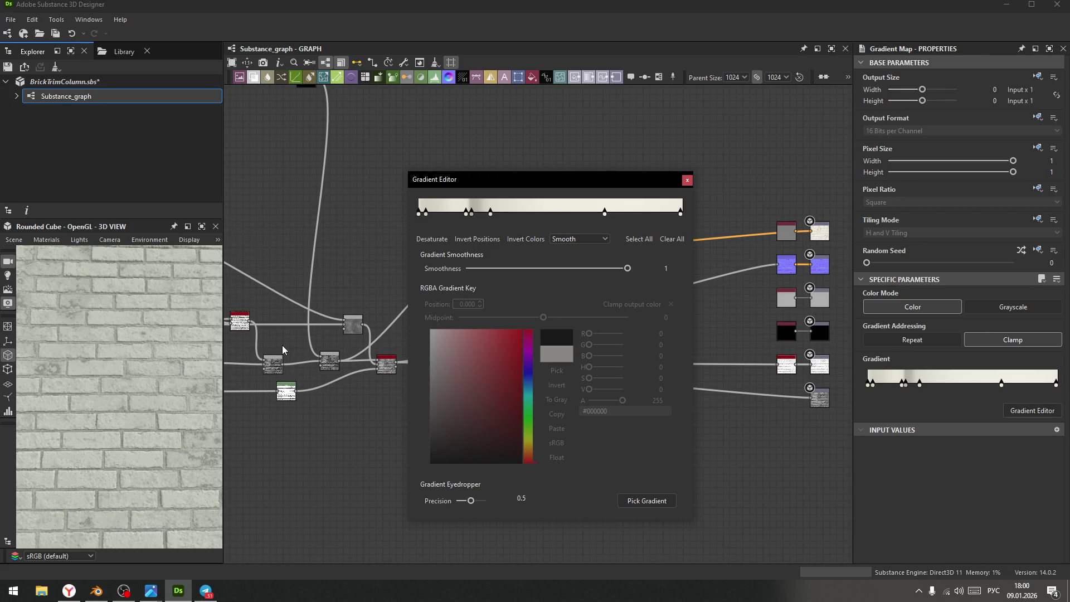
{"action": "scroll", "coordinate": [65, 378], "scroll_direction": "up", "scroll_amount": 5}
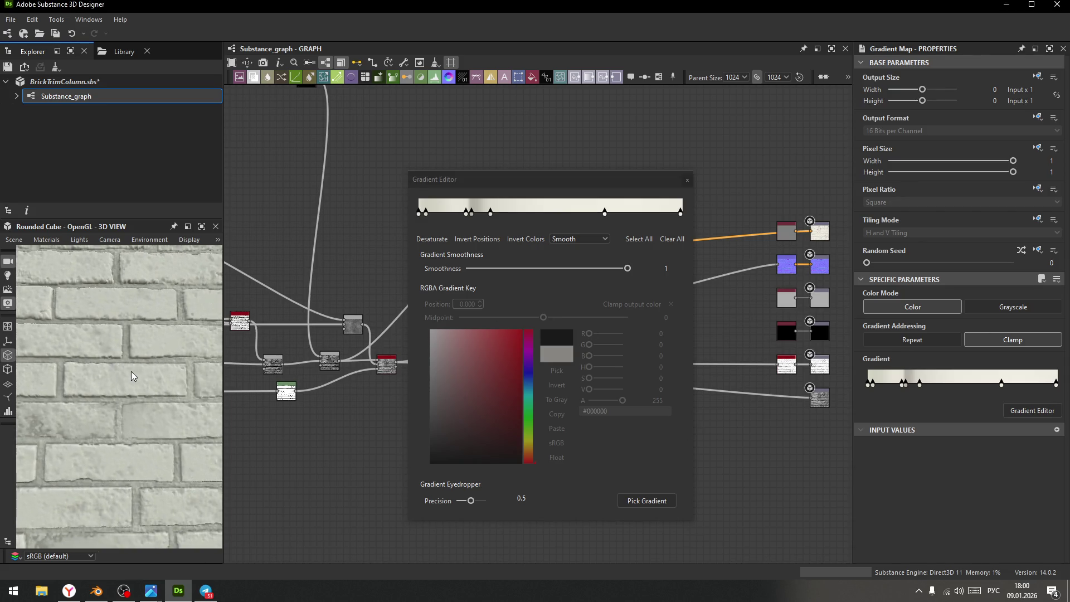
{"action": "mouse_move", "coordinate": [142, 359]}
{"action": "left_mouse_down"}
{"action": "mouse_move", "coordinate": [121, 362]}
{"action": "mouse_move", "coordinate": [132, 369]}
{"action": "left_mouse_up"}
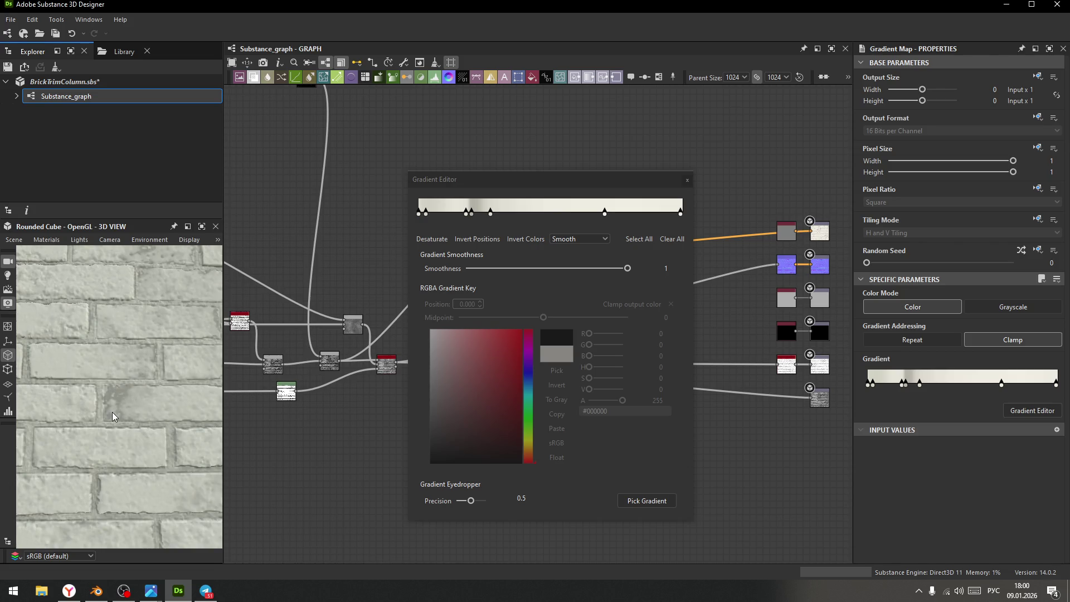
- Reposition gradient keys along the ramp, one to 0.231, and lighten a key toward pale grey
{"action": "mouse_move", "coordinate": [473, 213]}
{"action": "left_mouse_down"}
{"action": "mouse_move", "coordinate": [584, 215]}
{"action": "mouse_move", "coordinate": [540, 222]}
{"action": "left_mouse_up"}
{"action": "mouse_move", "coordinate": [459, 214]}
{"action": "left_mouse_down"}
{"action": "mouse_move", "coordinate": [445, 219]}
{"action": "mouse_move", "coordinate": [494, 219]}
{"action": "left_mouse_up"}
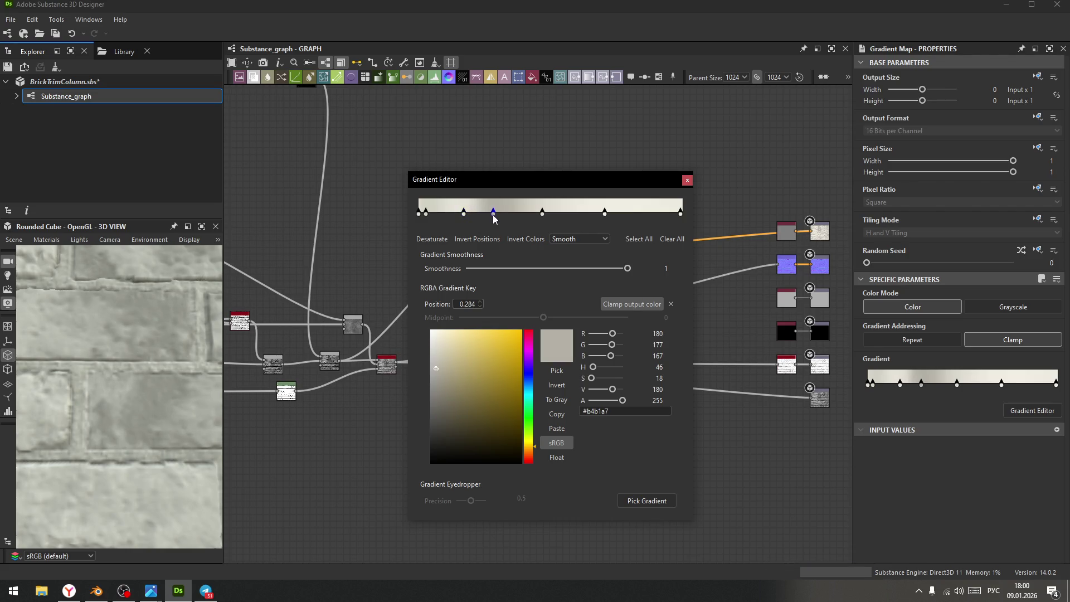
{"action": "mouse_move", "coordinate": [438, 366]}
{"action": "left_mouse_down"}
{"action": "mouse_move", "coordinate": [431, 346]}
{"action": "mouse_move", "coordinate": [424, 365]}
{"action": "mouse_move", "coordinate": [418, 350]}
{"action": "left_mouse_up"}
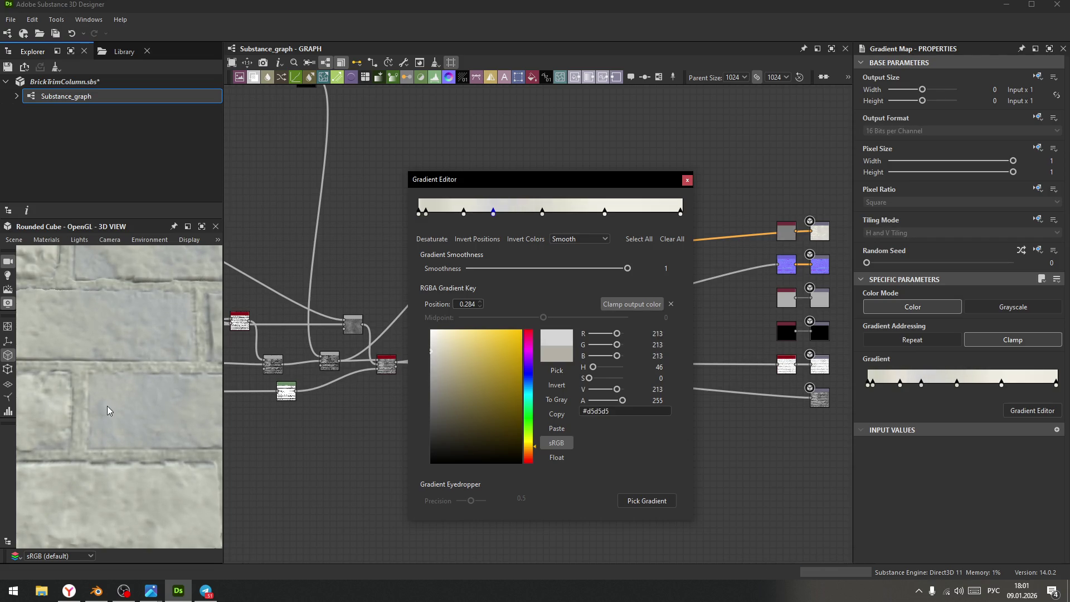
{"action": "scroll", "coordinate": [109, 402], "scroll_direction": "down", "scroll_amount": 5}
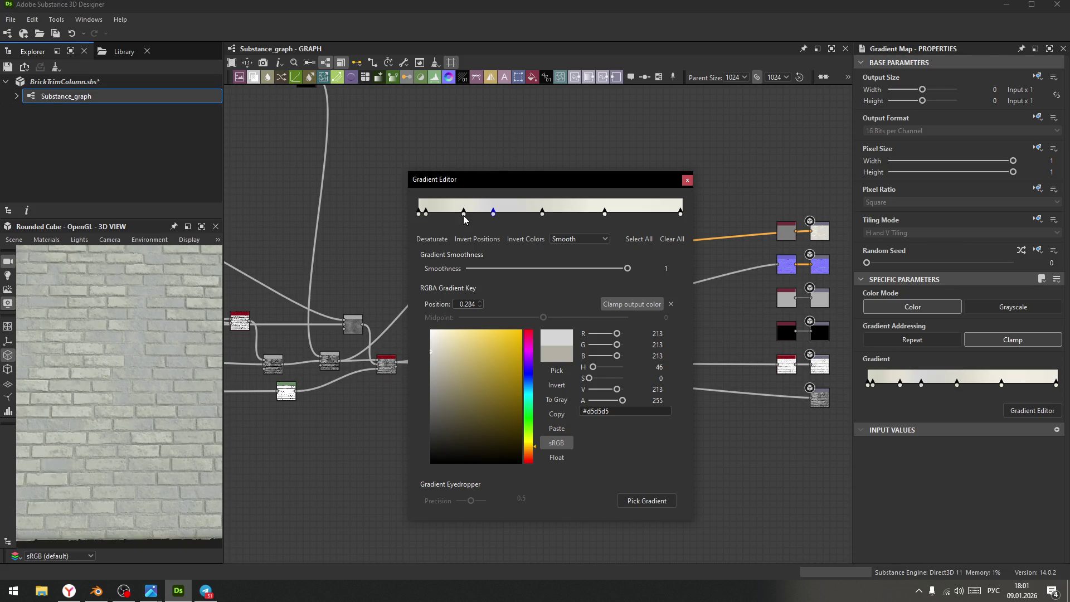
- Review the keys and set the 0.284 key to light grey #d9d9d9 after trying warmer tints
{"action": "left_click", "coordinate": [426, 214]}
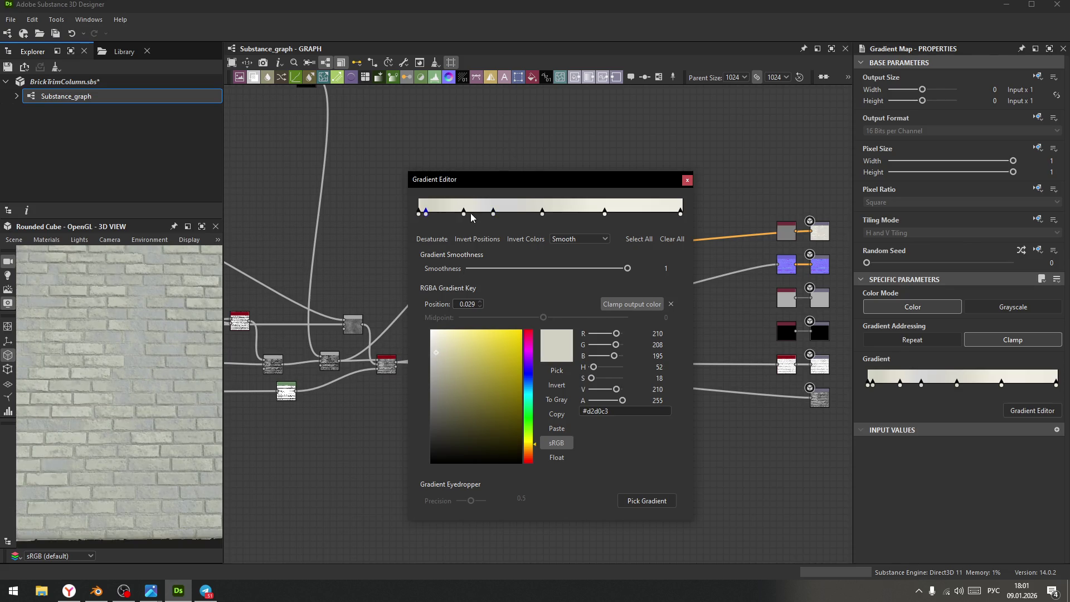
{"action": "left_click", "coordinate": [463, 214]}
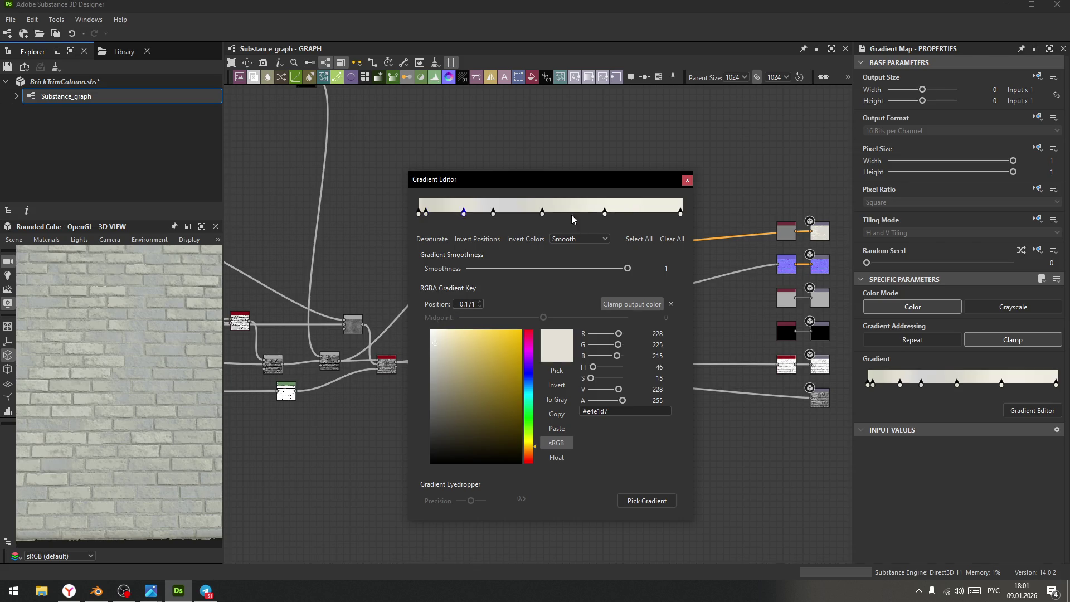
{"action": "left_click", "coordinate": [680, 213]}
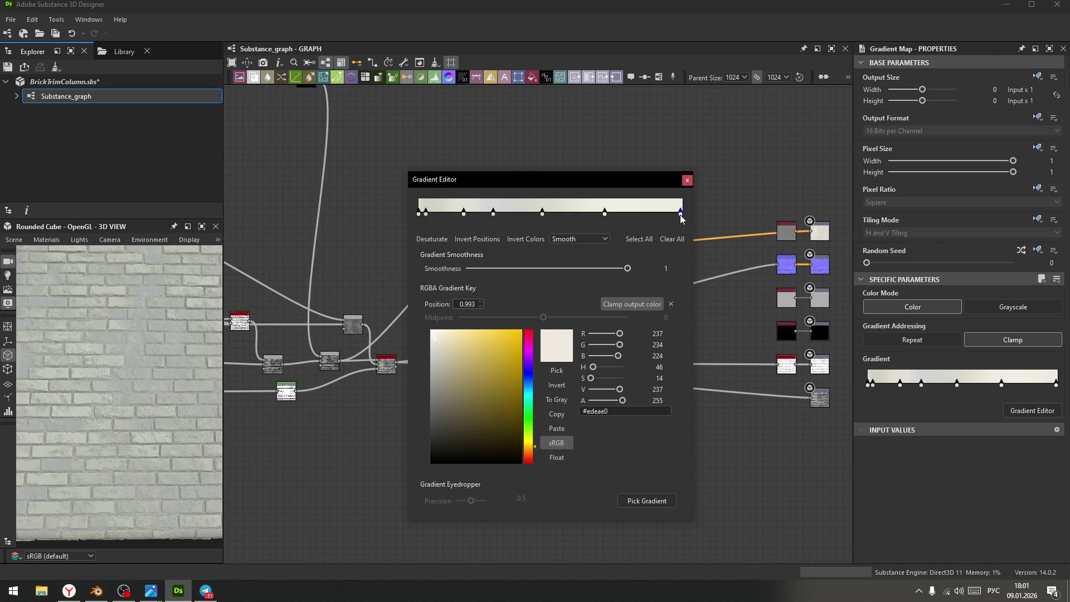
{"action": "left_click", "coordinate": [605, 213]}
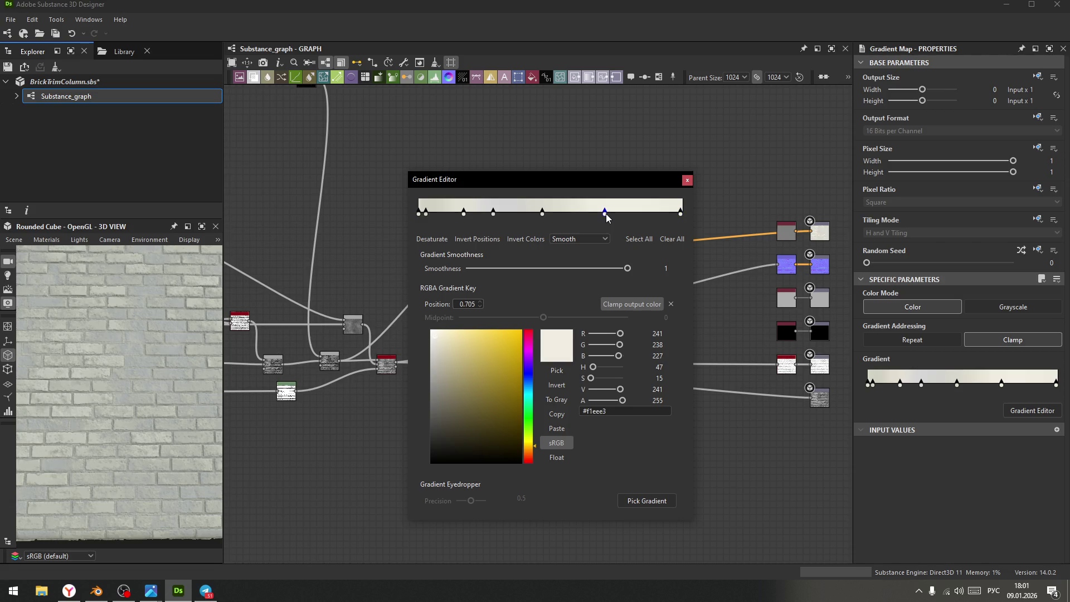
{"action": "left_click", "coordinate": [542, 212]}
{"action": "left_click", "coordinate": [493, 212]}
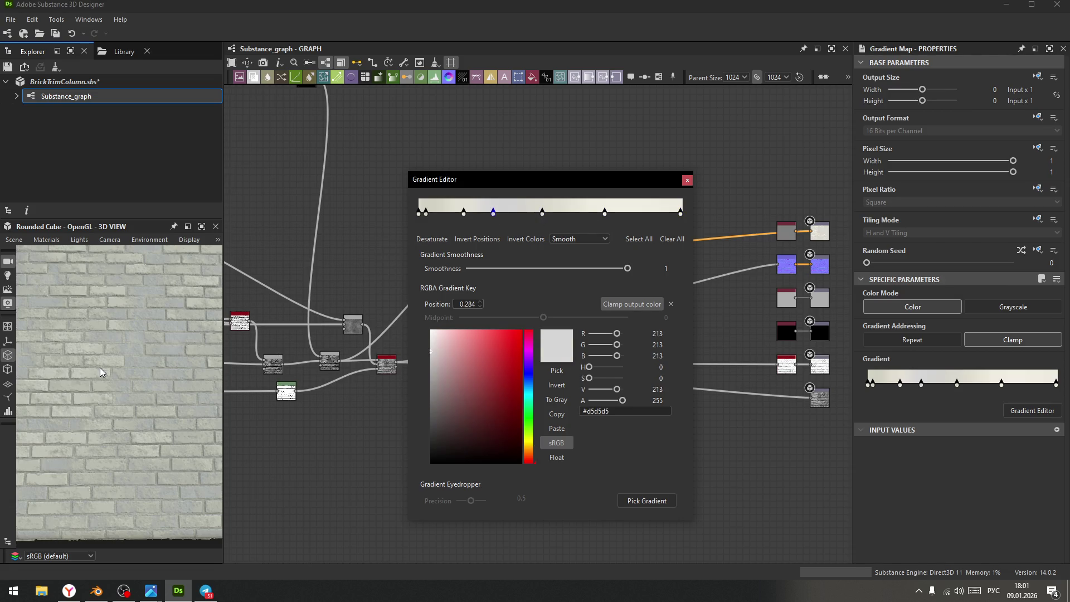
{"action": "scroll", "coordinate": [141, 336], "scroll_direction": "up", "scroll_amount": 10}
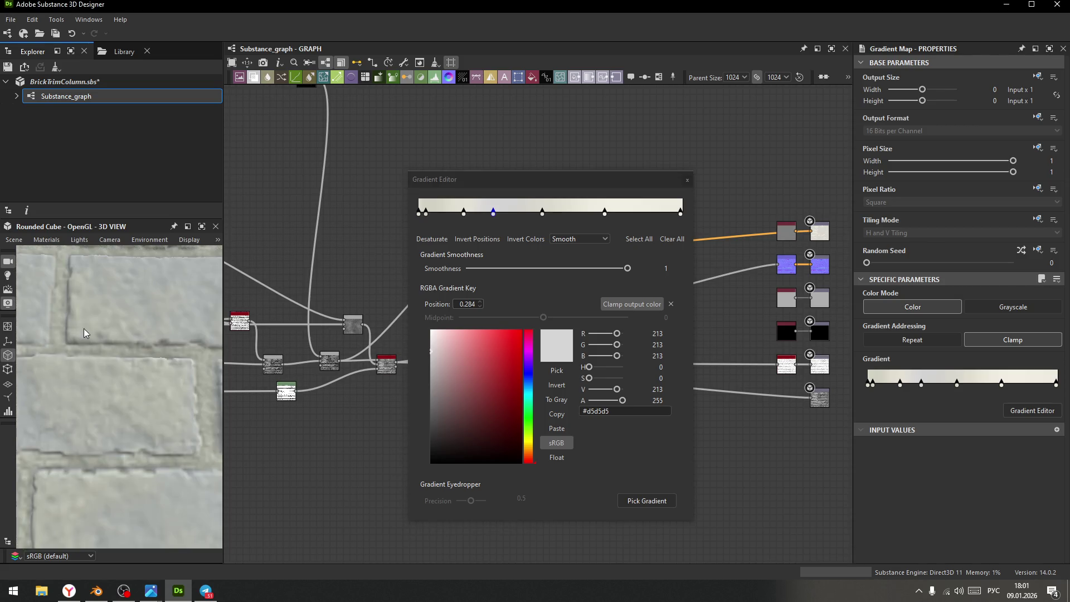
{"action": "scroll", "coordinate": [94, 334], "scroll_direction": "down", "scroll_amount": 3}
{"action": "scroll", "coordinate": [109, 333], "scroll_direction": "down", "scroll_amount": 4}
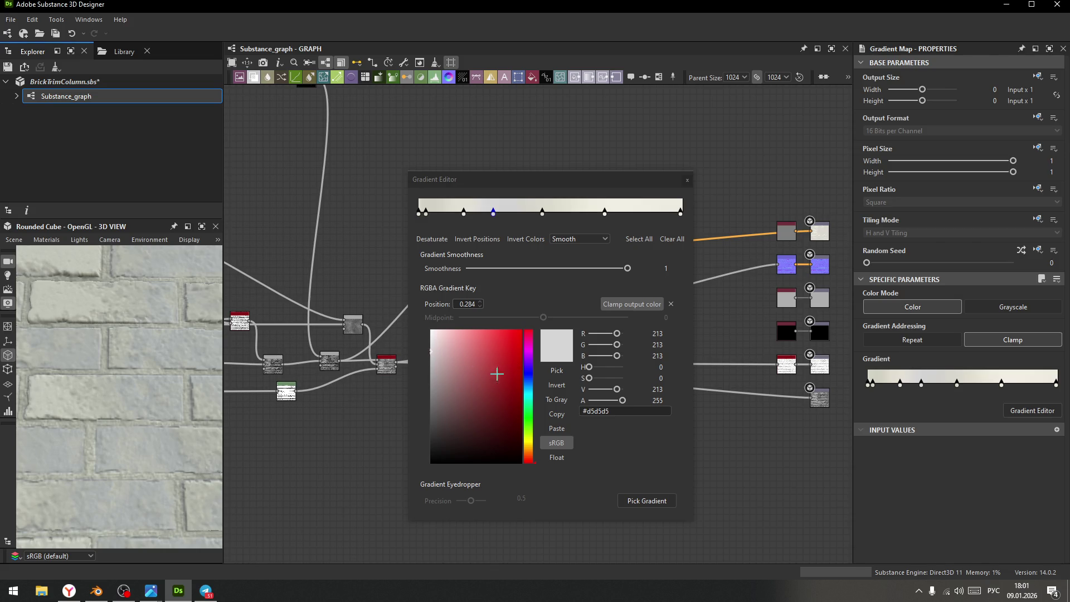
{"action": "left_click", "coordinate": [529, 445]}
{"action": "left_click_drag", "start_coordinate": [528, 444], "coordinate": [528, 441]}
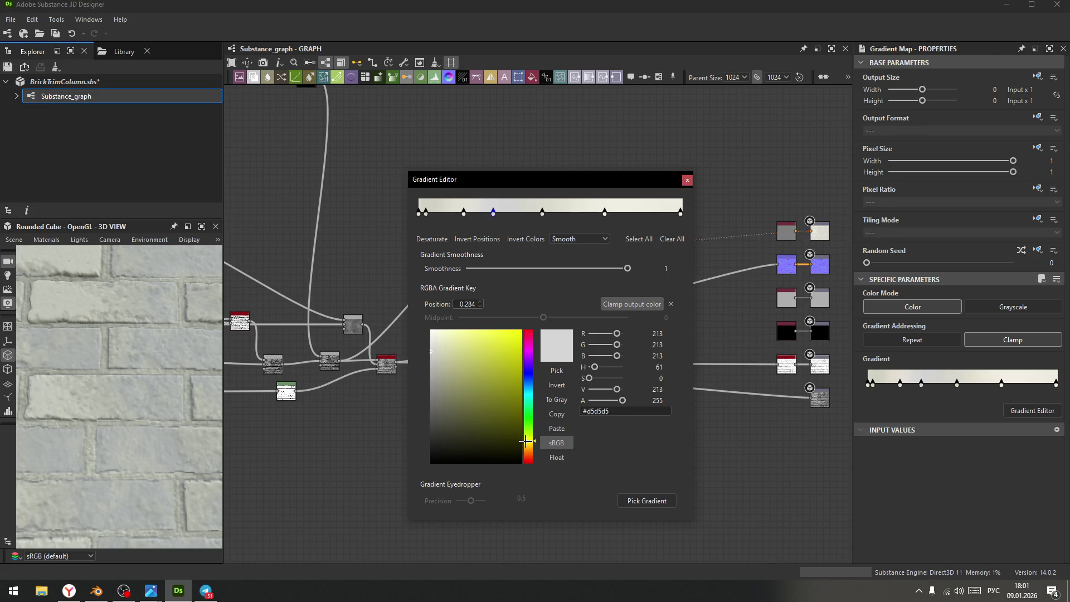
{"action": "mouse_move", "coordinate": [441, 357]}
{"action": "left_mouse_down"}
{"action": "mouse_move", "coordinate": [457, 368]}
{"action": "mouse_move", "coordinate": [422, 366]}
{"action": "mouse_move", "coordinate": [400, 337]}
{"action": "mouse_move", "coordinate": [394, 349]}
{"action": "left_mouse_up"}
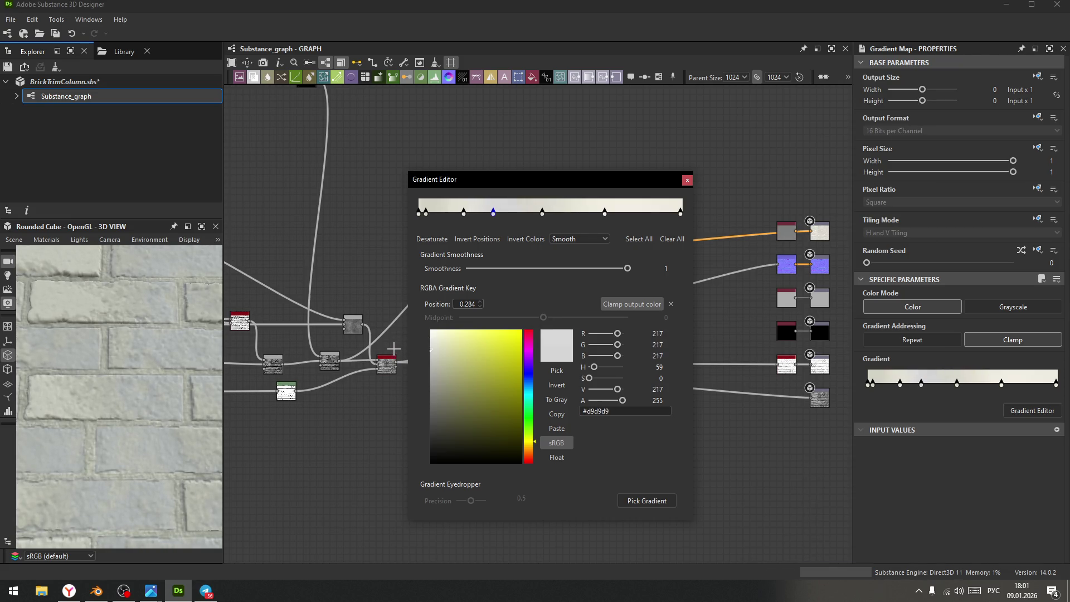
- Cancel a new screen gradient pick and switch to the web browser
{"action": "left_click", "coordinate": [645, 500]}
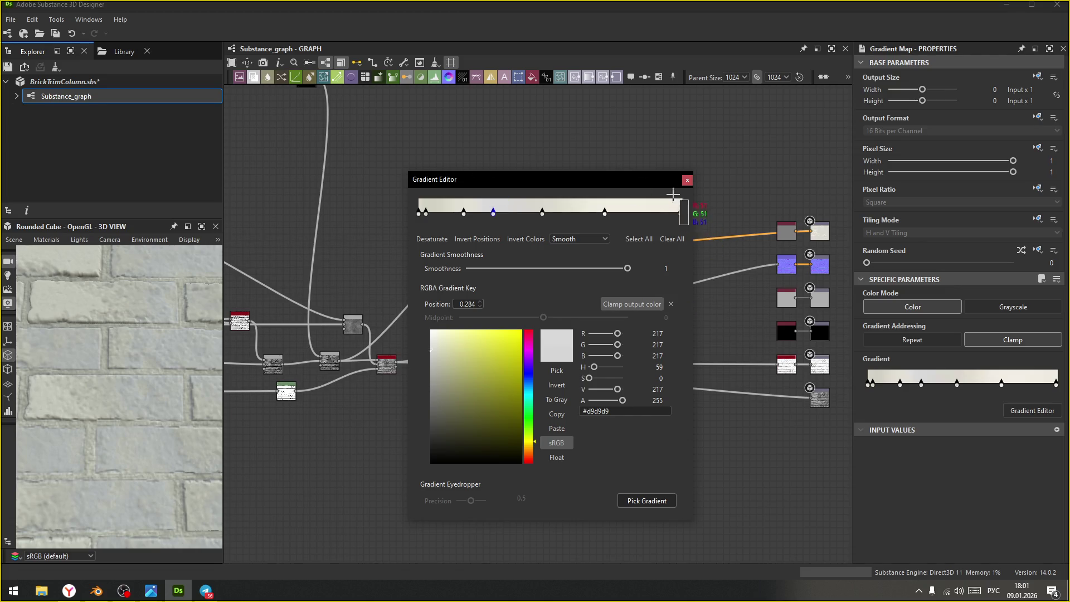
{"action": "key", "text": "Escape"}
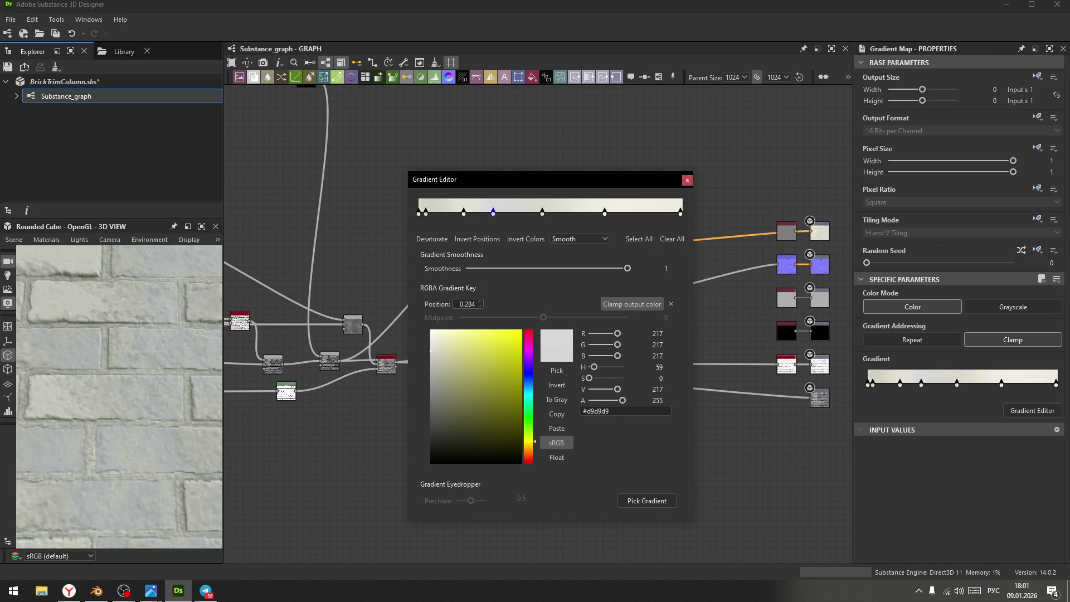
{"action": "key", "text": "alt+Tab"}
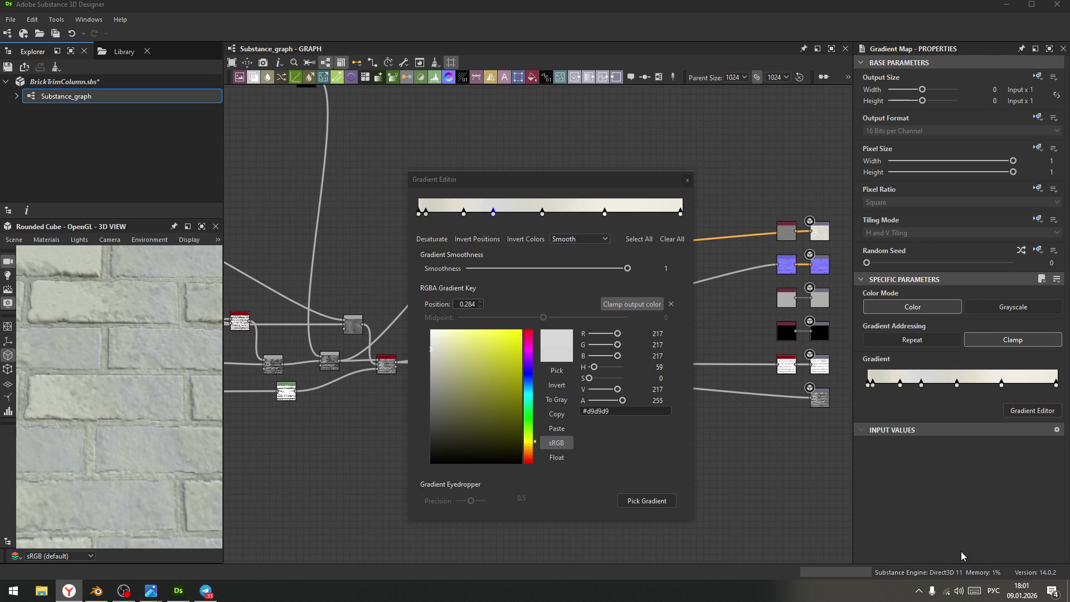
- Sample a densely keyed grey-white gradient from the screen, checking the wall in 3D
{"action": "left_click", "coordinate": [654, 501]}
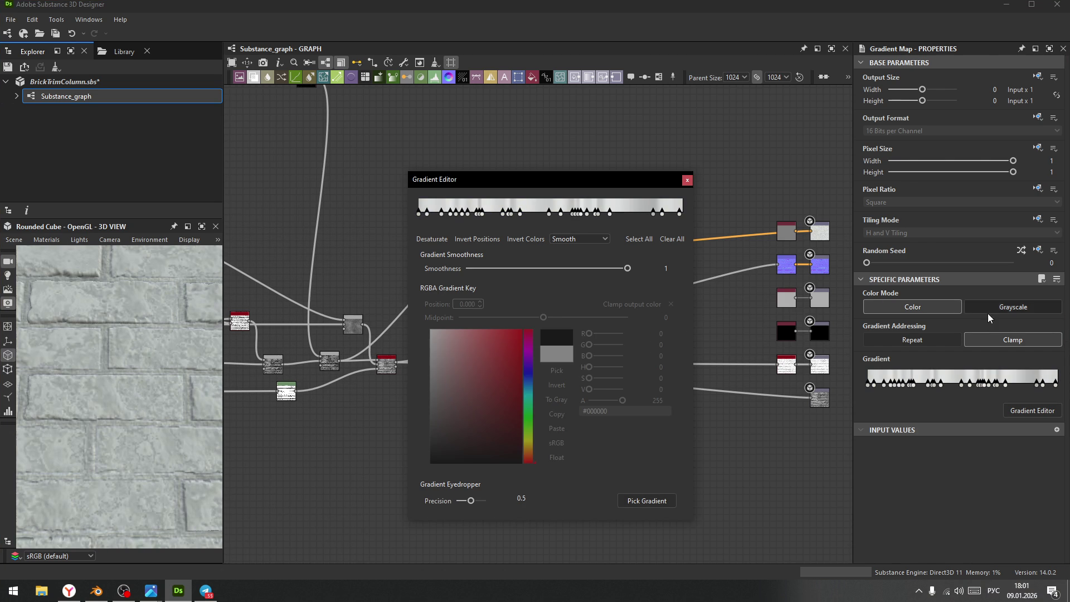
{"action": "scroll", "coordinate": [121, 395], "scroll_direction": "down", "scroll_amount": 5}
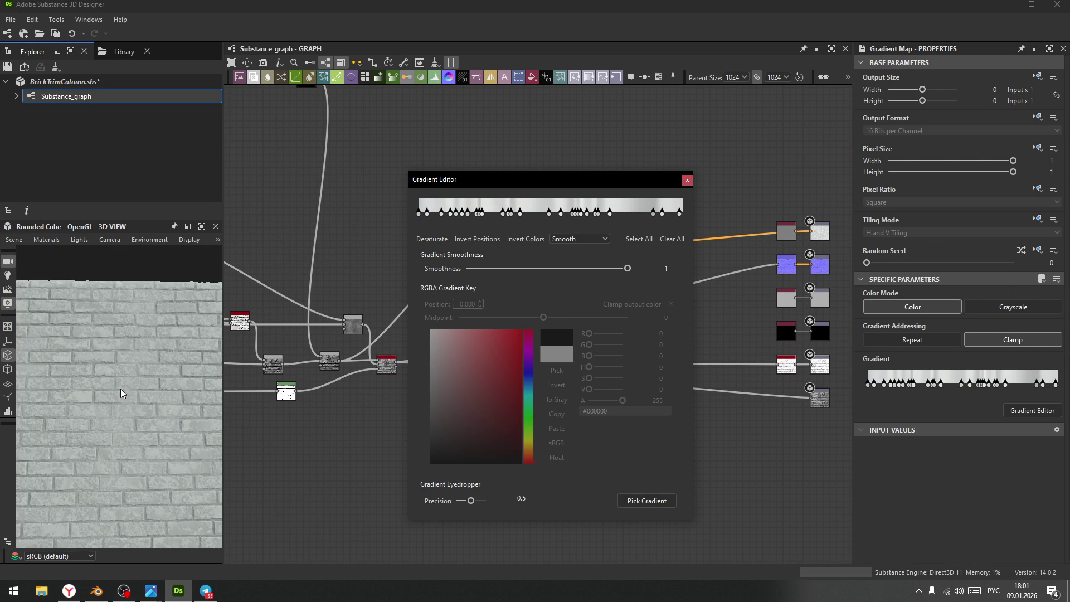
{"action": "left_click_drag", "start_coordinate": [139, 422], "coordinate": [125, 395]}
{"action": "scroll", "coordinate": [125, 394], "scroll_direction": "up", "scroll_amount": 5}
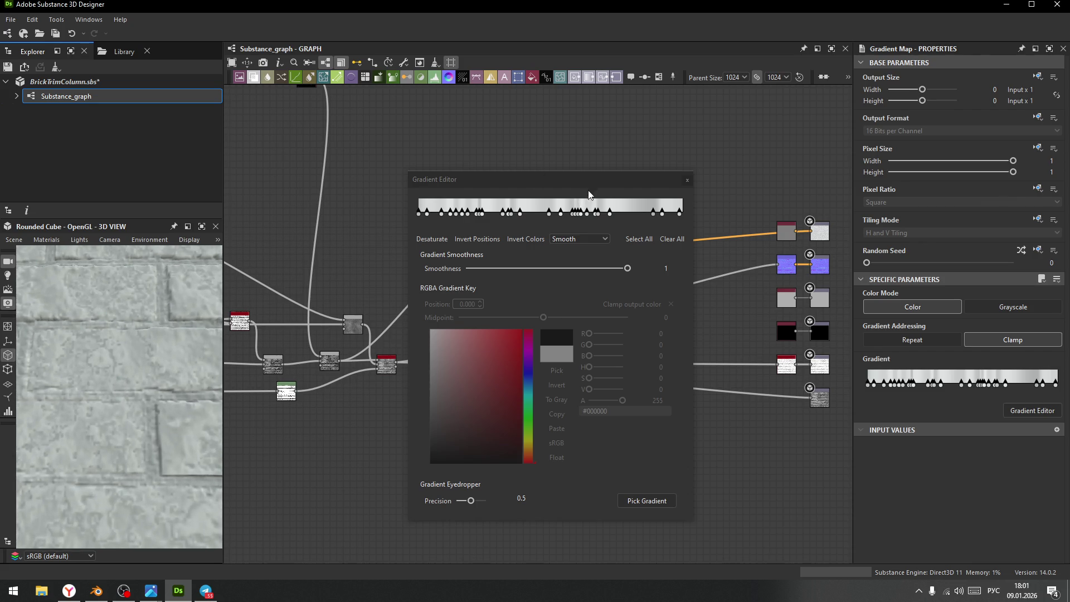
- Close the gradient editor and pan the node graph around the Gradient Map
{"action": "left_click", "coordinate": [676, 189]}
{"action": "left_click", "coordinate": [656, 189]}
{"action": "middle_click_drag", "start_coordinate": [617, 199], "coordinate": [640, 234]}
{"action": "key", "text": "alt+Tab"}
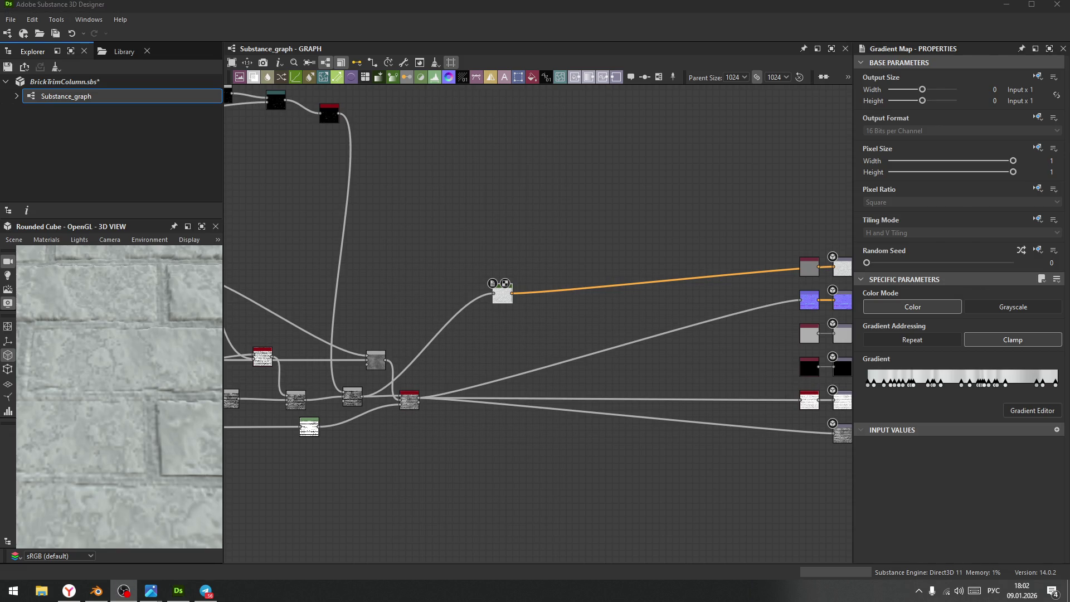
- Add a Blur HQ Color node via a 'blur' search and place it beside the Gradient Map
{"action": "scroll", "coordinate": [563, 342], "scroll_direction": "up", "scroll_amount": 3}
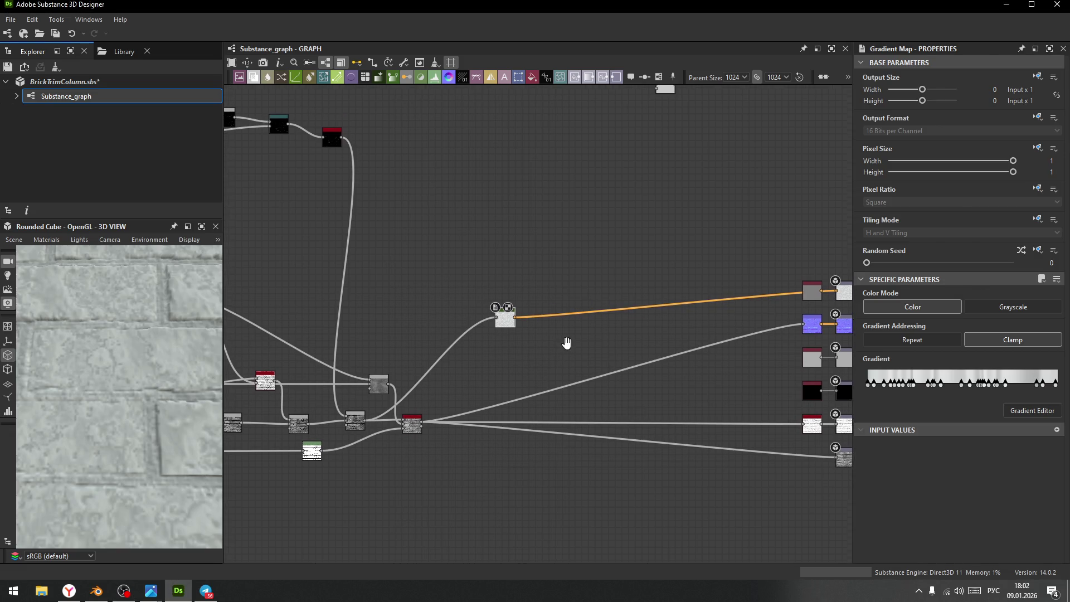
{"action": "key", "text": "space"}
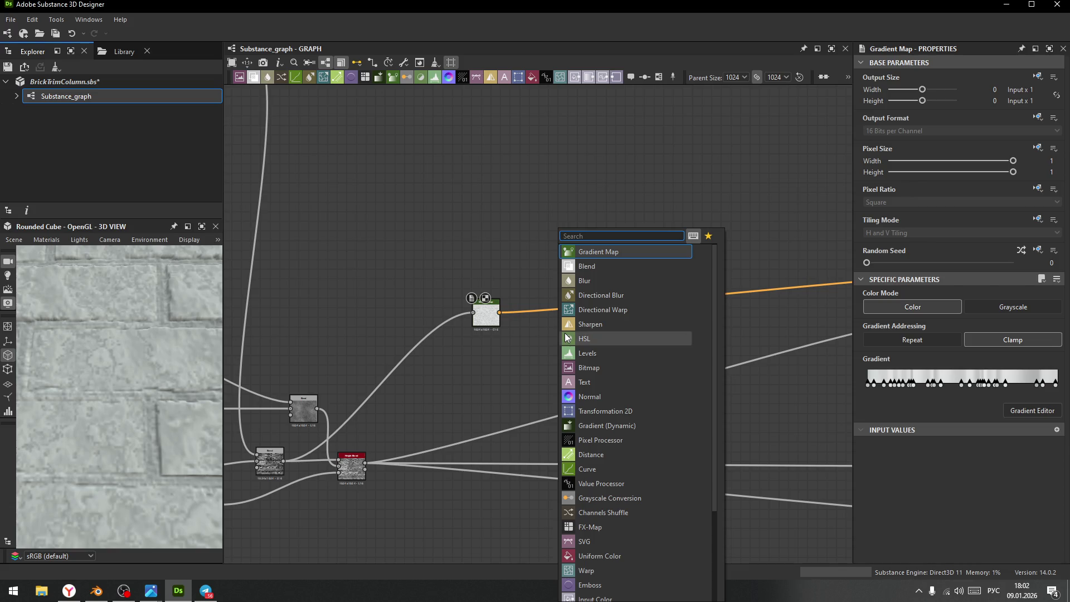
{"action": "type", "text": "идг"}
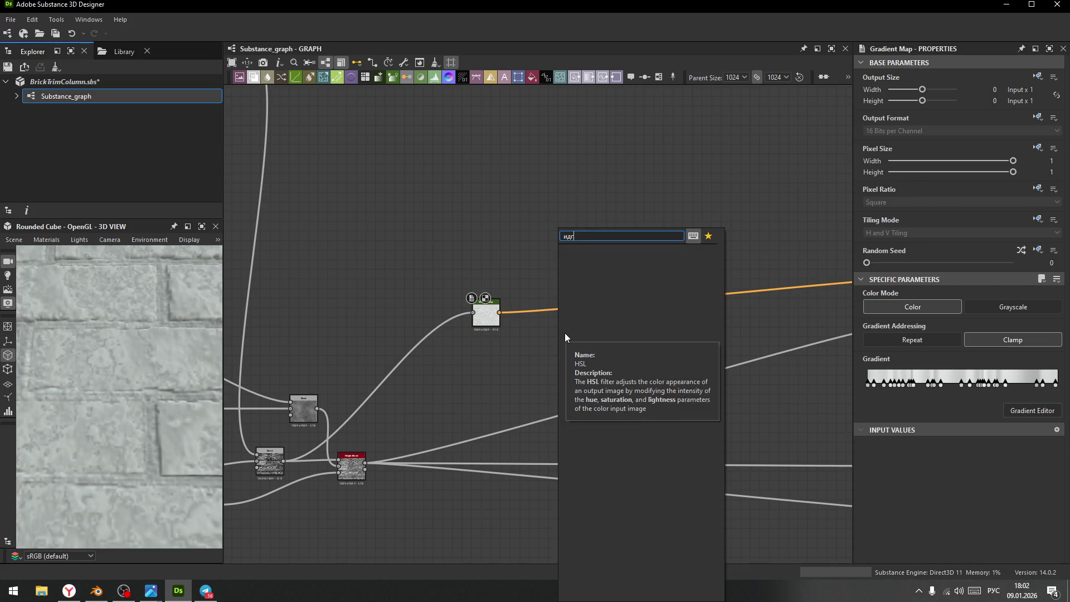
{"action": "key", "text": "BackSpace"}
{"action": "key", "text": "BackSpace"}
{"action": "key", "text": "BackSpace"}
{"action": "type", "text": "blur"}
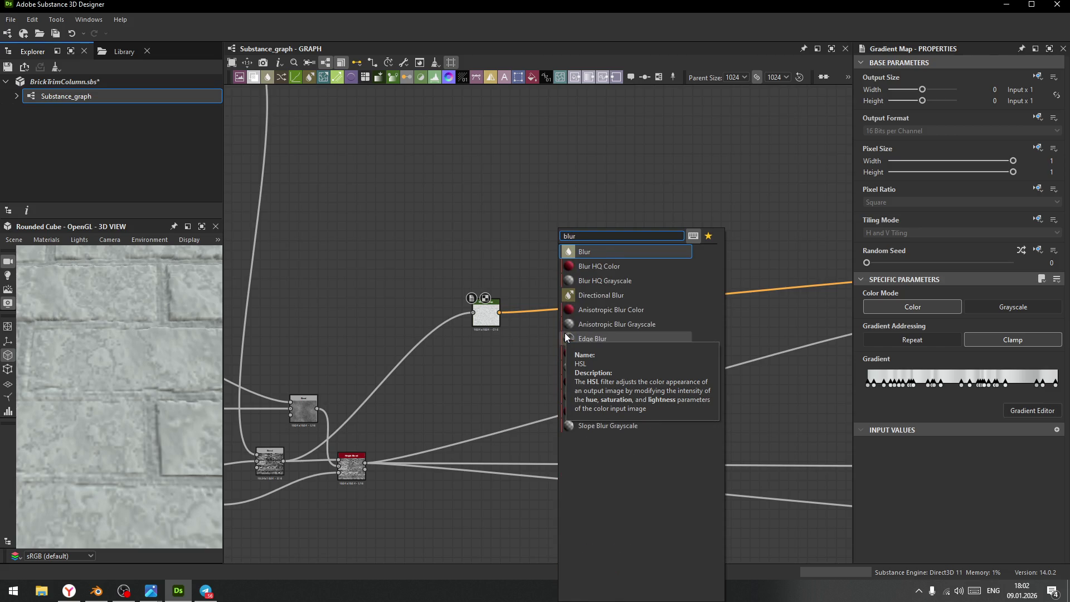
{"action": "key", "text": "Down"}
{"action": "key", "text": "Return"}
{"action": "double_click", "coordinate": [564, 333]}
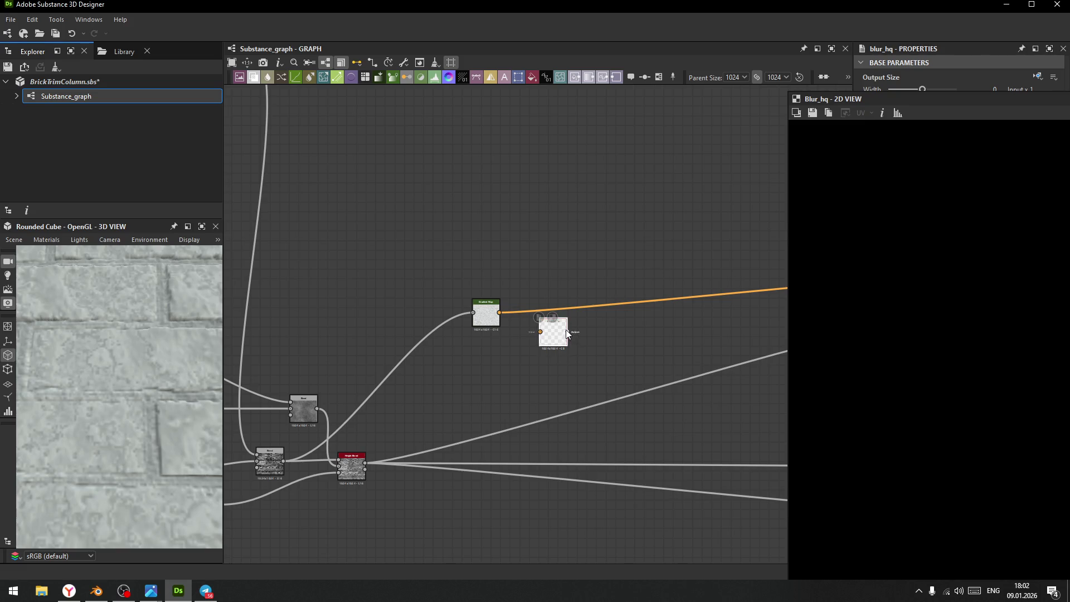
{"action": "mouse_move", "coordinate": [560, 335]}
{"action": "left_mouse_down"}
{"action": "mouse_move", "coordinate": [560, 296]}
{"action": "mouse_move", "coordinate": [540, 293]}
{"action": "left_mouse_up"}
{"action": "scroll", "coordinate": [641, 284], "scroll_direction": "down", "scroll_amount": 2}
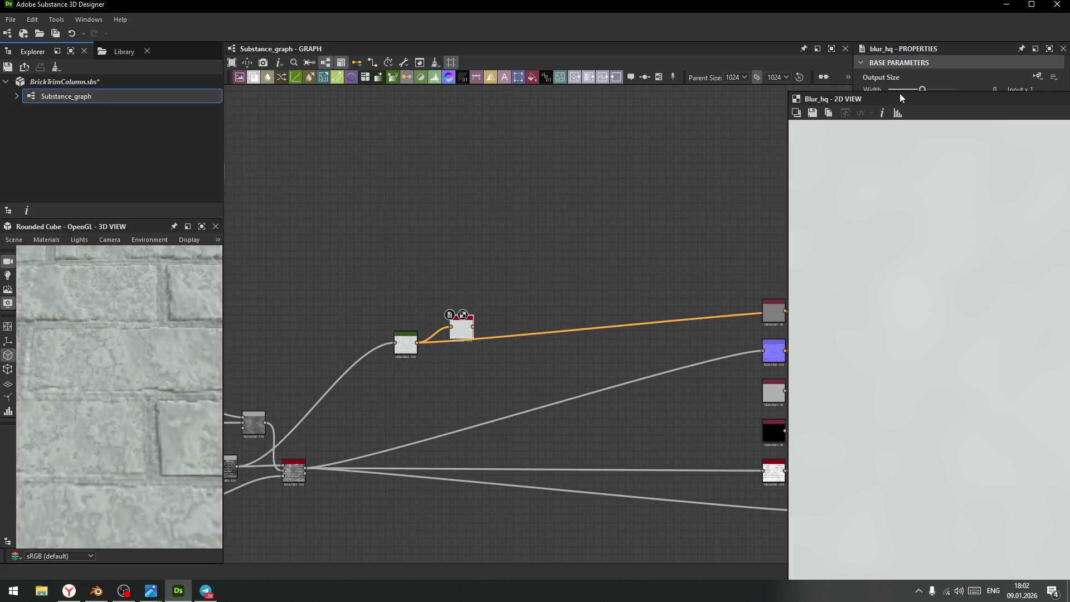
{"action": "left_click_drag", "start_coordinate": [900, 93], "coordinate": [1069, 101]}
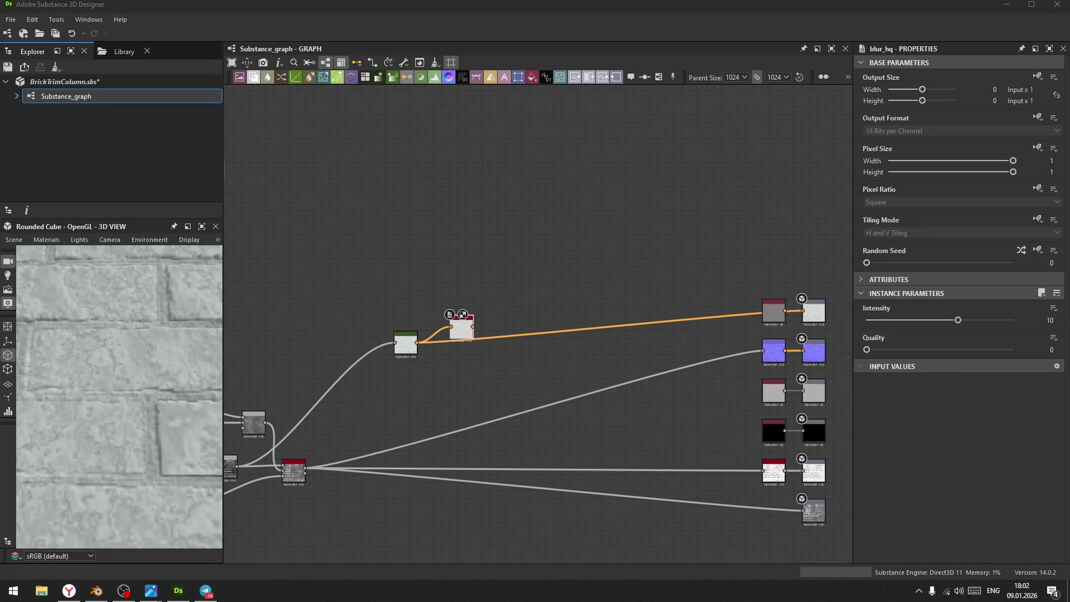
- Route the blur into the top output chain with Intensity 0.24 and Quality 1
{"action": "left_click_drag", "start_coordinate": [473, 326], "coordinate": [763, 311]}
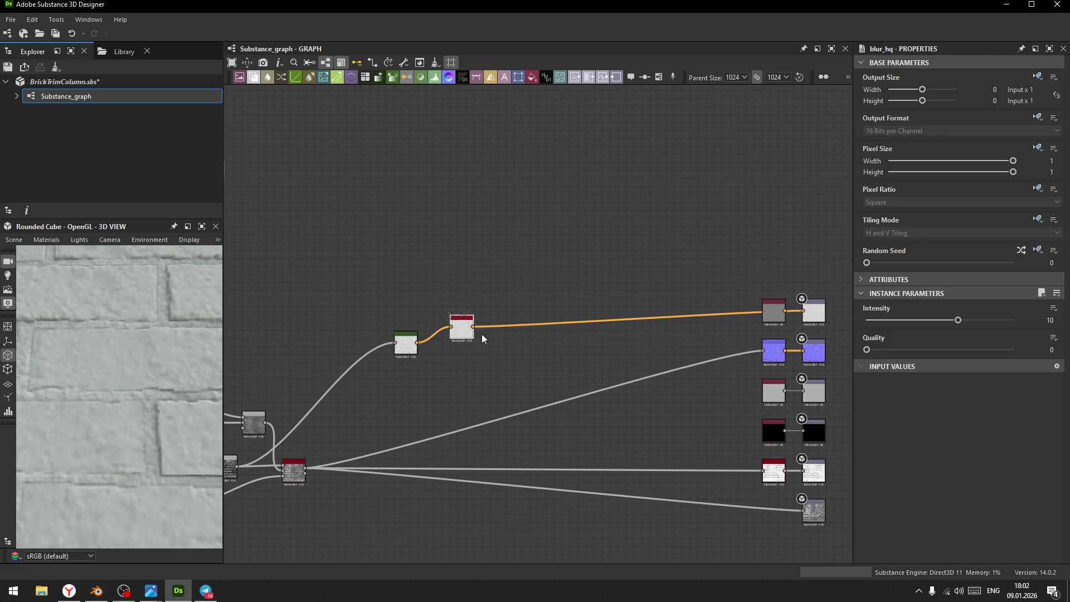
{"action": "left_click_drag", "start_coordinate": [958, 321], "coordinate": [868, 326]}
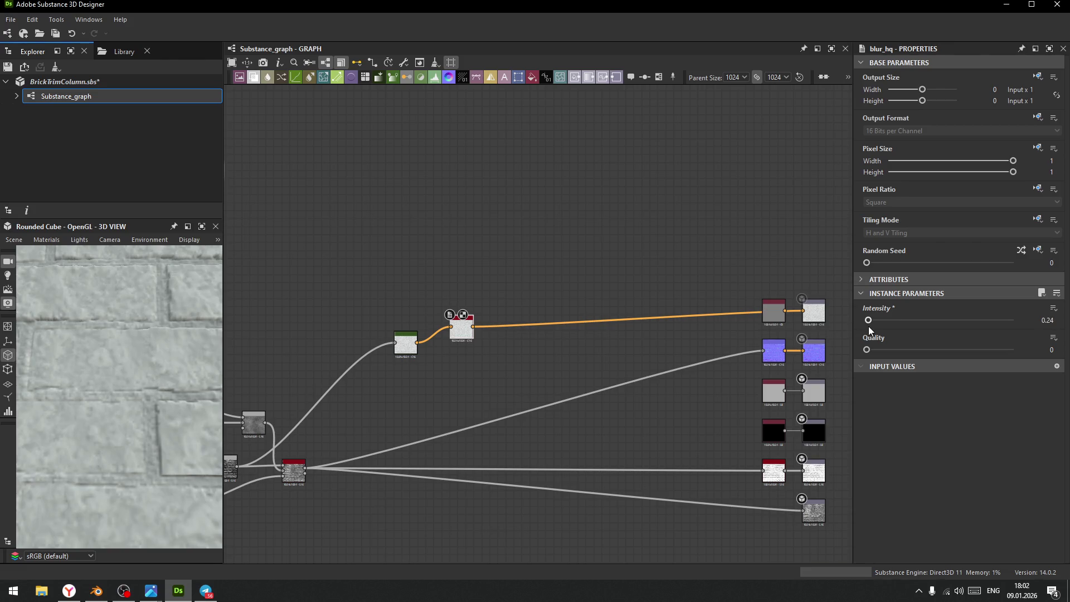
{"action": "left_click_drag", "start_coordinate": [867, 350], "coordinate": [1048, 346]}
{"action": "scroll", "coordinate": [119, 395], "scroll_direction": "down", "scroll_amount": 10}
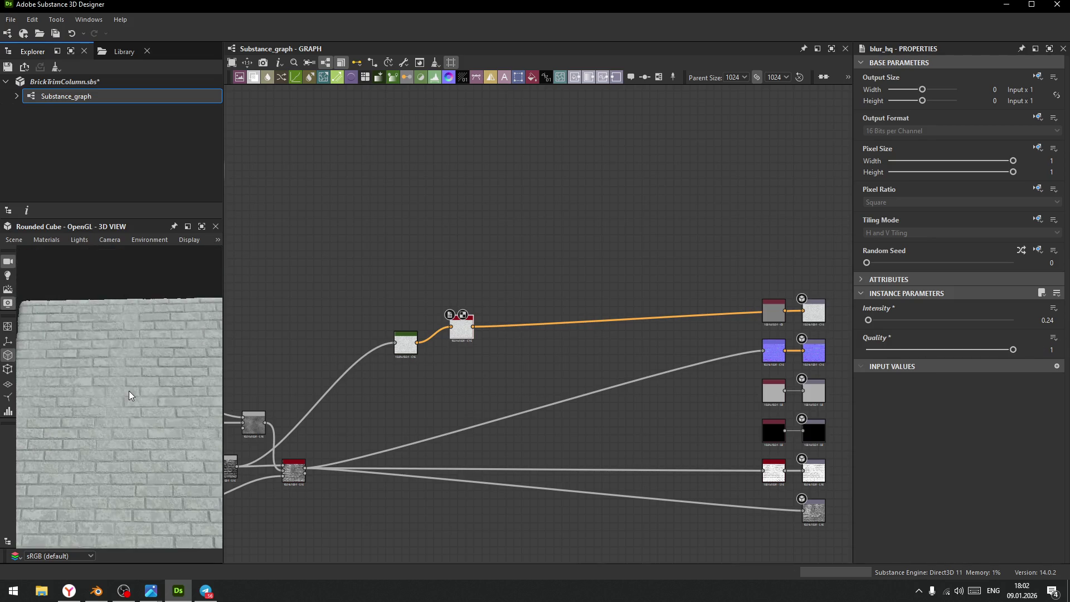
{"action": "scroll", "coordinate": [129, 373], "scroll_direction": "up", "scroll_amount": 10}
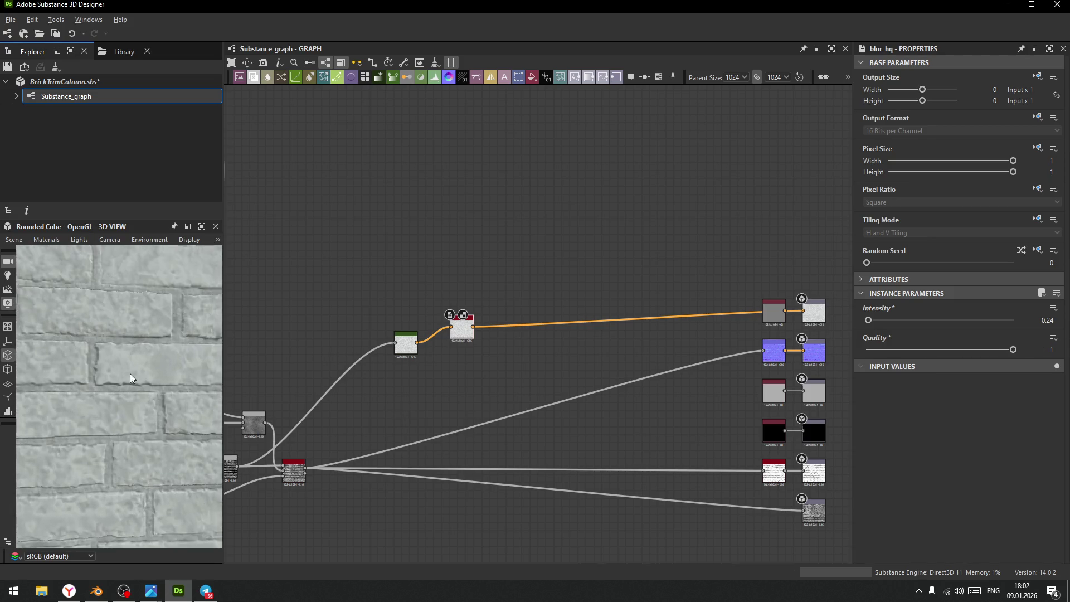
{"action": "mouse_move", "coordinate": [122, 368]}
{"action": "left_mouse_down"}
{"action": "mouse_move", "coordinate": [89, 317]}
{"action": "mouse_move", "coordinate": [98, 332]}
{"action": "mouse_move", "coordinate": [125, 336]}
{"action": "mouse_move", "coordinate": [109, 352]}
{"action": "mouse_move", "coordinate": [135, 400]}
{"action": "mouse_move", "coordinate": [115, 346]}
{"action": "mouse_move", "coordinate": [129, 357]}
{"action": "mouse_move", "coordinate": [122, 349]}
{"action": "mouse_move", "coordinate": [139, 406]}
{"action": "mouse_move", "coordinate": [119, 363]}
{"action": "mouse_move", "coordinate": [136, 369]}
{"action": "mouse_move", "coordinate": [142, 357]}
{"action": "mouse_move", "coordinate": [136, 365]}
{"action": "left_mouse_up"}
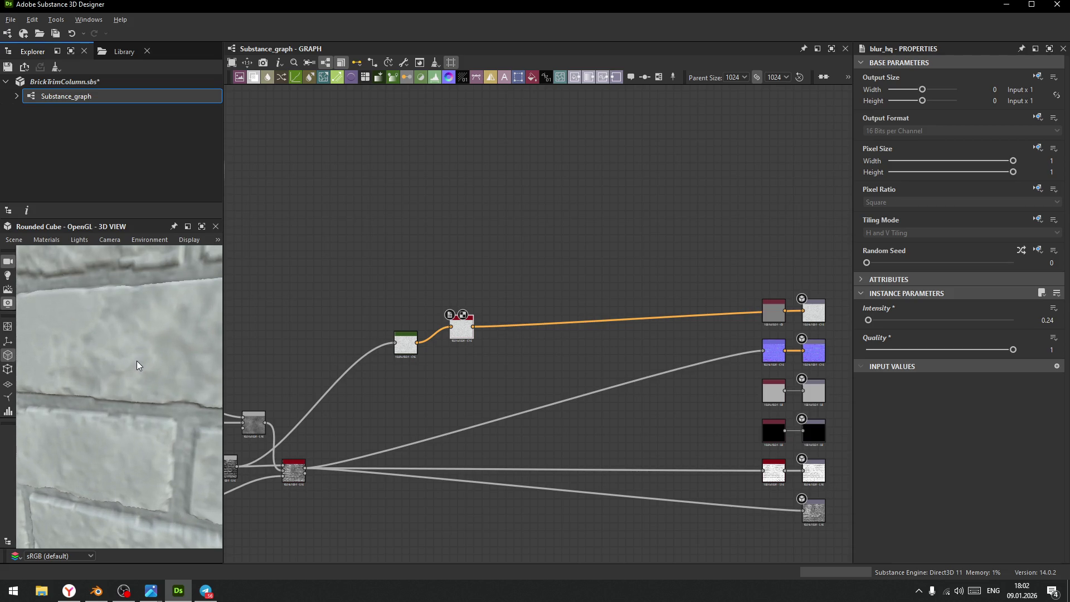
{"action": "mouse_move", "coordinate": [454, 333]}
{"action": "left_mouse_down"}
{"action": "mouse_move", "coordinate": [616, 245]}
{"action": "mouse_move", "coordinate": [604, 256]}
{"action": "left_mouse_up"}
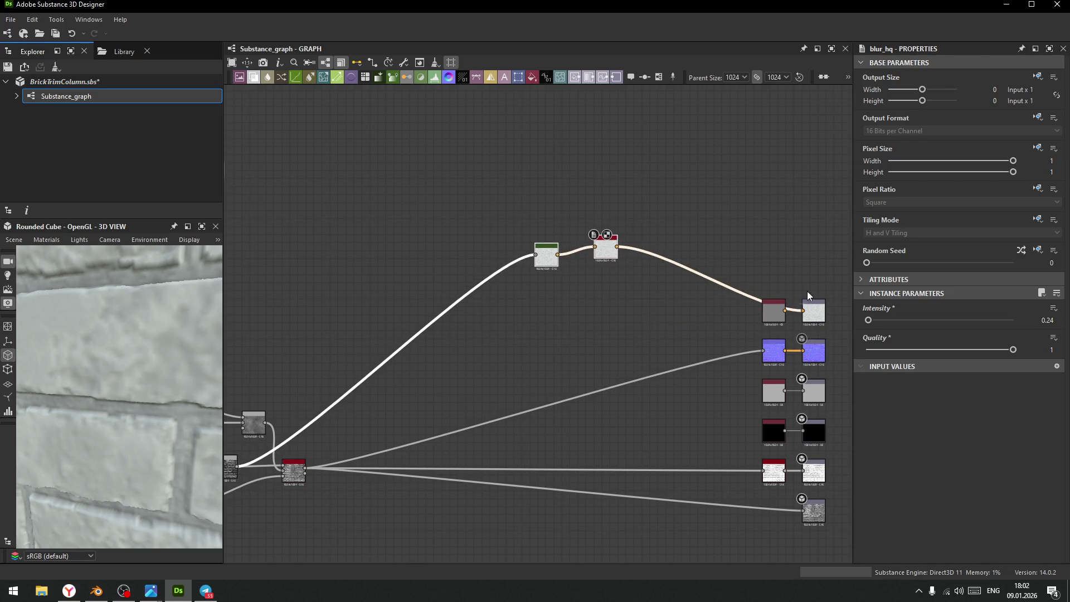
- Delete the Uniform Color node and step the Blur HQ intensity down to 0.04
{"action": "left_click", "coordinate": [766, 315]}
{"action": "key", "text": "Delete"}
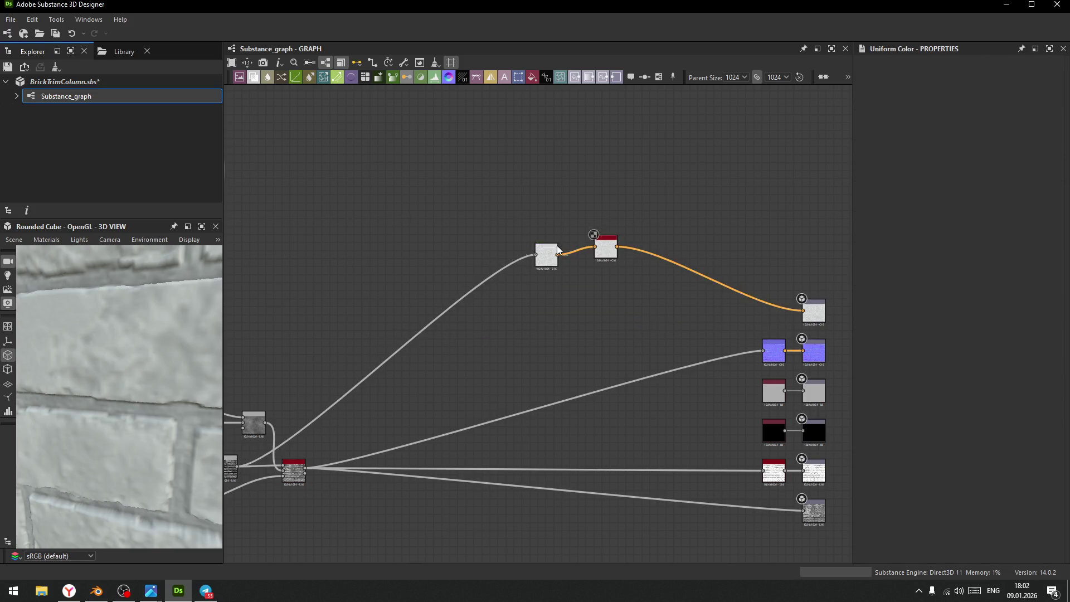
{"action": "left_click", "coordinate": [611, 250]}
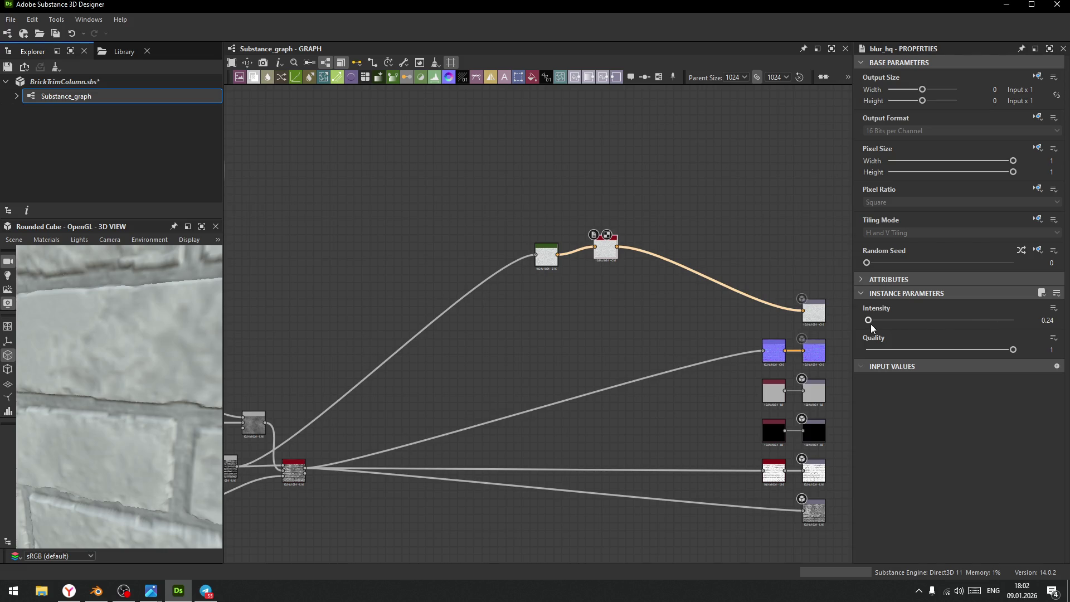
{"action": "left_click_drag", "start_coordinate": [869, 319], "coordinate": [867, 321]}
{"action": "left_click", "coordinate": [1060, 322]}
{"action": "left_click", "coordinate": [1060, 322]}
{"action": "left_click", "coordinate": [1060, 322]}
{"action": "left_click", "coordinate": [1060, 322]}
- Turn the 3D preview to face the wall and select the hbao node
{"action": "scroll", "coordinate": [494, 383], "scroll_direction": "down", "scroll_amount": 3}
{"action": "scroll", "coordinate": [169, 414], "scroll_direction": "down", "scroll_amount": 5}
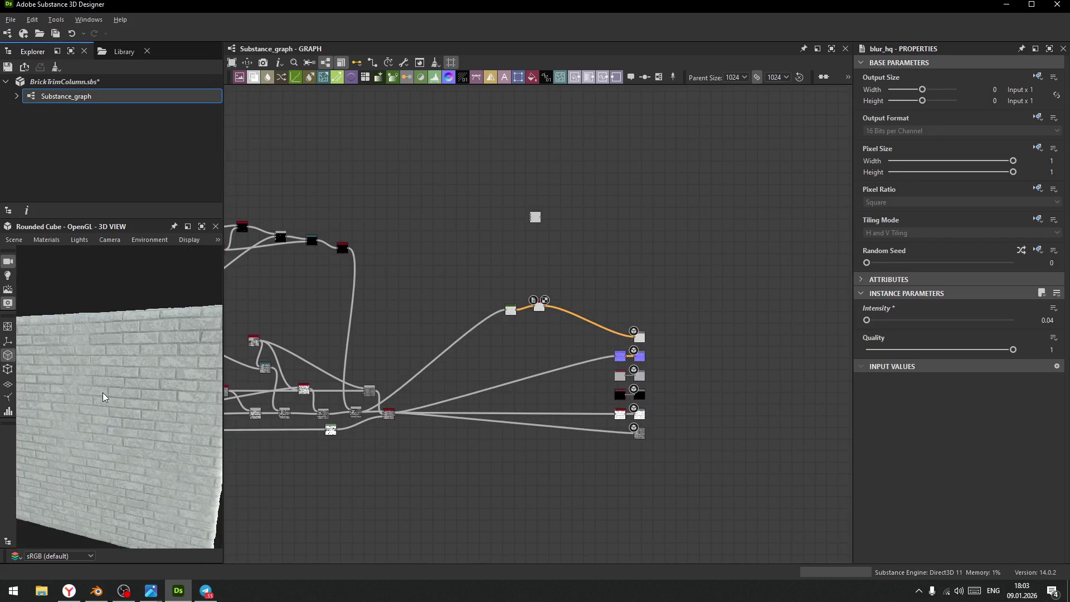
{"action": "scroll", "coordinate": [132, 363], "scroll_direction": "up", "scroll_amount": 5}
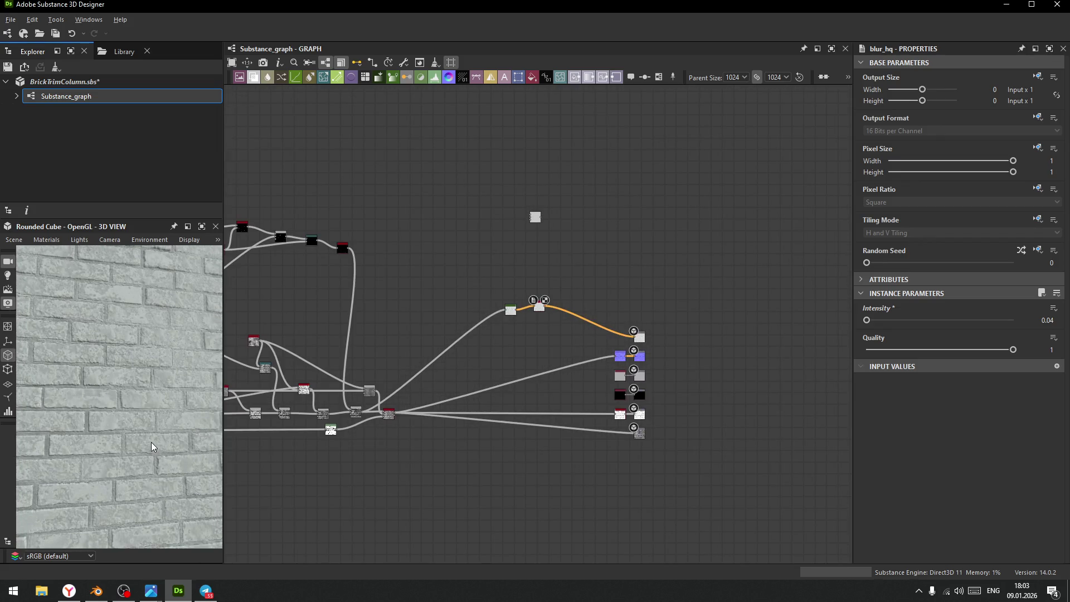
{"action": "mouse_move", "coordinate": [160, 454]}
{"action": "left_mouse_down"}
{"action": "mouse_move", "coordinate": [125, 380]}
{"action": "mouse_move", "coordinate": [134, 354]}
{"action": "left_mouse_up"}
{"action": "scroll", "coordinate": [134, 362], "scroll_direction": "up", "scroll_amount": 3}
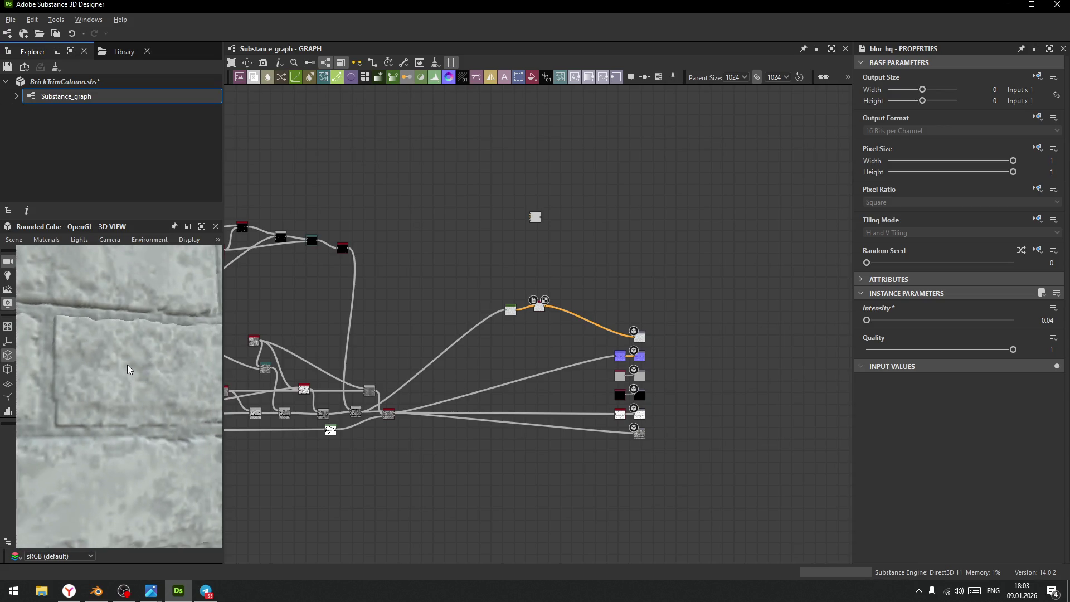
{"action": "scroll", "coordinate": [518, 338], "scroll_direction": "up", "scroll_amount": 3}
{"action": "mouse_move", "coordinate": [517, 343]}
{"action": "middle_mouse_down"}
{"action": "mouse_move", "coordinate": [530, 370]}
{"action": "mouse_move", "coordinate": [635, 294]}
{"action": "middle_mouse_up"}
{"action": "scroll", "coordinate": [532, 367], "scroll_direction": "up", "scroll_amount": 2}
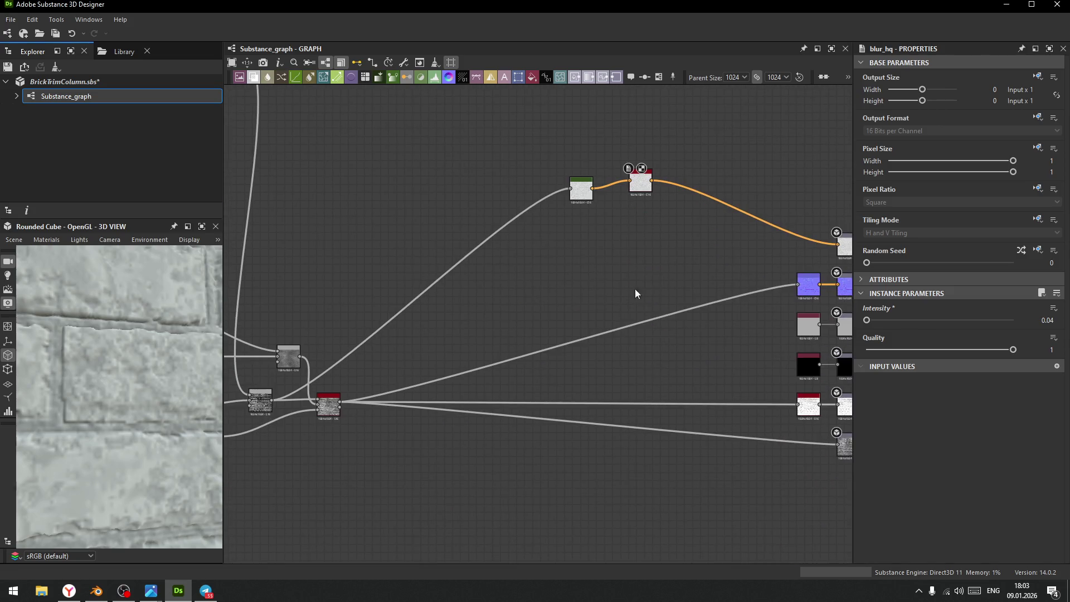
{"action": "left_click", "coordinate": [811, 404]}
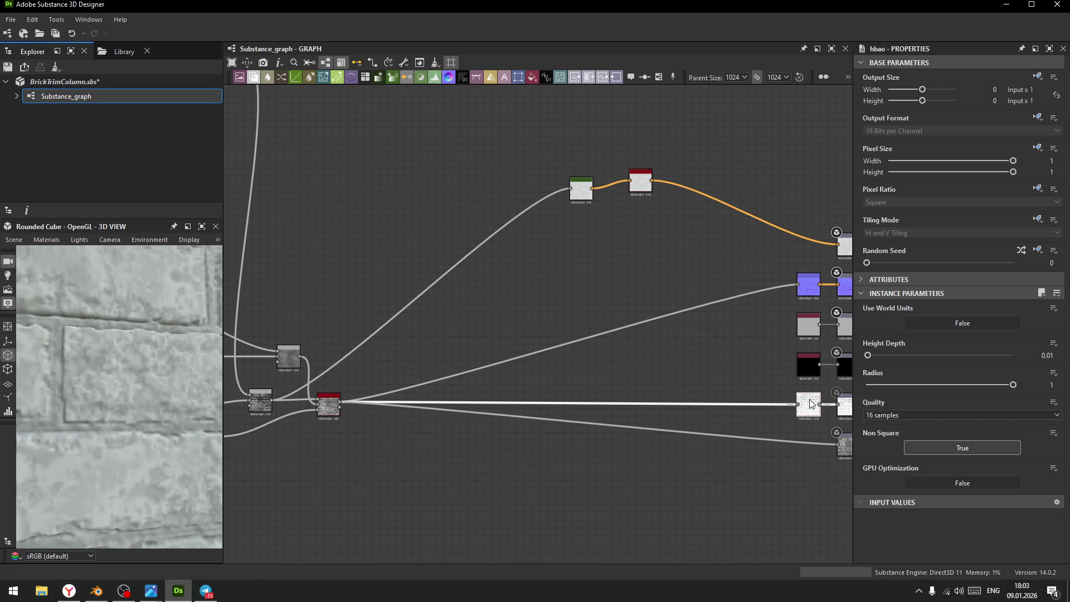
- Preview the hbao node, then open the Gradient Map's gradient editor for its grey-white stops
{"action": "double_click", "coordinate": [809, 399]}
{"action": "scroll", "coordinate": [119, 437], "scroll_direction": "down", "scroll_amount": 5}
{"action": "mouse_move", "coordinate": [121, 406]}
{"action": "left_mouse_down"}
{"action": "mouse_move", "coordinate": [131, 353]}
{"action": "mouse_move", "coordinate": [179, 495]}
{"action": "left_mouse_up"}
{"action": "scroll", "coordinate": [180, 467], "scroll_direction": "up", "scroll_amount": 5}
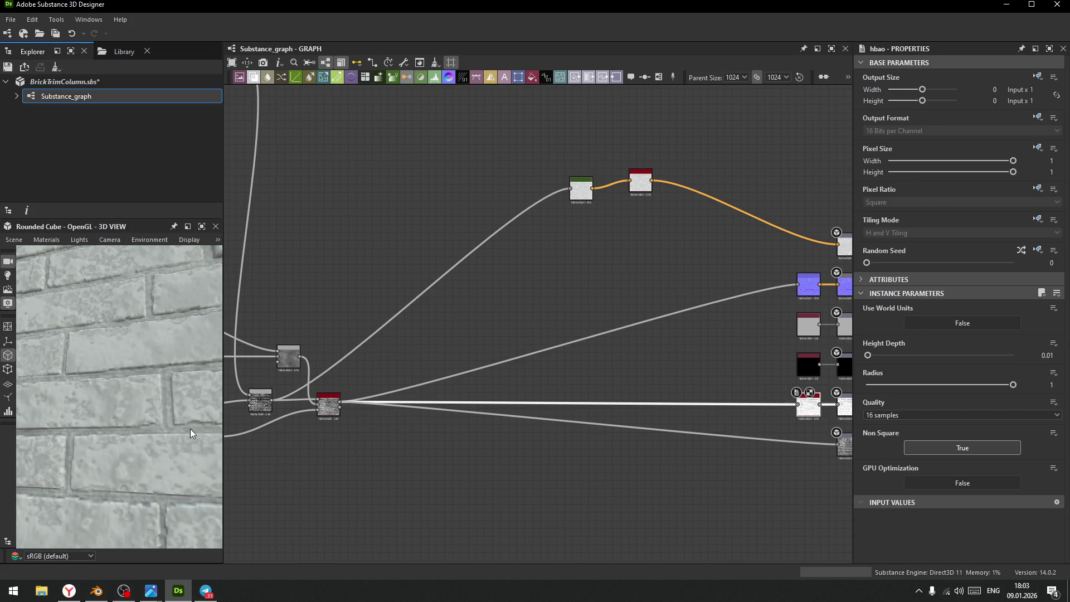
{"action": "double_click", "coordinate": [584, 190]}
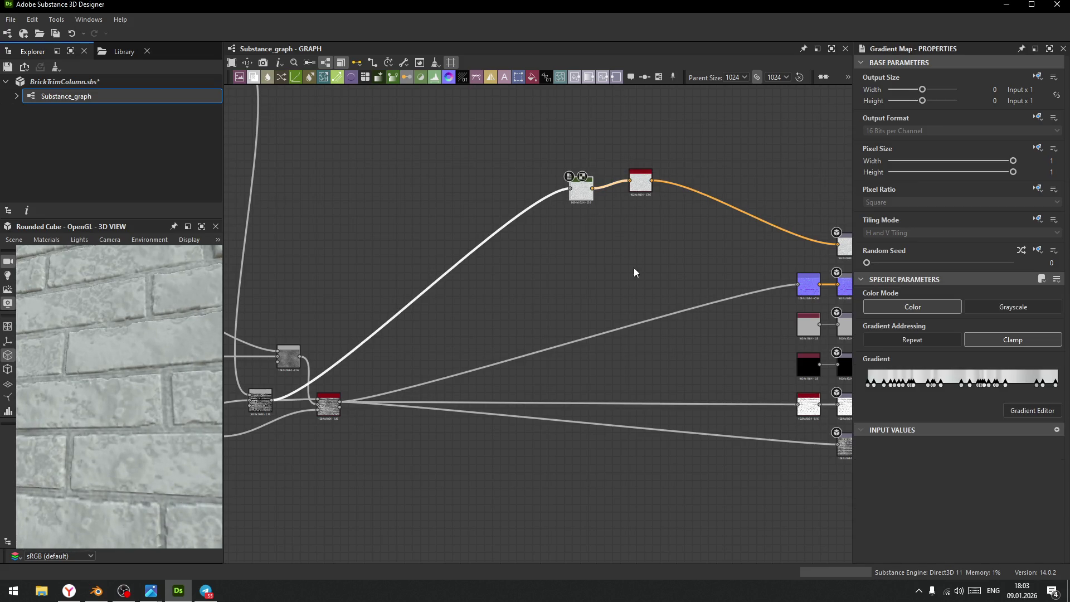
{"action": "left_click", "coordinate": [1031, 411]}
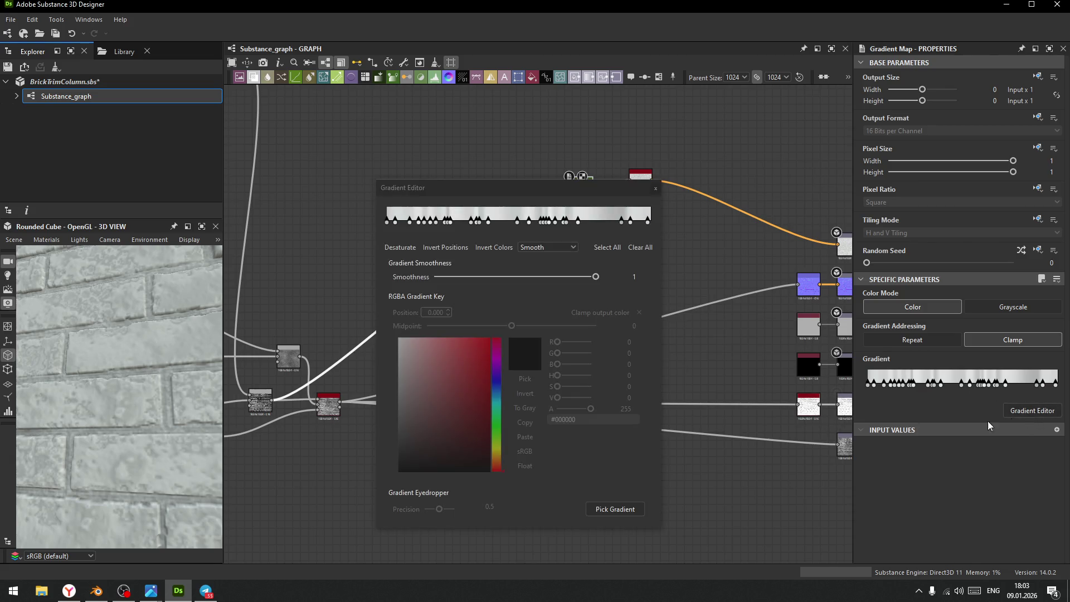
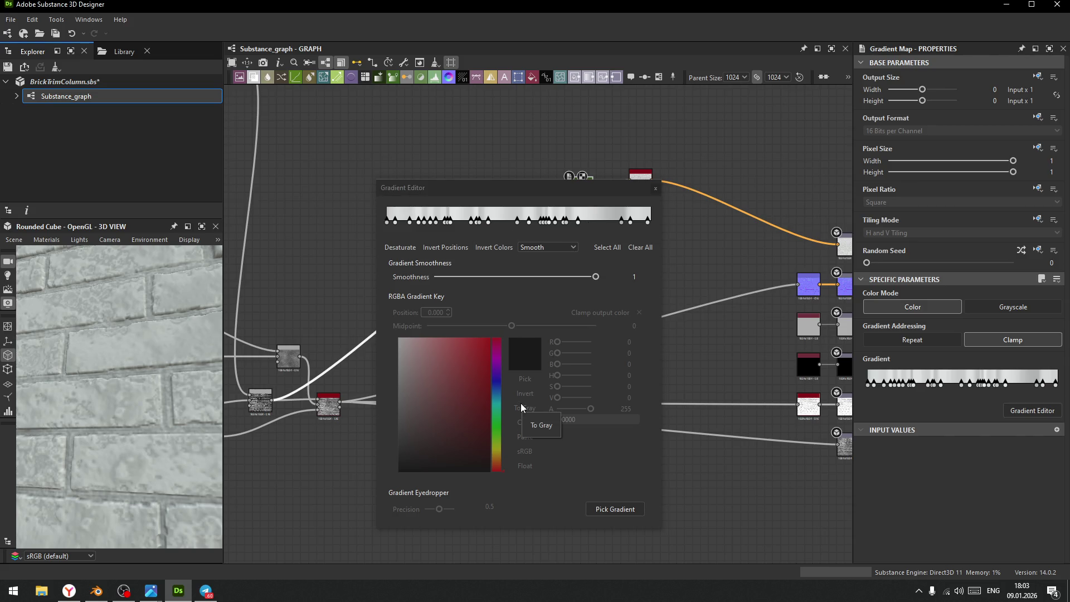
- Nudge two light keys right and delete the crowded key clusters near 0.6 and on the left
{"action": "left_click", "coordinate": [463, 221]}
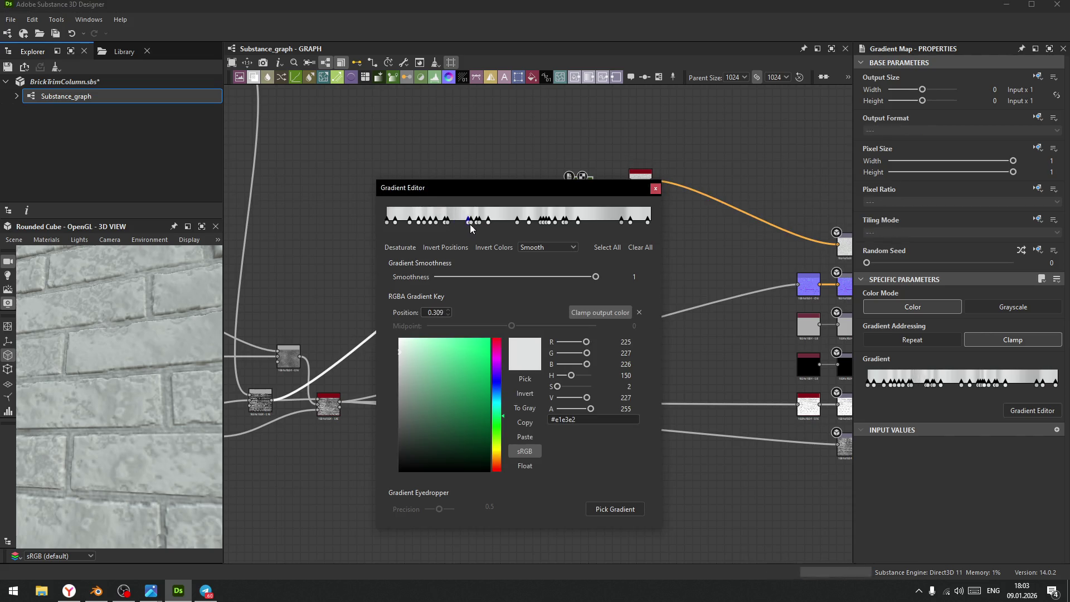
{"action": "left_click_drag", "start_coordinate": [466, 225], "coordinate": [457, 227]}
{"action": "left_click", "coordinate": [449, 223]}
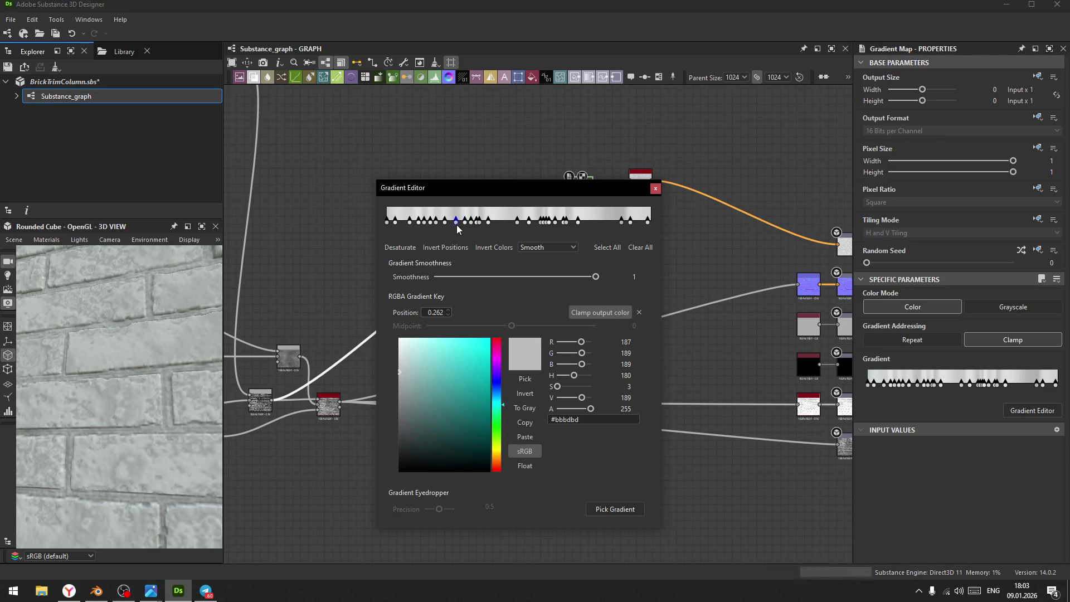
{"action": "left_click", "coordinate": [547, 226]}
{"action": "left_click", "coordinate": [554, 226]}
{"action": "left_click", "coordinate": [538, 229]}
{"action": "left_click_drag", "start_coordinate": [538, 230], "coordinate": [550, 220]}
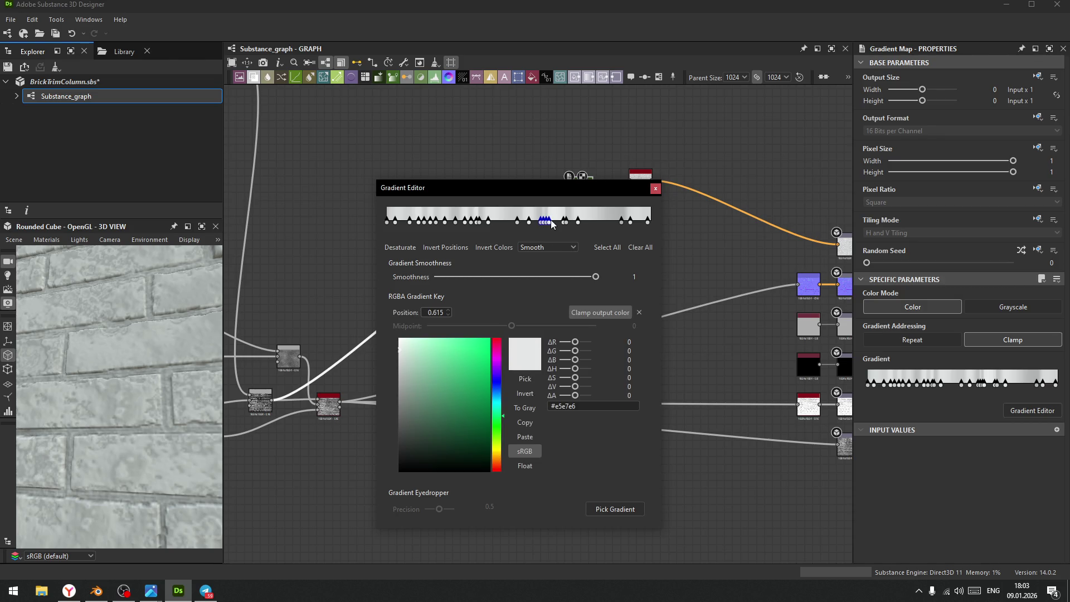
{"action": "key", "text": "Delete"}
{"action": "left_click", "coordinate": [435, 226]}
{"action": "key", "text": "Delete"}
- Delete the extra keys toward the right end and move a left key to about 0.2
{"action": "left_click", "coordinate": [500, 221]}
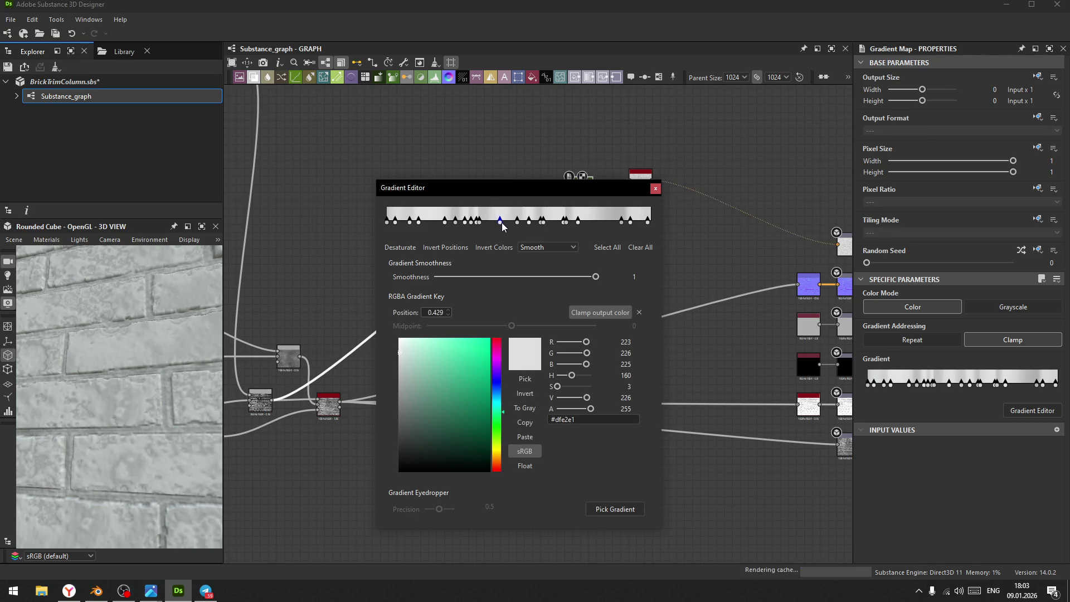
{"action": "left_click", "coordinate": [488, 214]}
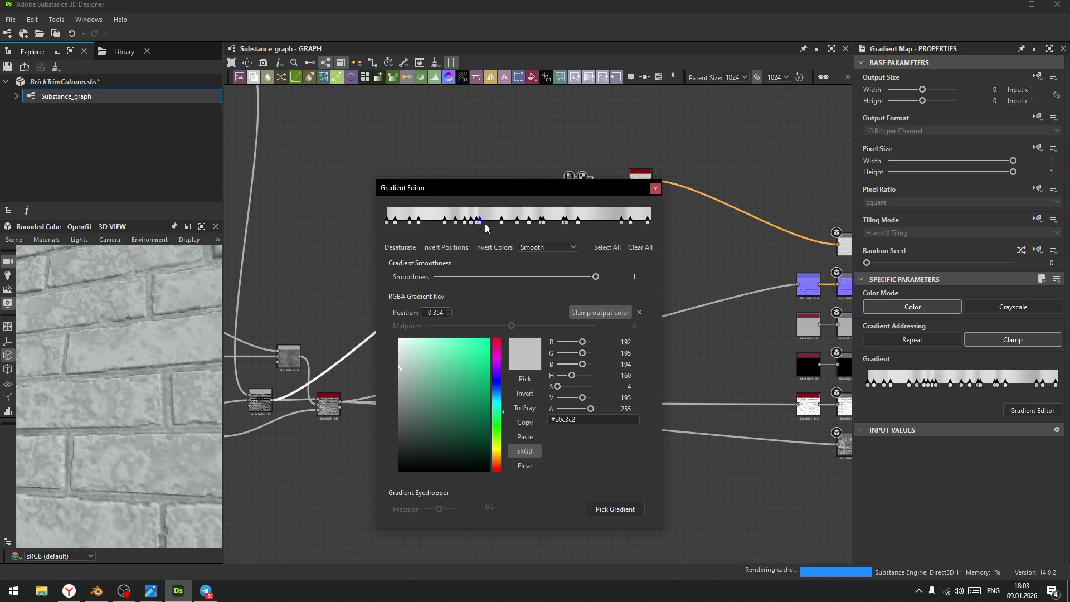
{"action": "left_click", "coordinate": [566, 221]}
{"action": "key", "text": "Delete"}
{"action": "mouse_move", "coordinate": [578, 222]}
{"action": "left_mouse_down"}
{"action": "mouse_move", "coordinate": [597, 223]}
{"action": "mouse_move", "coordinate": [547, 223]}
{"action": "mouse_move", "coordinate": [582, 225]}
{"action": "left_mouse_up"}
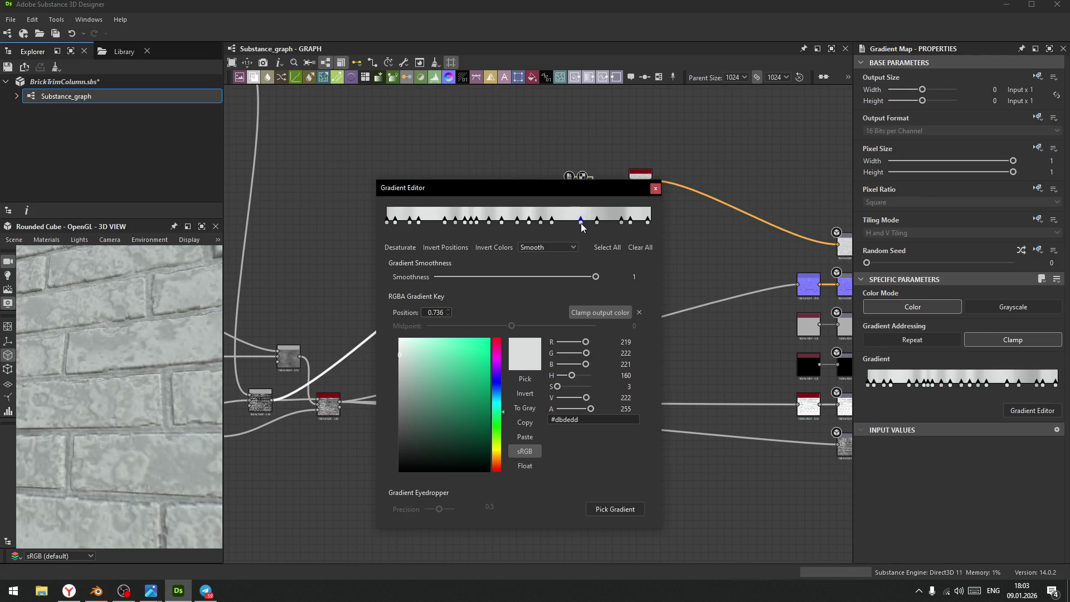
{"action": "left_click_drag", "start_coordinate": [446, 222], "coordinate": [440, 222]}
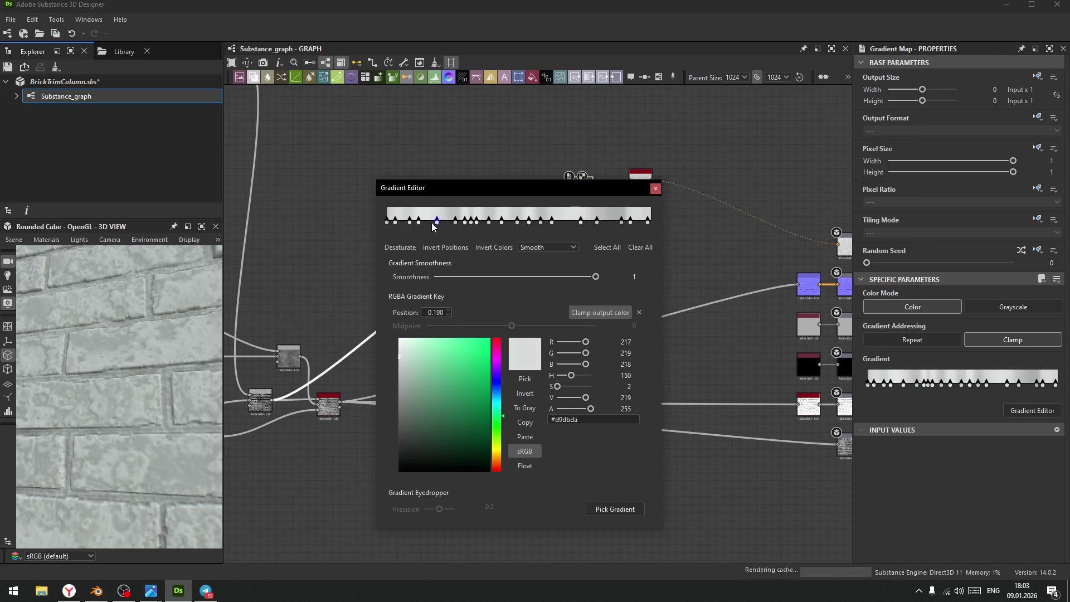
{"action": "scroll", "coordinate": [147, 384], "scroll_direction": "down", "scroll_amount": 5}
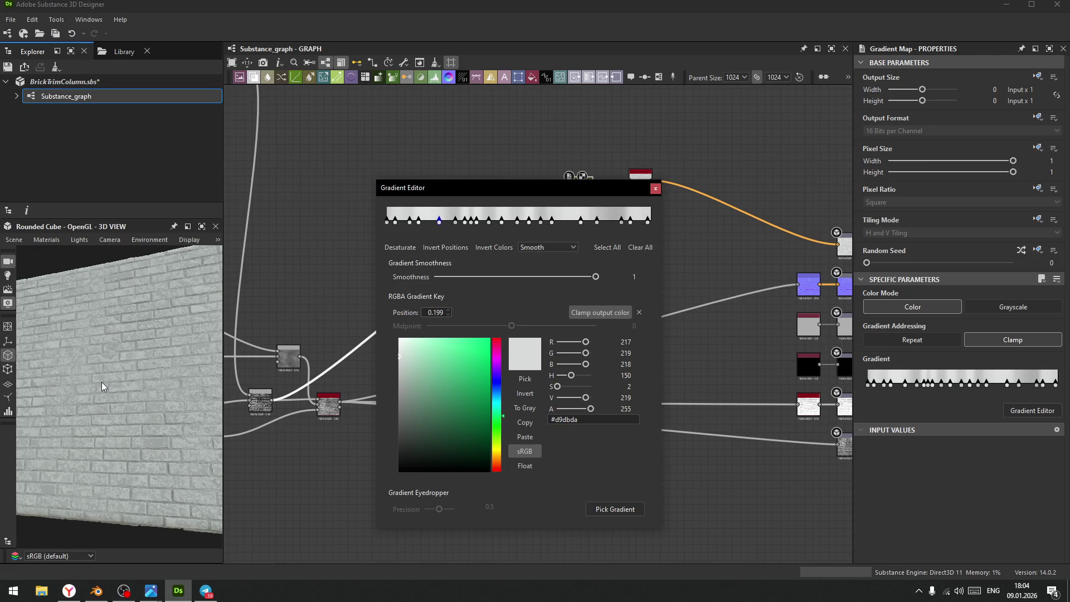
{"action": "left_click_drag", "start_coordinate": [101, 374], "coordinate": [77, 356]}
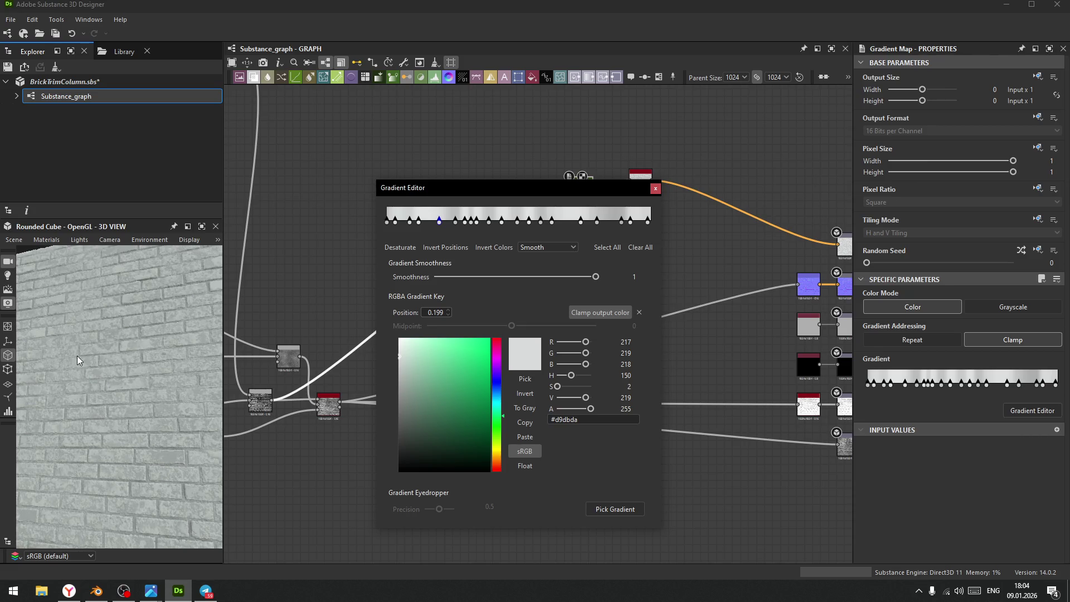
- Set the first gradient key at position 0 to a neutral grey
{"action": "left_click", "coordinate": [388, 222]}
{"action": "left_click", "coordinate": [399, 386]}
{"action": "mouse_move", "coordinate": [399, 386]}
{"action": "left_mouse_down"}
{"action": "mouse_move", "coordinate": [389, 440]}
{"action": "mouse_move", "coordinate": [387, 366]}
{"action": "left_mouse_up"}
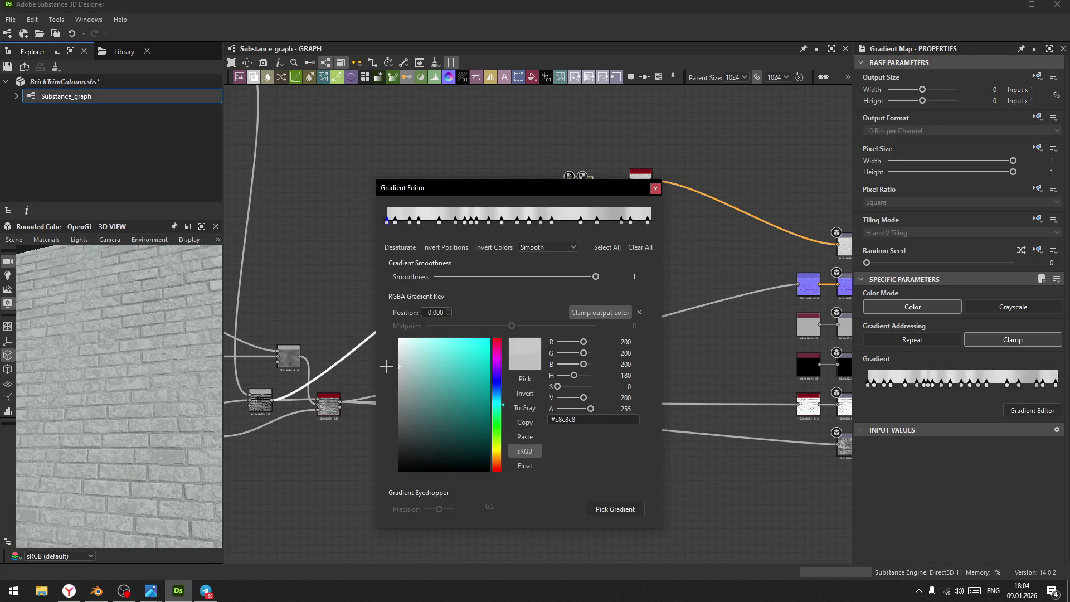
{"action": "scroll", "coordinate": [129, 340], "scroll_direction": "up", "scroll_amount": 5}
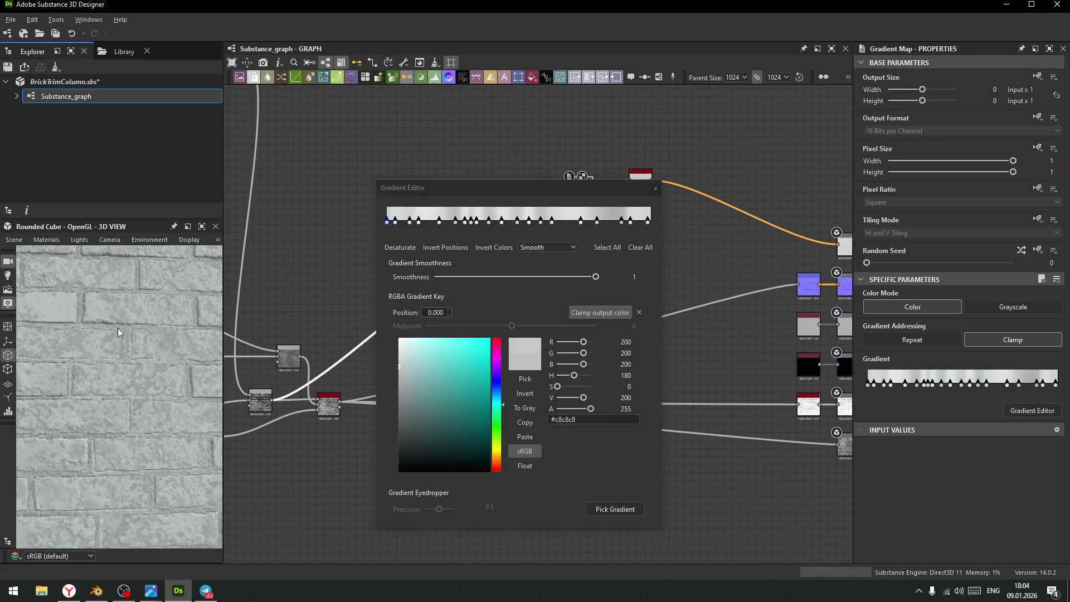
{"action": "scroll", "coordinate": [131, 352], "scroll_direction": "up", "scroll_amount": 3}
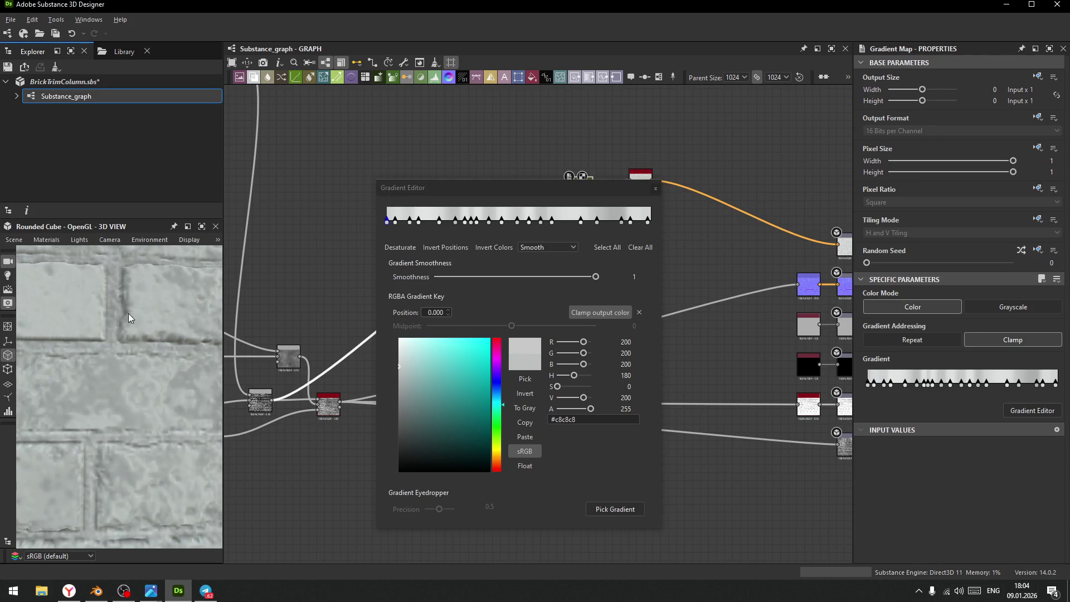
- Slide the keys near 0.26 and the start of the gradient toward position 0
{"action": "left_click", "coordinate": [456, 223]}
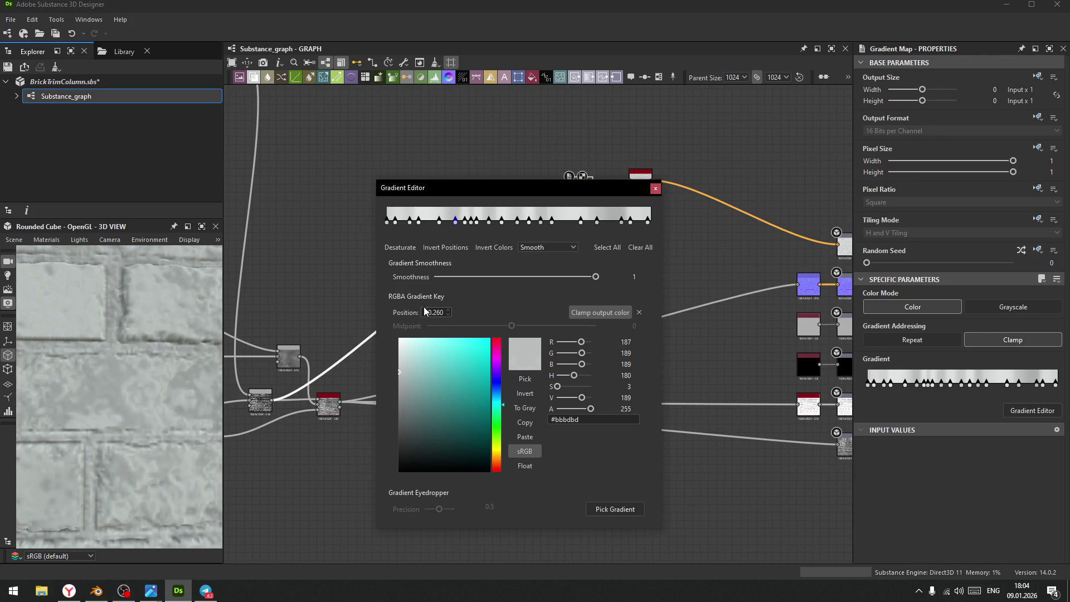
{"action": "left_click_drag", "start_coordinate": [395, 221], "coordinate": [399, 229]}
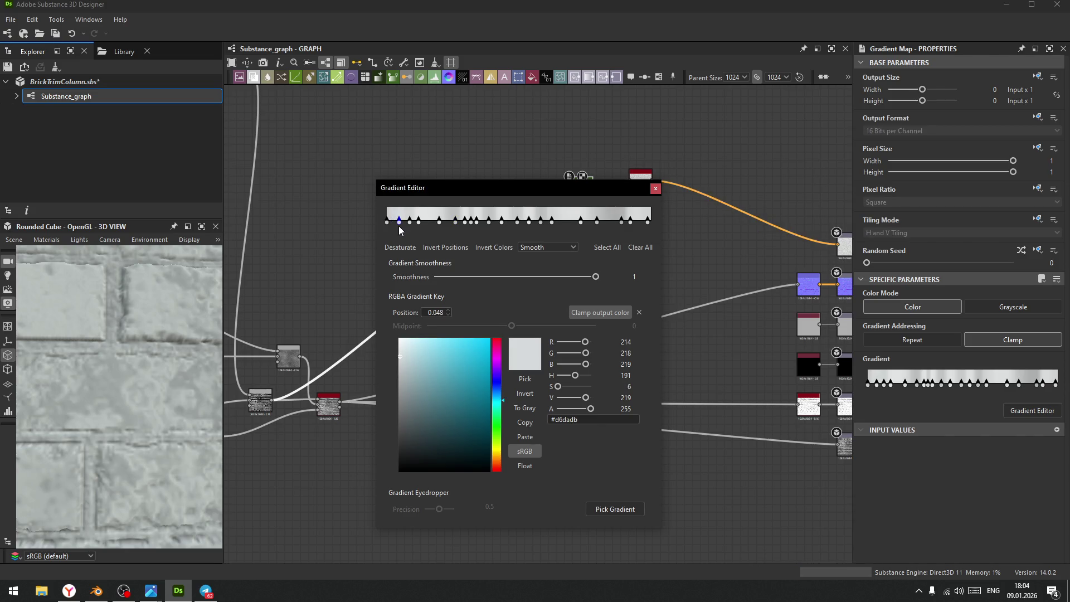
{"action": "left_click", "coordinate": [456, 222]}
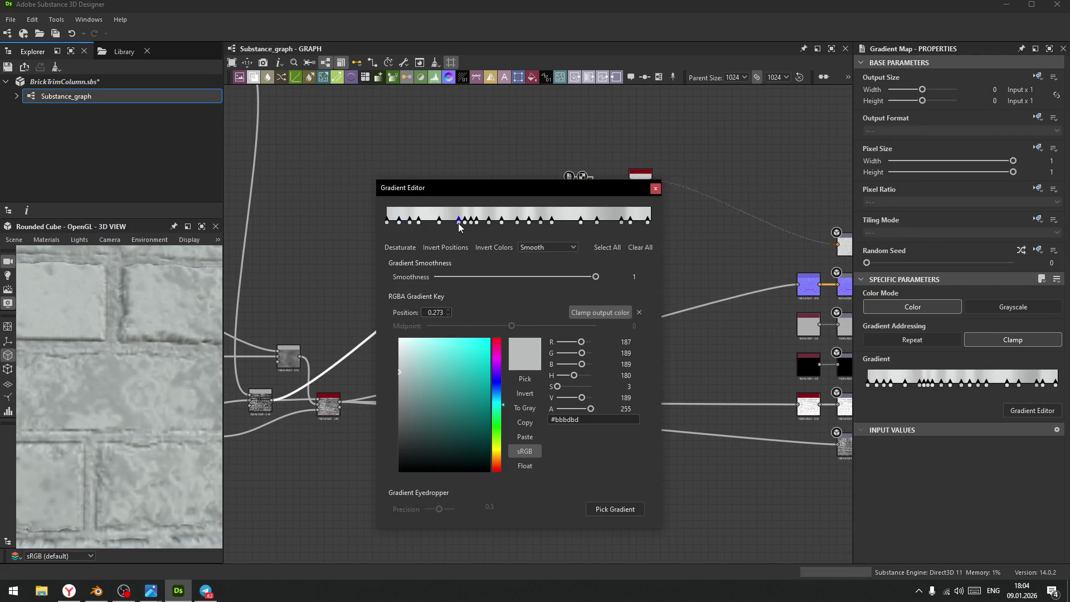
{"action": "left_click_drag", "start_coordinate": [454, 226], "coordinate": [393, 230]}
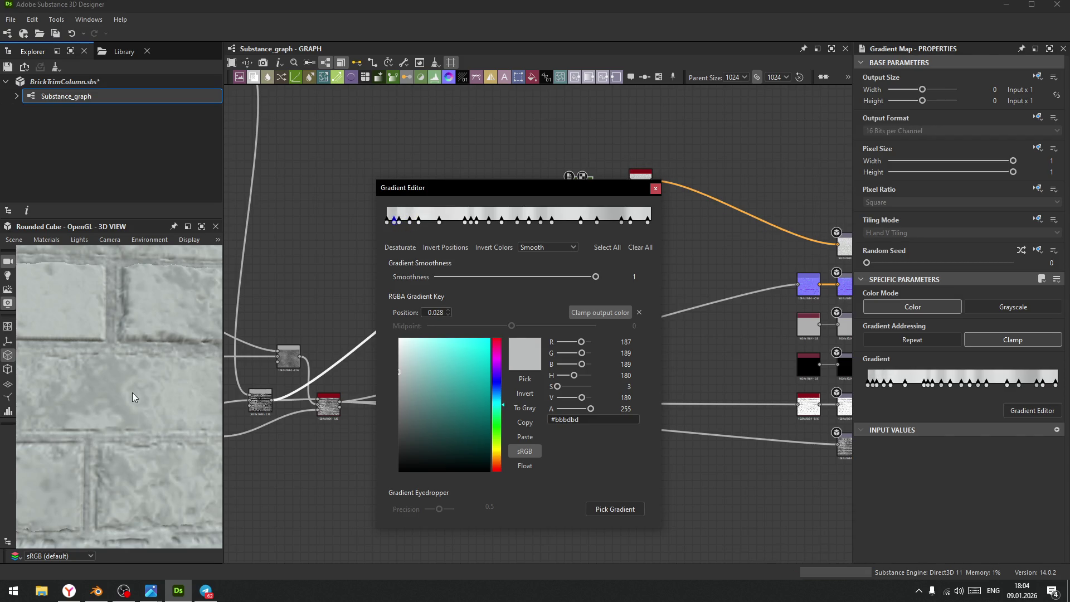
{"action": "scroll", "coordinate": [126, 393], "scroll_direction": "down", "scroll_amount": 3}
{"action": "scroll", "coordinate": [136, 374], "scroll_direction": "up", "scroll_amount": 3}
{"action": "mouse_move", "coordinate": [82, 366]}
{"action": "left_mouse_down"}
{"action": "mouse_move", "coordinate": [100, 403]}
{"action": "mouse_move", "coordinate": [89, 349]}
{"action": "mouse_move", "coordinate": [64, 356]}
{"action": "left_mouse_up"}
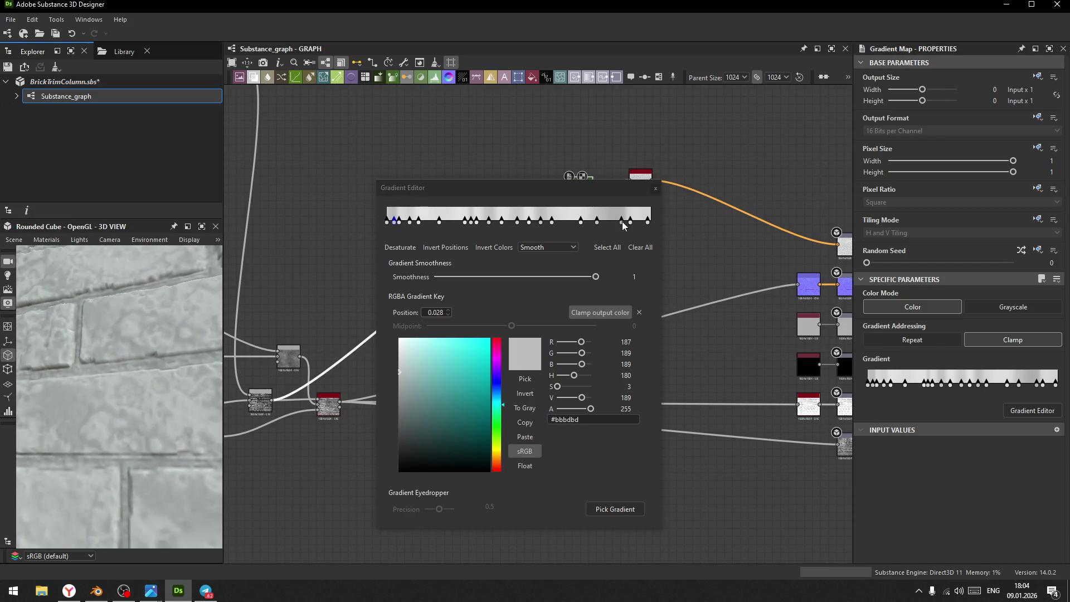
- Slide the darker end key left, move a middle key to about 0.22, and delete a key
{"action": "mouse_move", "coordinate": [621, 221]}
{"action": "left_mouse_down"}
{"action": "mouse_move", "coordinate": [600, 223]}
{"action": "mouse_move", "coordinate": [676, 226]}
{"action": "mouse_move", "coordinate": [615, 229]}
{"action": "left_mouse_up"}
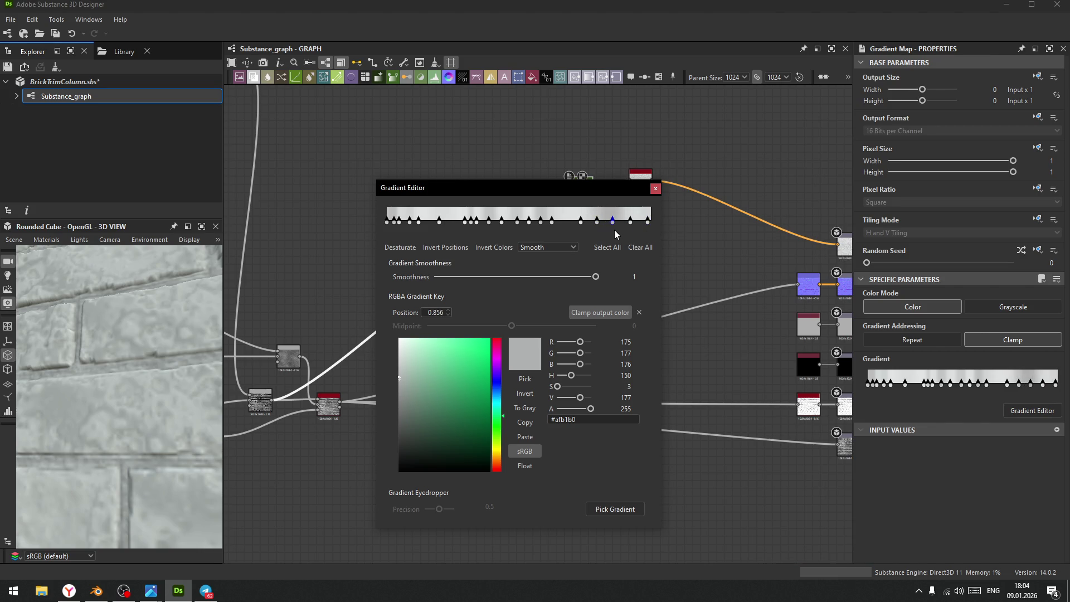
{"action": "left_click", "coordinate": [471, 224]}
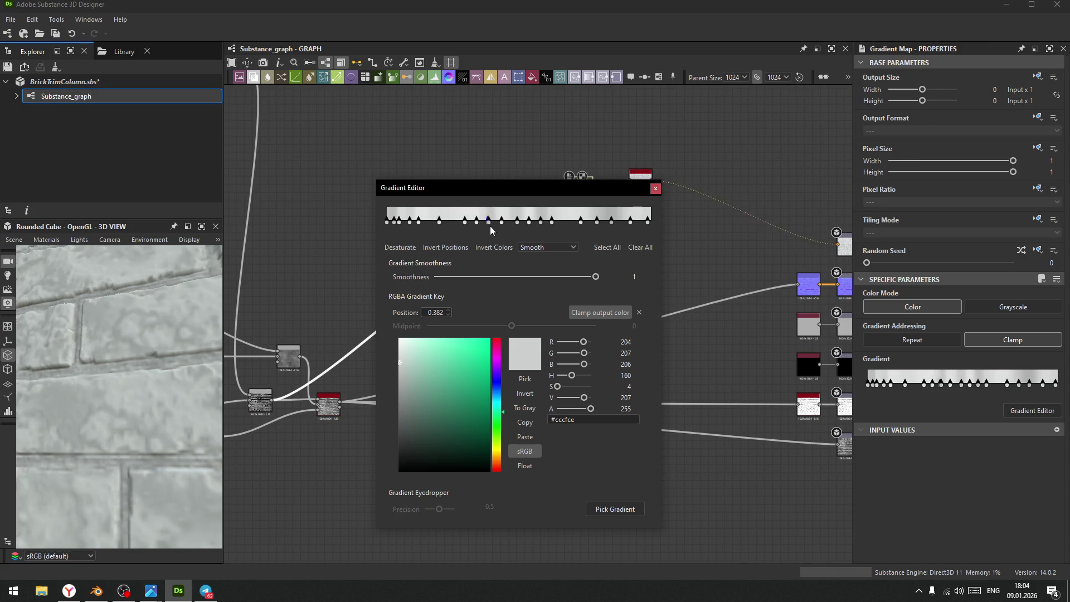
{"action": "left_click", "coordinate": [524, 226]}
{"action": "mouse_move", "coordinate": [524, 225]}
{"action": "left_mouse_down"}
{"action": "mouse_move", "coordinate": [443, 232]}
{"action": "mouse_move", "coordinate": [521, 228]}
{"action": "mouse_move", "coordinate": [458, 233]}
{"action": "left_mouse_up"}
{"action": "key", "text": "Delete"}
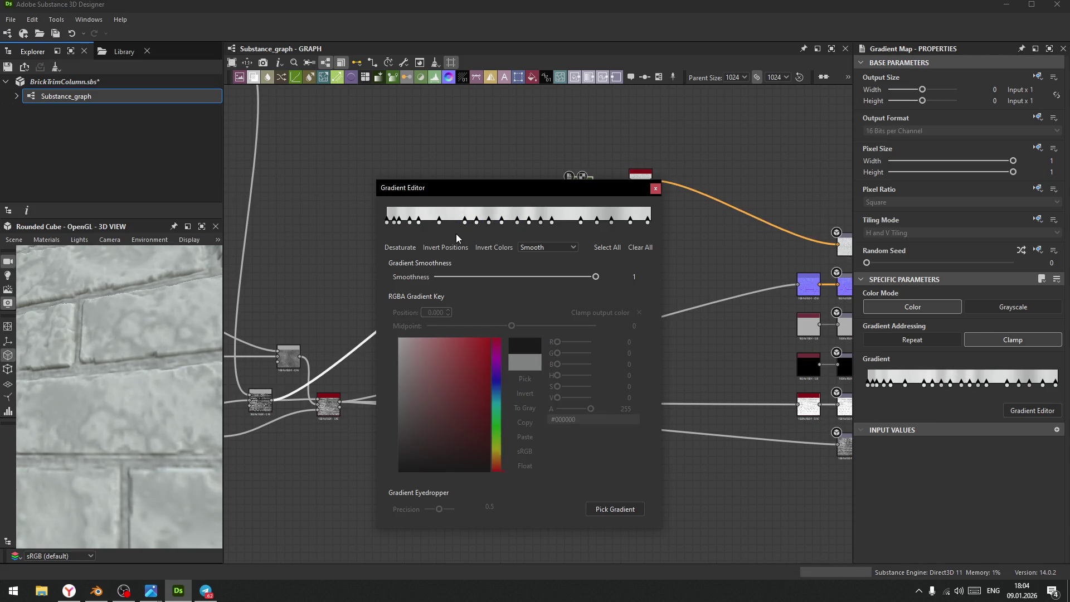
- Nudge the right-of-centre keys and lighten a mid-gradient key to neutral light grey
{"action": "left_click", "coordinate": [517, 222]}
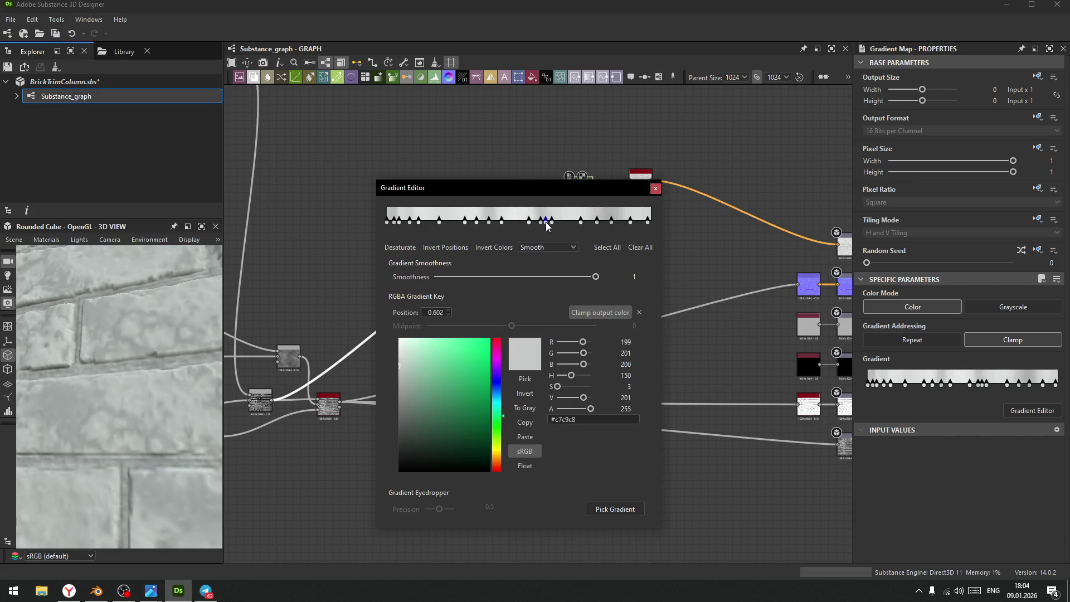
{"action": "left_click_drag", "start_coordinate": [523, 229], "coordinate": [526, 228]}
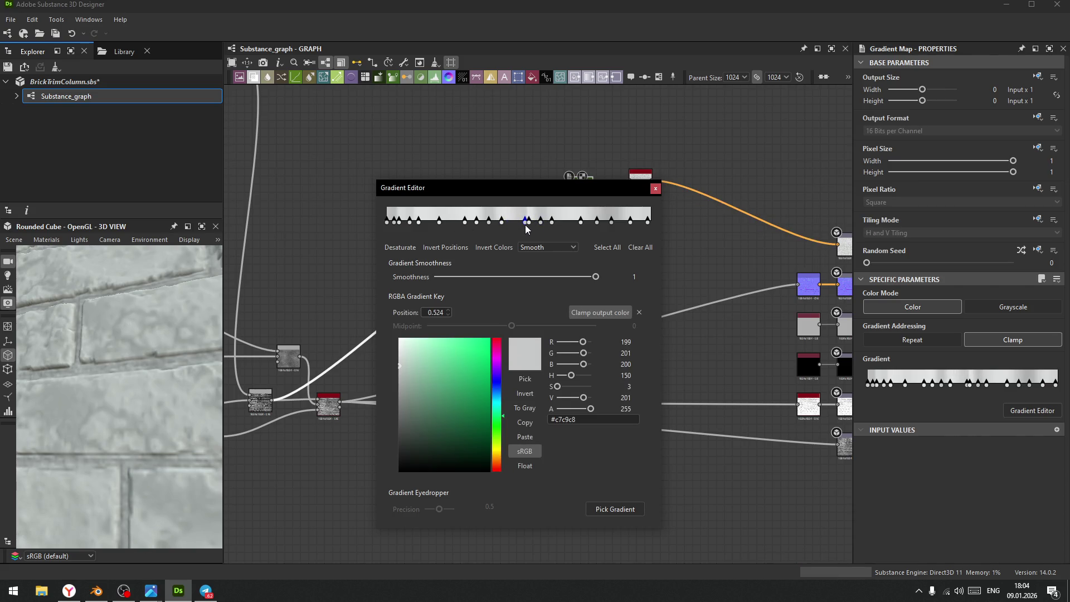
{"action": "left_click", "coordinate": [517, 225]}
{"action": "mouse_move", "coordinate": [491, 223]}
{"action": "left_mouse_down"}
{"action": "mouse_move", "coordinate": [529, 222]}
{"action": "mouse_move", "coordinate": [491, 226]}
{"action": "left_mouse_up"}
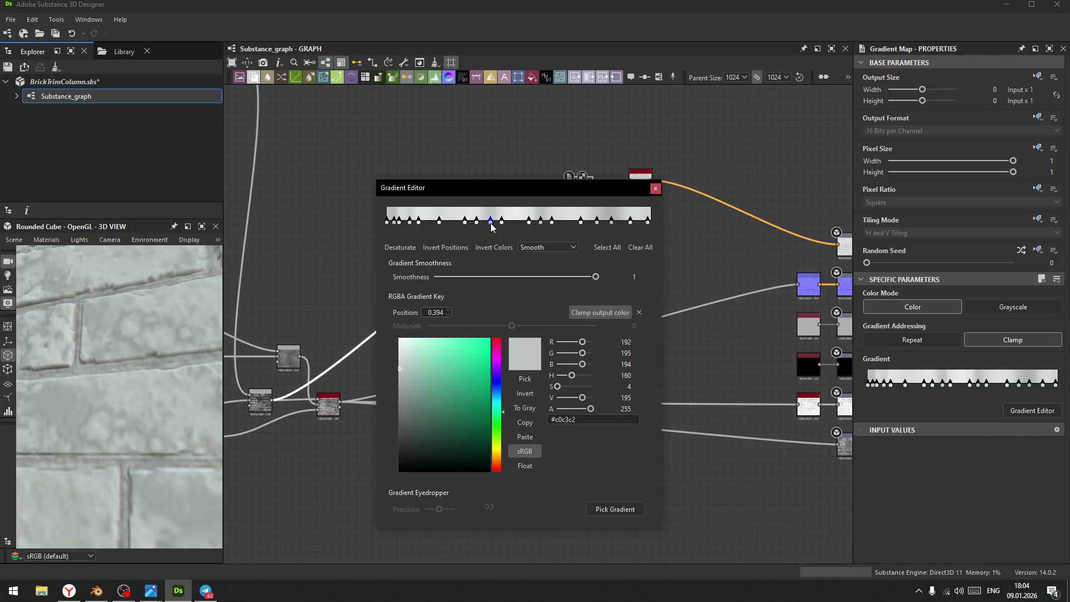
{"action": "left_click_drag", "start_coordinate": [398, 368], "coordinate": [393, 360]}
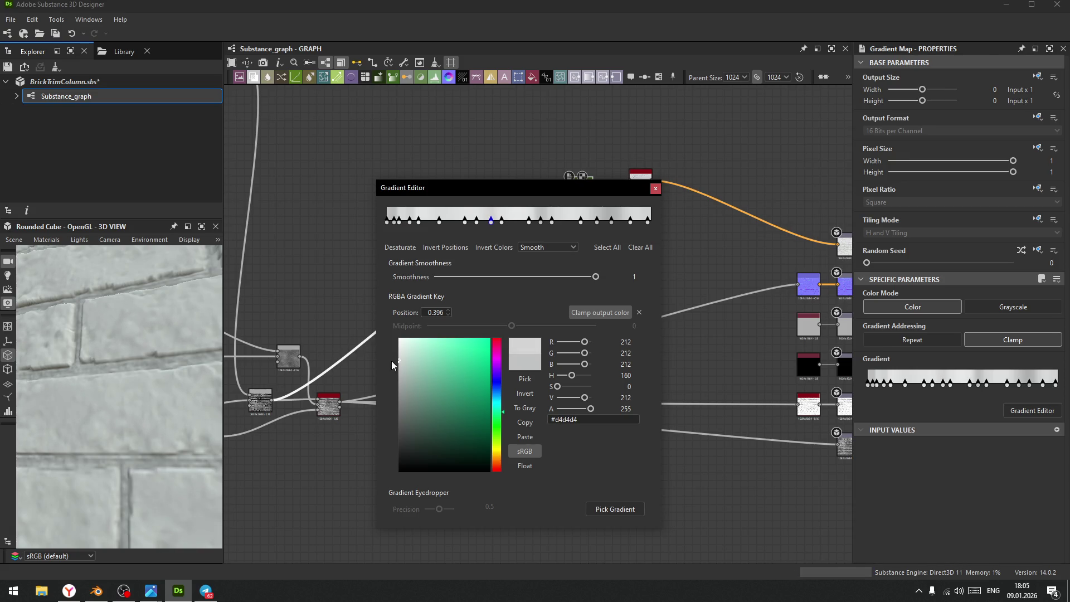
- Undo an accidental nudge, then shift the key near 0.6 and lighten it to neutral light grey
{"action": "scroll", "coordinate": [145, 360], "scroll_direction": "down", "scroll_amount": 3}
{"action": "scroll", "coordinate": [125, 365], "scroll_direction": "down", "scroll_amount": 2}
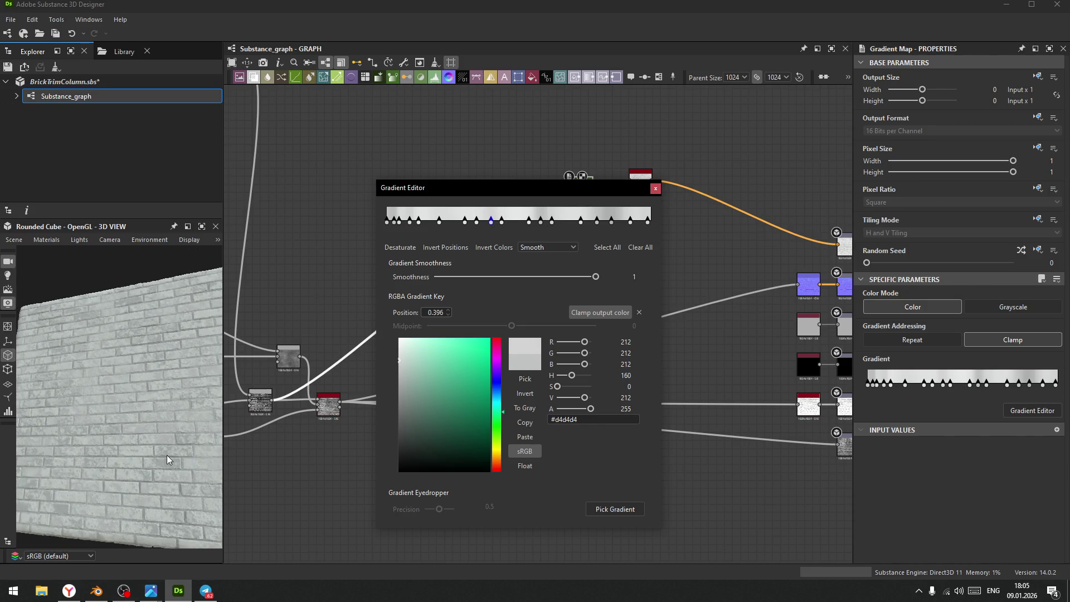
{"action": "left_click", "coordinate": [396, 221]}
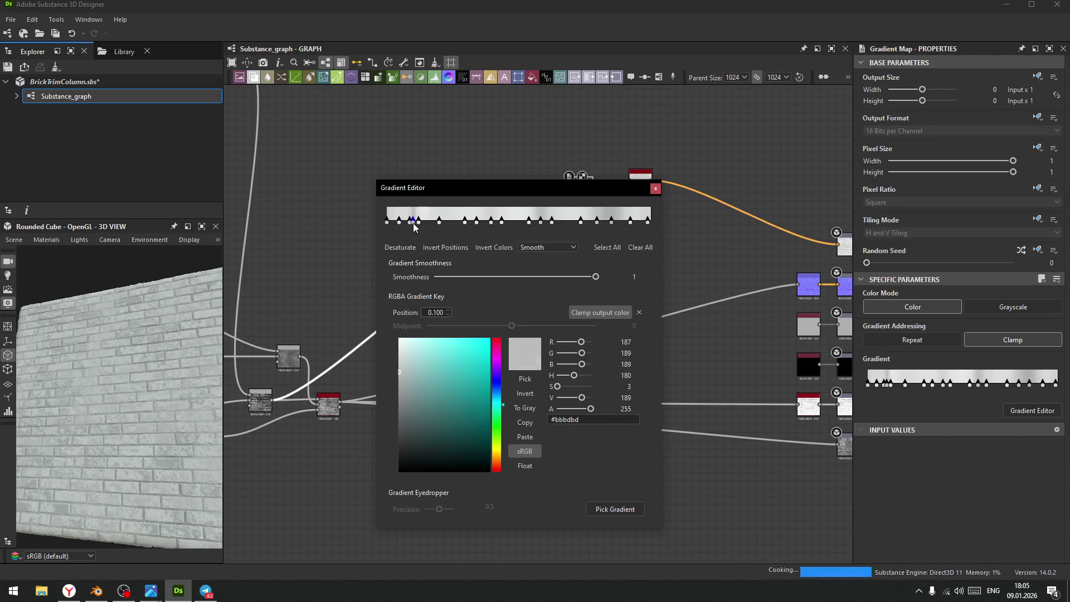
{"action": "key", "text": "ctrl+z"}
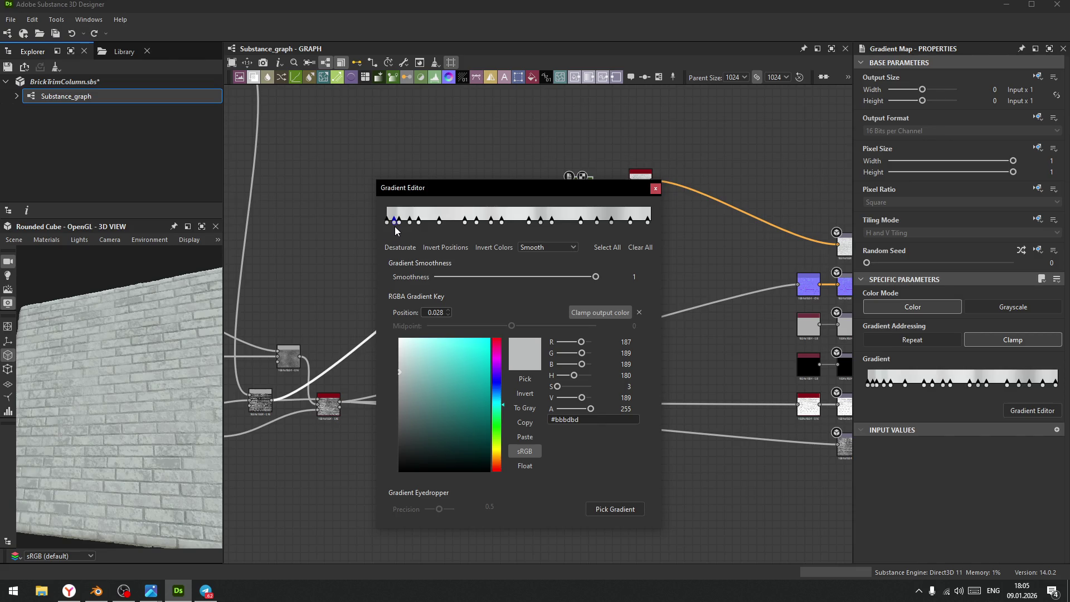
{"action": "left_click_drag", "start_coordinate": [540, 222], "coordinate": [540, 231]}
{"action": "left_click_drag", "start_coordinate": [400, 371], "coordinate": [388, 359]}
- Move the Gradient Editor window up and to the right, then close it
{"action": "scroll", "coordinate": [112, 364], "scroll_direction": "up", "scroll_amount": 10}
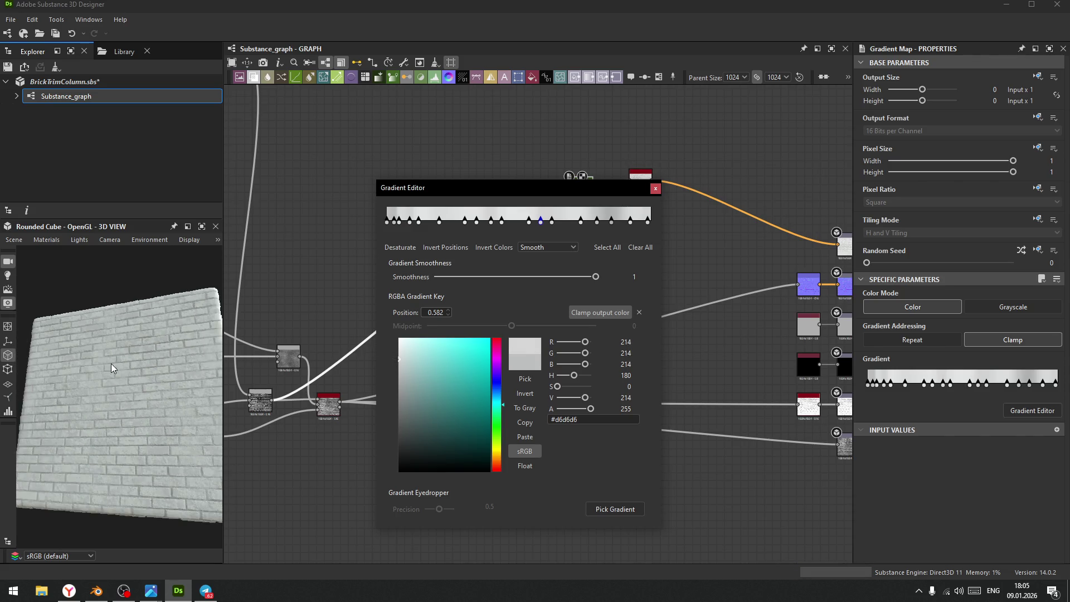
{"action": "scroll", "coordinate": [132, 398], "scroll_direction": "down", "scroll_amount": 10}
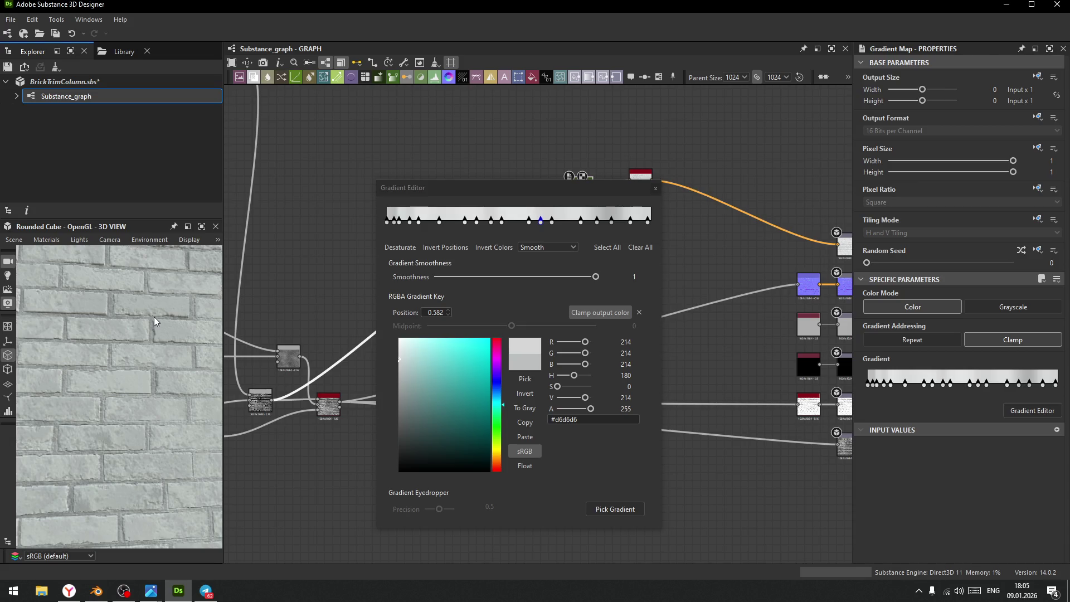
{"action": "left_click_drag", "start_coordinate": [530, 186], "coordinate": [561, 182]}
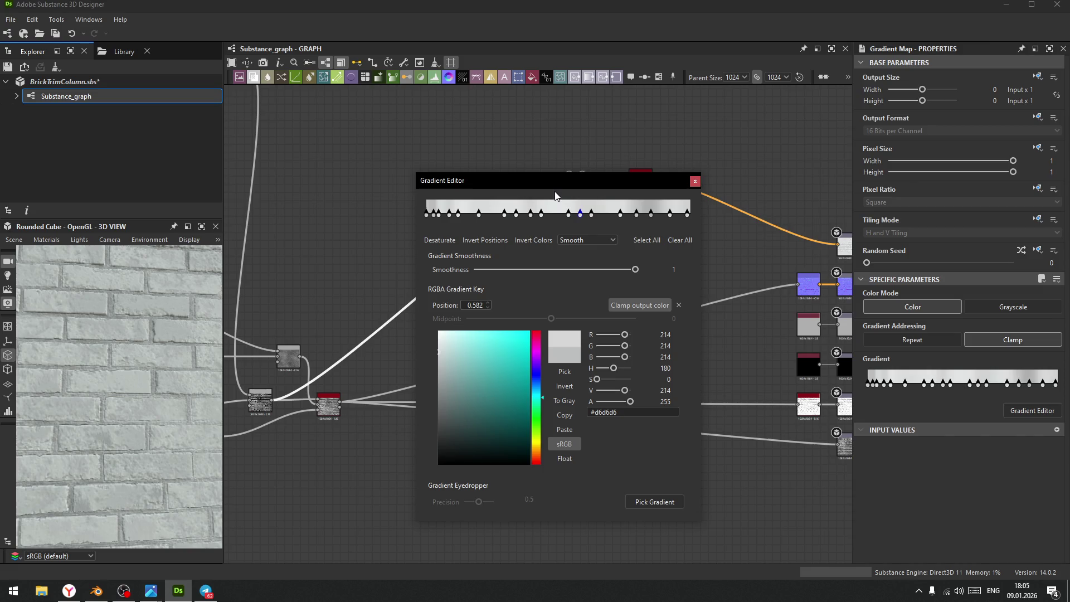
{"action": "mouse_move", "coordinate": [560, 186]}
{"action": "left_mouse_down"}
{"action": "mouse_move", "coordinate": [568, 158]}
{"action": "mouse_move", "coordinate": [582, 161]}
{"action": "left_mouse_up"}
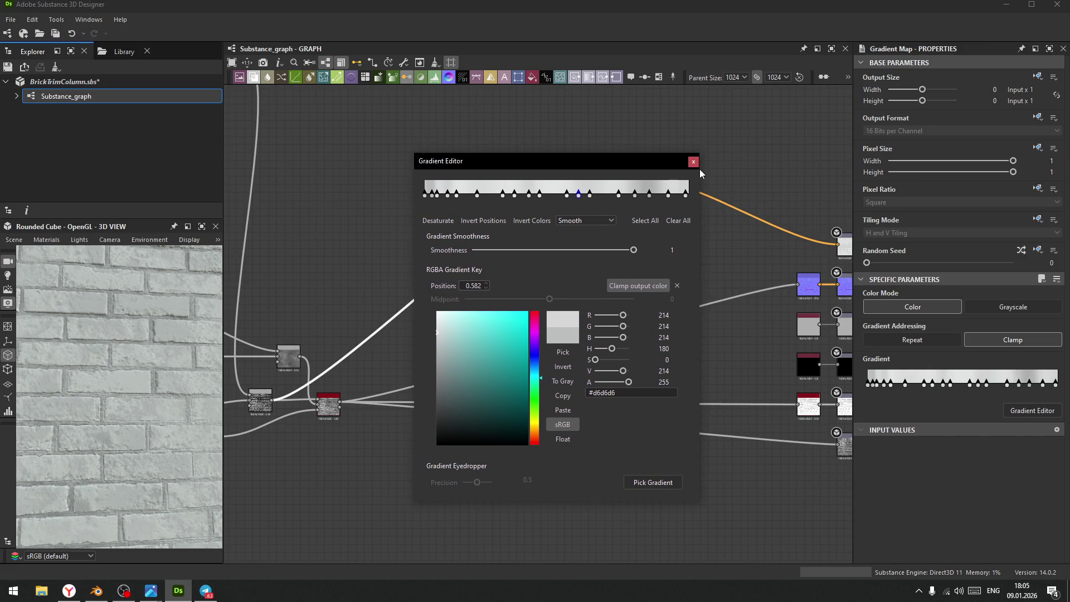
{"action": "left_click", "coordinate": [693, 162]}
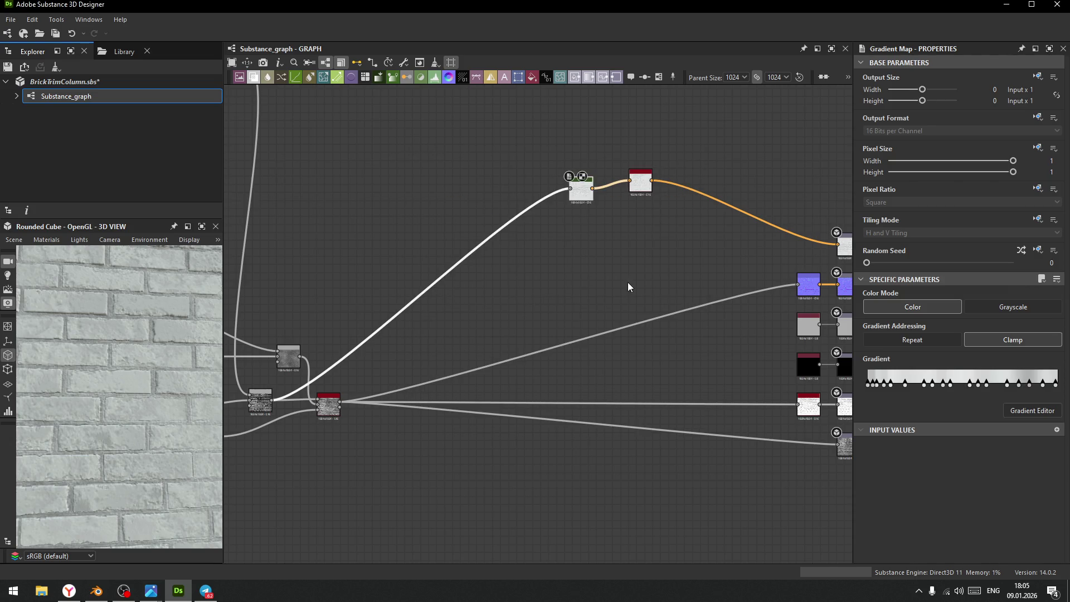
- Move the Gradient Map and Blur HQ Color nodes left, then cancel a node search for 'di'
{"action": "middle_click_drag", "start_coordinate": [627, 282], "coordinate": [538, 347]}
{"action": "scroll", "coordinate": [477, 287], "scroll_direction": "up", "scroll_amount": 4}
{"action": "left_click_drag", "start_coordinate": [477, 288], "coordinate": [449, 288]}
{"action": "left_click_drag", "start_coordinate": [600, 278], "coordinate": [556, 300]}
{"action": "middle_click_drag", "start_coordinate": [630, 340], "coordinate": [562, 423]}
{"action": "key", "text": "space"}
{"action": "type", "text": "di"}
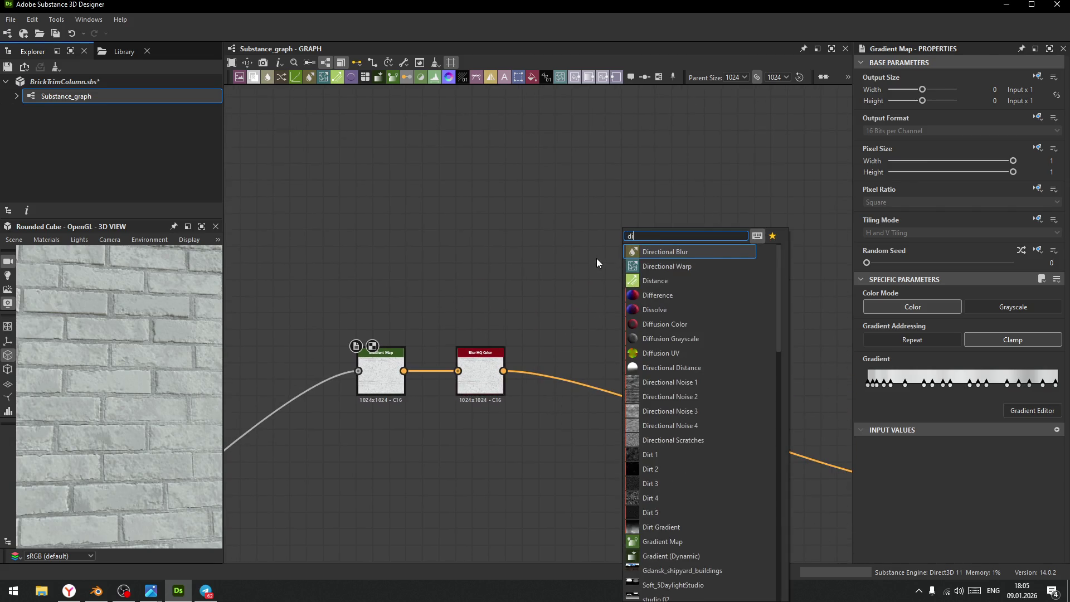
{"action": "key", "text": "Down"}
{"action": "key", "text": "Down"}
{"action": "key", "text": "Down"}
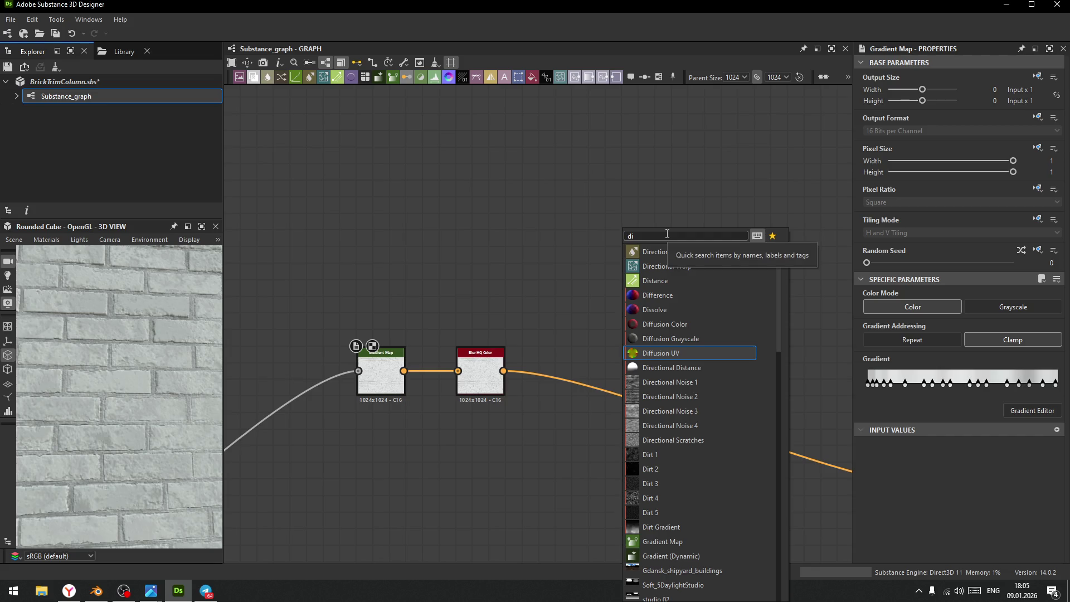
{"action": "key", "text": "Down"}
{"action": "key", "text": "Down"}
{"action": "key", "text": "Down"}
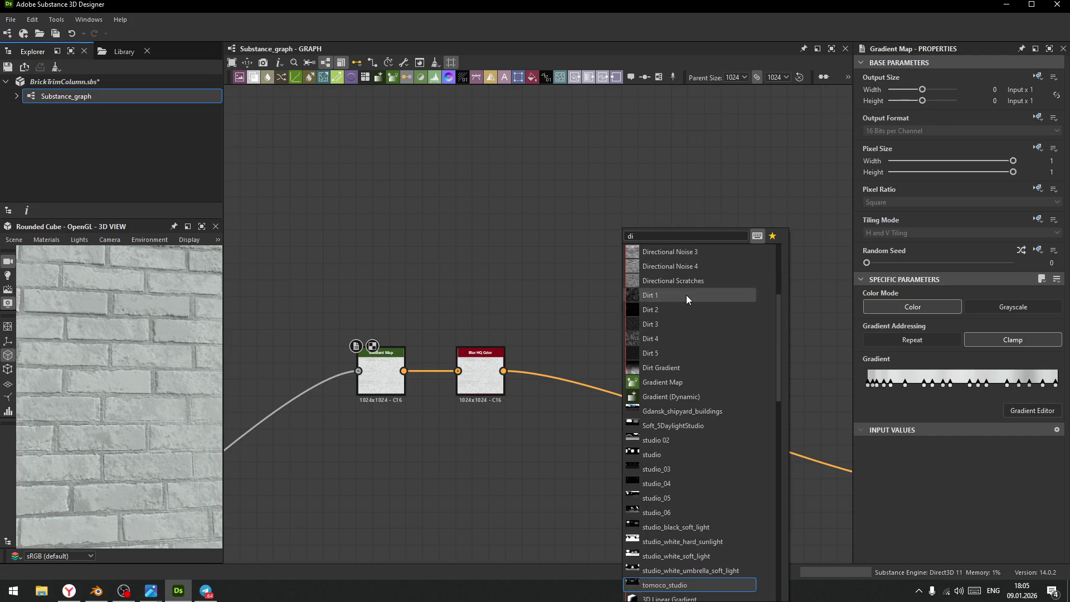
{"action": "left_click", "coordinate": [548, 257]}
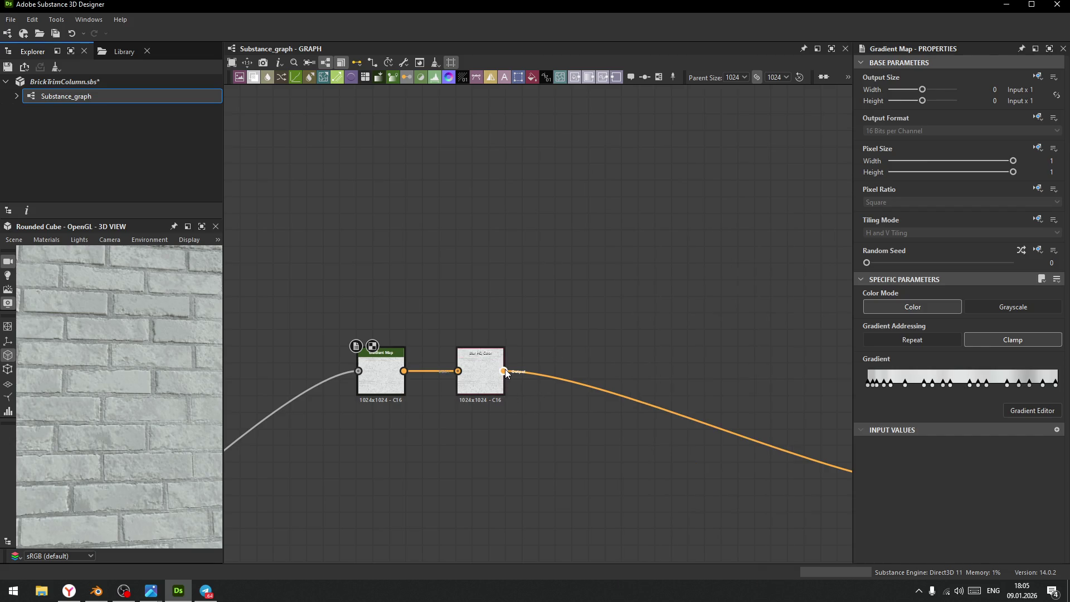
- Add a Sharpen node after Blur HQ Color and connect it to the Base Color output
{"action": "left_click_drag", "start_coordinate": [505, 371], "coordinate": [560, 252]}
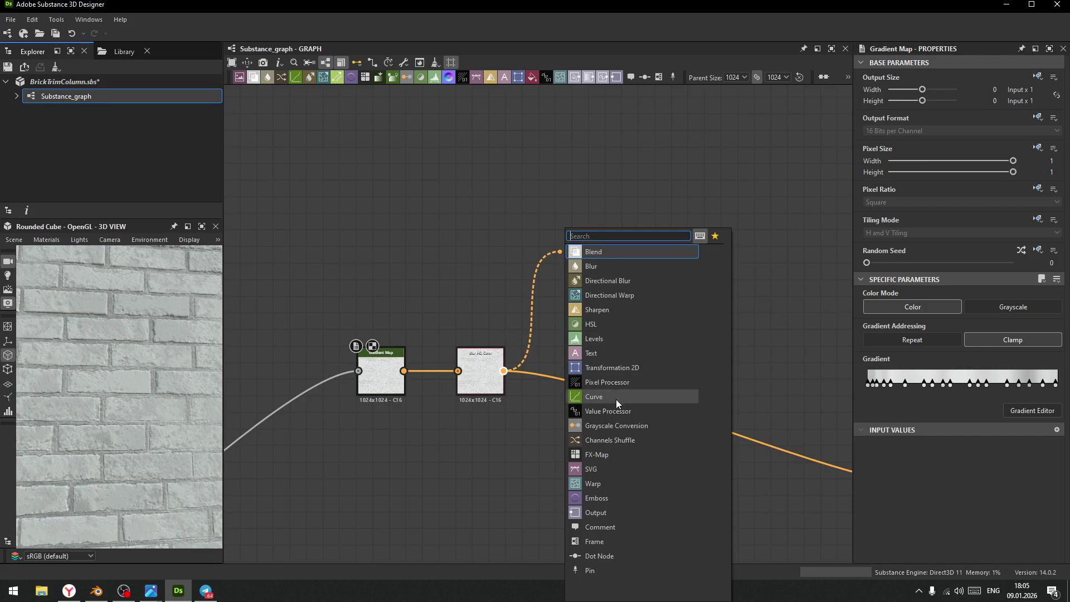
{"action": "left_click", "coordinate": [597, 309]}
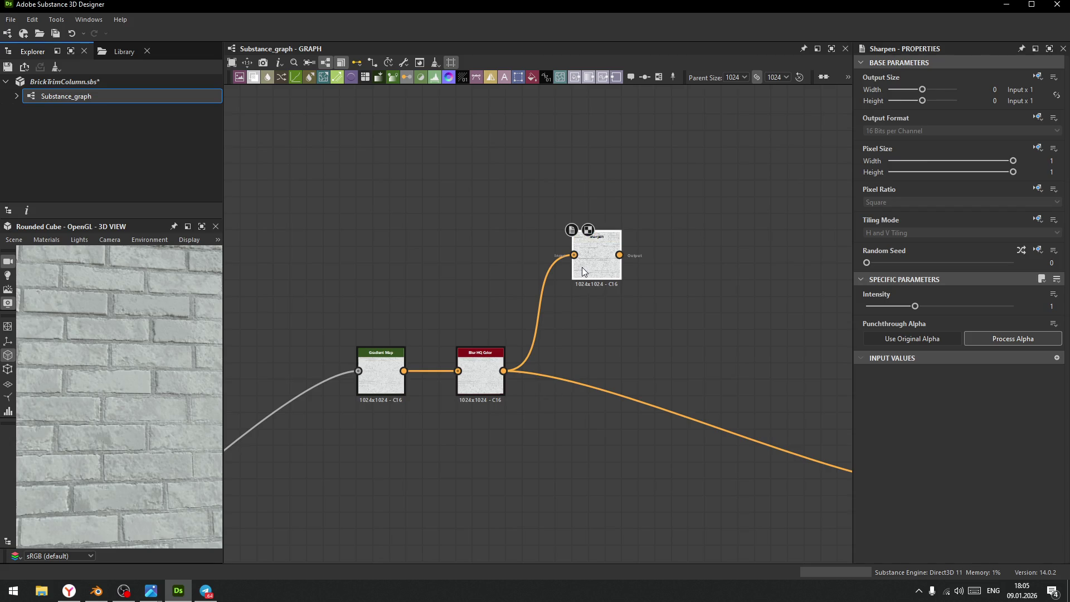
{"action": "mouse_move", "coordinate": [578, 278]}
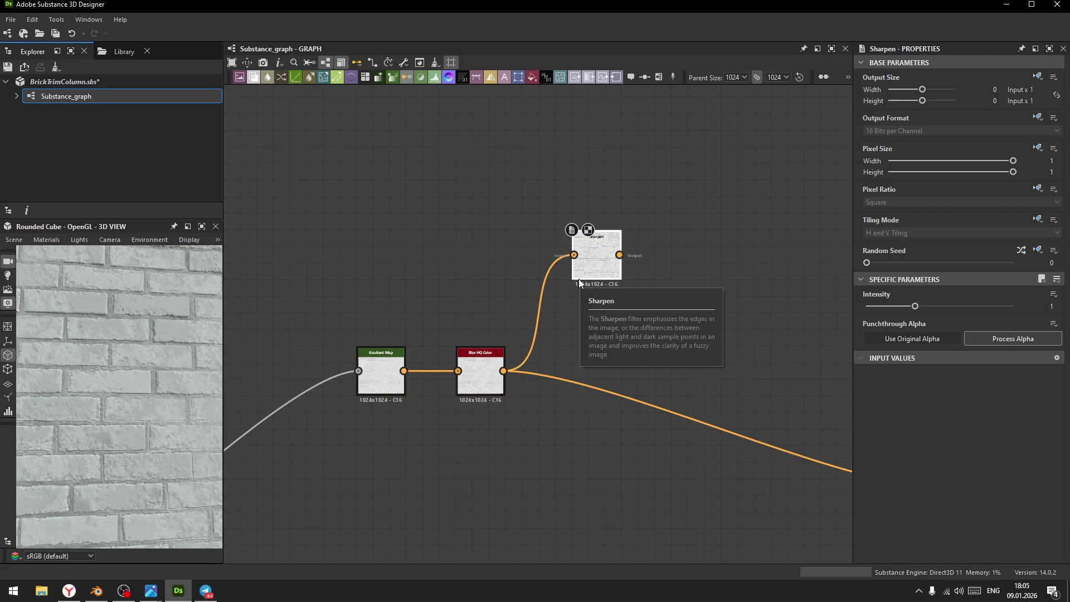
{"action": "middle_click_drag", "start_coordinate": [630, 274], "coordinate": [469, 230]}
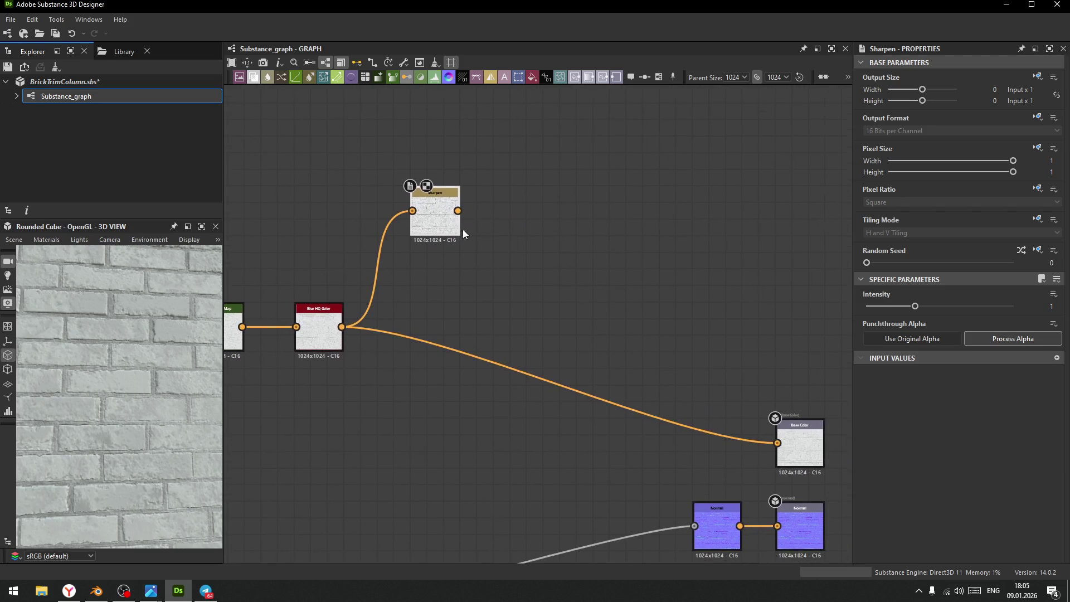
{"action": "left_click_drag", "start_coordinate": [457, 211], "coordinate": [813, 443]}
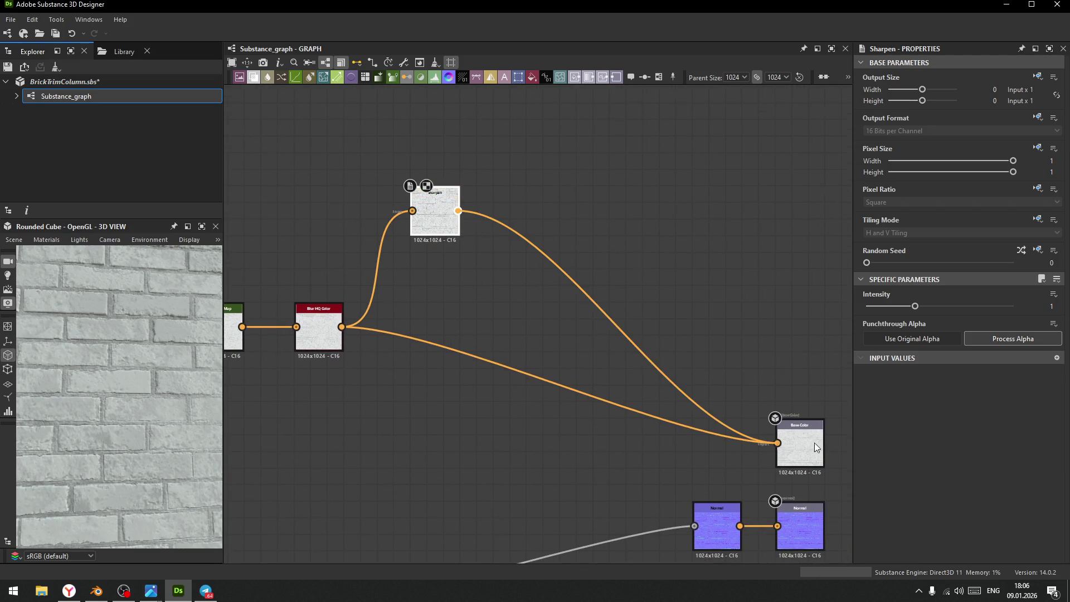
- Lower the Sharpen Intensity to 0.51 and inspect the bricks in the 3D preview
{"action": "scroll", "coordinate": [140, 344], "scroll_direction": "down", "scroll_amount": 3}
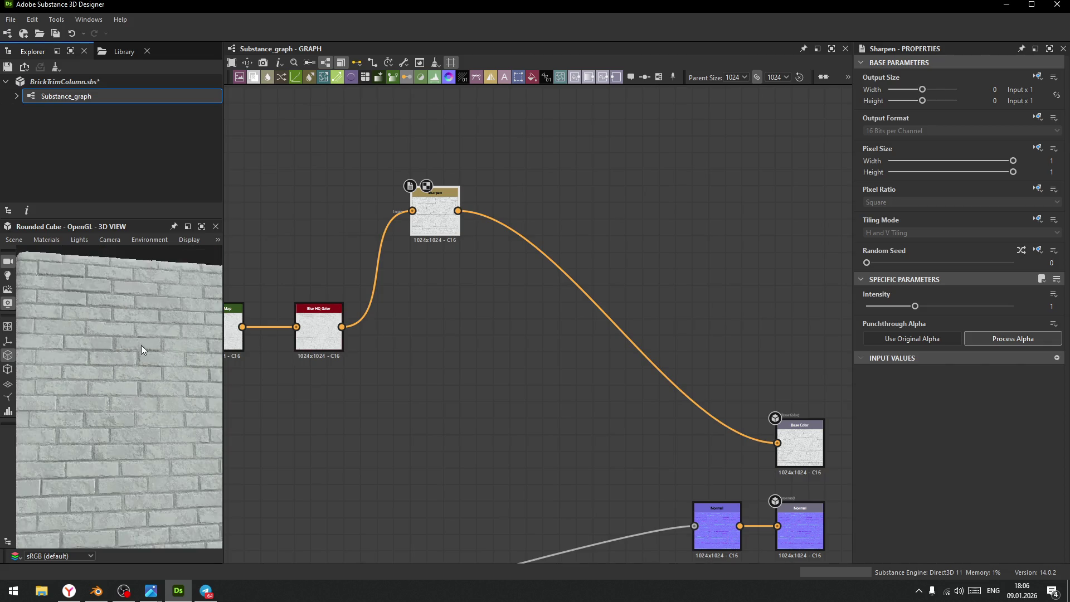
{"action": "mouse_move", "coordinate": [123, 339]}
{"action": "right_mouse_down"}
{"action": "mouse_move", "coordinate": [152, 453]}
{"action": "mouse_move", "coordinate": [145, 406]}
{"action": "mouse_move", "coordinate": [119, 359]}
{"action": "mouse_move", "coordinate": [141, 407]}
{"action": "right_mouse_up"}
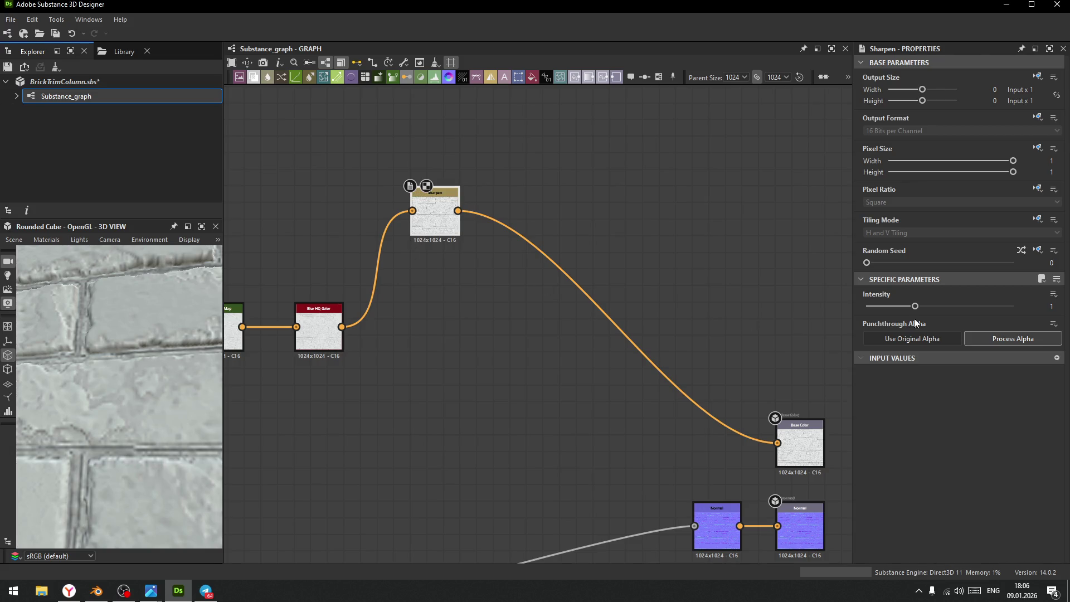
{"action": "mouse_move", "coordinate": [915, 307]}
{"action": "left_mouse_down"}
{"action": "mouse_move", "coordinate": [871, 308]}
{"action": "mouse_move", "coordinate": [891, 318]}
{"action": "left_mouse_up"}
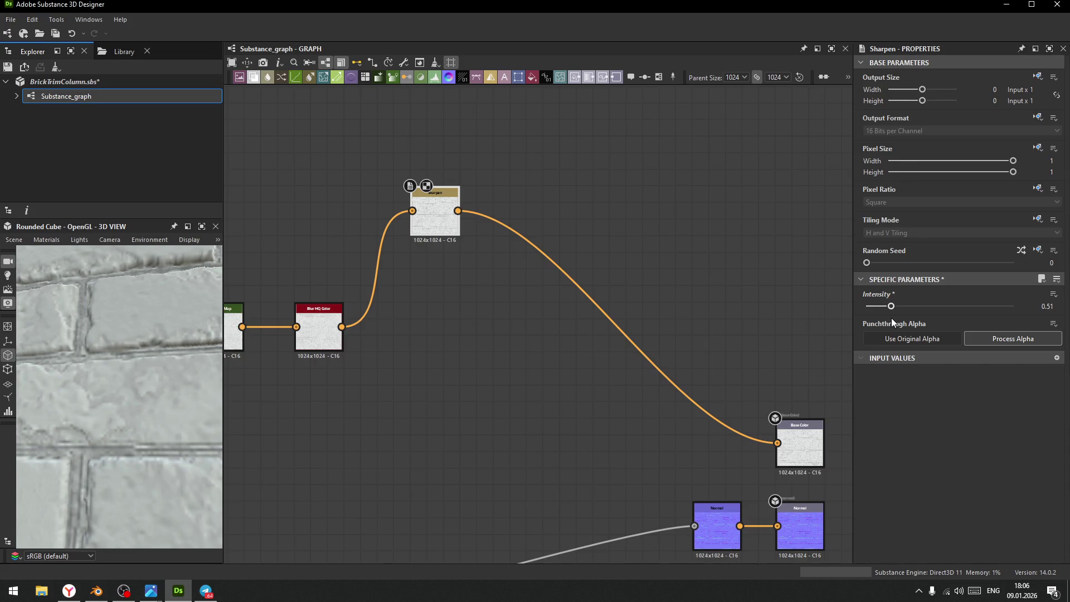
{"action": "mouse_move", "coordinate": [107, 410]}
{"action": "left_mouse_down"}
{"action": "mouse_move", "coordinate": [105, 384]}
{"action": "mouse_move", "coordinate": [126, 374]}
{"action": "mouse_move", "coordinate": [113, 343]}
{"action": "mouse_move", "coordinate": [168, 456]}
{"action": "mouse_move", "coordinate": [239, 420]}
{"action": "mouse_move", "coordinate": [540, 406]}
{"action": "mouse_move", "coordinate": [530, 418]}
{"action": "mouse_move", "coordinate": [406, 419]}
{"action": "left_mouse_up"}
{"action": "scroll", "coordinate": [273, 348], "scroll_direction": "down", "scroll_amount": 3}
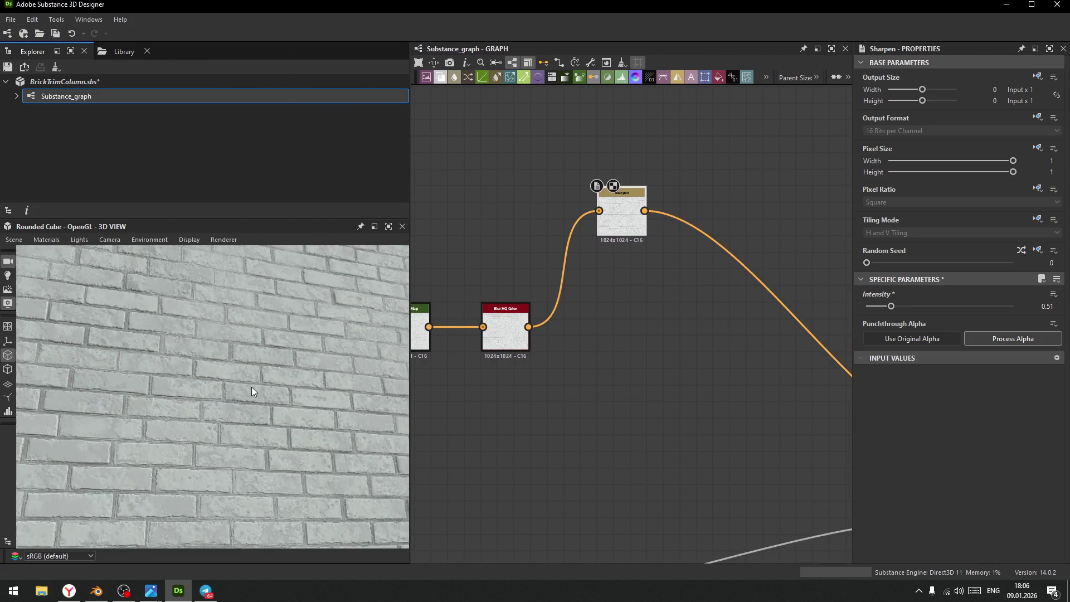
{"action": "scroll", "coordinate": [252, 387], "scroll_direction": "up", "scroll_amount": 2}
{"action": "left_click", "coordinate": [389, 226]}
{"action": "scroll", "coordinate": [402, 345], "scroll_direction": "down", "scroll_amount": 5}
{"action": "mouse_move", "coordinate": [514, 332]}
{"action": "left_mouse_down"}
{"action": "mouse_move", "coordinate": [623, 310]}
{"action": "mouse_move", "coordinate": [613, 363]}
{"action": "left_mouse_up"}
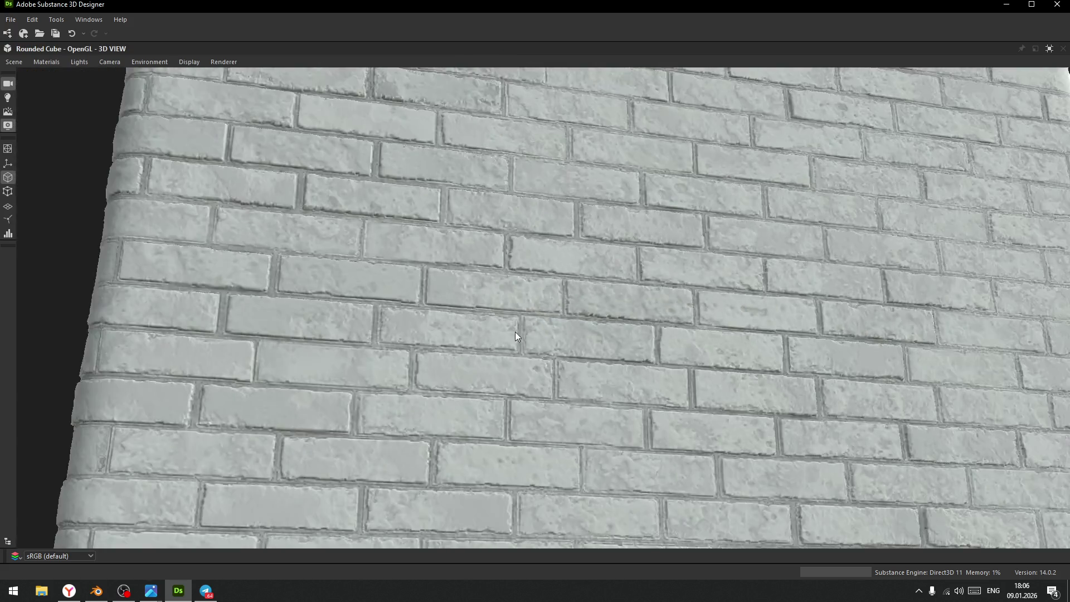
{"action": "scroll", "coordinate": [586, 362], "scroll_direction": "down", "scroll_amount": 4}
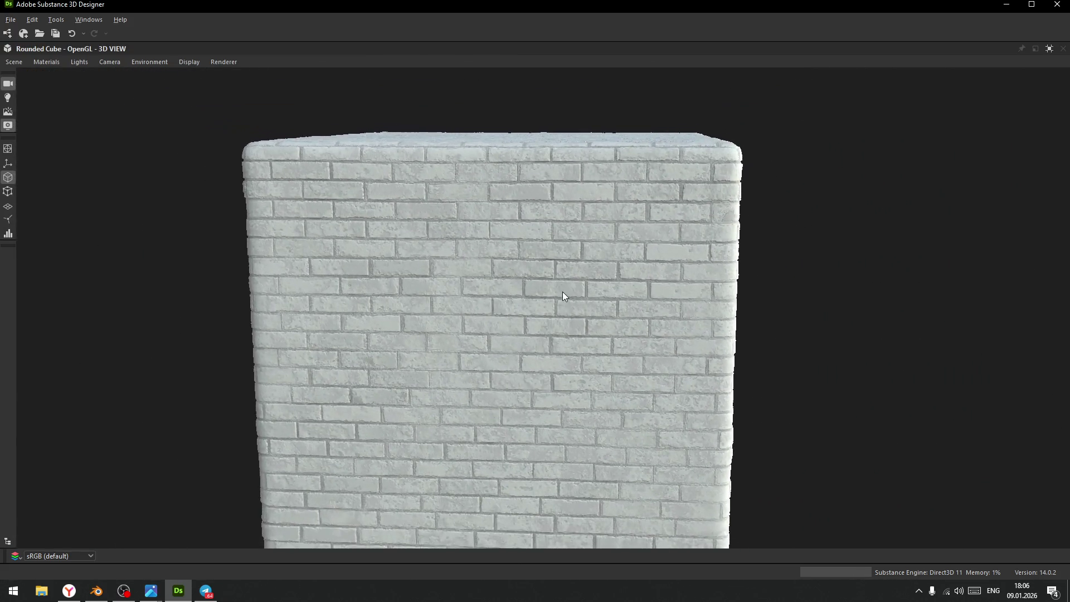
{"action": "left_click_drag", "start_coordinate": [562, 293], "coordinate": [523, 273]}
{"action": "scroll", "coordinate": [536, 337], "scroll_direction": "up", "scroll_amount": 1}
{"action": "left_click_drag", "start_coordinate": [536, 337], "coordinate": [544, 349]}
{"action": "scroll", "coordinate": [544, 368], "scroll_direction": "up", "scroll_amount": 8}
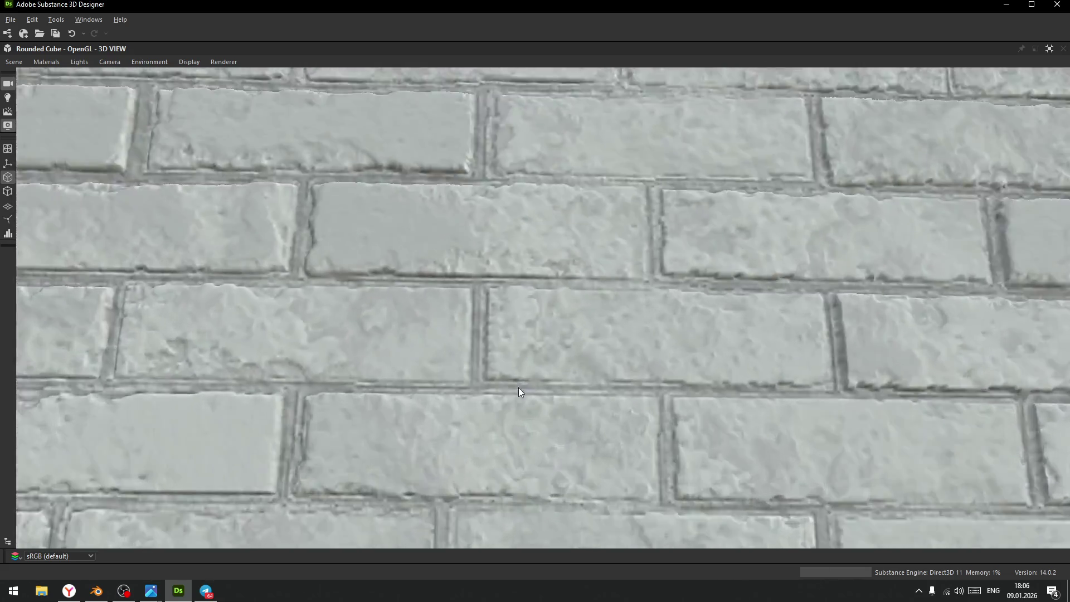
{"action": "left_click_drag", "start_coordinate": [518, 387], "coordinate": [507, 361]}
{"action": "scroll", "coordinate": [507, 361], "scroll_direction": "down", "scroll_amount": 3}
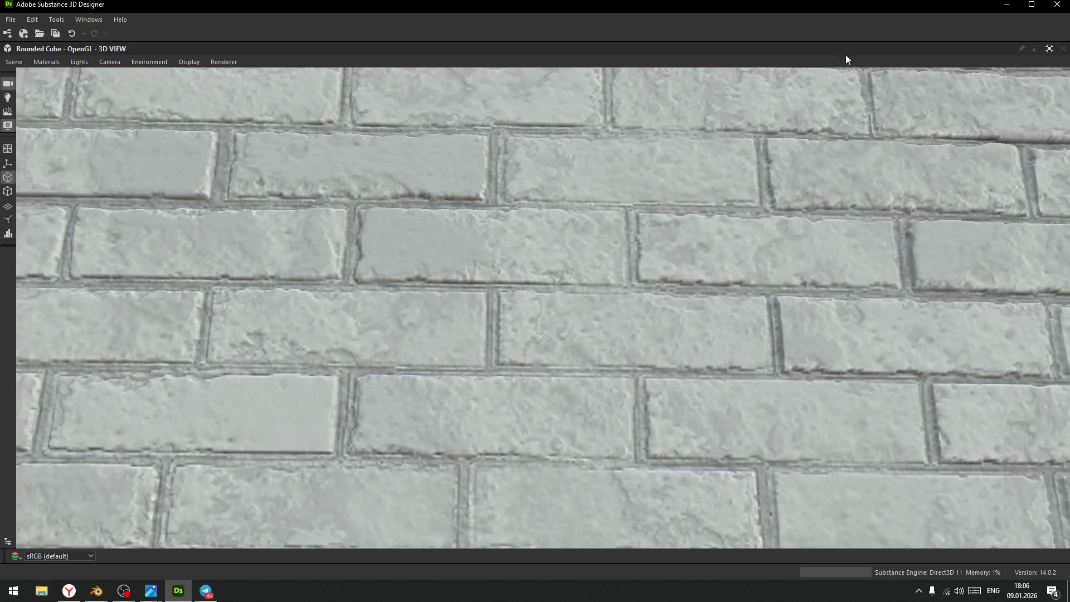
{"action": "left_click", "coordinate": [1049, 49]}
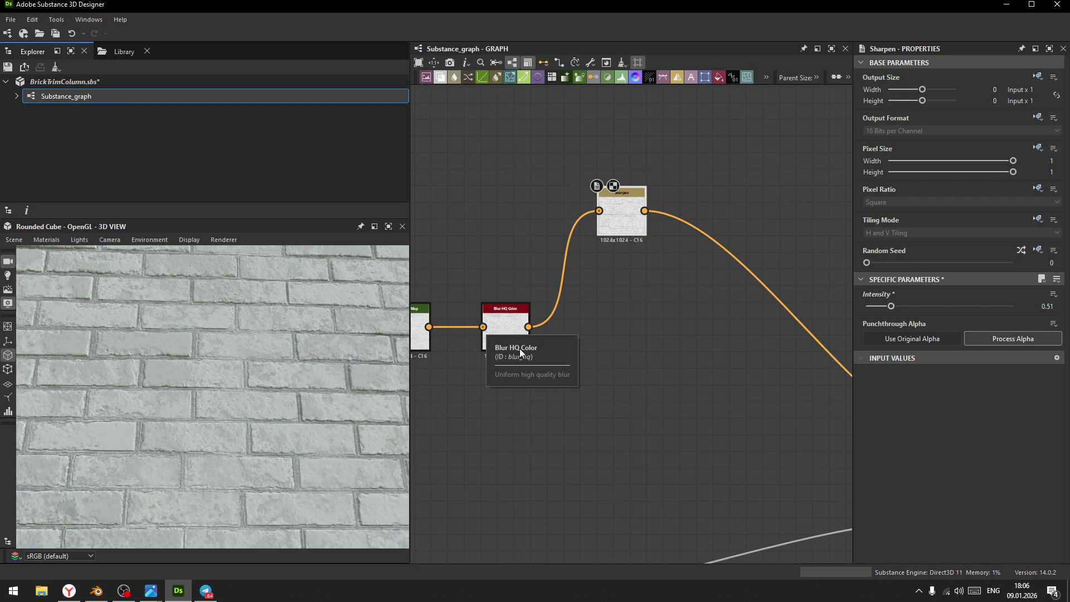
- Align Sharpen level with Blur HQ Color and review the Height Blend node's settings
{"action": "left_click_drag", "start_coordinate": [622, 217], "coordinate": [622, 327]}
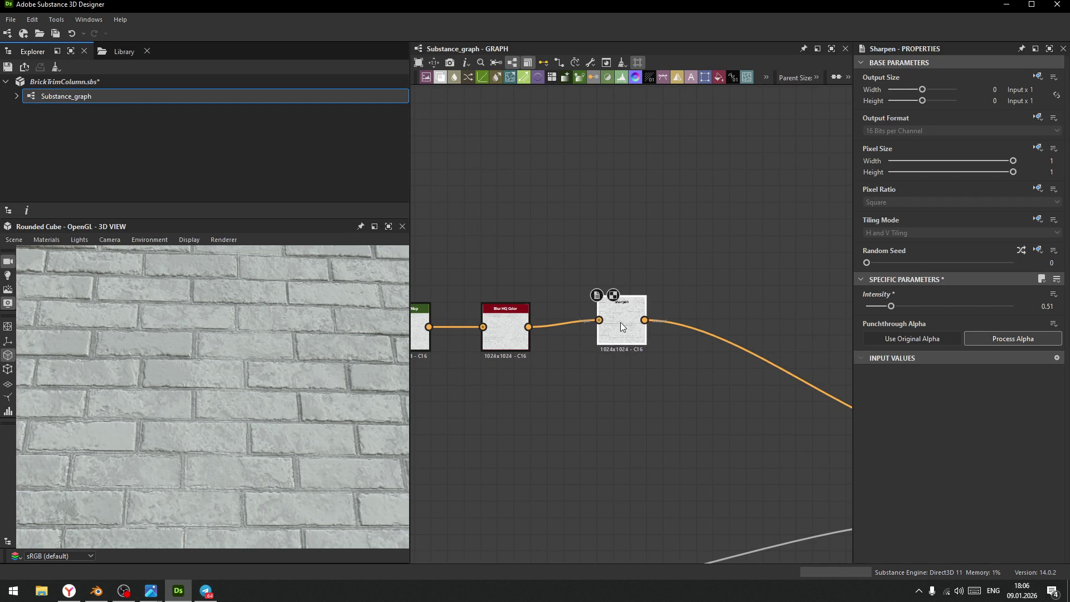
{"action": "scroll", "coordinate": [621, 322], "scroll_direction": "down", "scroll_amount": 4}
{"action": "mouse_move", "coordinate": [561, 423]}
{"action": "middle_mouse_down"}
{"action": "mouse_move", "coordinate": [654, 229]}
{"action": "mouse_move", "coordinate": [756, 205]}
{"action": "middle_mouse_up"}
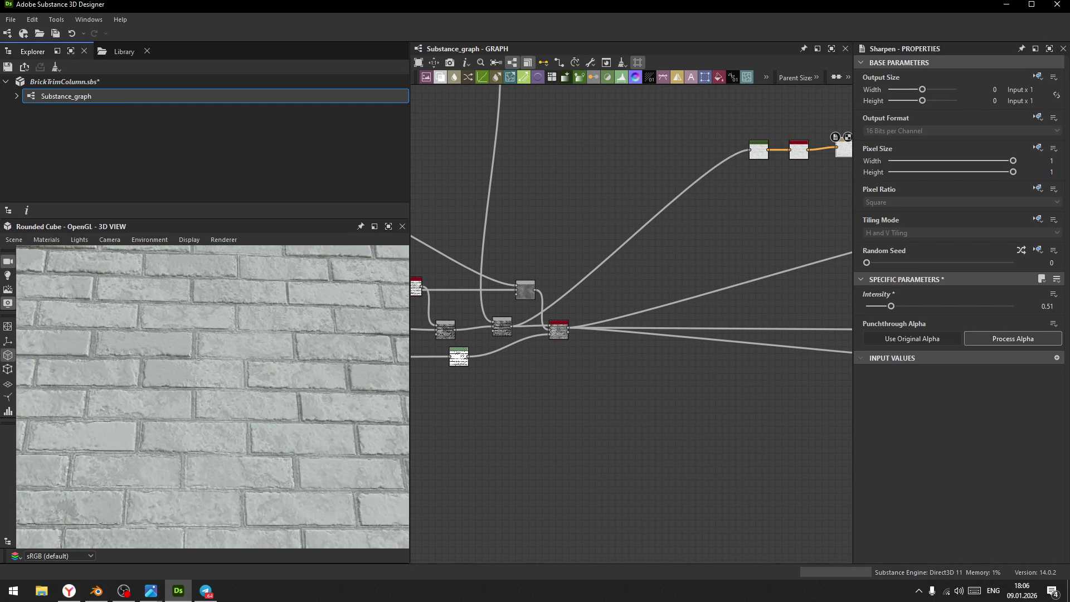
{"action": "scroll", "coordinate": [570, 333], "scroll_direction": "up", "scroll_amount": 3}
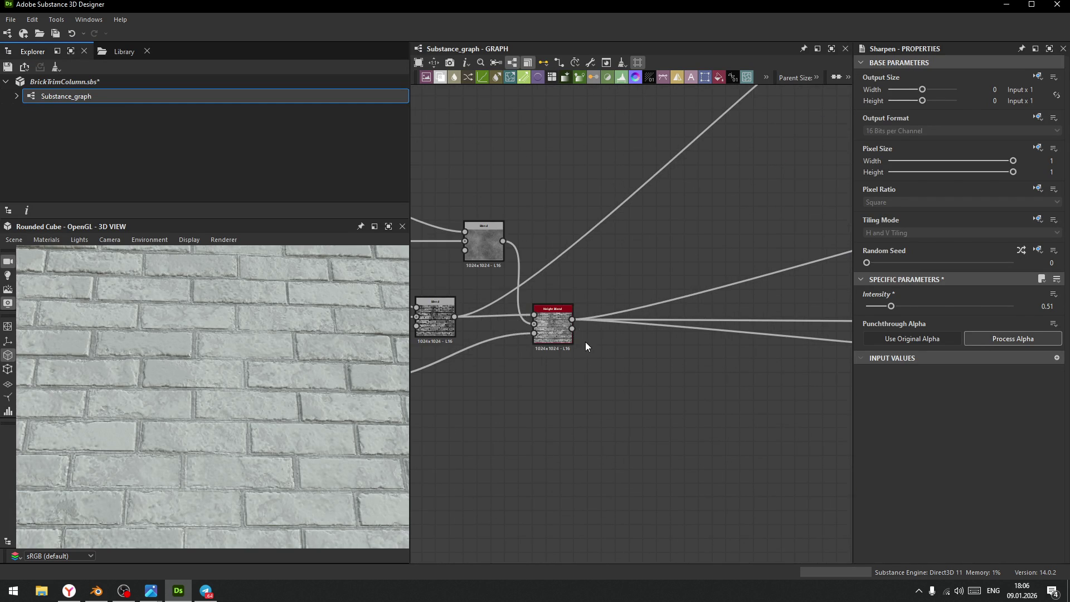
{"action": "scroll", "coordinate": [568, 321], "scroll_direction": "up", "scroll_amount": 6}
{"action": "left_click", "coordinate": [557, 316]}
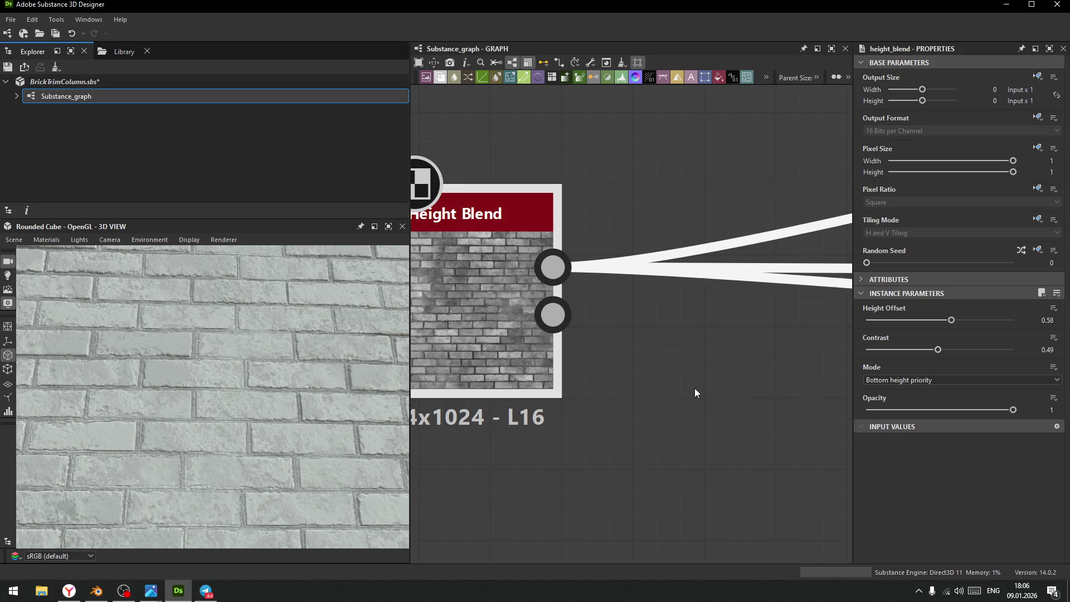
{"action": "scroll", "coordinate": [583, 426], "scroll_direction": "down", "scroll_amount": 1}
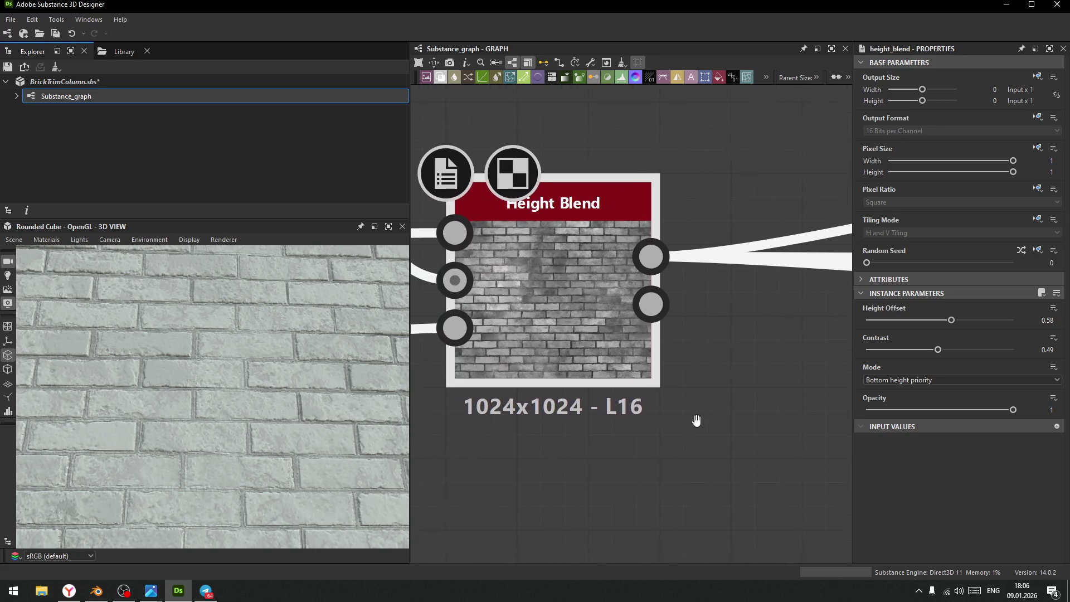
{"action": "scroll", "coordinate": [611, 439], "scroll_direction": "down", "scroll_amount": 2}
{"action": "scroll", "coordinate": [610, 441], "scroll_direction": "down", "scroll_amount": 2}
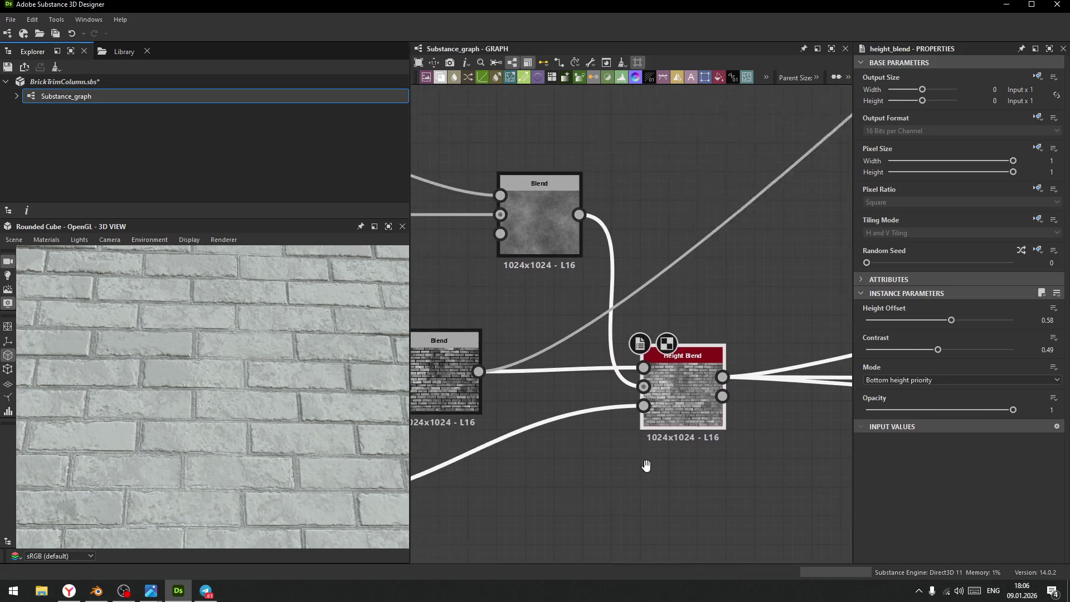
{"action": "scroll", "coordinate": [641, 469], "scroll_direction": "up", "scroll_amount": 1}
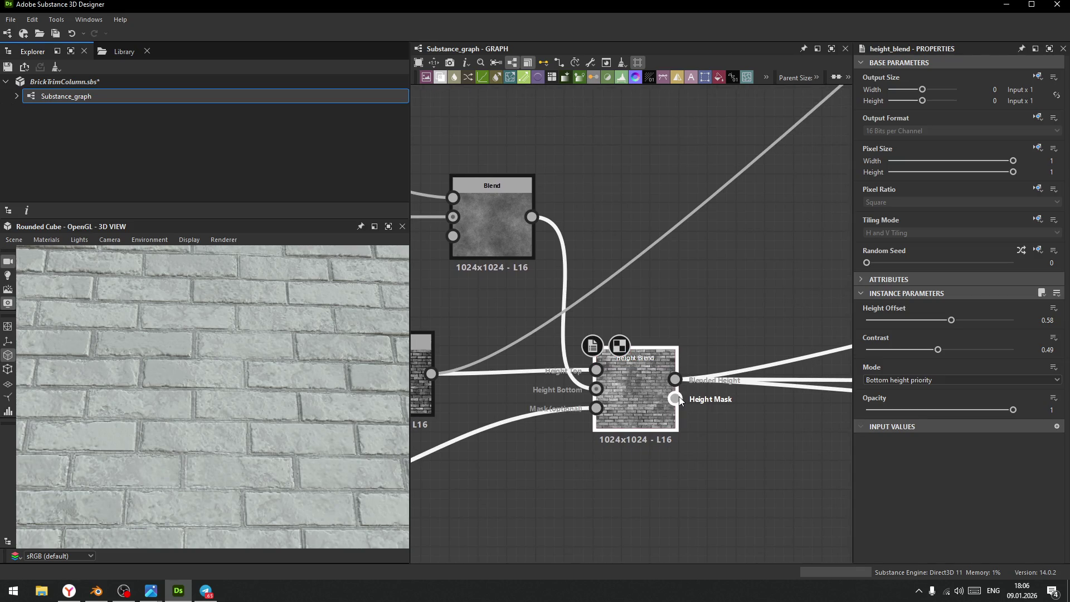
- Add Invert Grayscale on the Height Mask output, then a Levels node with a lowered white point
{"action": "left_click_drag", "start_coordinate": [675, 399], "coordinate": [746, 463]}
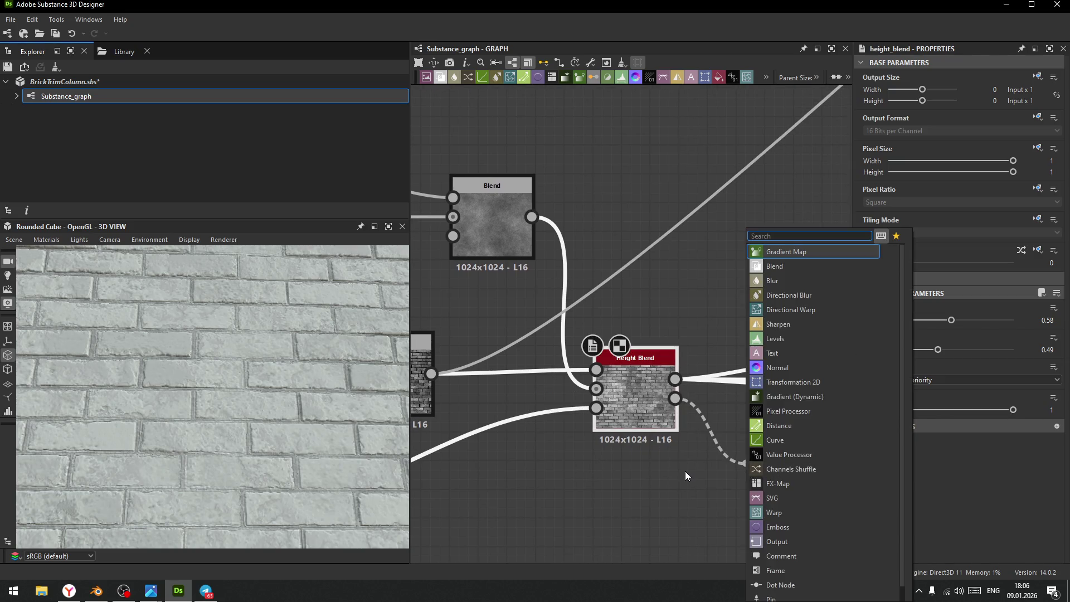
{"action": "type", "text": "in"}
{"action": "key", "text": "Return"}
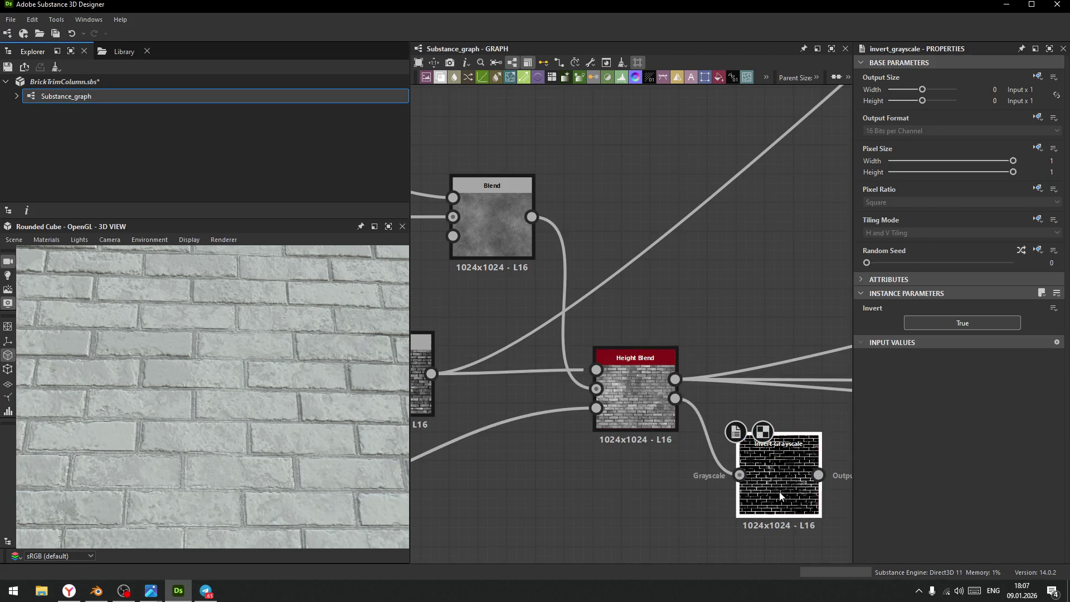
{"action": "middle_click_drag", "start_coordinate": [786, 478], "coordinate": [459, 433]}
{"action": "left_click_drag", "start_coordinate": [490, 430], "coordinate": [591, 436]}
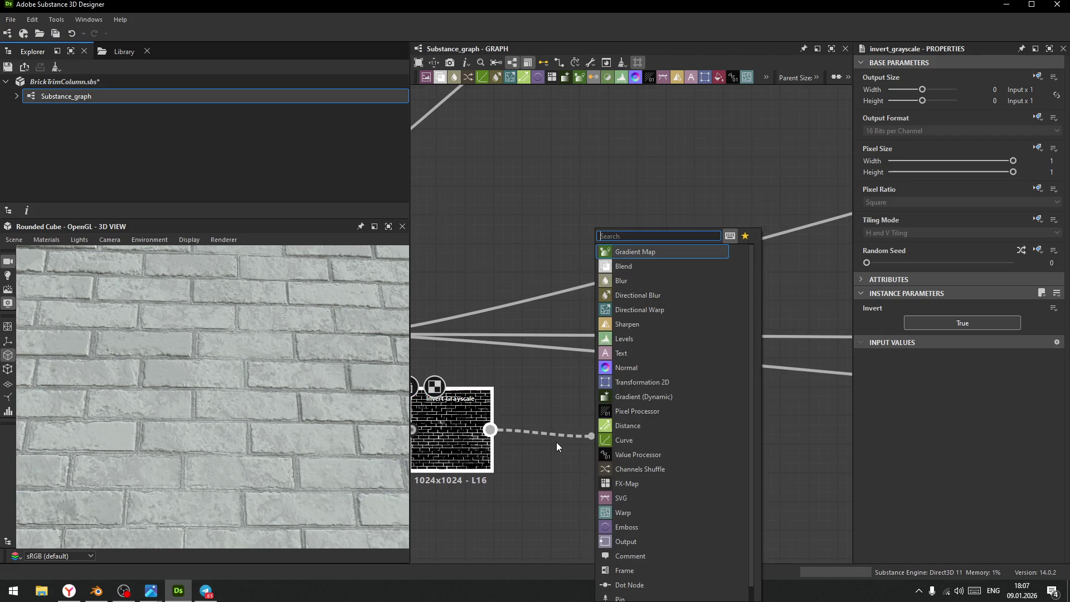
{"action": "scroll", "coordinate": [551, 429], "scroll_direction": "down", "scroll_amount": 2}
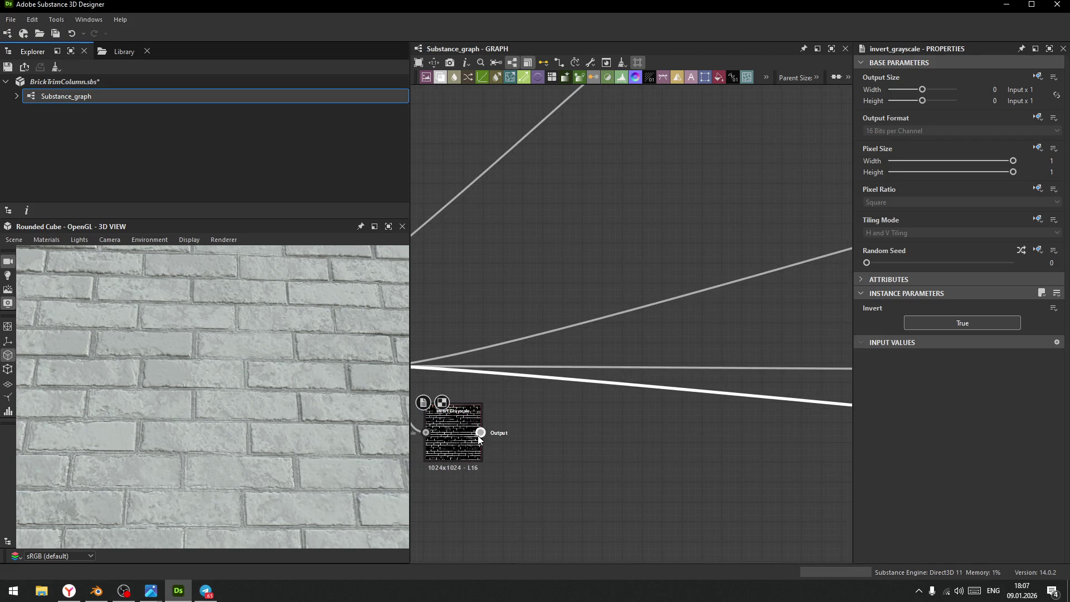
{"action": "left_click", "coordinate": [572, 419]}
{"action": "type", "text": "le"}
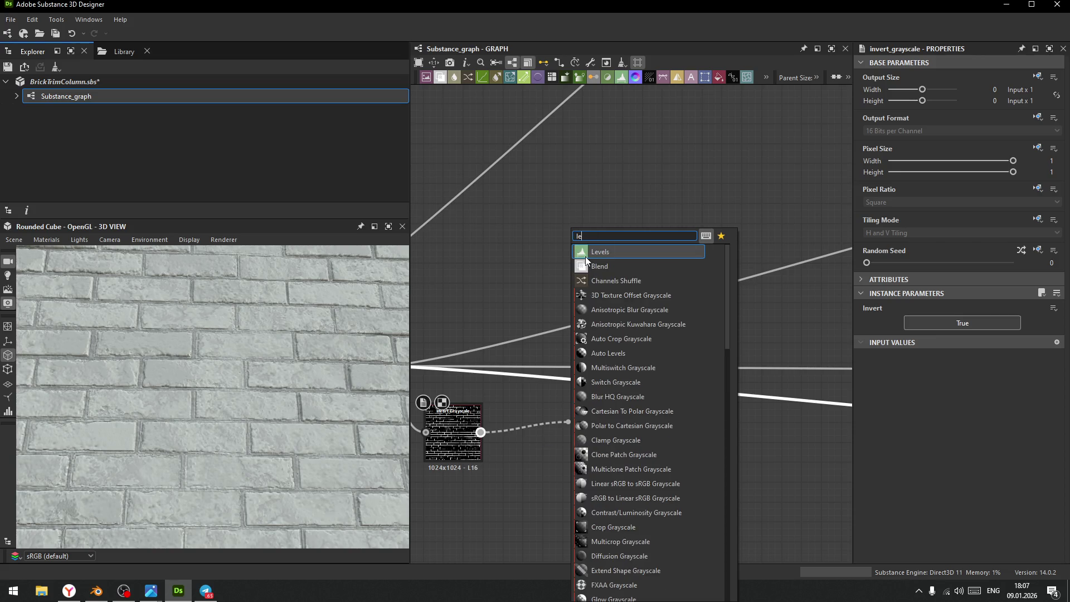
{"action": "key", "text": "Return"}
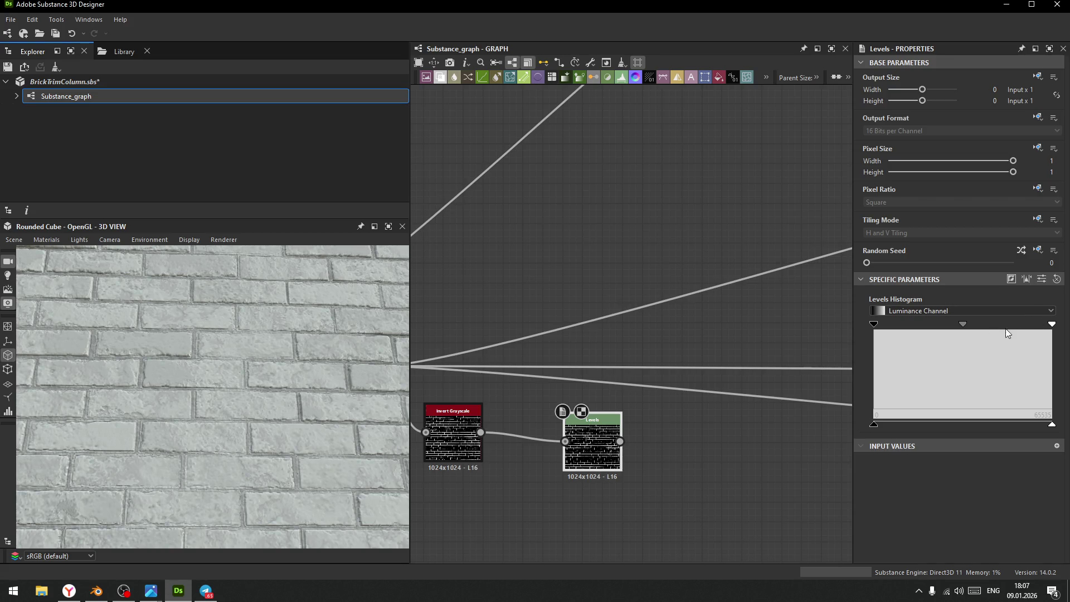
{"action": "mouse_move", "coordinate": [1050, 326]}
{"action": "left_mouse_down"}
{"action": "mouse_move", "coordinate": [934, 329]}
{"action": "mouse_move", "coordinate": [980, 325]}
{"action": "mouse_move", "coordinate": [945, 327]}
{"action": "mouse_move", "coordinate": [955, 327]}
{"action": "left_mouse_up"}
- Add a Blur node after Levels with Intensity 0.3
{"action": "left_click_drag", "start_coordinate": [620, 442], "coordinate": [662, 440]}
{"action": "type", "text": "blur"}
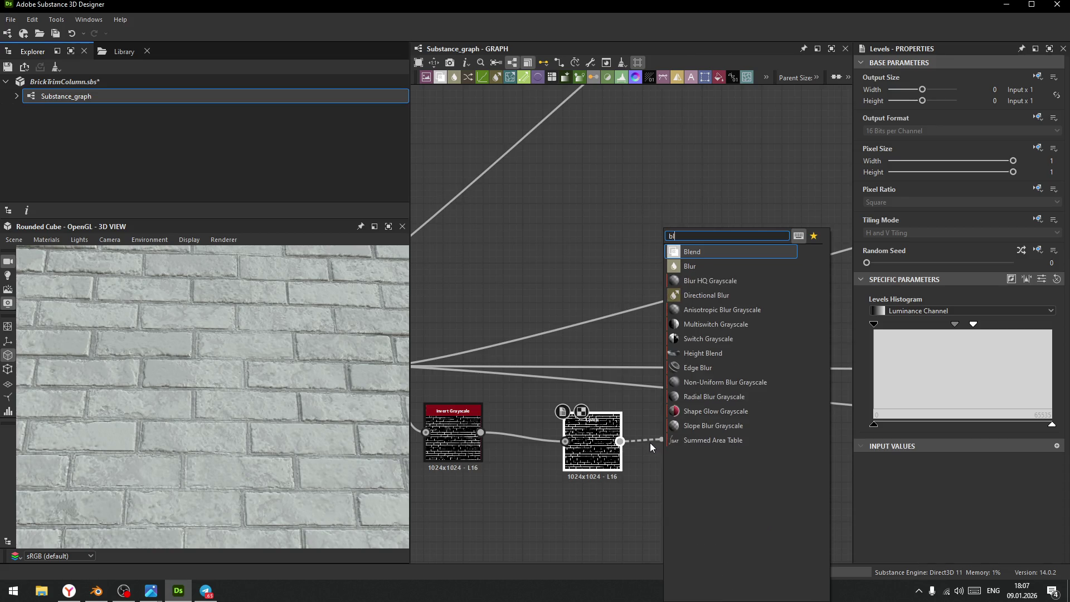
{"action": "key", "text": "Escape"}
{"action": "mouse_move", "coordinate": [916, 306]}
{"action": "left_mouse_down"}
{"action": "mouse_move", "coordinate": [938, 306]}
{"action": "mouse_move", "coordinate": [872, 306]}
{"action": "mouse_move", "coordinate": [869, 322]}
{"action": "left_mouse_up"}
- Line up Invert Grayscale, Levels and Blur in a row, then select the Gradient Map node
{"action": "scroll", "coordinate": [659, 472], "scroll_direction": "down", "scroll_amount": 3}
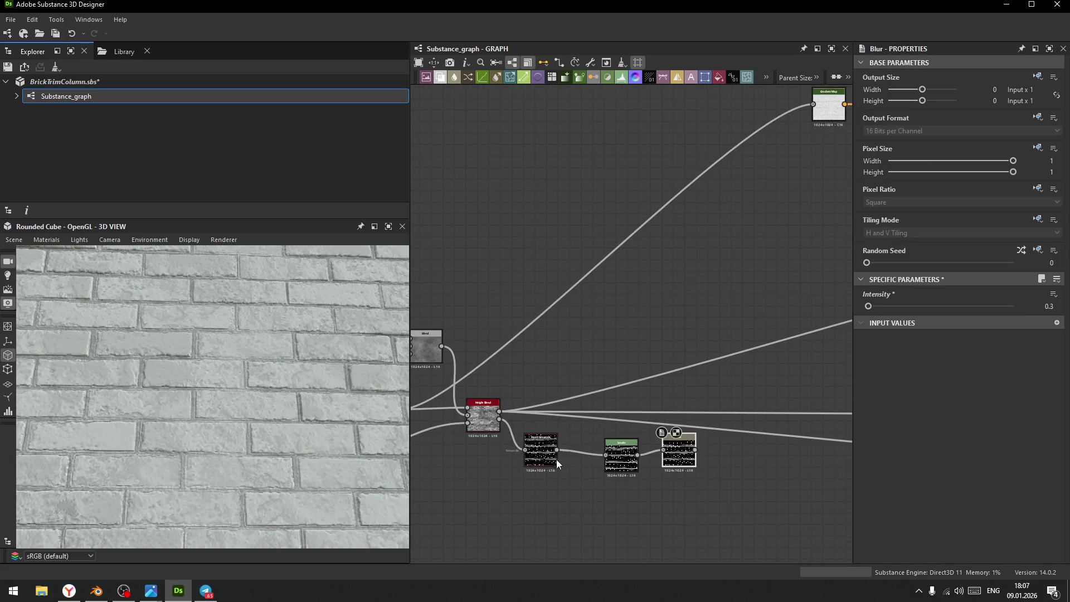
{"action": "left_click_drag", "start_coordinate": [543, 460], "coordinate": [676, 299]}
{"action": "left_click_drag", "start_coordinate": [623, 469], "coordinate": [745, 282]}
{"action": "left_click_drag", "start_coordinate": [684, 463], "coordinate": [799, 274]}
{"action": "middle_click_drag", "start_coordinate": [800, 274], "coordinate": [545, 391]}
{"action": "scroll", "coordinate": [641, 316], "scroll_direction": "down", "scroll_amount": 3}
{"action": "middle_click_drag", "start_coordinate": [659, 280], "coordinate": [592, 307]}
{"action": "scroll", "coordinate": [592, 307], "scroll_direction": "up", "scroll_amount": 3}
{"action": "middle_click_drag", "start_coordinate": [503, 310], "coordinate": [581, 279]}
{"action": "left_click", "coordinate": [573, 259]}
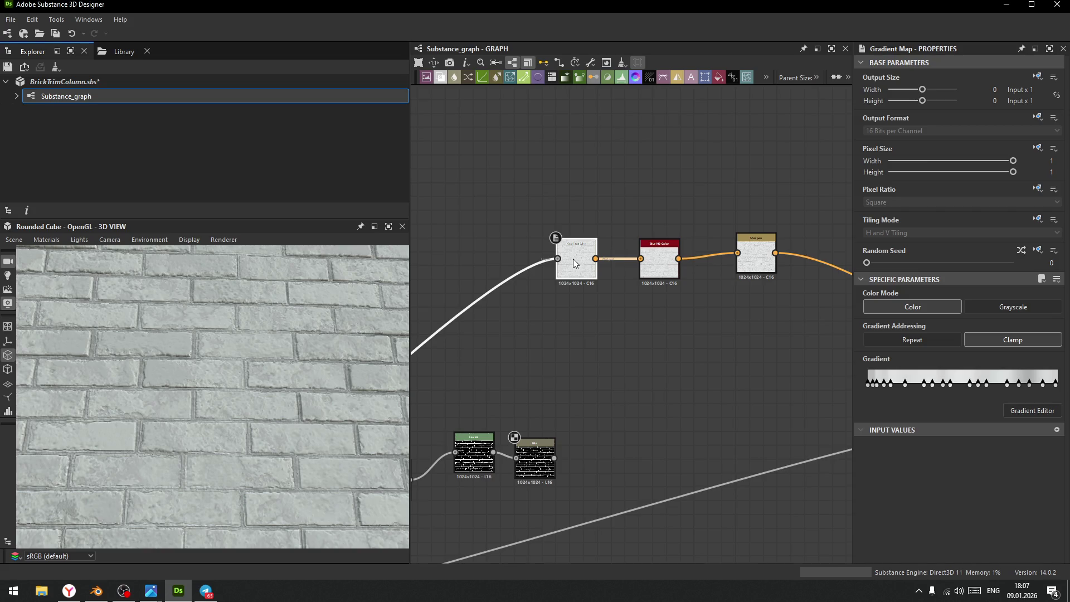
- Duplicate the Gradient Map, place the copy above the Blur row, and connect the Blend output to it
{"action": "key", "text": "ctrl+d"}
{"action": "left_click_drag", "start_coordinate": [583, 278], "coordinate": [601, 447]}
{"action": "scroll", "coordinate": [577, 464], "scroll_direction": "up", "scroll_amount": 4}
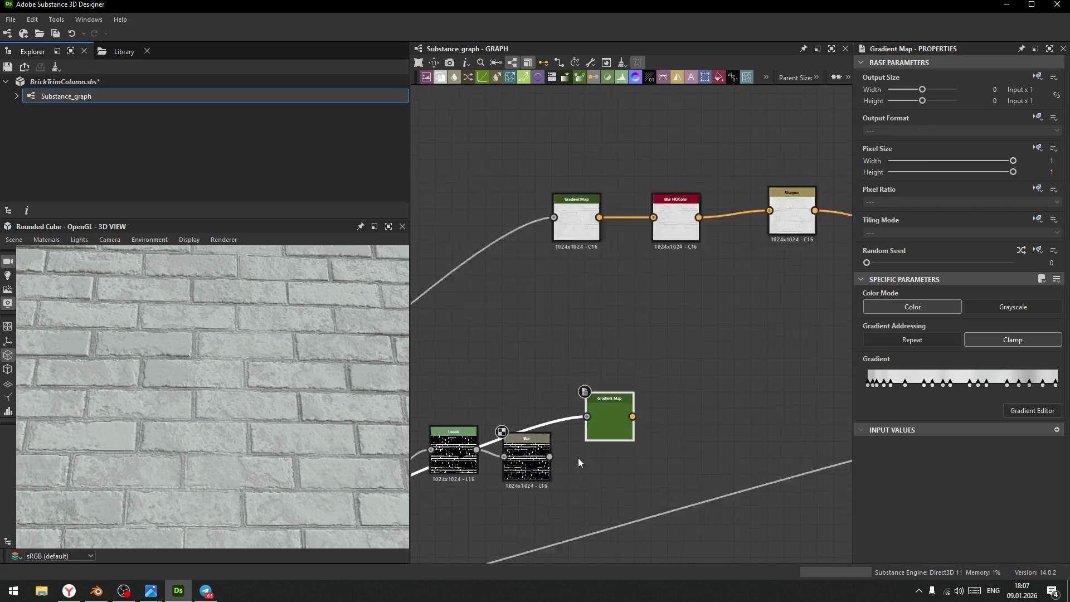
{"action": "middle_click_drag", "start_coordinate": [557, 452], "coordinate": [642, 474]}
{"action": "left_click_drag", "start_coordinate": [711, 418], "coordinate": [712, 246]}
{"action": "scroll", "coordinate": [596, 370], "scroll_direction": "down", "scroll_amount": 5}
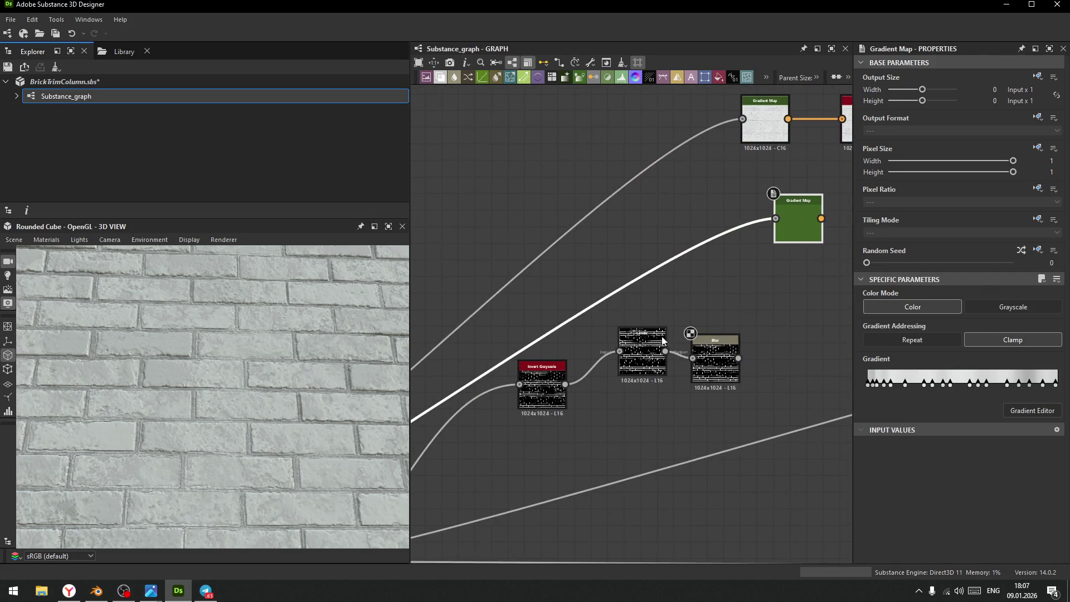
{"action": "mouse_move", "coordinate": [597, 451]}
{"action": "middle_mouse_down"}
{"action": "mouse_move", "coordinate": [707, 374]}
{"action": "mouse_move", "coordinate": [635, 410]}
{"action": "mouse_move", "coordinate": [641, 420]}
{"action": "mouse_move", "coordinate": [694, 368]}
{"action": "middle_mouse_up"}
{"action": "scroll", "coordinate": [546, 398], "scroll_direction": "up", "scroll_amount": 3}
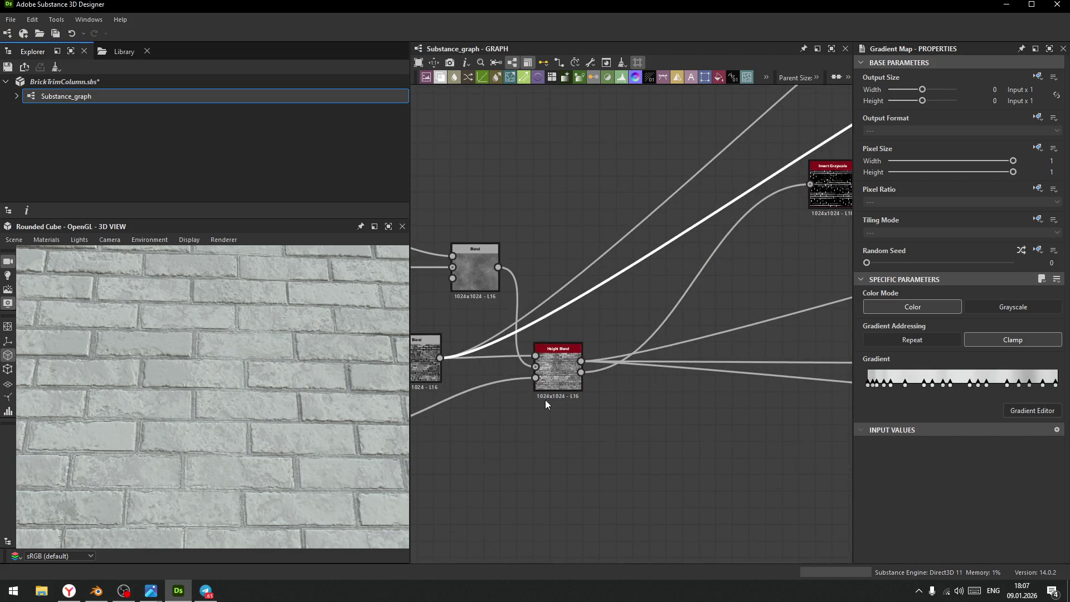
{"action": "middle_click_drag", "start_coordinate": [659, 399], "coordinate": [620, 448]}
{"action": "scroll", "coordinate": [613, 443], "scroll_direction": "down", "scroll_amount": 3}
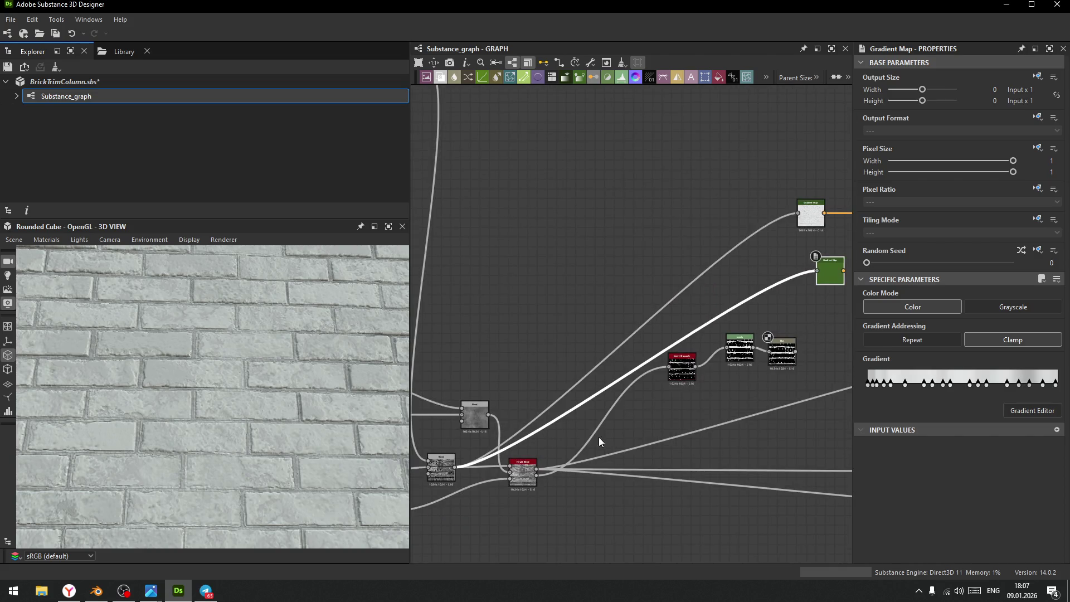
{"action": "mouse_move", "coordinate": [476, 428]}
{"action": "left_mouse_down"}
{"action": "mouse_move", "coordinate": [841, 277]}
{"action": "mouse_move", "coordinate": [801, 284]}
{"action": "left_mouse_up"}
{"action": "middle_click_drag", "start_coordinate": [780, 344], "coordinate": [616, 383]}
- Give the copy a many-key grey gradient sampled with Pick Gradient, adjusting the Precision
{"action": "left_click", "coordinate": [1033, 411]}
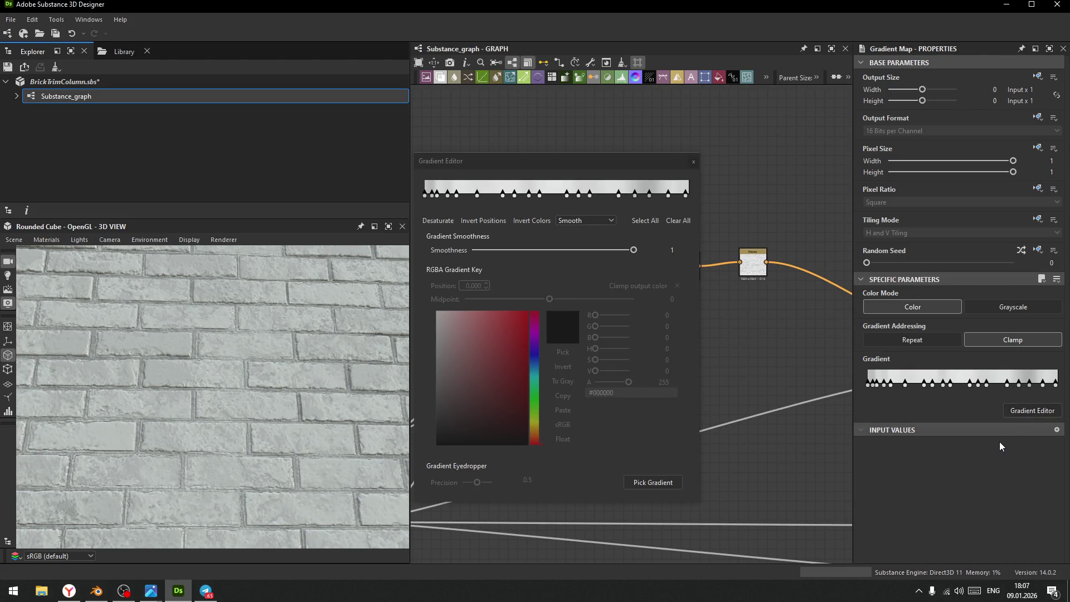
{"action": "left_click", "coordinate": [654, 483]}
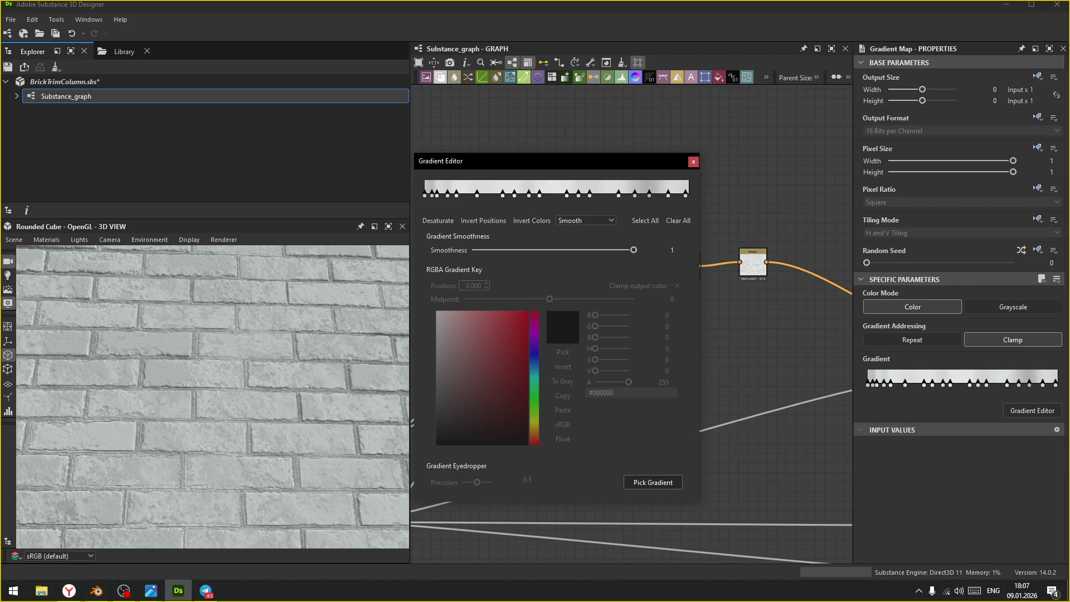
{"action": "left_click_drag", "start_coordinate": [33, 390], "coordinate": [390, 391]}
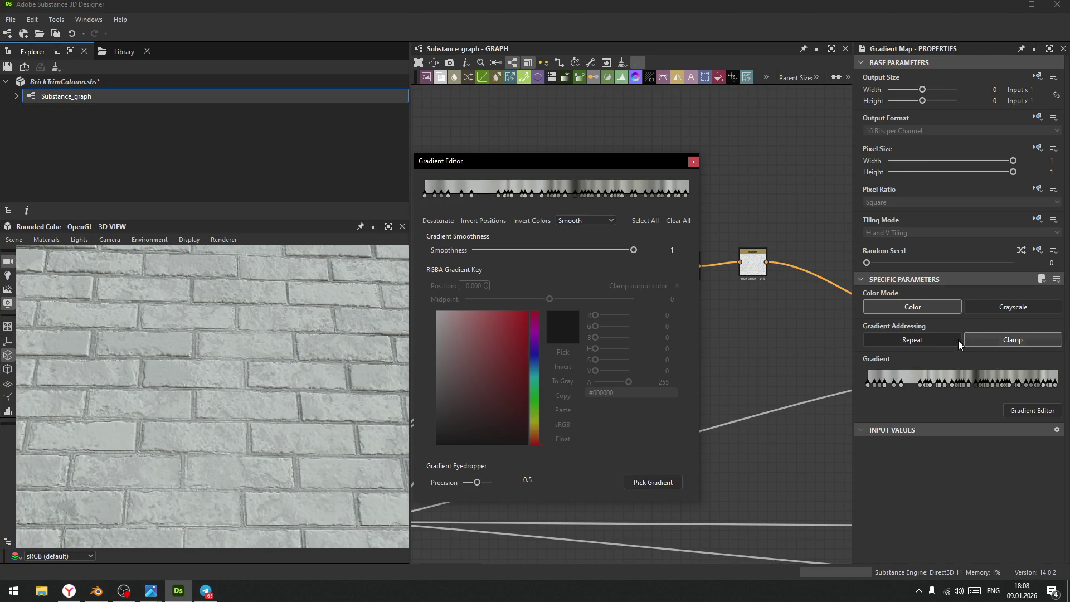
{"action": "scroll", "coordinate": [774, 344], "scroll_direction": "down", "scroll_amount": 4}
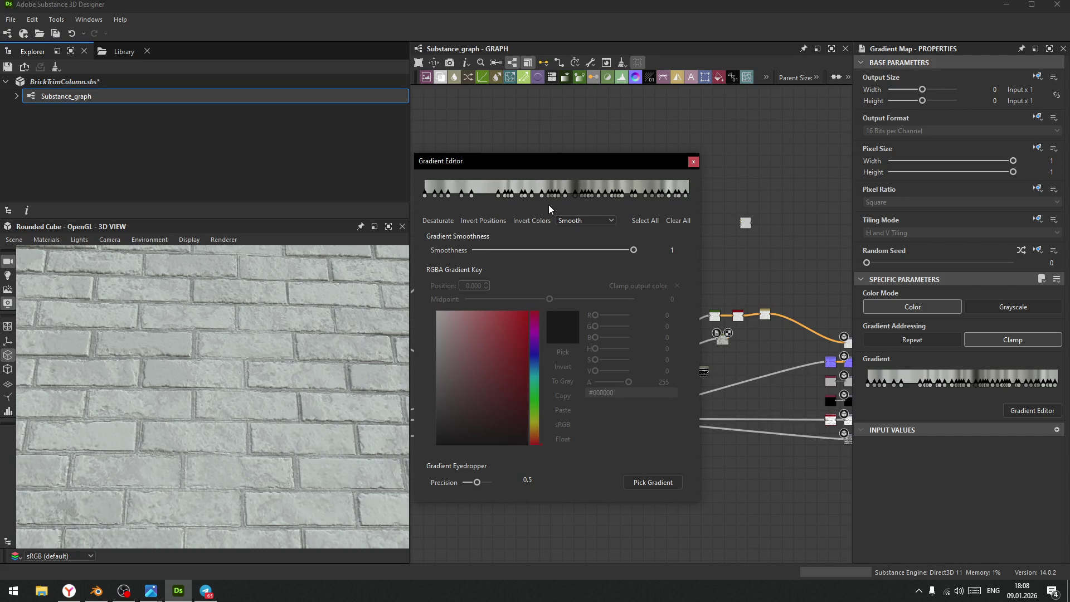
{"action": "left_click_drag", "start_coordinate": [478, 484], "coordinate": [461, 487]}
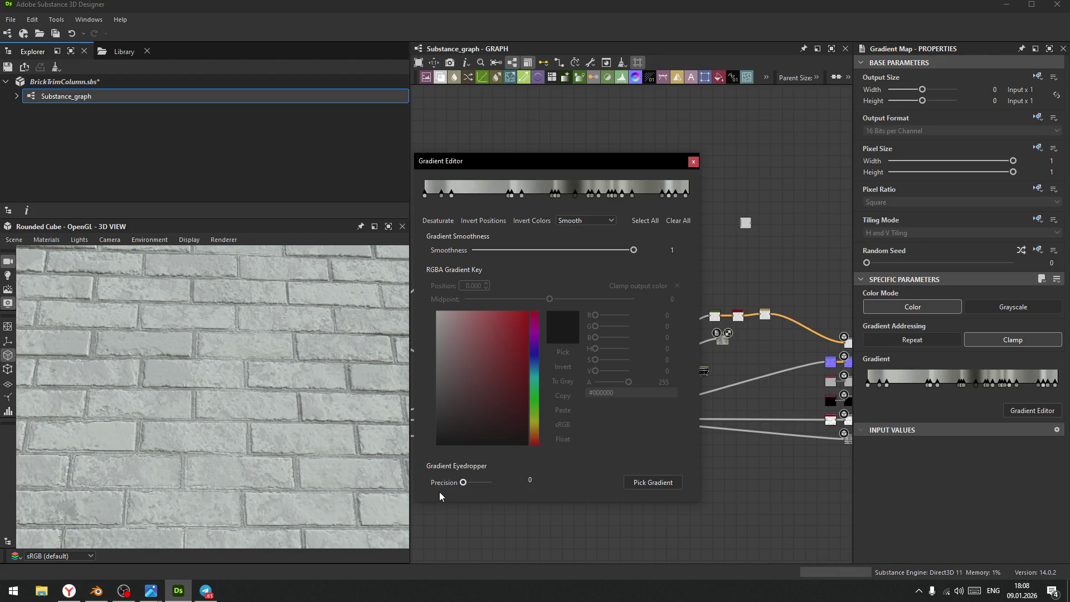
{"action": "mouse_move", "coordinate": [461, 493]}
{"action": "left_mouse_down"}
{"action": "mouse_move", "coordinate": [514, 496]}
{"action": "mouse_move", "coordinate": [467, 500]}
{"action": "left_mouse_up"}
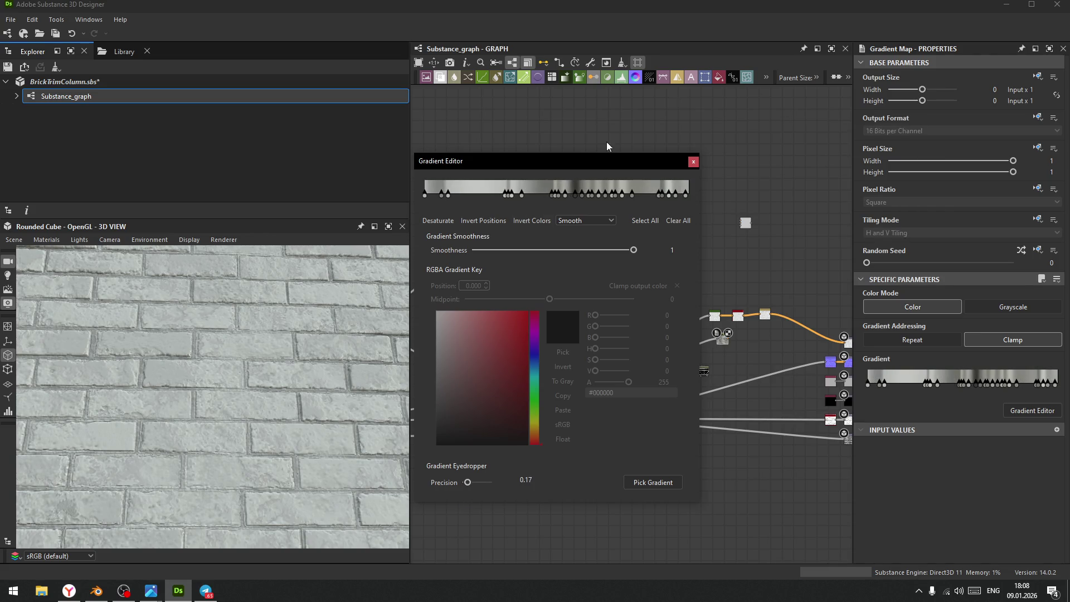
{"action": "left_click", "coordinate": [694, 162]}
{"action": "scroll", "coordinate": [697, 275], "scroll_direction": "up", "scroll_amount": 5}
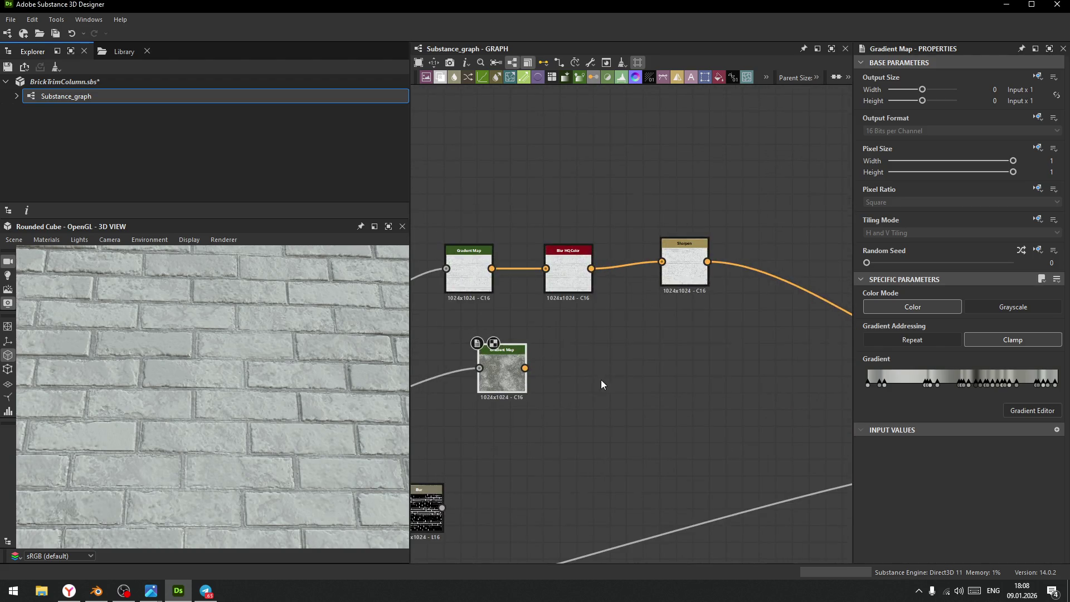
- Insert a Blend before Sharpen: Gradient Map as foreground, Blur HQ Color as background, Blur as opacity
{"action": "key", "text": "space"}
{"action": "type", "text": "ble"}
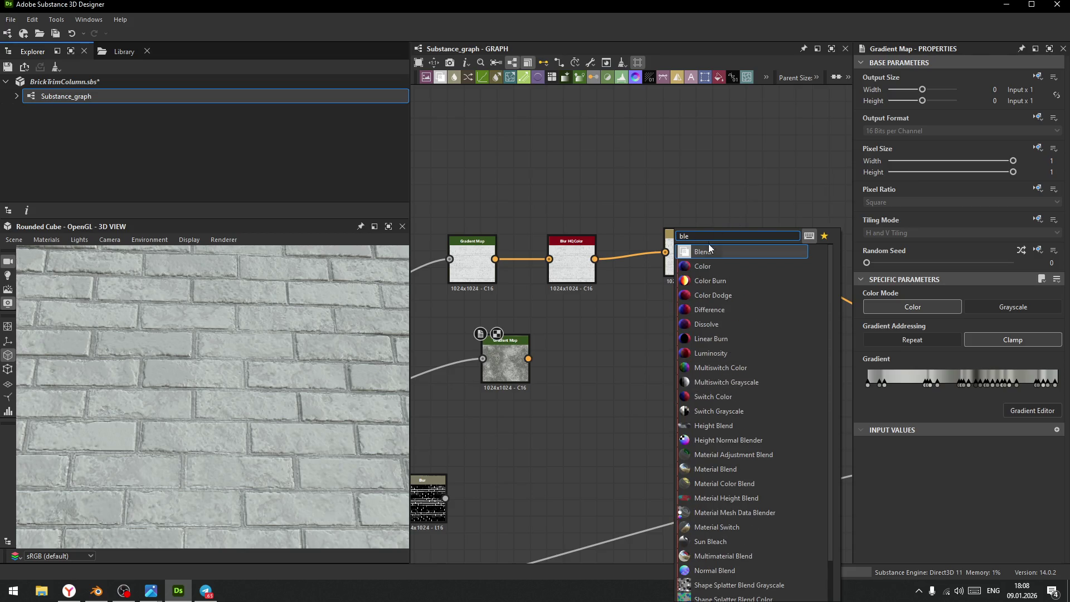
{"action": "left_click", "coordinate": [703, 251]}
{"action": "left_click_drag", "start_coordinate": [684, 267], "coordinate": [799, 263]}
{"action": "left_click_drag", "start_coordinate": [674, 365], "coordinate": [690, 240]}
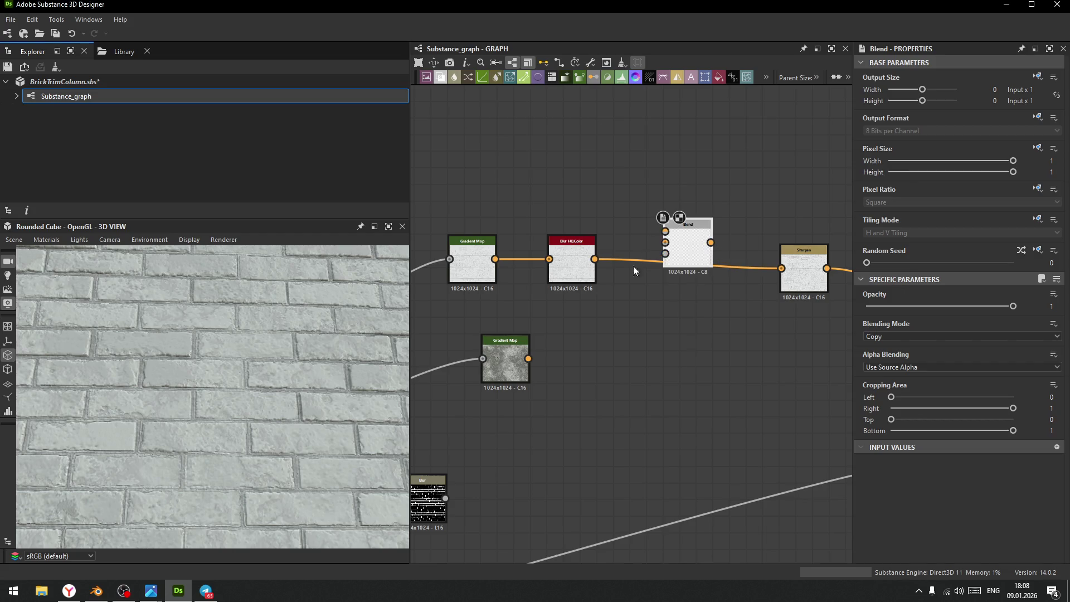
{"action": "mouse_move", "coordinate": [595, 259]}
{"action": "left_mouse_down"}
{"action": "mouse_move", "coordinate": [665, 232]}
{"action": "mouse_move", "coordinate": [665, 242]}
{"action": "left_mouse_up"}
{"action": "mouse_move", "coordinate": [529, 359]}
{"action": "left_mouse_down"}
{"action": "mouse_move", "coordinate": [658, 240]}
{"action": "mouse_move", "coordinate": [678, 243]}
{"action": "left_mouse_up"}
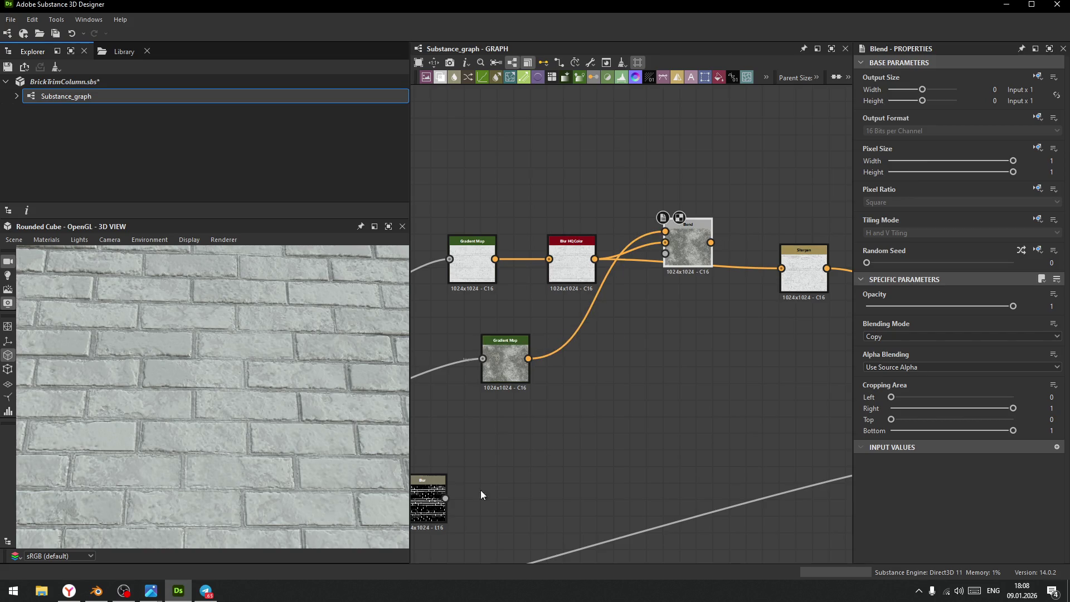
{"action": "mouse_move", "coordinate": [446, 497]}
{"action": "left_mouse_down"}
{"action": "mouse_move", "coordinate": [674, 255]}
{"action": "mouse_move", "coordinate": [666, 254]}
{"action": "left_mouse_up"}
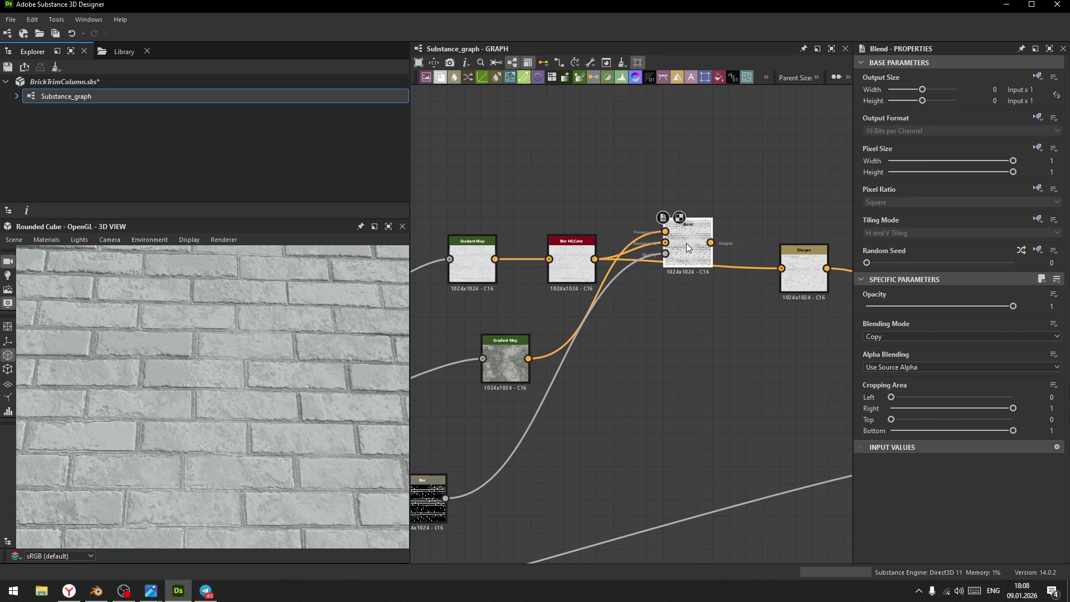
{"action": "middle_click_drag", "start_coordinate": [713, 282], "coordinate": [567, 297]}
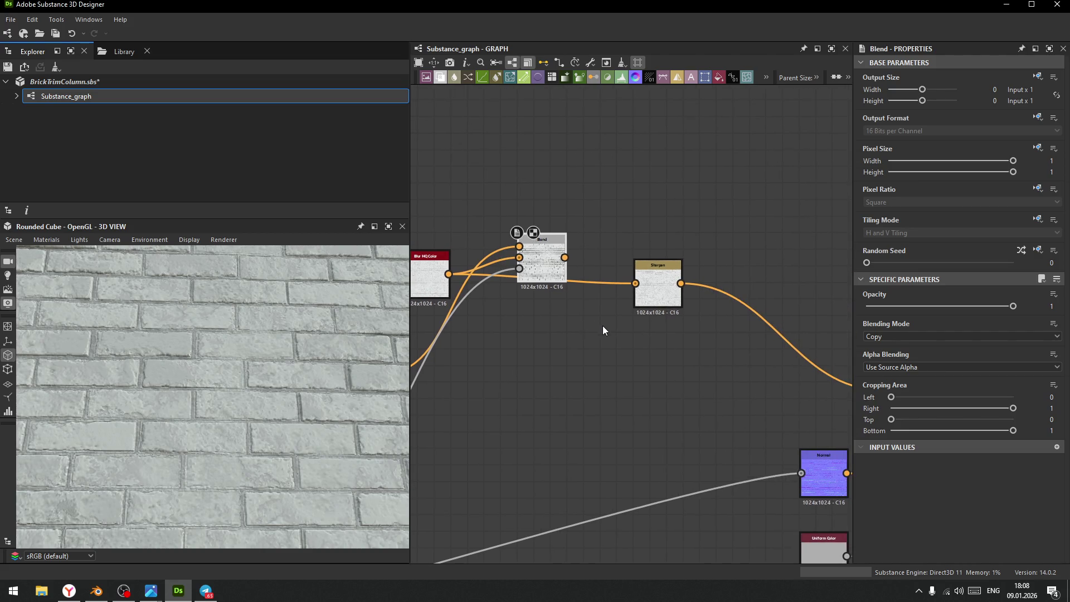
{"action": "middle_click_drag", "start_coordinate": [613, 350], "coordinate": [569, 346]}
{"action": "left_click_drag", "start_coordinate": [520, 255], "coordinate": [620, 278]}
- Set the new Blend's opacity to 0.34
{"action": "mouse_move", "coordinate": [266, 347]}
{"action": "left_mouse_down"}
{"action": "mouse_move", "coordinate": [224, 406]}
{"action": "mouse_move", "coordinate": [265, 479]}
{"action": "mouse_move", "coordinate": [237, 384]}
{"action": "mouse_move", "coordinate": [276, 323]}
{"action": "mouse_move", "coordinate": [252, 316]}
{"action": "left_mouse_up"}
{"action": "scroll", "coordinate": [269, 359], "scroll_direction": "up", "scroll_amount": 3}
{"action": "scroll", "coordinate": [276, 397], "scroll_direction": "up", "scroll_amount": 1}
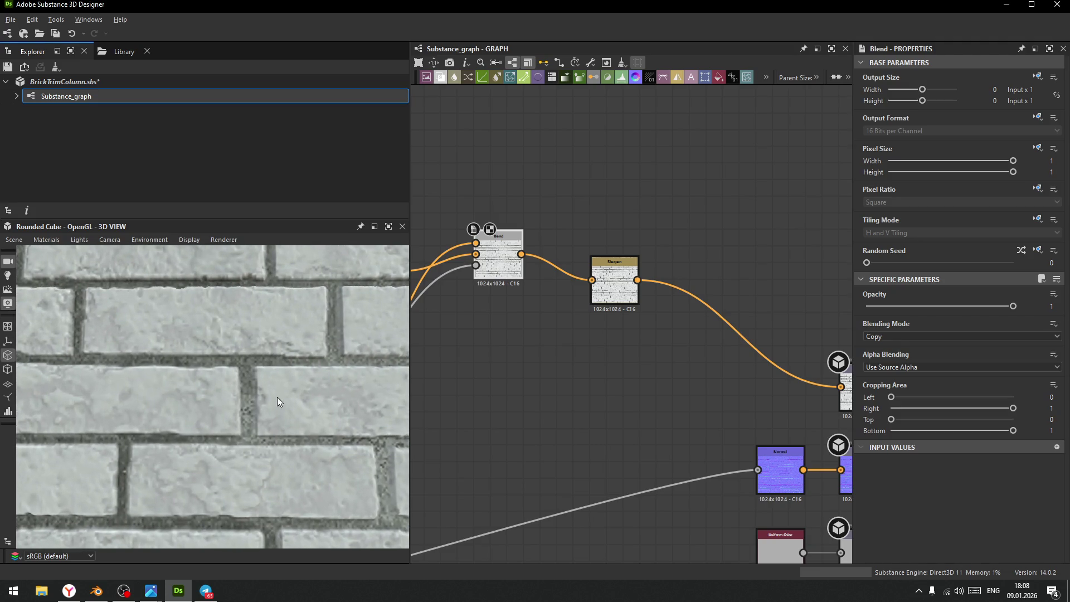
{"action": "scroll", "coordinate": [270, 399], "scroll_direction": "down", "scroll_amount": 1}
{"action": "middle_click_drag", "start_coordinate": [538, 313], "coordinate": [590, 355]}
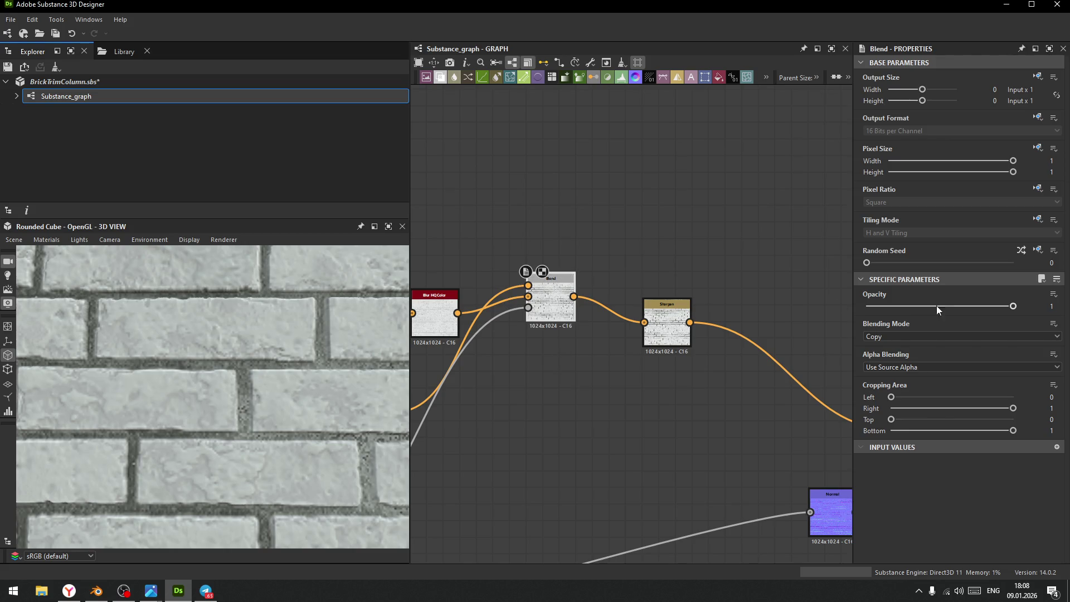
{"action": "mouse_move", "coordinate": [990, 307]}
{"action": "left_mouse_down"}
{"action": "mouse_move", "coordinate": [884, 313]}
{"action": "mouse_move", "coordinate": [917, 321]}
{"action": "left_mouse_up"}
- Move the Gradient Map copy above the Blend chain and bring the three mask nodes closer
{"action": "mouse_move", "coordinate": [296, 466]}
{"action": "left_mouse_down"}
{"action": "mouse_move", "coordinate": [305, 440]}
{"action": "mouse_move", "coordinate": [263, 422]}
{"action": "mouse_move", "coordinate": [227, 426]}
{"action": "mouse_move", "coordinate": [258, 351]}
{"action": "mouse_move", "coordinate": [233, 356]}
{"action": "mouse_move", "coordinate": [243, 389]}
{"action": "mouse_move", "coordinate": [213, 331]}
{"action": "mouse_move", "coordinate": [201, 353]}
{"action": "mouse_move", "coordinate": [179, 334]}
{"action": "mouse_move", "coordinate": [192, 384]}
{"action": "mouse_move", "coordinate": [219, 386]}
{"action": "left_mouse_up"}
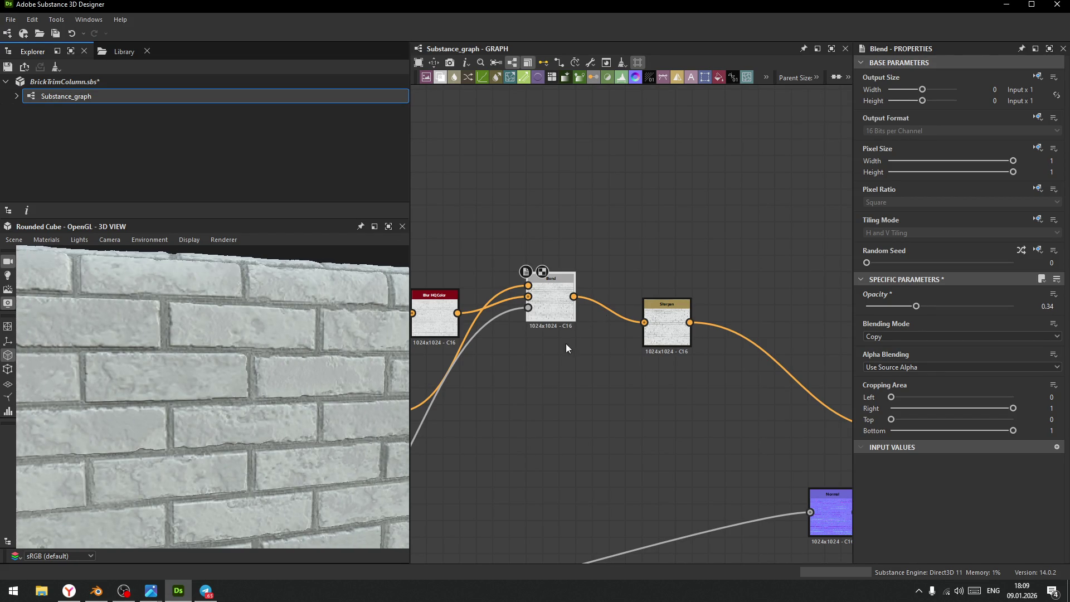
{"action": "middle_click_drag", "start_coordinate": [567, 327], "coordinate": [643, 304]}
{"action": "mouse_move", "coordinate": [470, 368]}
{"action": "left_mouse_down"}
{"action": "mouse_move", "coordinate": [563, 185]}
{"action": "mouse_move", "coordinate": [526, 166]}
{"action": "left_mouse_up"}
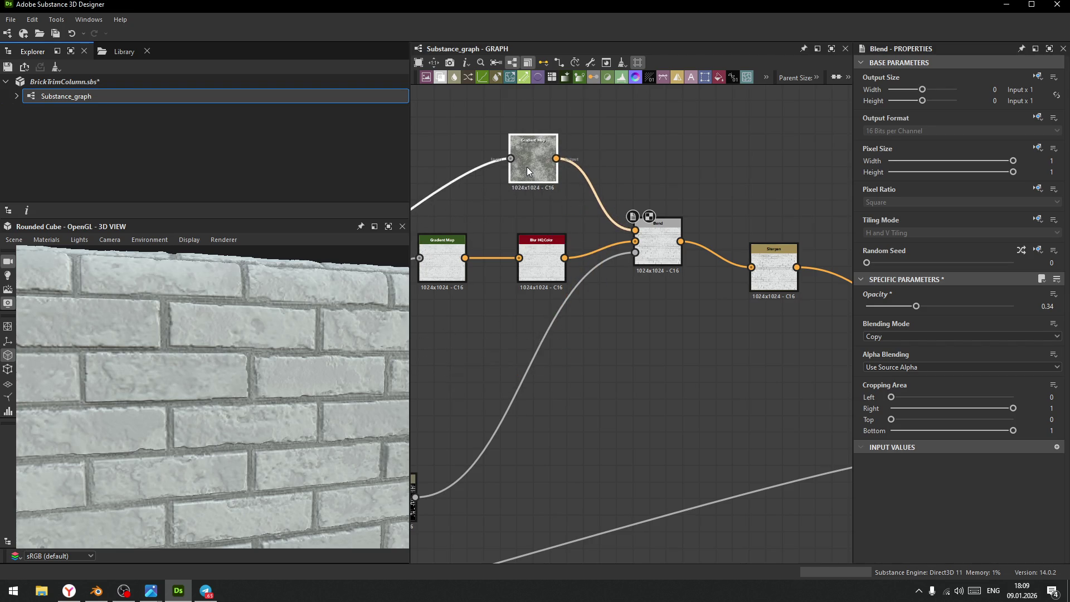
{"action": "middle_click_drag", "start_coordinate": [438, 461], "coordinate": [567, 380]}
{"action": "scroll", "coordinate": [516, 357], "scroll_direction": "down", "scroll_amount": 2}
{"action": "middle_click_drag", "start_coordinate": [413, 392], "coordinate": [494, 366]}
{"action": "left_click", "coordinate": [494, 366]}
{"action": "mouse_move", "coordinate": [537, 389]}
{"action": "left_mouse_down", "text": "shift"}
{"action": "mouse_move", "coordinate": [602, 379]}
{"action": "mouse_move", "coordinate": [682, 119]}
{"action": "mouse_move", "coordinate": [683, 181]}
{"action": "left_mouse_up", "text": "shift"}
{"action": "left_click", "coordinate": [676, 241]}
- Place the Invert Grayscale, Levels and Blur nodes below the colour row and reopen the Gradient Map editor
{"action": "middle_click_drag", "start_coordinate": [712, 231], "coordinate": [650, 398]}
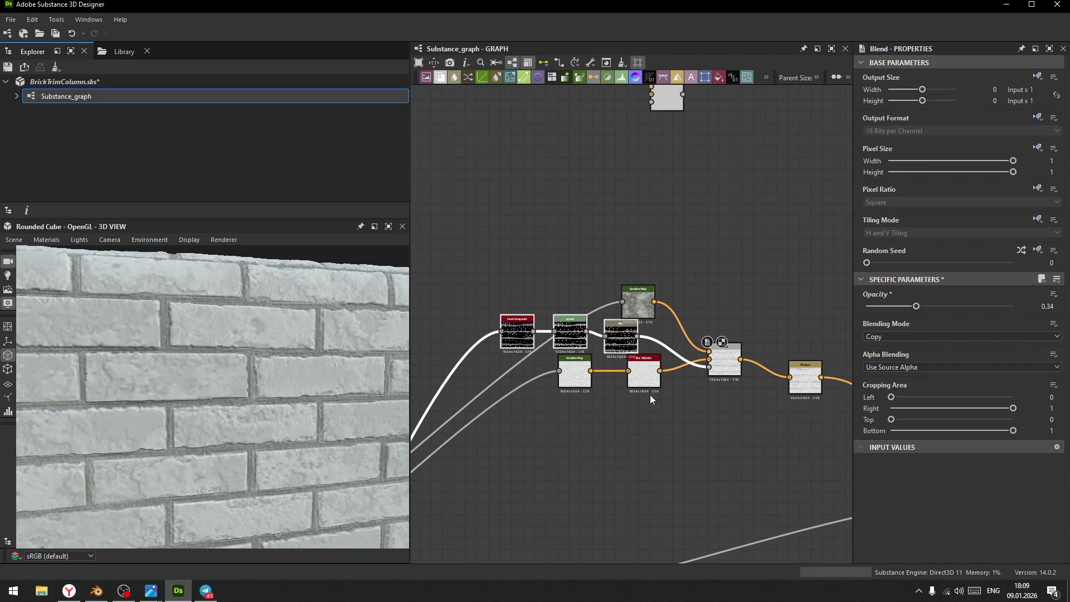
{"action": "scroll", "coordinate": [646, 285], "scroll_direction": "up", "scroll_amount": 3}
{"action": "left_click_drag", "start_coordinate": [646, 284], "coordinate": [625, 187]}
{"action": "middle_click_drag", "start_coordinate": [593, 298], "coordinate": [653, 257]}
{"action": "left_click_drag", "start_coordinate": [474, 281], "coordinate": [688, 334]}
{"action": "left_click_drag", "start_coordinate": [689, 335], "coordinate": [688, 254]}
{"action": "middle_click_drag", "start_coordinate": [695, 287], "coordinate": [592, 284]}
{"action": "left_click_drag", "start_coordinate": [565, 245], "coordinate": [605, 464]}
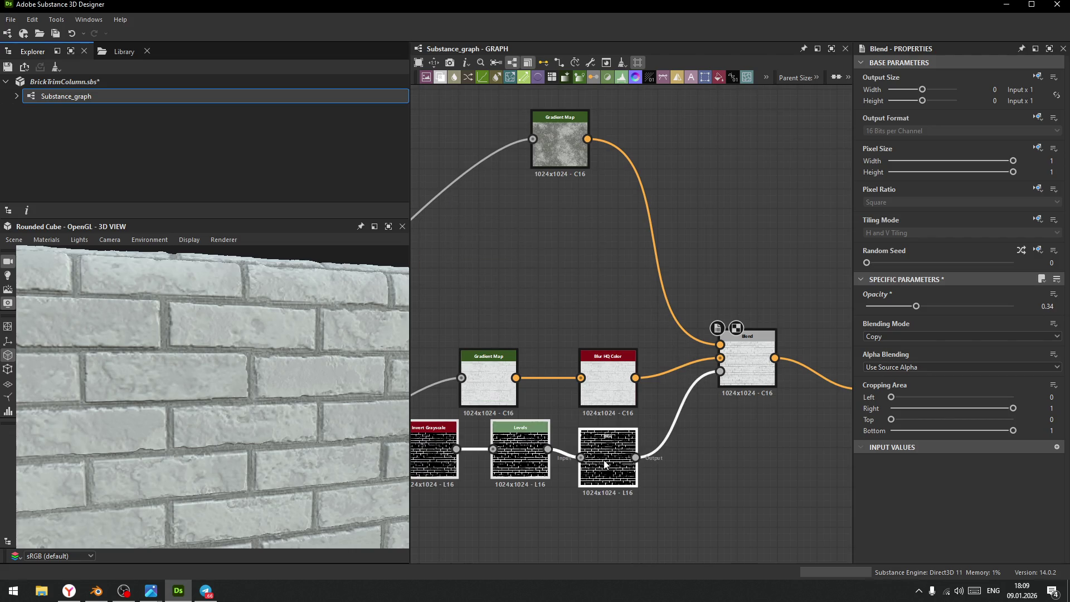
{"action": "mouse_move", "coordinate": [591, 167]}
{"action": "middle_mouse_down"}
{"action": "mouse_move", "coordinate": [552, 156]}
{"action": "mouse_move", "coordinate": [544, 233]}
{"action": "middle_mouse_up"}
{"action": "left_click_drag", "start_coordinate": [544, 233], "coordinate": [563, 288]}
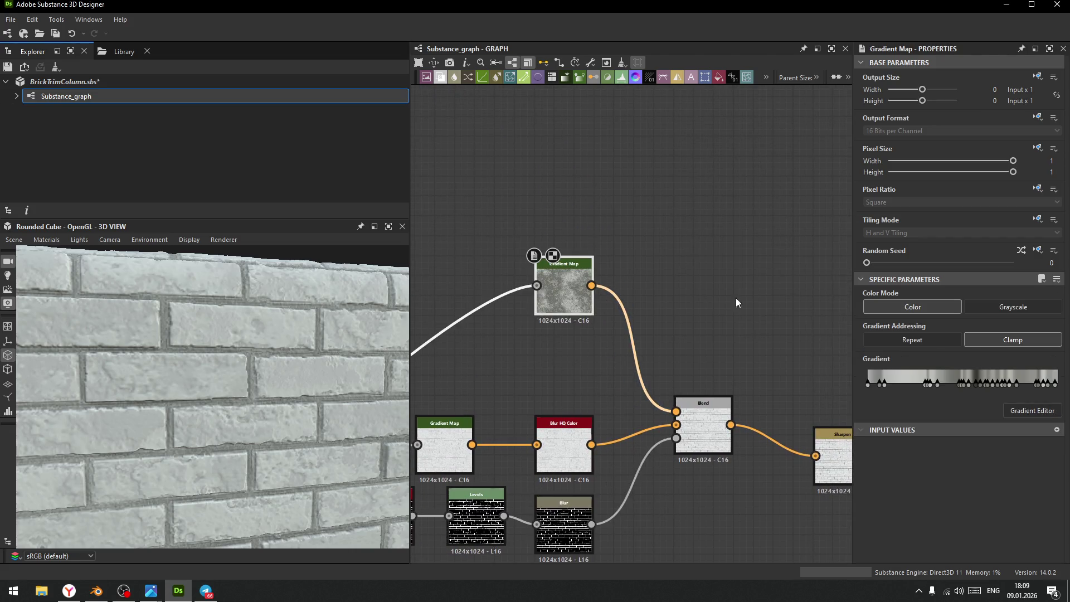
{"action": "double_click", "coordinate": [977, 386]}
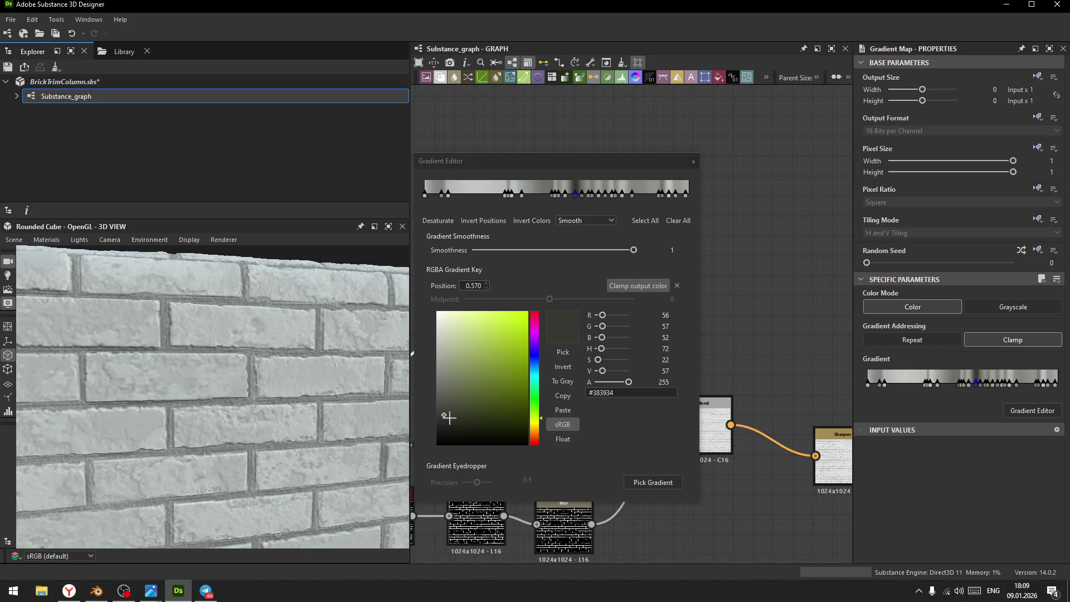
- Brighten one gradient key to mid grey and the rightmost key to pale grey, consolidating nearby keys
{"action": "left_click_drag", "start_coordinate": [446, 416], "coordinate": [434, 379]}
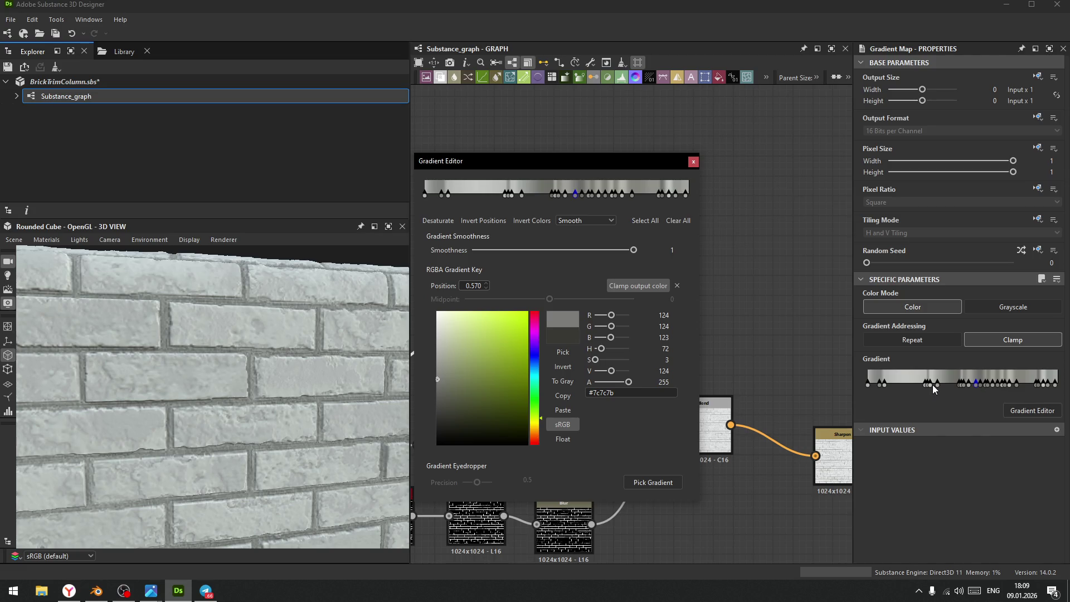
{"action": "mouse_move", "coordinate": [961, 385]}
{"action": "left_mouse_down"}
{"action": "mouse_move", "coordinate": [949, 387]}
{"action": "mouse_move", "coordinate": [1046, 393]}
{"action": "left_mouse_up"}
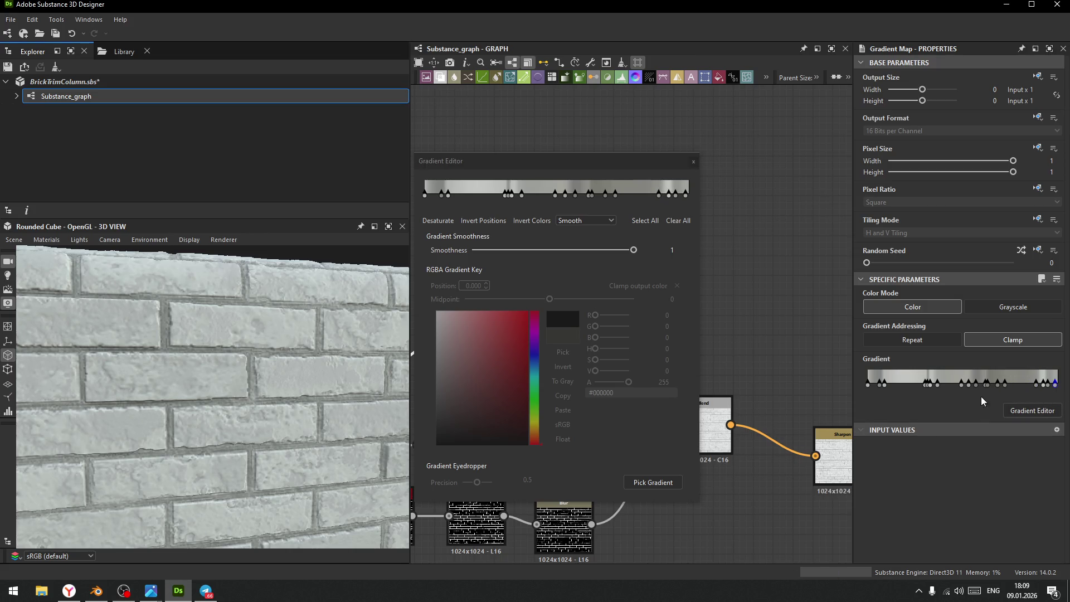
{"action": "left_click", "coordinate": [1056, 386]}
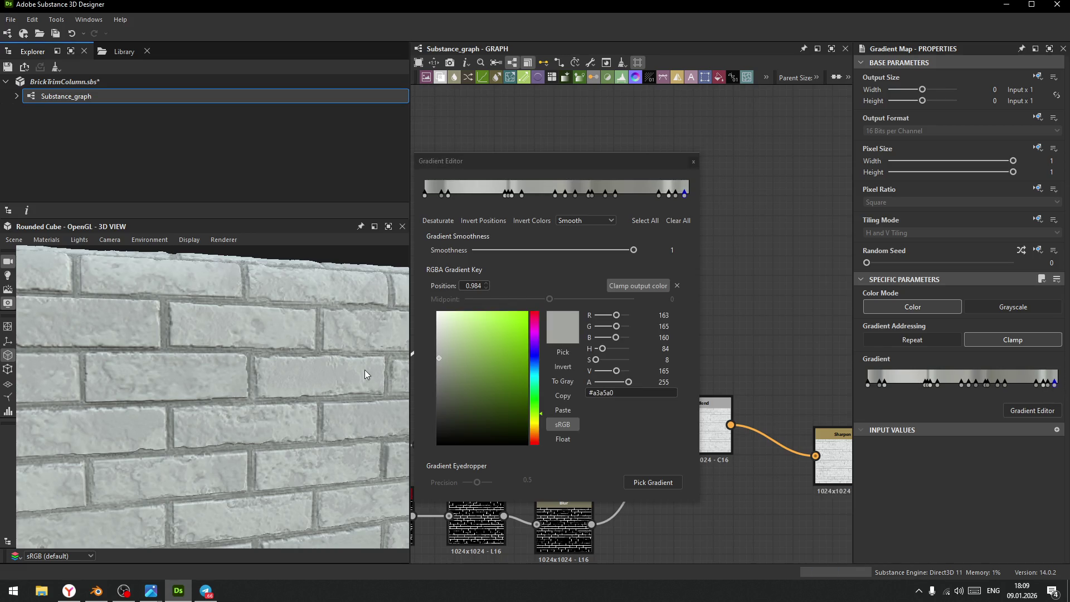
{"action": "left_click_drag", "start_coordinate": [443, 358], "coordinate": [419, 329]}
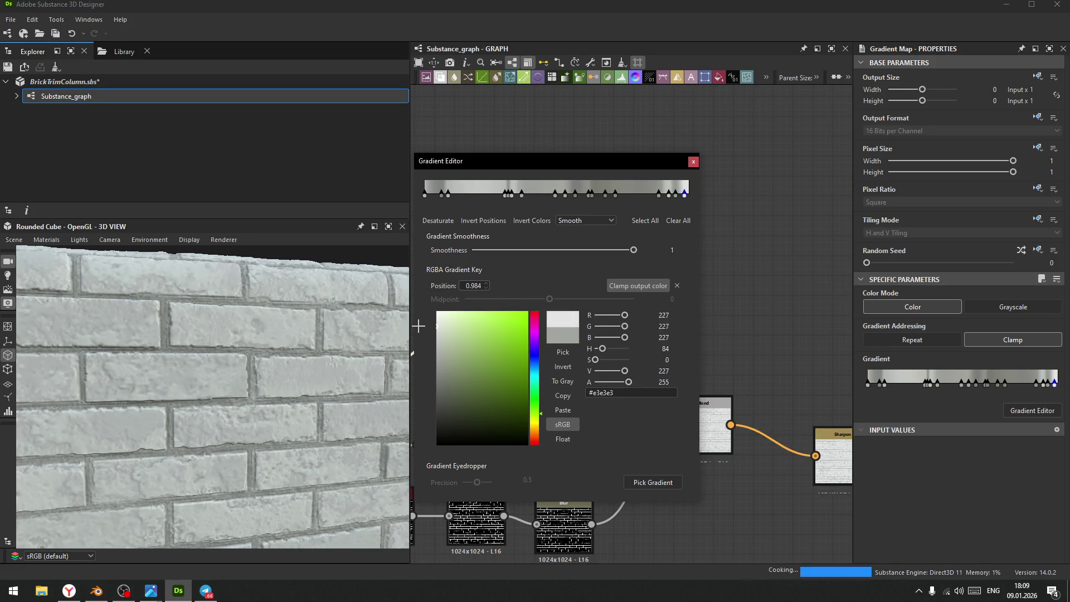
{"action": "left_click_drag", "start_coordinate": [1006, 388], "coordinate": [1012, 390]}
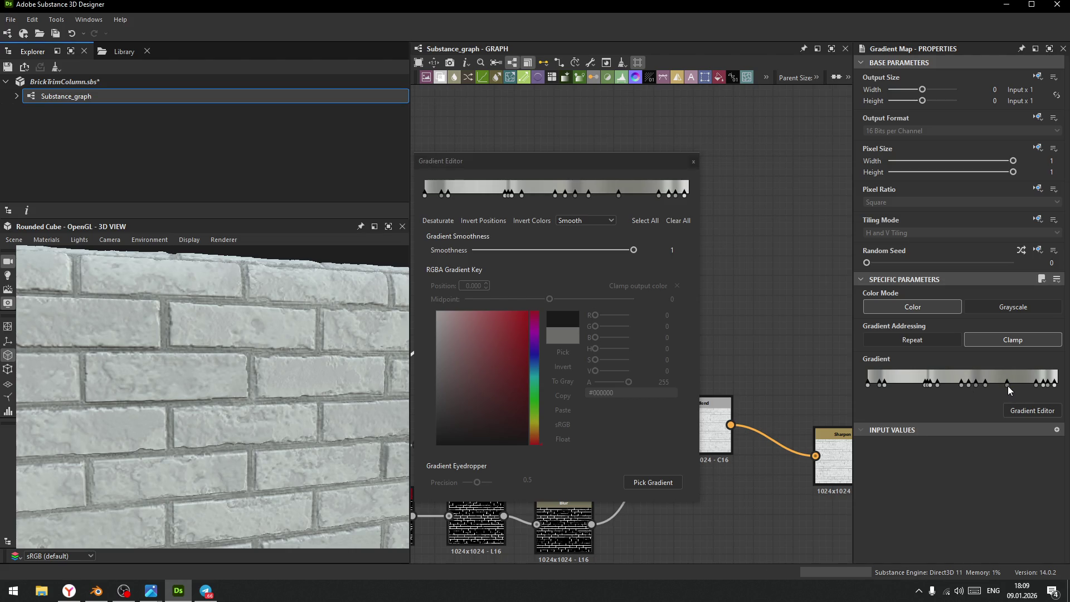
{"action": "mouse_move", "coordinate": [883, 386]}
{"action": "left_mouse_down"}
{"action": "mouse_move", "coordinate": [949, 383]}
{"action": "mouse_move", "coordinate": [935, 387]}
{"action": "left_mouse_up"}
- Shift the light and mid-ramp keys right, delete one key, and close the gradient editor
{"action": "left_click", "coordinate": [1007, 386]}
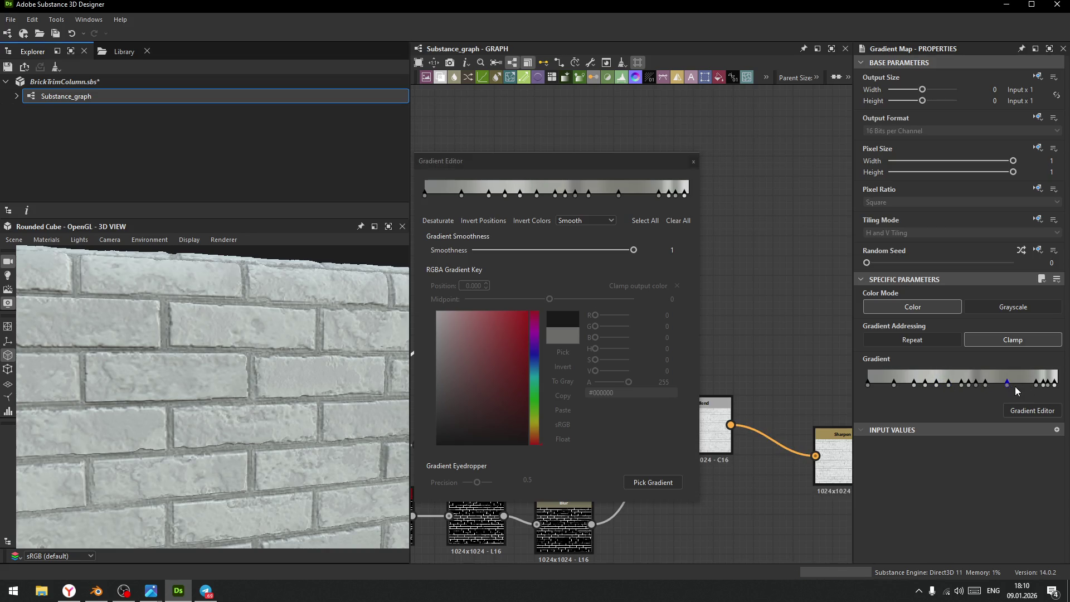
{"action": "left_click_drag", "start_coordinate": [984, 385], "coordinate": [1019, 384]}
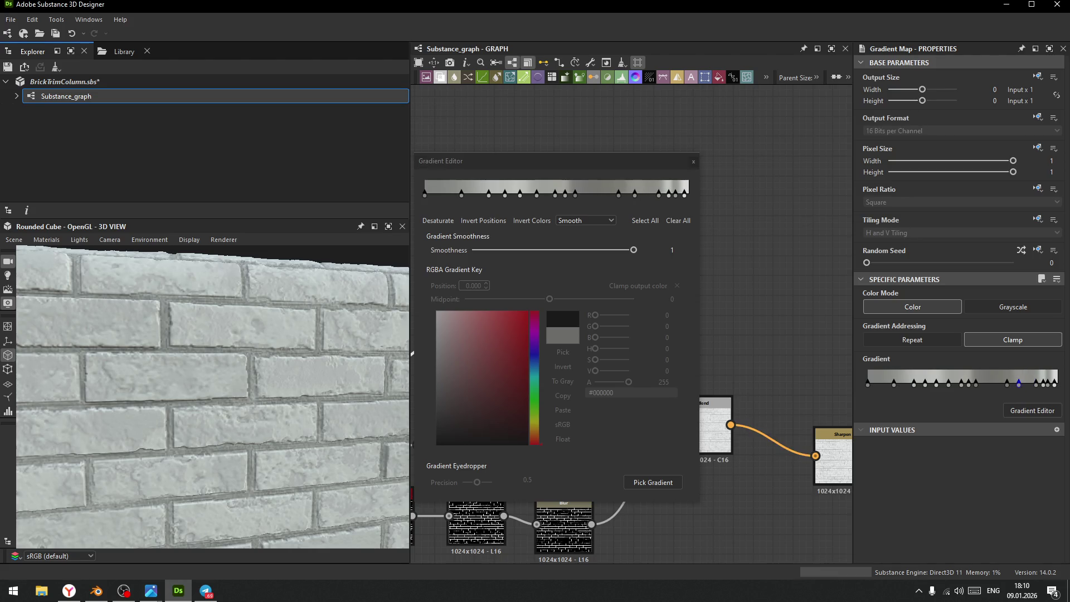
{"action": "mouse_move", "coordinate": [975, 385]}
{"action": "left_mouse_down"}
{"action": "mouse_move", "coordinate": [1026, 386]}
{"action": "mouse_move", "coordinate": [955, 393]}
{"action": "mouse_move", "coordinate": [987, 385]}
{"action": "left_mouse_up"}
{"action": "key", "text": "Delete"}
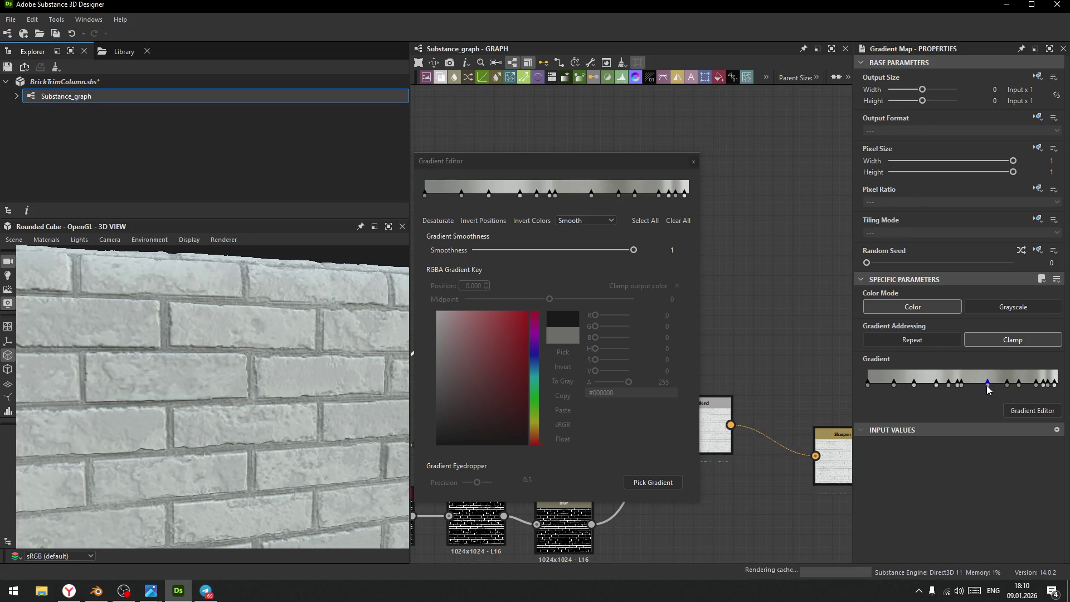
{"action": "mouse_move", "coordinate": [915, 389]}
{"action": "left_mouse_down"}
{"action": "mouse_move", "coordinate": [955, 386]}
{"action": "mouse_move", "coordinate": [890, 393]}
{"action": "mouse_move", "coordinate": [948, 390]}
{"action": "mouse_move", "coordinate": [938, 394]}
{"action": "left_mouse_up"}
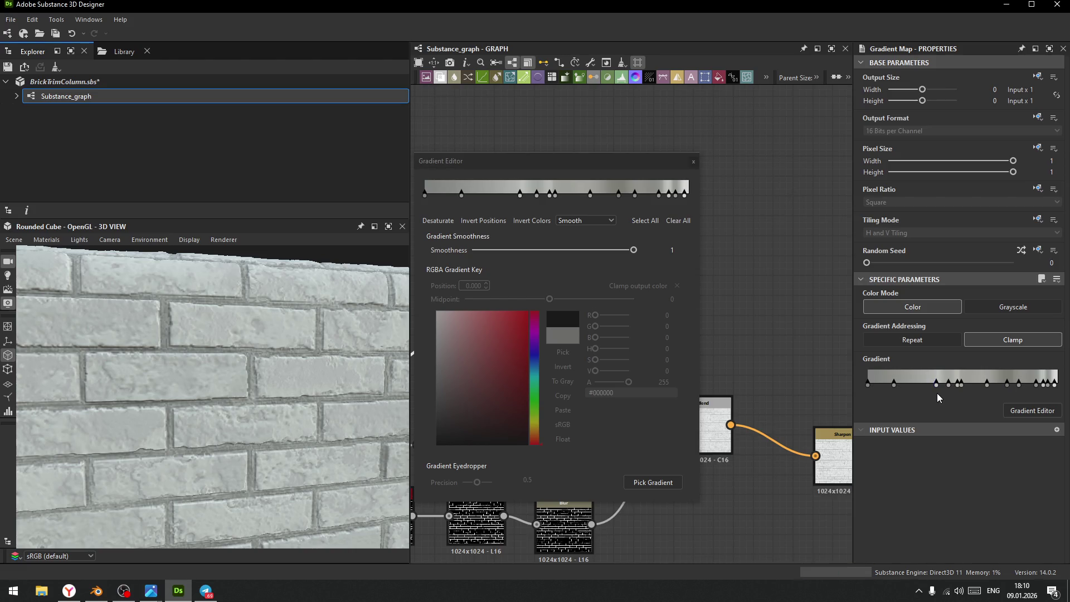
{"action": "left_click_drag", "start_coordinate": [598, 165], "coordinate": [705, 174]}
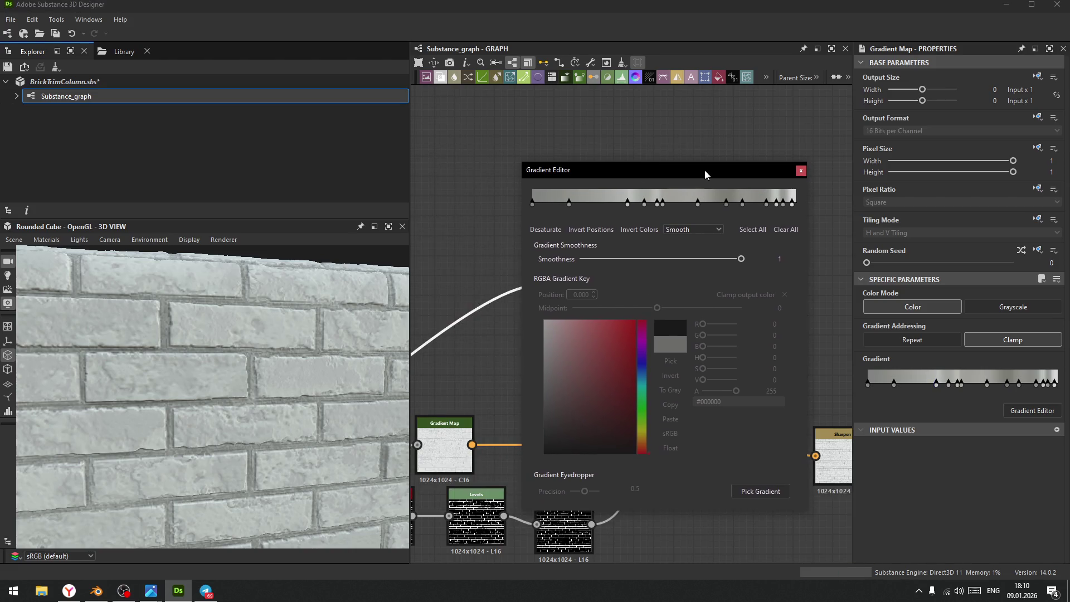
{"action": "left_click", "coordinate": [799, 173]}
- Raise the base colour Blend node's opacity to 0.72
{"action": "scroll", "coordinate": [186, 433], "scroll_direction": "down", "scroll_amount": 3}
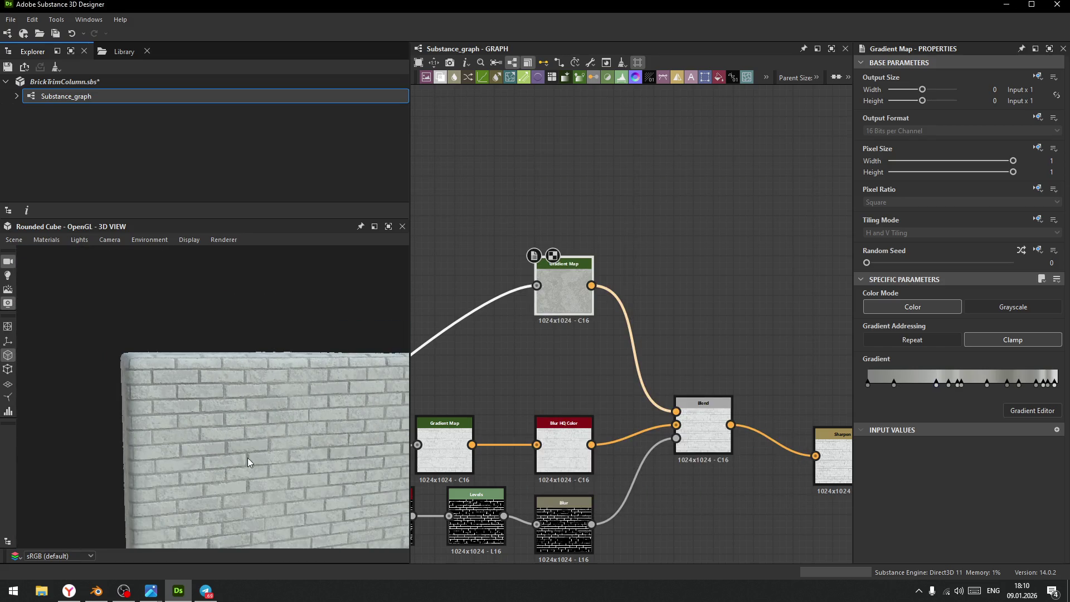
{"action": "left_click_drag", "start_coordinate": [245, 456], "coordinate": [233, 413]}
{"action": "scroll", "coordinate": [222, 475], "scroll_direction": "up", "scroll_amount": 5}
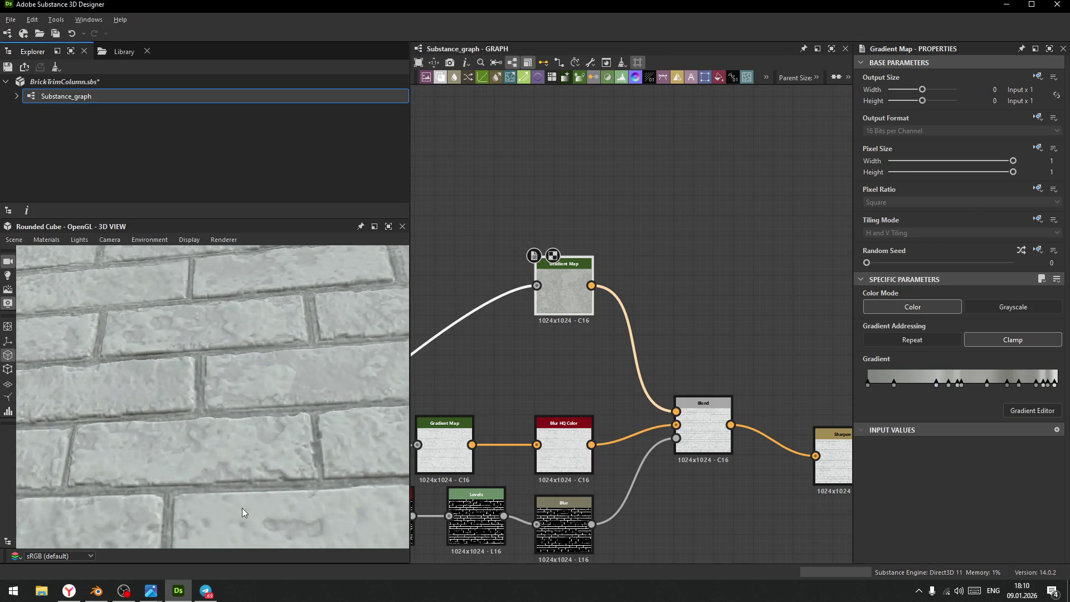
{"action": "scroll", "coordinate": [173, 378], "scroll_direction": "down", "scroll_amount": 3}
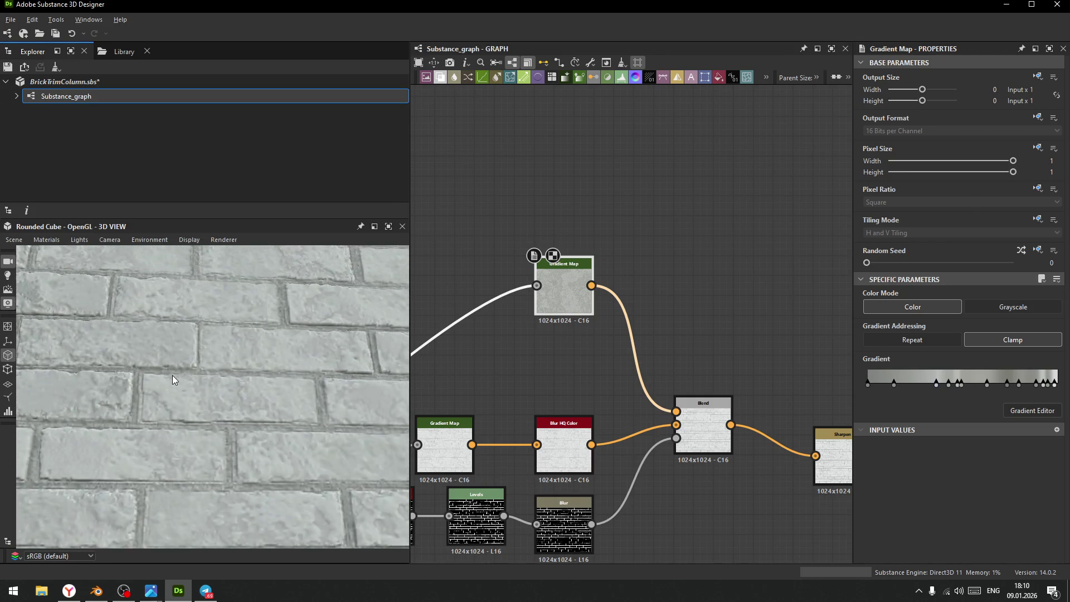
{"action": "left_click", "coordinate": [713, 436]}
{"action": "mouse_move", "coordinate": [916, 307]}
{"action": "left_mouse_down"}
{"action": "mouse_move", "coordinate": [1031, 306]}
{"action": "mouse_move", "coordinate": [939, 312]}
{"action": "mouse_move", "coordinate": [1016, 311]}
{"action": "mouse_move", "coordinate": [971, 314]}
{"action": "left_mouse_up"}
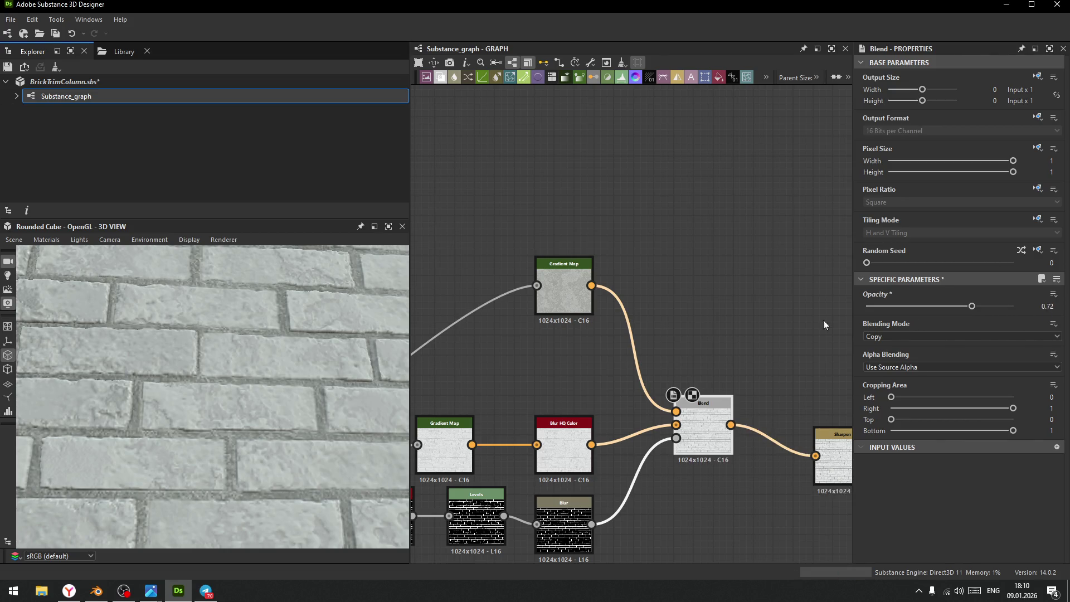
- Inspect the lighter bricks in the 3D view and pan the graph to the Normal node
{"action": "mouse_move", "coordinate": [326, 400]}
{"action": "left_mouse_down"}
{"action": "mouse_move", "coordinate": [192, 326]}
{"action": "mouse_move", "coordinate": [272, 473]}
{"action": "left_mouse_up"}
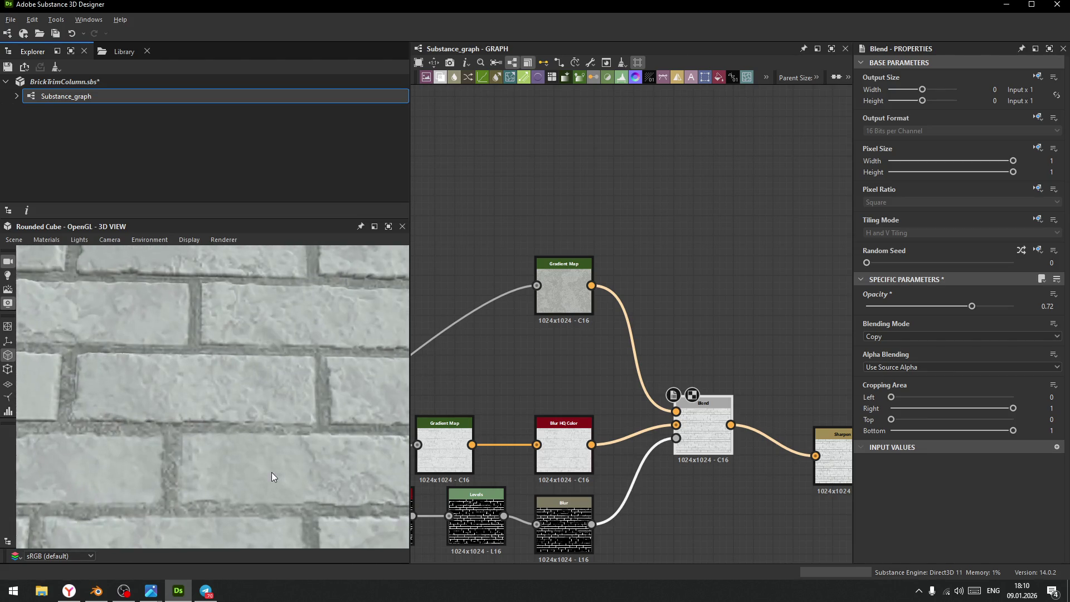
{"action": "scroll", "coordinate": [271, 472], "scroll_direction": "down", "scroll_amount": 5}
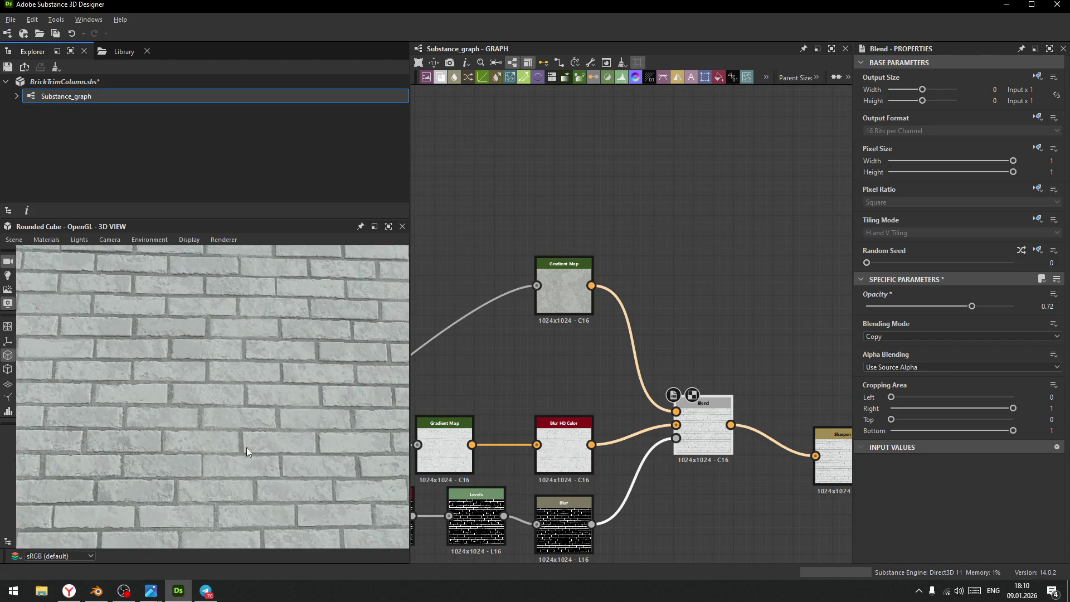
{"action": "left_click_drag", "start_coordinate": [248, 432], "coordinate": [223, 373]}
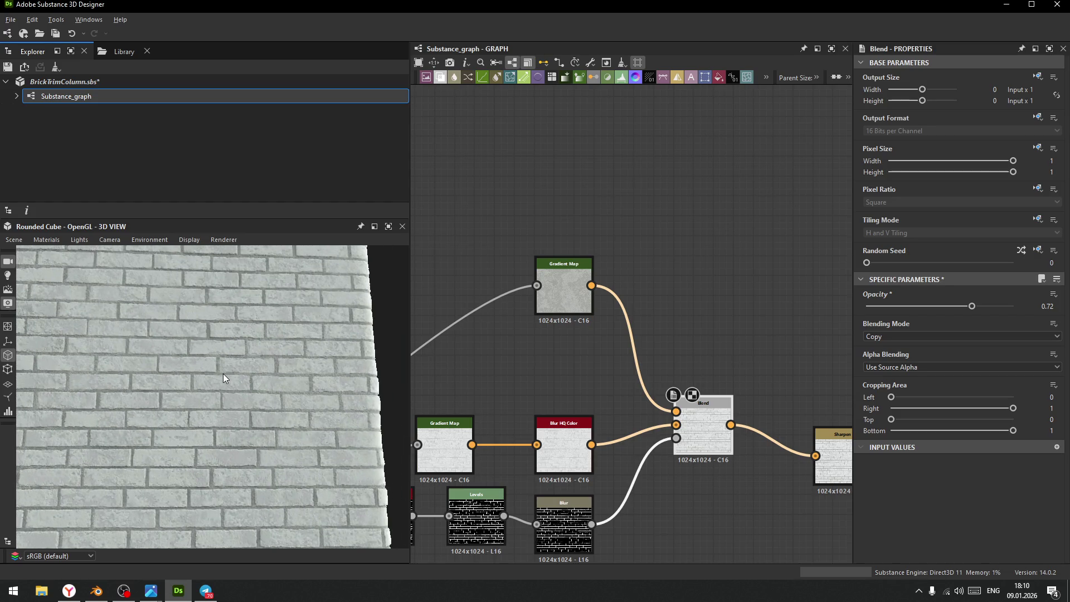
{"action": "scroll", "coordinate": [188, 343], "scroll_direction": "up", "scroll_amount": 5}
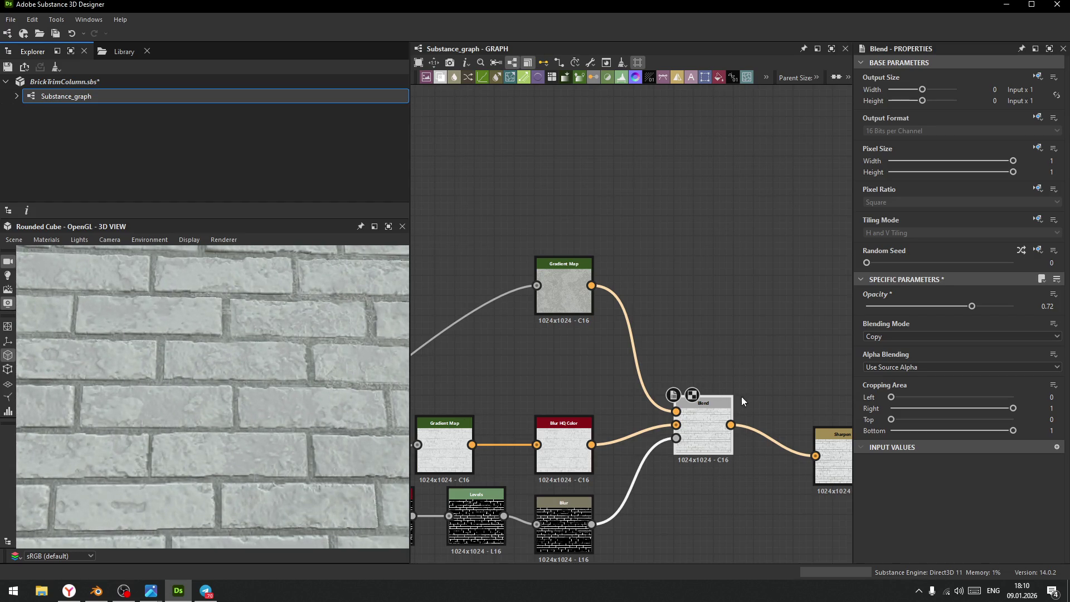
{"action": "scroll", "coordinate": [725, 418], "scroll_direction": "down", "scroll_amount": 3}
{"action": "middle_click_drag", "start_coordinate": [706, 437], "coordinate": [595, 313]}
{"action": "scroll", "coordinate": [700, 311], "scroll_direction": "up", "scroll_amount": 5}
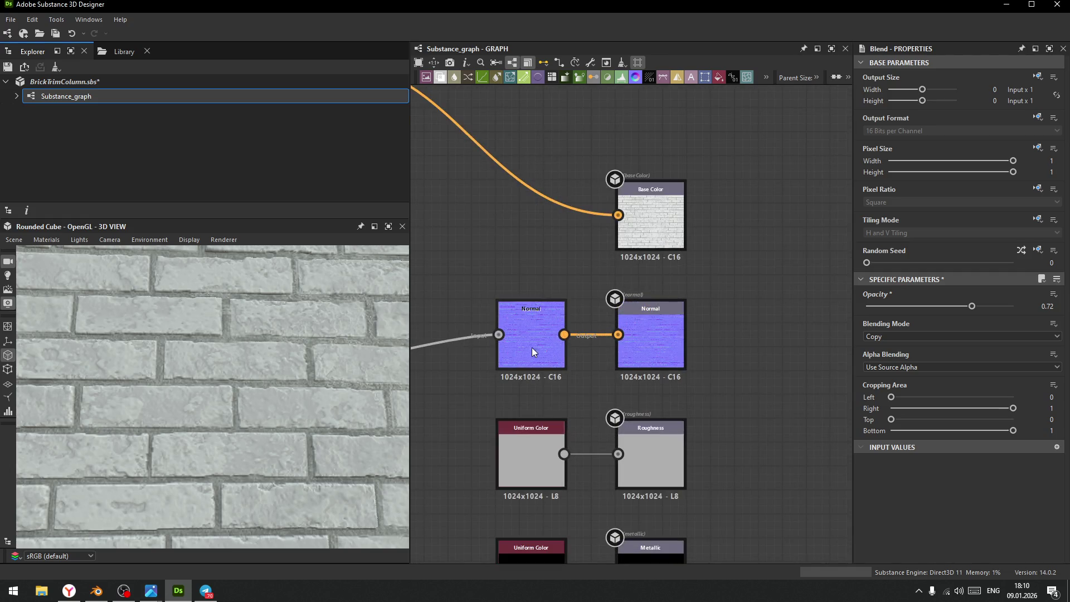
{"action": "scroll", "coordinate": [544, 347], "scroll_direction": "down", "scroll_amount": 3}
{"action": "middle_click_drag", "start_coordinate": [537, 345], "coordinate": [702, 296]}
- Add a Curvature Smooth node from the Normal output and place it near Sharpen
{"action": "mouse_move", "coordinate": [704, 290]}
{"action": "left_mouse_down"}
{"action": "mouse_move", "coordinate": [565, 290]}
{"action": "mouse_move", "coordinate": [619, 212]}
{"action": "left_mouse_up"}
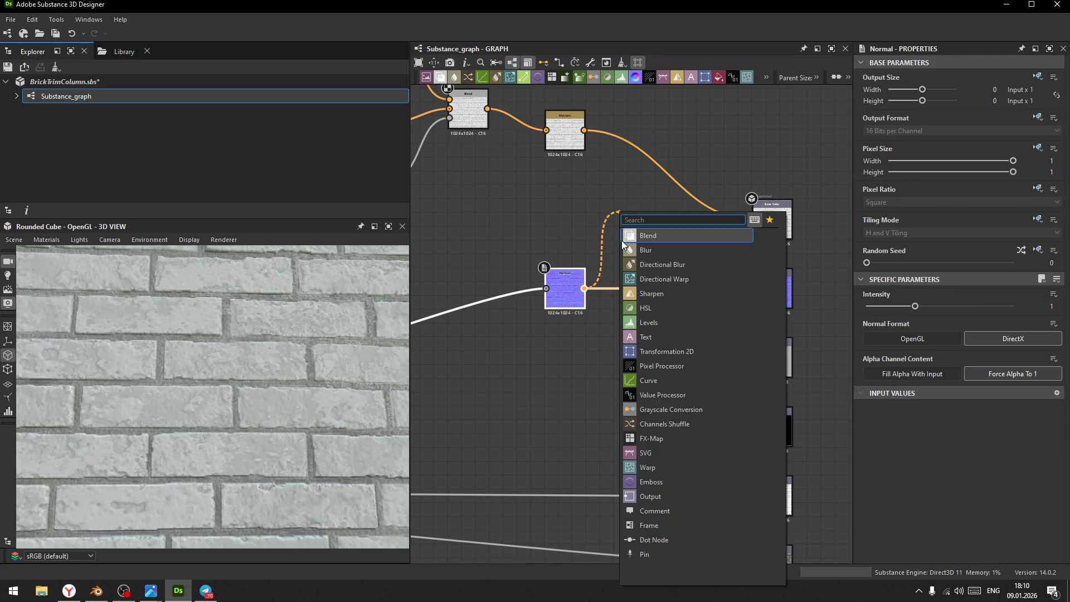
{"action": "type", "text": "cur"}
{"action": "left_click", "coordinate": [667, 264]}
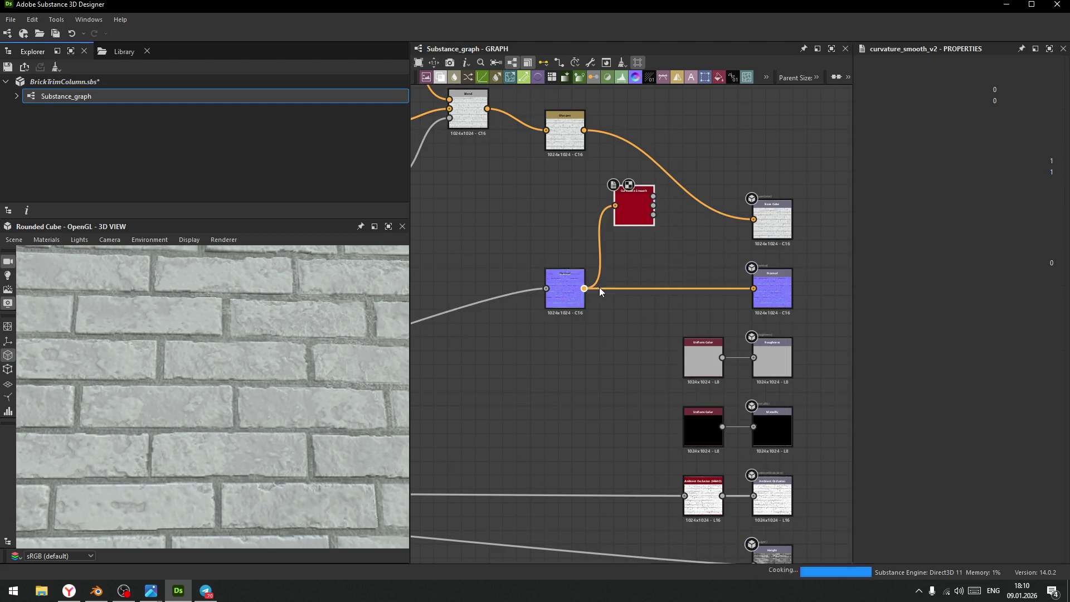
{"action": "left_click_drag", "start_coordinate": [634, 200], "coordinate": [618, 92]}
{"action": "middle_click_drag", "start_coordinate": [638, 125], "coordinate": [657, 319]}
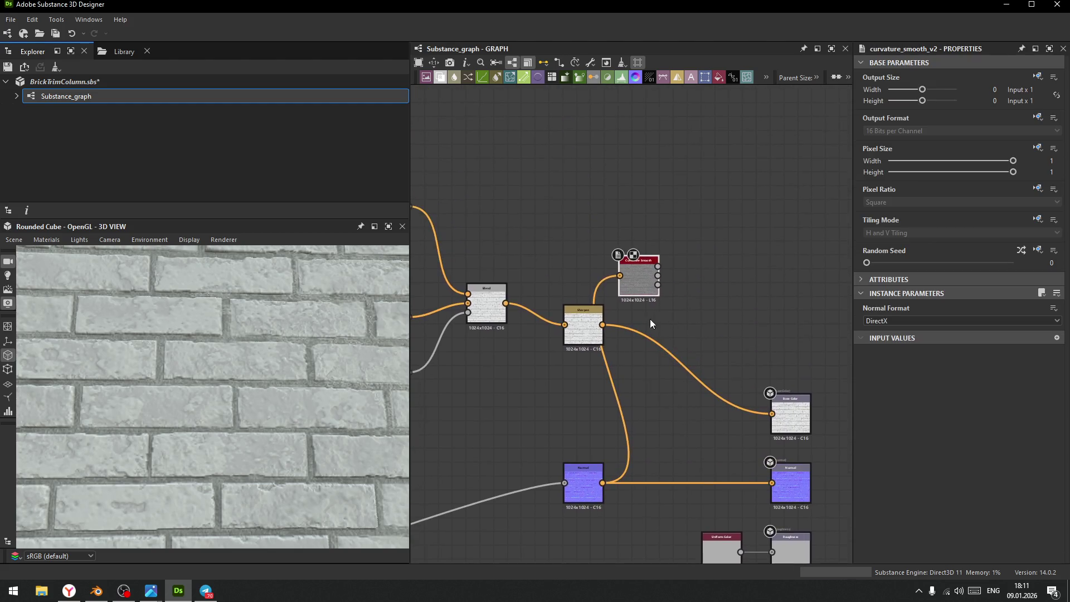
{"action": "scroll", "coordinate": [657, 322], "scroll_direction": "up", "scroll_amount": 3}
- Rearrange the graph: Sharpen to the right, Curvature Smooth and Normal further left
{"action": "left_click_drag", "start_coordinate": [716, 315], "coordinate": [769, 309]}
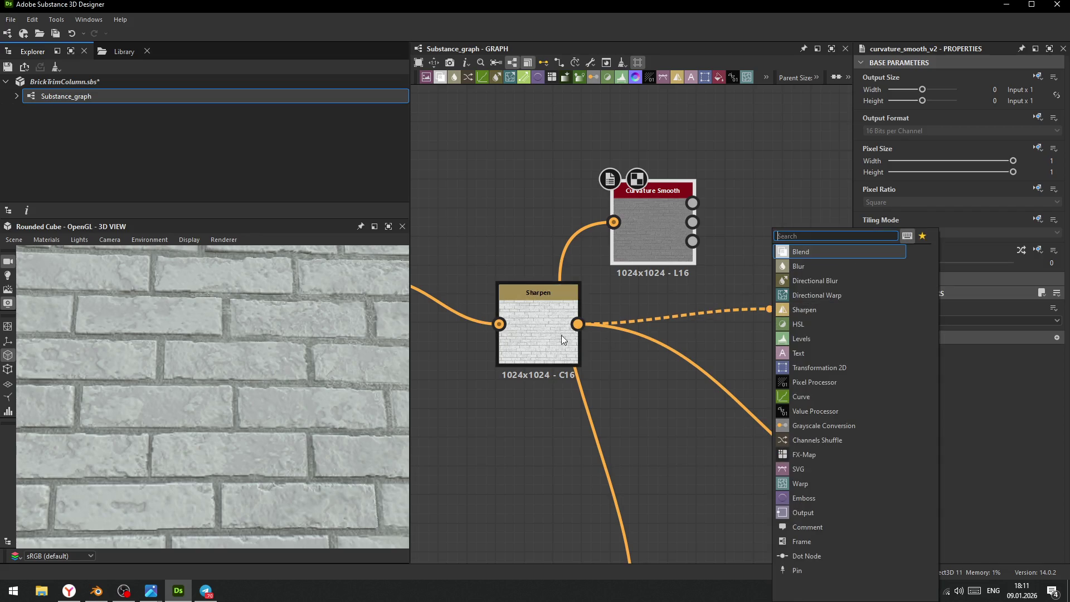
{"action": "left_click", "coordinate": [541, 321]}
{"action": "left_click_drag", "start_coordinate": [534, 317], "coordinate": [735, 331]}
{"action": "left_click_drag", "start_coordinate": [684, 273], "coordinate": [566, 259]}
{"action": "scroll", "coordinate": [566, 259], "scroll_direction": "down", "scroll_amount": 5}
{"action": "left_click_drag", "start_coordinate": [583, 441], "coordinate": [530, 443]}
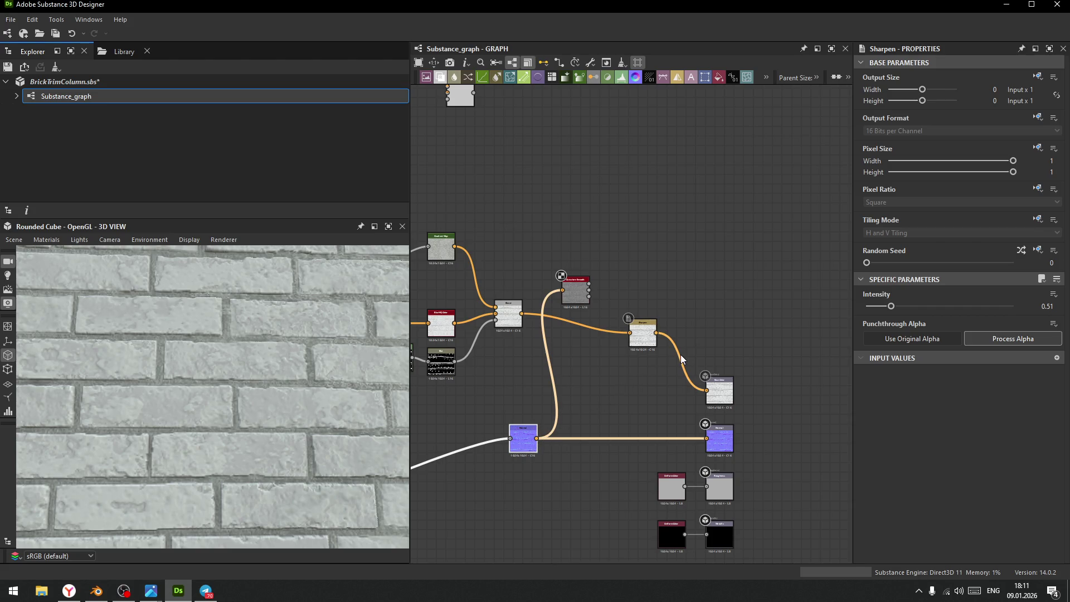
{"action": "scroll", "coordinate": [597, 312], "scroll_direction": "up", "scroll_amount": 5}
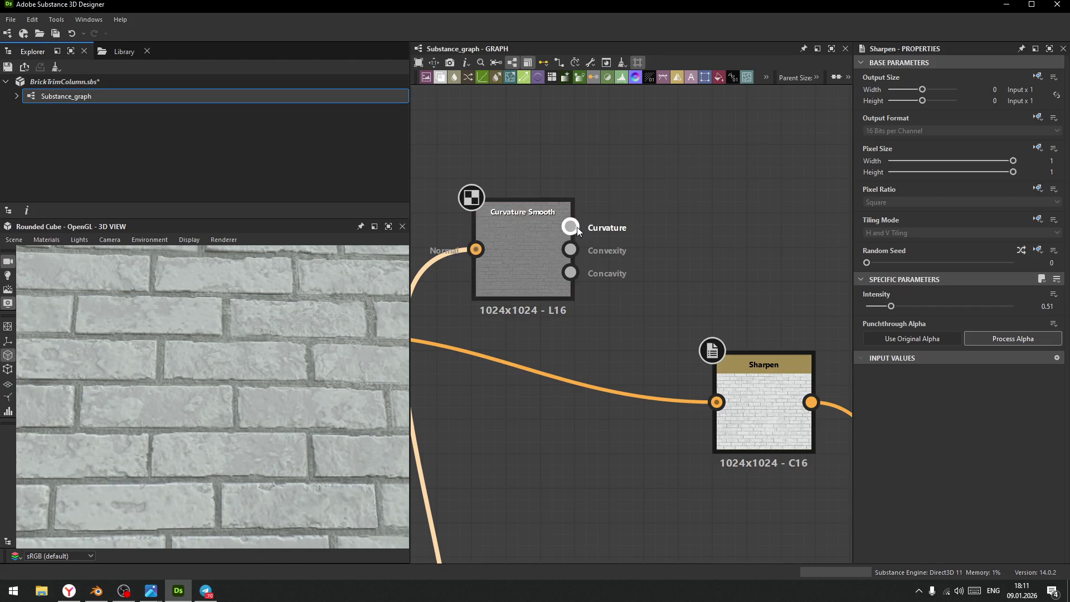
- Feed the Curvature output into a new Blend node placed beside Curvature Smooth
{"action": "mouse_move", "coordinate": [571, 229]}
{"action": "left_mouse_down"}
{"action": "mouse_move", "coordinate": [681, 166]}
{"action": "mouse_move", "coordinate": [682, 294]}
{"action": "left_mouse_up"}
{"action": "left_click", "coordinate": [715, 202]}
{"action": "middle_click_drag", "start_coordinate": [571, 329], "coordinate": [628, 242]}
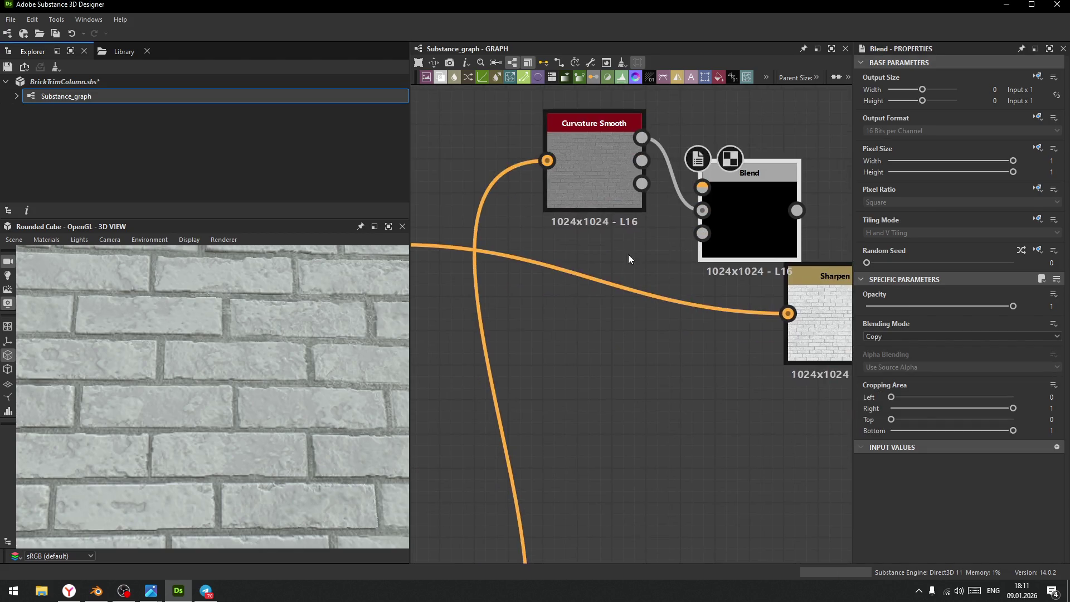
- Wire the curvature and the base colour Blend into the new Blend, with a Gradient Map on the curvature link
{"action": "scroll", "coordinate": [618, 329], "scroll_direction": "down", "scroll_amount": 5}
{"action": "scroll", "coordinate": [611, 289], "scroll_direction": "up", "scroll_amount": 4}
{"action": "left_click_drag", "start_coordinate": [630, 210], "coordinate": [681, 270]}
{"action": "mouse_move", "coordinate": [501, 286]}
{"action": "left_mouse_down"}
{"action": "mouse_move", "coordinate": [777, 244]}
{"action": "mouse_move", "coordinate": [762, 259]}
{"action": "left_mouse_up"}
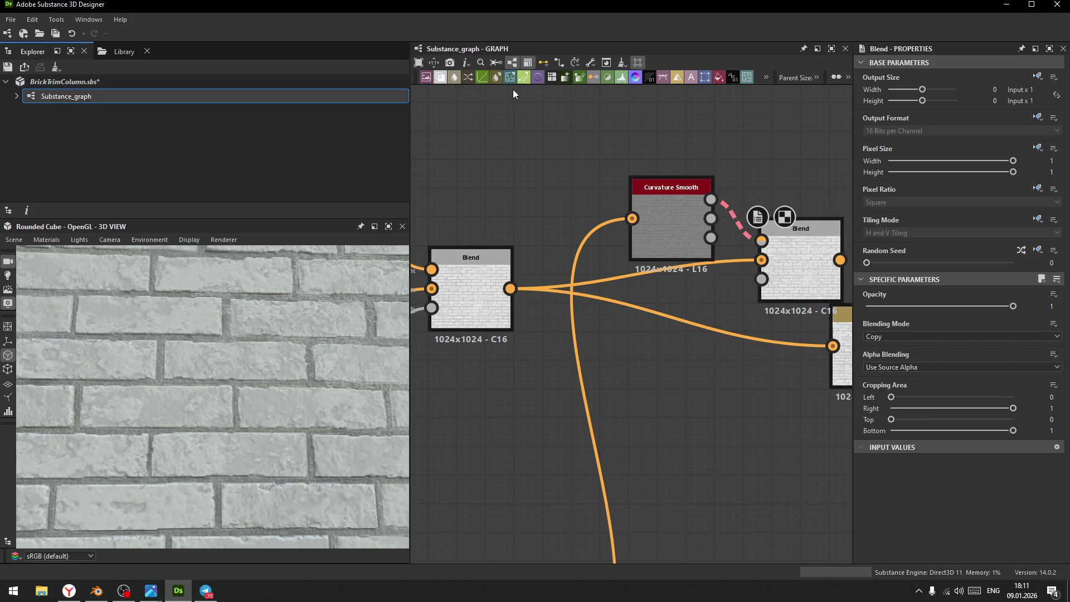
{"action": "left_click", "coordinate": [579, 78]}
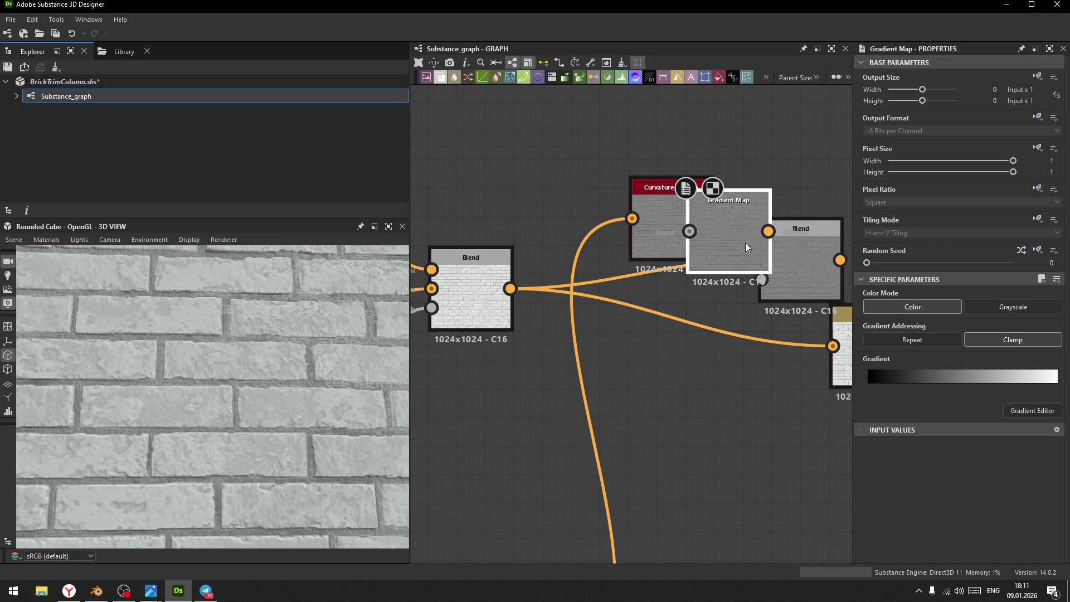
- Set the new Blend's blending mode to Overlay
{"action": "mouse_move", "coordinate": [664, 219]}
{"action": "left_mouse_down"}
{"action": "mouse_move", "coordinate": [607, 203]}
{"action": "mouse_move", "coordinate": [634, 158]}
{"action": "left_mouse_up"}
{"action": "middle_click_drag", "start_coordinate": [634, 158], "coordinate": [547, 138]}
{"action": "left_click", "coordinate": [727, 234]}
{"action": "left_click", "coordinate": [908, 336]}
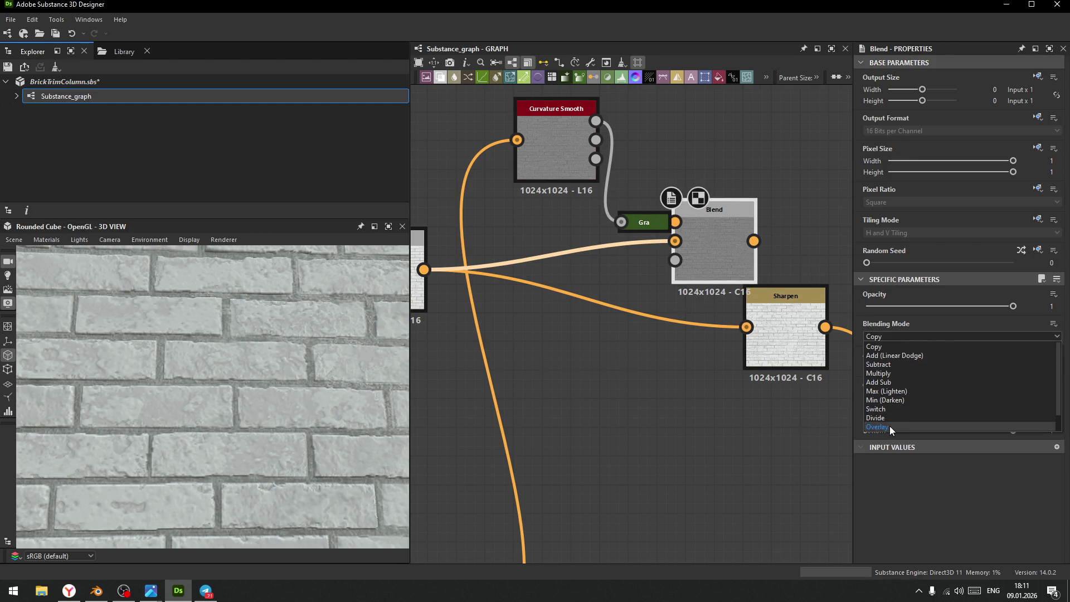
{"action": "left_click", "coordinate": [891, 427]}
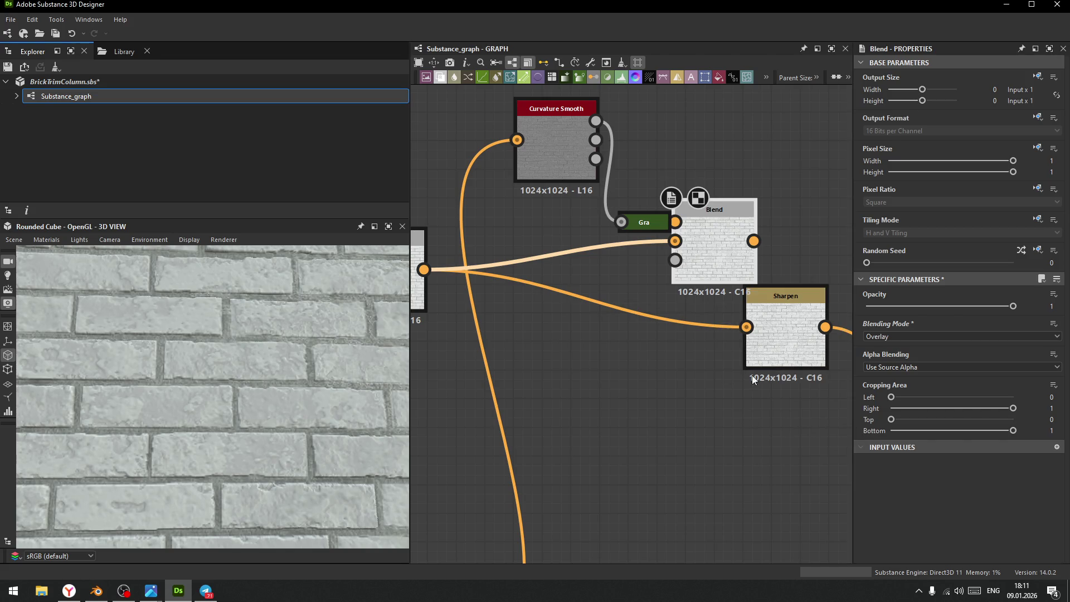
- Connect the Overlay Blend's output into Sharpen and check the brick edges in 3D
{"action": "middle_click_drag", "start_coordinate": [763, 368], "coordinate": [585, 375]}
{"action": "left_click_drag", "start_coordinate": [608, 350], "coordinate": [672, 350]}
{"action": "left_click_drag", "start_coordinate": [576, 248], "coordinate": [642, 330]}
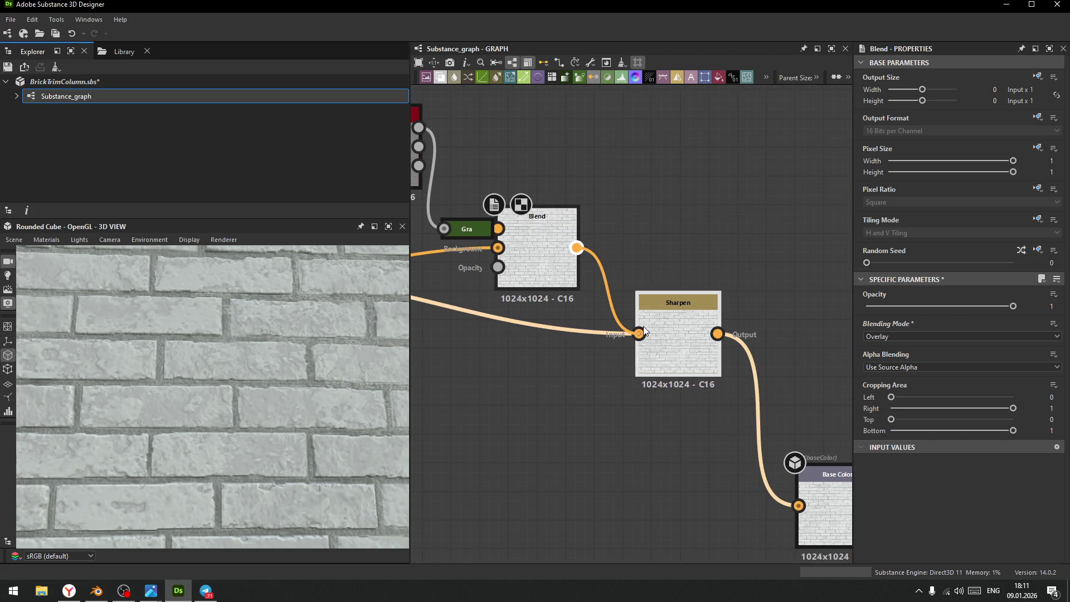
{"action": "left_click", "coordinate": [644, 334]}
{"action": "scroll", "coordinate": [283, 389], "scroll_direction": "down", "scroll_amount": 3}
{"action": "mouse_move", "coordinate": [268, 398]}
{"action": "left_mouse_down"}
{"action": "mouse_move", "coordinate": [238, 365]}
{"action": "mouse_move", "coordinate": [262, 366]}
{"action": "left_mouse_up"}
{"action": "scroll", "coordinate": [279, 423], "scroll_direction": "up", "scroll_amount": 6}
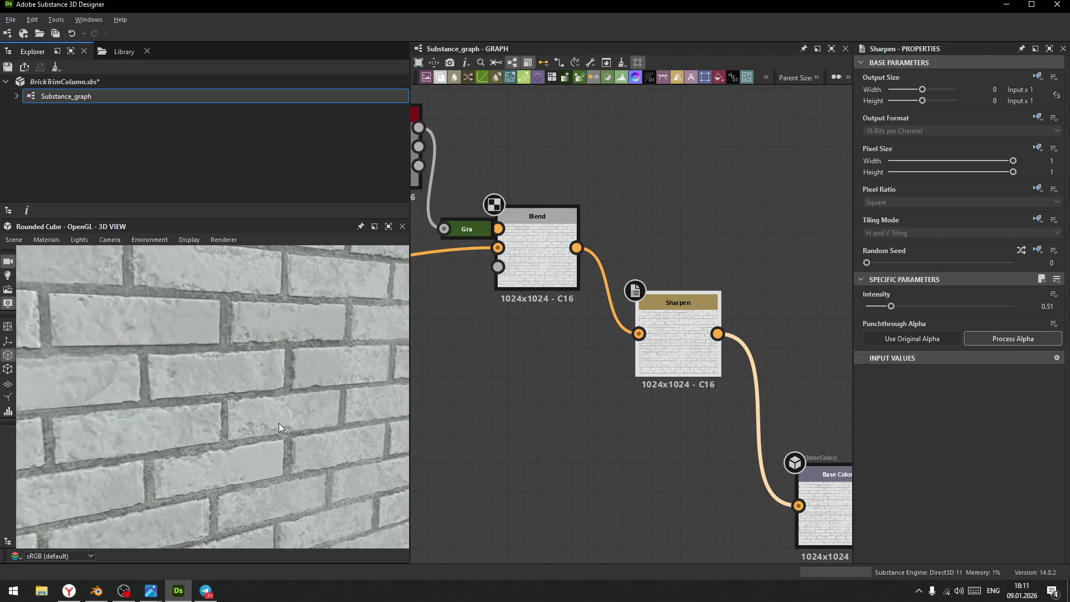
{"action": "scroll", "coordinate": [263, 340], "scroll_direction": "down", "scroll_amount": 3}
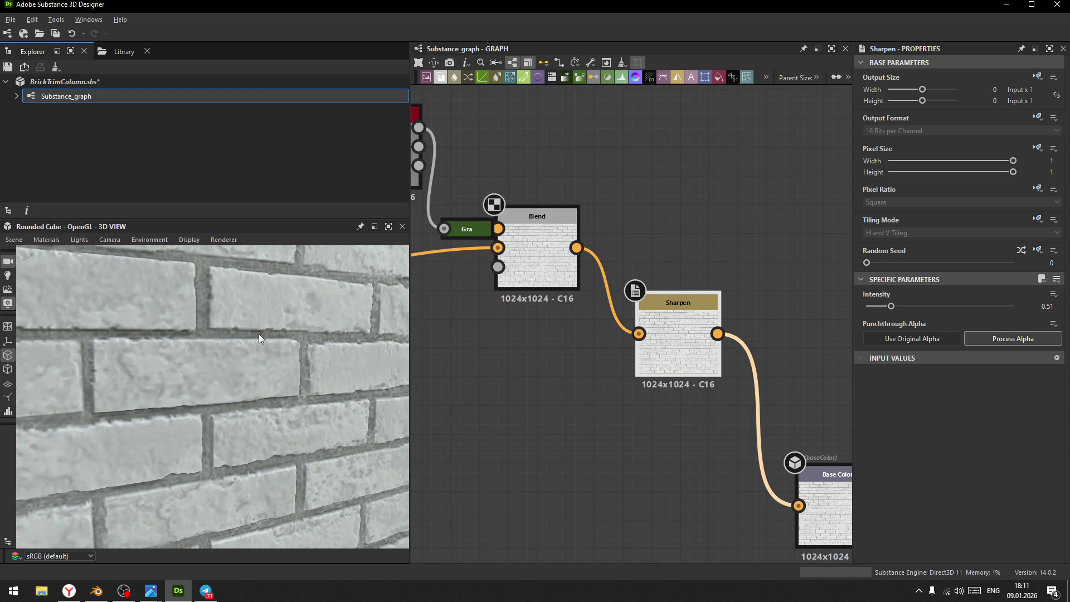
{"action": "scroll", "coordinate": [632, 440], "scroll_direction": "down", "scroll_amount": 3}
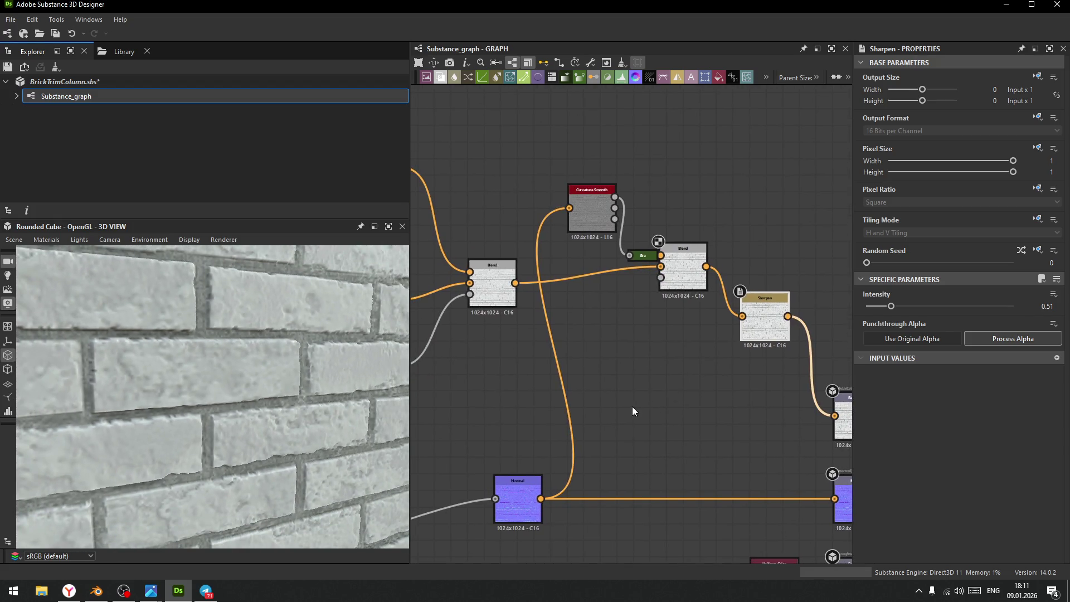
- Try different opacities and Multiply on the curvature Blend, settling on Overlay at 0.93 opacity
{"action": "mouse_move", "coordinate": [260, 409]}
{"action": "left_mouse_down"}
{"action": "mouse_move", "coordinate": [272, 399]}
{"action": "mouse_move", "coordinate": [239, 390]}
{"action": "mouse_move", "coordinate": [249, 375]}
{"action": "mouse_move", "coordinate": [243, 410]}
{"action": "left_mouse_up"}
{"action": "mouse_move", "coordinate": [243, 406]}
{"action": "right_mouse_down"}
{"action": "mouse_move", "coordinate": [275, 490]}
{"action": "mouse_move", "coordinate": [252, 430]}
{"action": "right_mouse_up"}
{"action": "left_click_drag", "start_coordinate": [252, 430], "coordinate": [204, 363]}
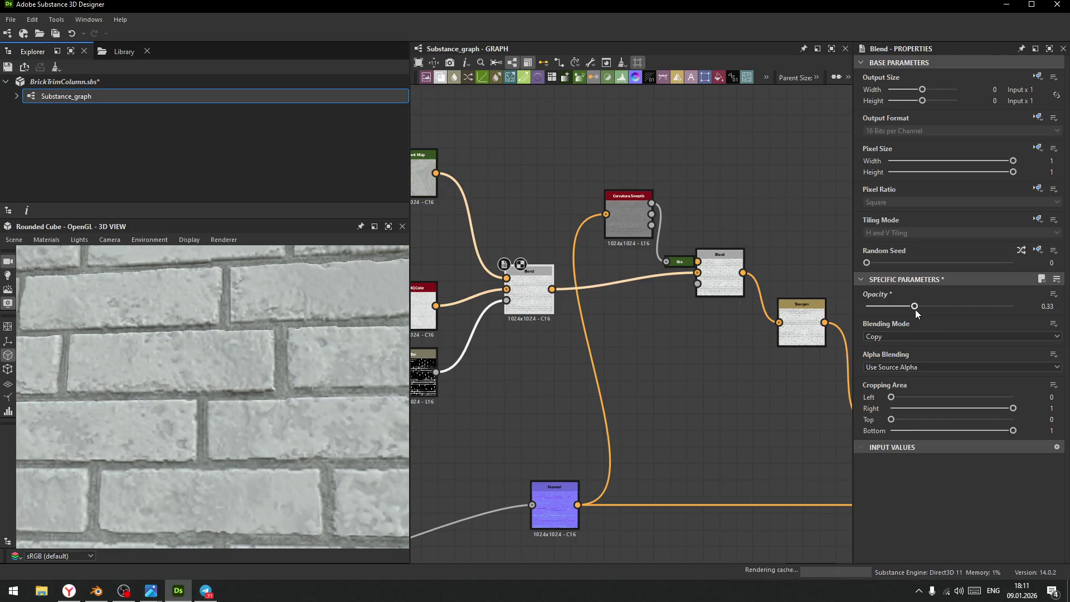
{"action": "mouse_move", "coordinate": [915, 309]}
{"action": "left_mouse_down"}
{"action": "mouse_move", "coordinate": [1040, 312]}
{"action": "mouse_move", "coordinate": [891, 320]}
{"action": "mouse_move", "coordinate": [964, 320]}
{"action": "left_mouse_up"}
{"action": "left_click", "coordinate": [929, 335]}
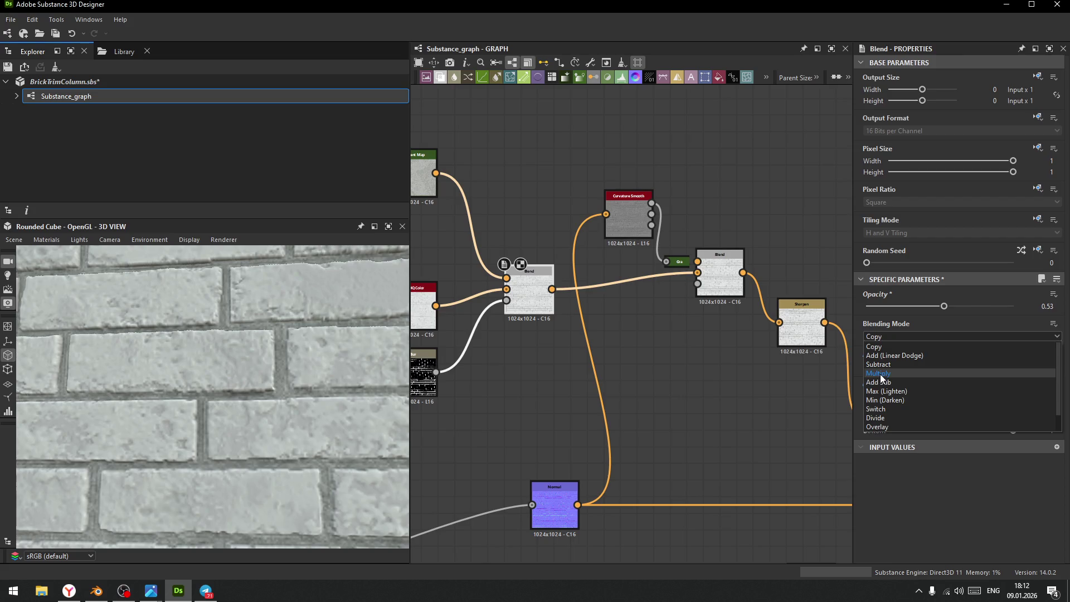
{"action": "left_click", "coordinate": [882, 373]}
{"action": "mouse_move", "coordinate": [943, 305]}
{"action": "left_mouse_down"}
{"action": "mouse_move", "coordinate": [878, 310]}
{"action": "mouse_move", "coordinate": [983, 309]}
{"action": "mouse_move", "coordinate": [961, 307]}
{"action": "left_mouse_up"}
{"action": "left_click", "coordinate": [912, 335]}
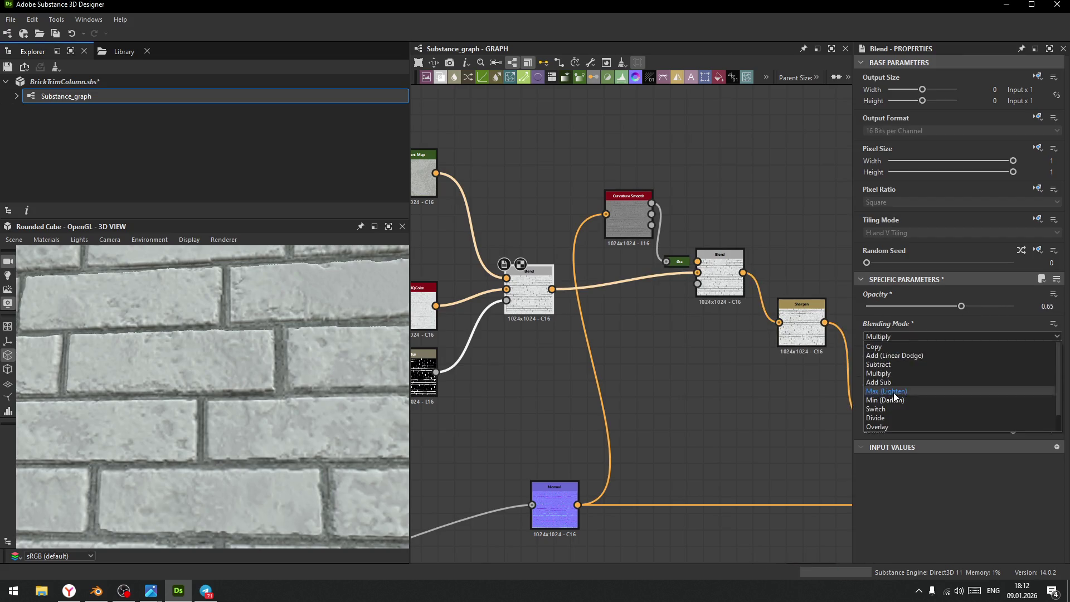
{"action": "left_click", "coordinate": [881, 427]}
{"action": "mouse_move", "coordinate": [970, 308]}
{"action": "left_mouse_down"}
{"action": "mouse_move", "coordinate": [938, 310]}
{"action": "mouse_move", "coordinate": [1036, 309]}
{"action": "left_mouse_up"}
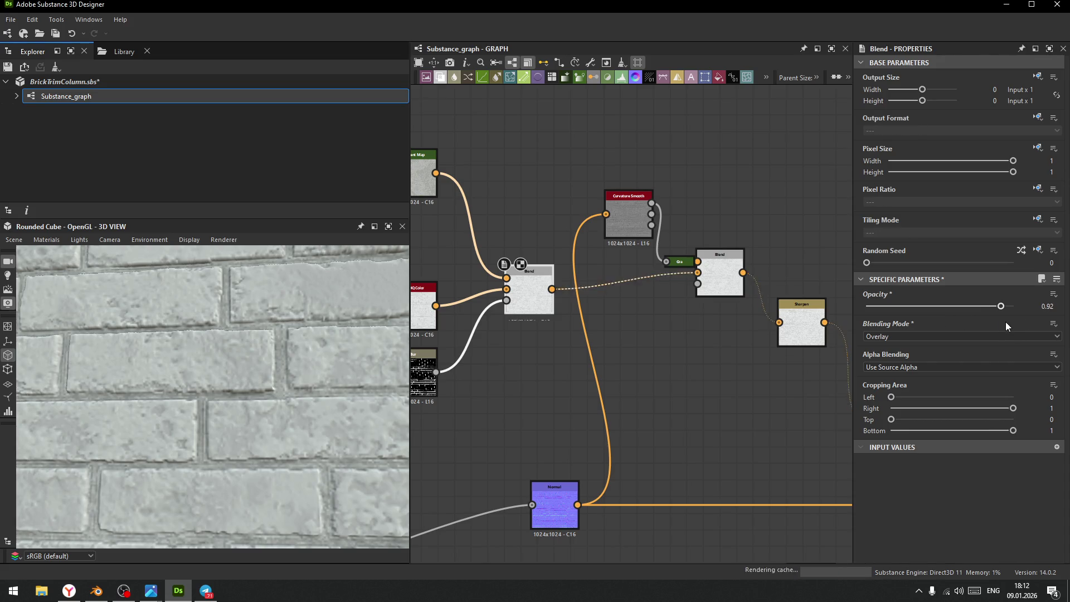
{"action": "mouse_move", "coordinate": [1011, 322]}
{"action": "left_mouse_down"}
{"action": "mouse_move", "coordinate": [852, 327]}
{"action": "mouse_move", "coordinate": [1005, 323]}
{"action": "left_mouse_up"}
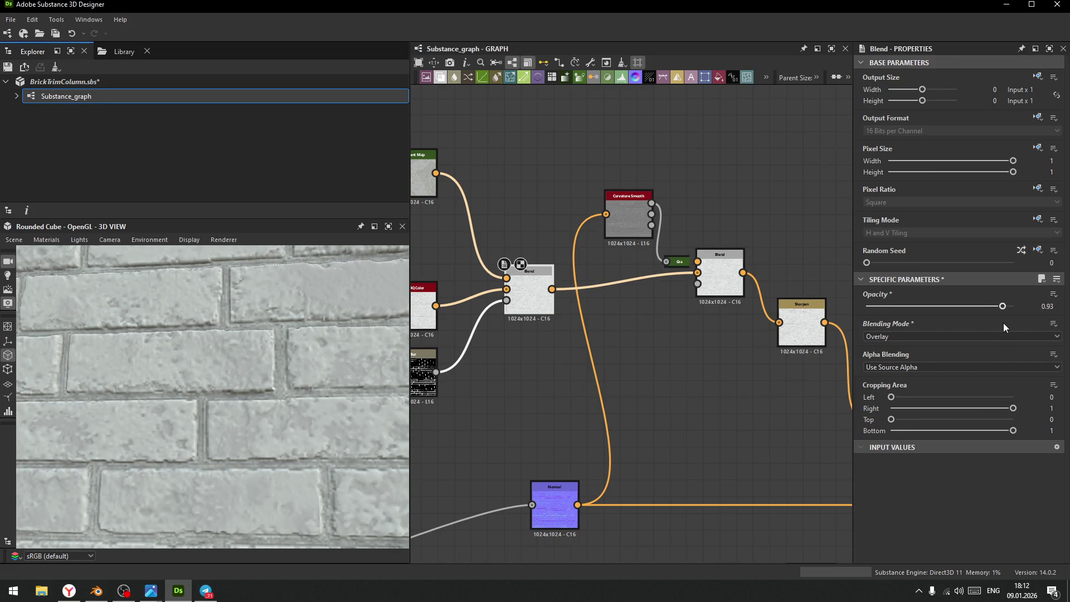
- Check the wall's edge in 3D and show the Subtract Blend settings next to Height Blend
{"action": "scroll", "coordinate": [217, 440], "scroll_direction": "down", "scroll_amount": 3}
{"action": "mouse_move", "coordinate": [202, 369]}
{"action": "left_mouse_down"}
{"action": "mouse_move", "coordinate": [252, 430]}
{"action": "mouse_move", "coordinate": [243, 389]}
{"action": "mouse_move", "coordinate": [256, 369]}
{"action": "mouse_move", "coordinate": [259, 380]}
{"action": "left_mouse_up"}
{"action": "scroll", "coordinate": [245, 379], "scroll_direction": "up", "scroll_amount": 5}
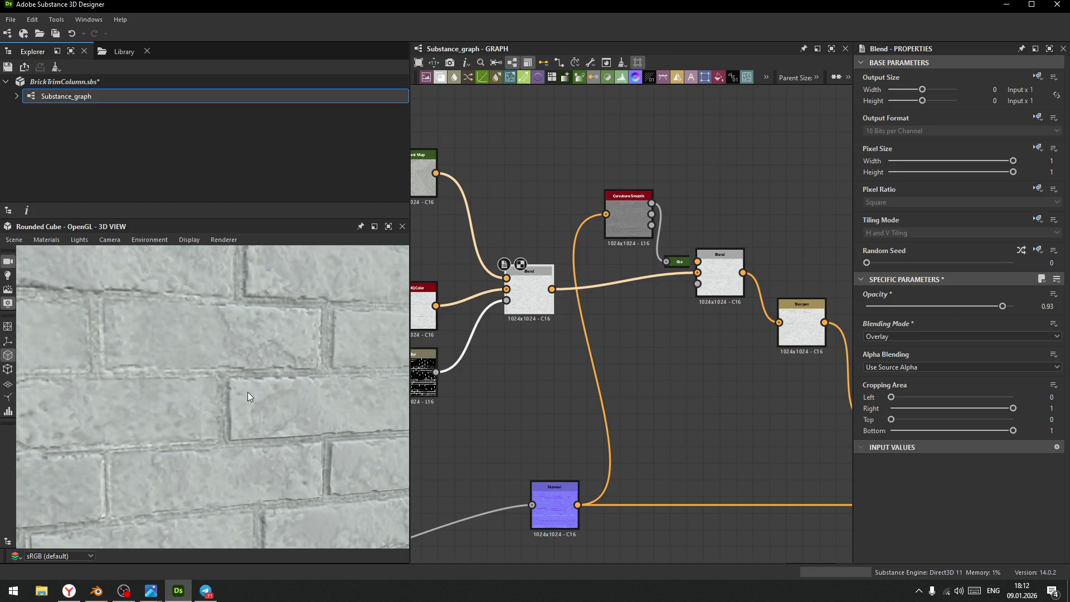
{"action": "scroll", "coordinate": [231, 371], "scroll_direction": "down", "scroll_amount": 3}
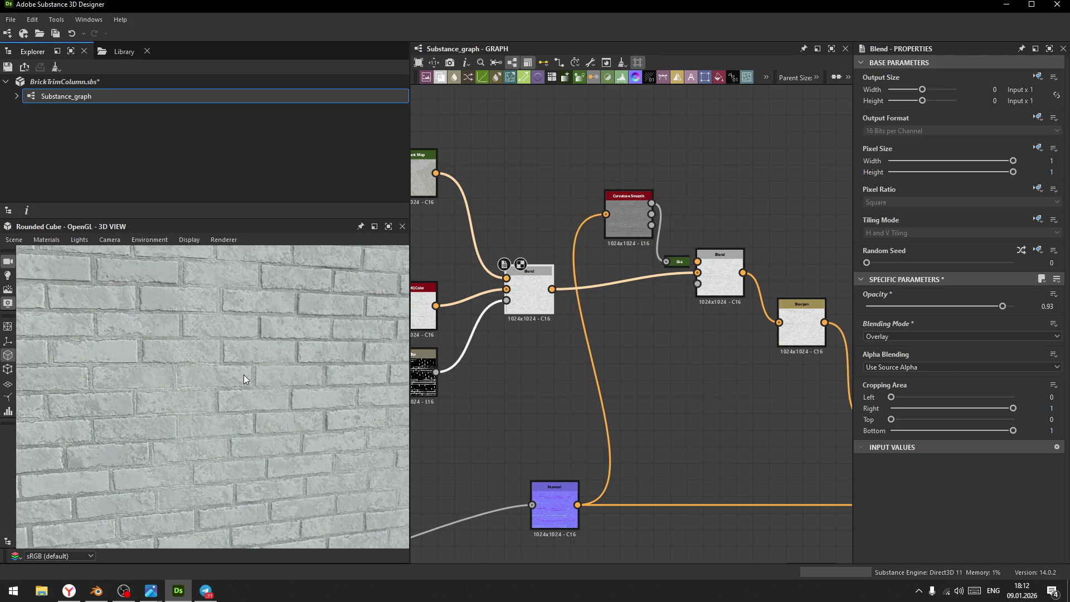
{"action": "scroll", "coordinate": [243, 372], "scroll_direction": "down", "scroll_amount": 2}
{"action": "left_click_drag", "start_coordinate": [242, 371], "coordinate": [312, 379]}
{"action": "scroll", "coordinate": [511, 396], "scroll_direction": "down", "scroll_amount": 4}
{"action": "mouse_move", "coordinate": [534, 482]}
{"action": "middle_mouse_down"}
{"action": "mouse_move", "coordinate": [623, 413]}
{"action": "mouse_move", "coordinate": [815, 468]}
{"action": "middle_mouse_up"}
{"action": "scroll", "coordinate": [623, 414], "scroll_direction": "up", "scroll_amount": 10}
{"action": "left_click", "coordinate": [538, 322]}
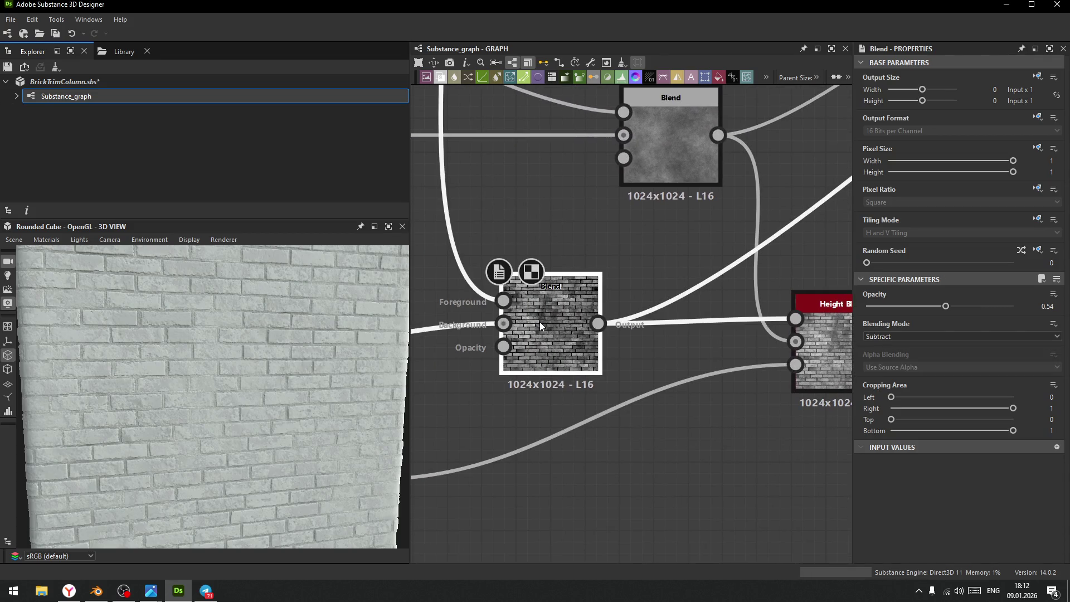
- Set the Height Blend's Contrast to 0.55 and raise its Height Offset
{"action": "middle_click_drag", "start_coordinate": [542, 322], "coordinate": [544, 489]}
{"action": "scroll", "coordinate": [651, 383], "scroll_direction": "up", "scroll_amount": 2}
{"action": "left_click", "coordinate": [638, 377]}
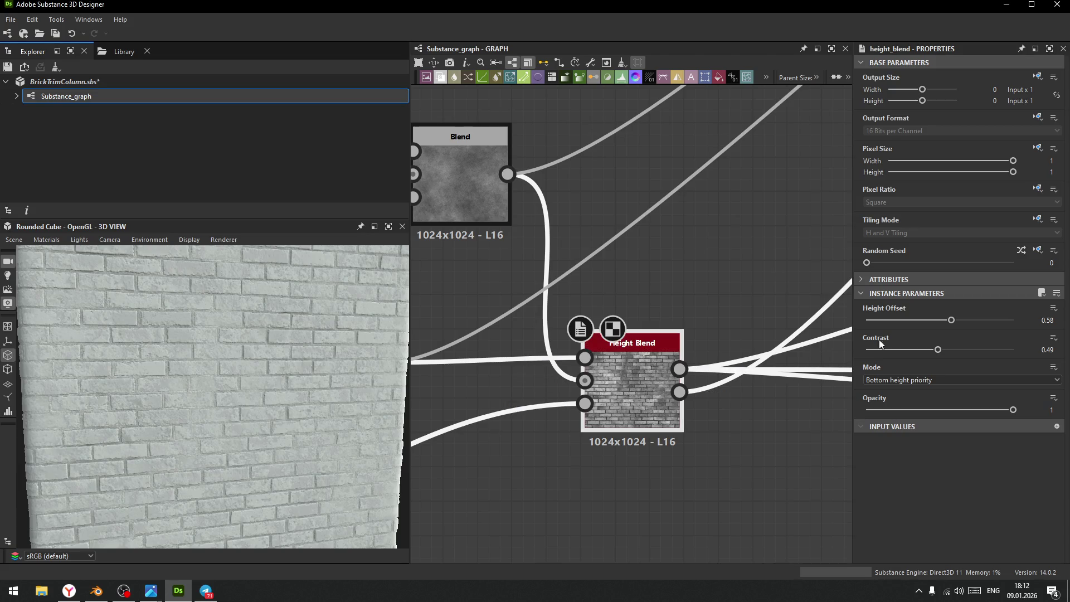
{"action": "mouse_move", "coordinate": [939, 355]}
{"action": "left_mouse_down"}
{"action": "mouse_move", "coordinate": [875, 353]}
{"action": "mouse_move", "coordinate": [981, 351]}
{"action": "mouse_move", "coordinate": [914, 359]}
{"action": "mouse_move", "coordinate": [925, 360]}
{"action": "left_mouse_up"}
{"action": "mouse_move", "coordinate": [951, 319]}
{"action": "left_mouse_down"}
{"action": "mouse_move", "coordinate": [985, 323]}
{"action": "mouse_move", "coordinate": [918, 333]}
{"action": "mouse_move", "coordinate": [956, 333]}
{"action": "left_mouse_up"}
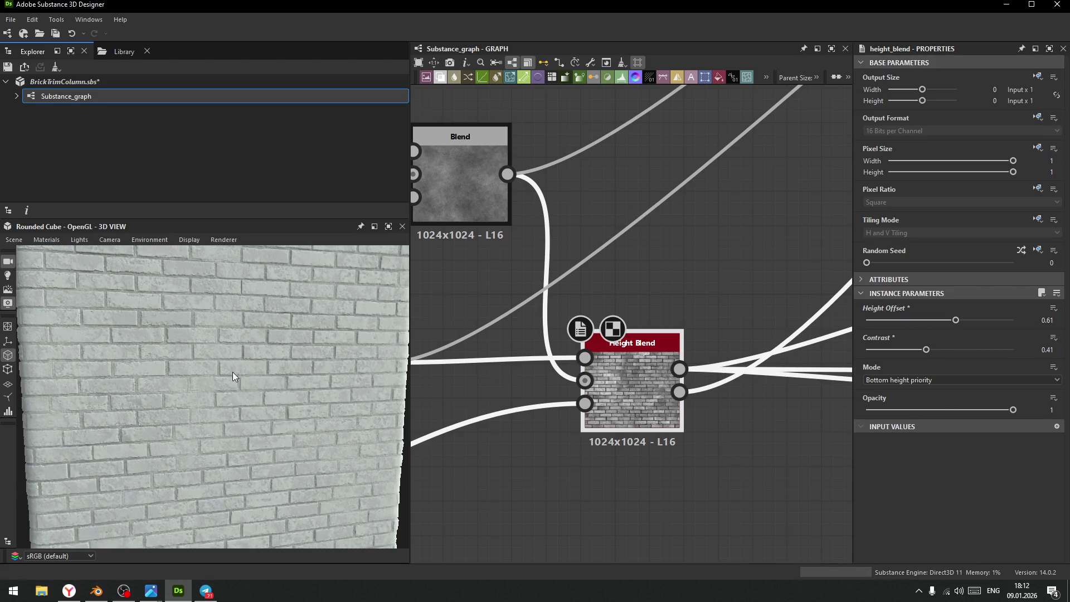
- Fine-tune the Height Offset to 0.67, checking the chipped patches on the brick cube
{"action": "scroll", "coordinate": [191, 405], "scroll_direction": "up", "scroll_amount": 5}
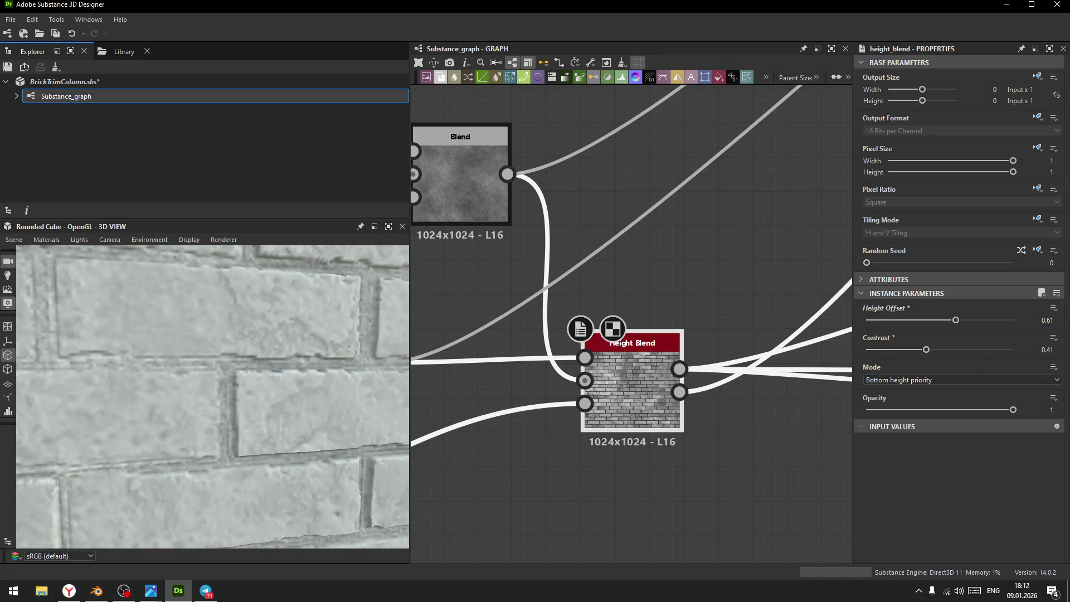
{"action": "key", "text": "alt+Tab"}
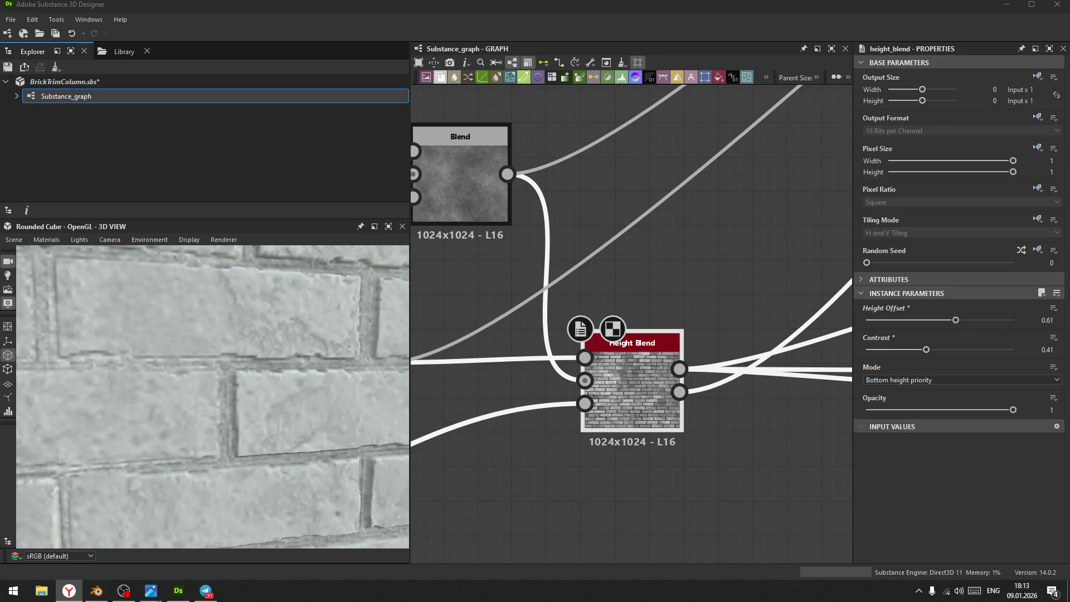
{"action": "key", "text": "XF86AudioRaiseVolume"}
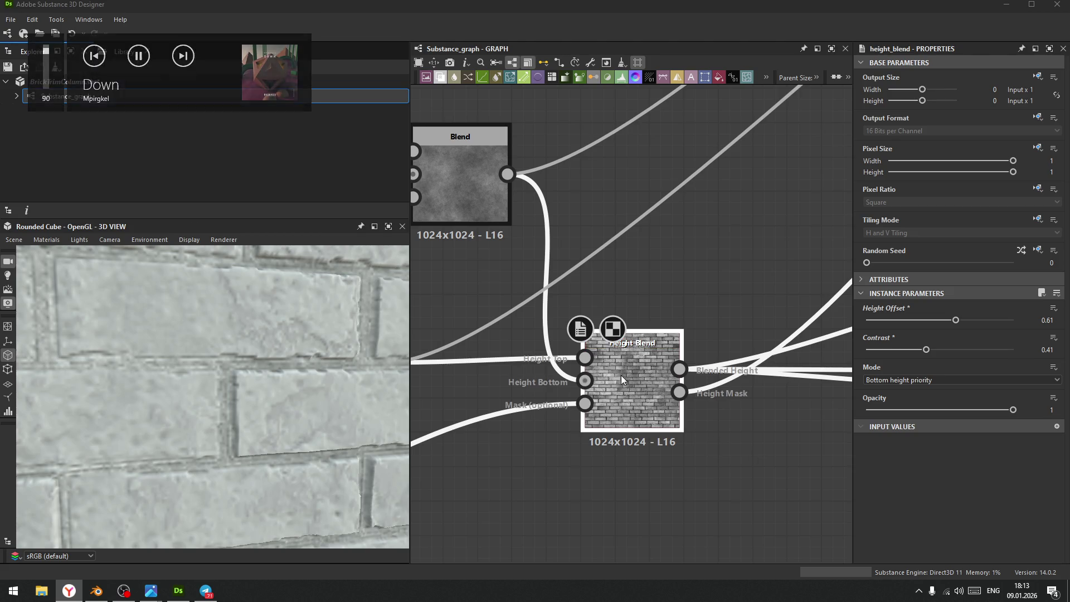
{"action": "mouse_move", "coordinate": [956, 320]}
{"action": "left_mouse_down"}
{"action": "mouse_move", "coordinate": [900, 323]}
{"action": "mouse_move", "coordinate": [978, 325]}
{"action": "mouse_move", "coordinate": [964, 328]}
{"action": "left_mouse_up"}
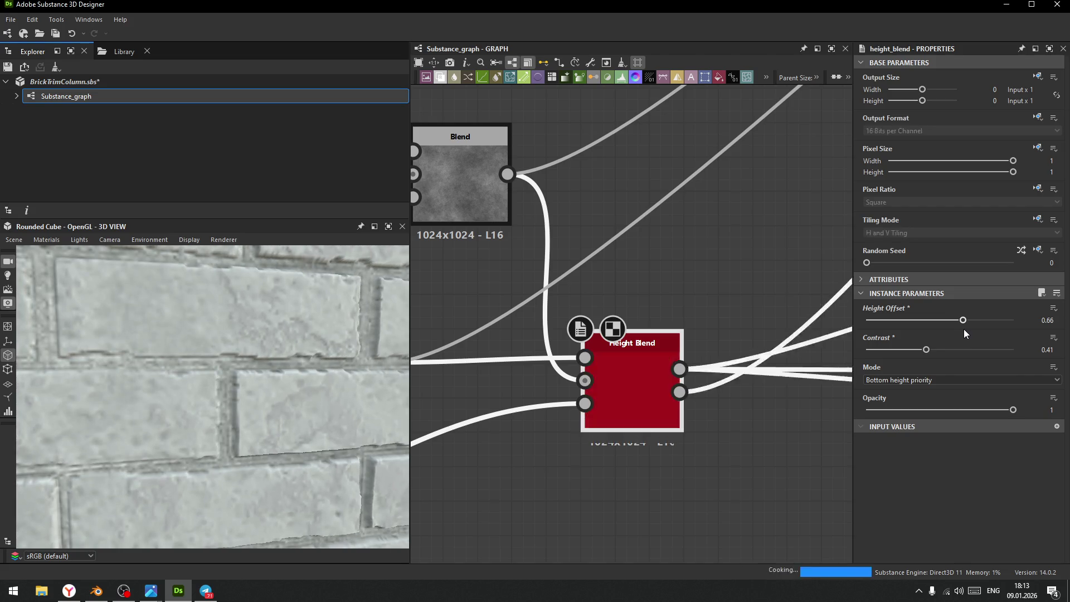
{"action": "scroll", "coordinate": [232, 388], "scroll_direction": "down", "scroll_amount": 5}
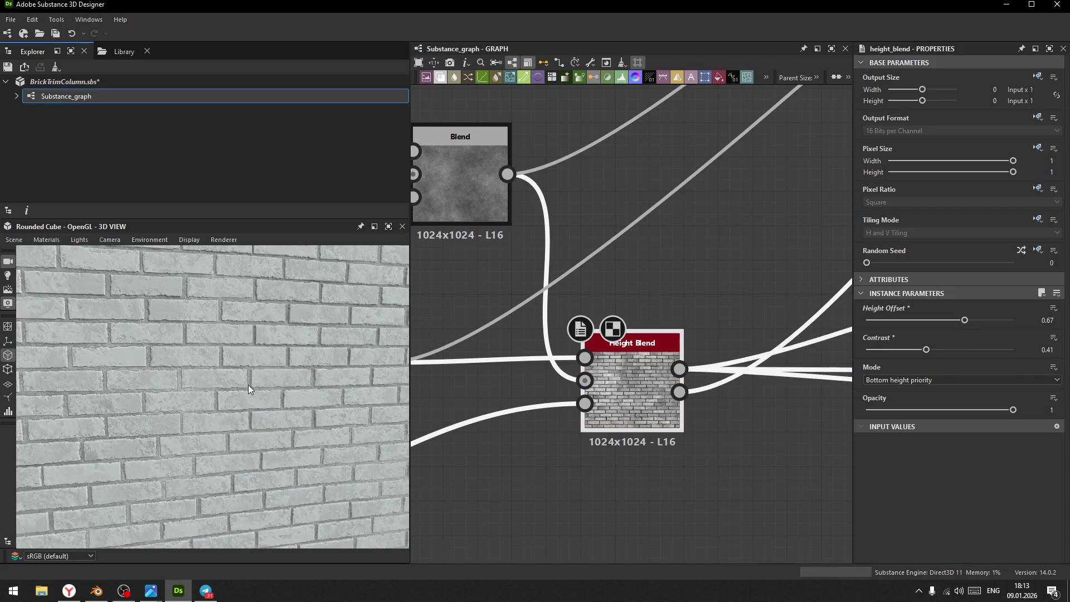
{"action": "scroll", "coordinate": [226, 374], "scroll_direction": "up", "scroll_amount": 6}
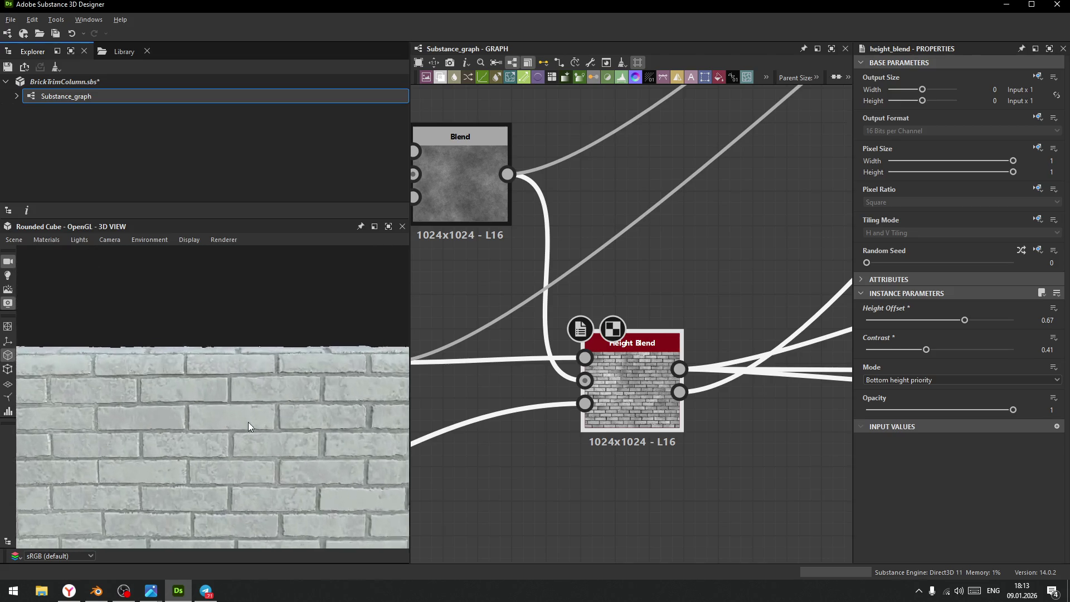
{"action": "mouse_move", "coordinate": [259, 415]}
{"action": "left_mouse_down"}
{"action": "mouse_move", "coordinate": [240, 435]}
{"action": "mouse_move", "coordinate": [272, 362]}
{"action": "mouse_move", "coordinate": [276, 376]}
{"action": "left_mouse_up"}
{"action": "scroll", "coordinate": [240, 435], "scroll_direction": "up", "scroll_amount": 3}
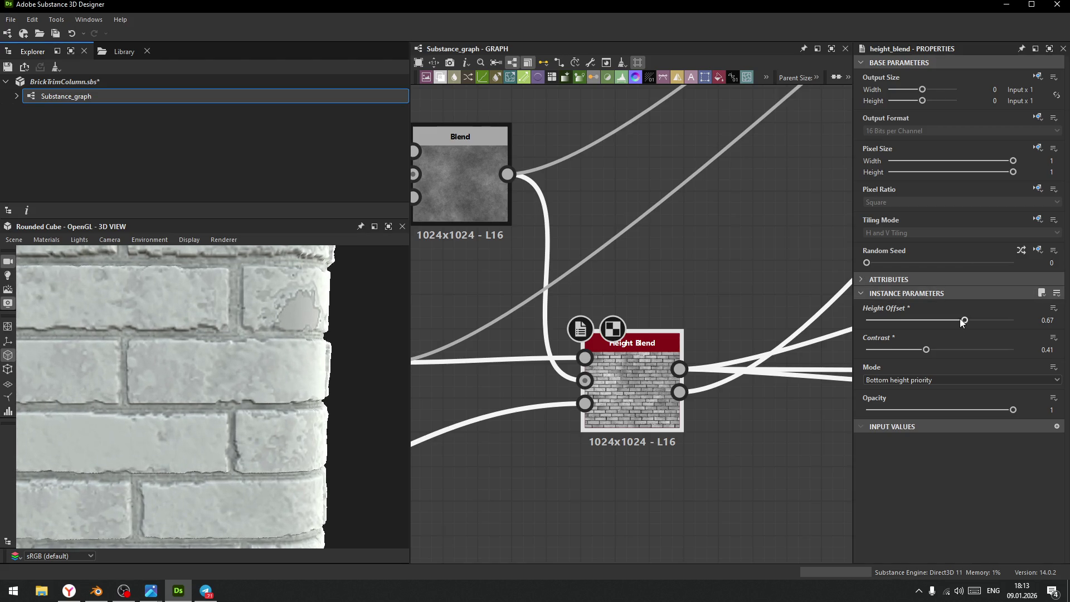
{"action": "mouse_move", "coordinate": [964, 322]}
{"action": "left_mouse_down"}
{"action": "mouse_move", "coordinate": [910, 328]}
{"action": "mouse_move", "coordinate": [976, 330]}
{"action": "mouse_move", "coordinate": [965, 330]}
{"action": "mouse_move", "coordinate": [988, 347]}
{"action": "mouse_move", "coordinate": [874, 368]}
{"action": "mouse_move", "coordinate": [948, 367]}
{"action": "left_mouse_up"}
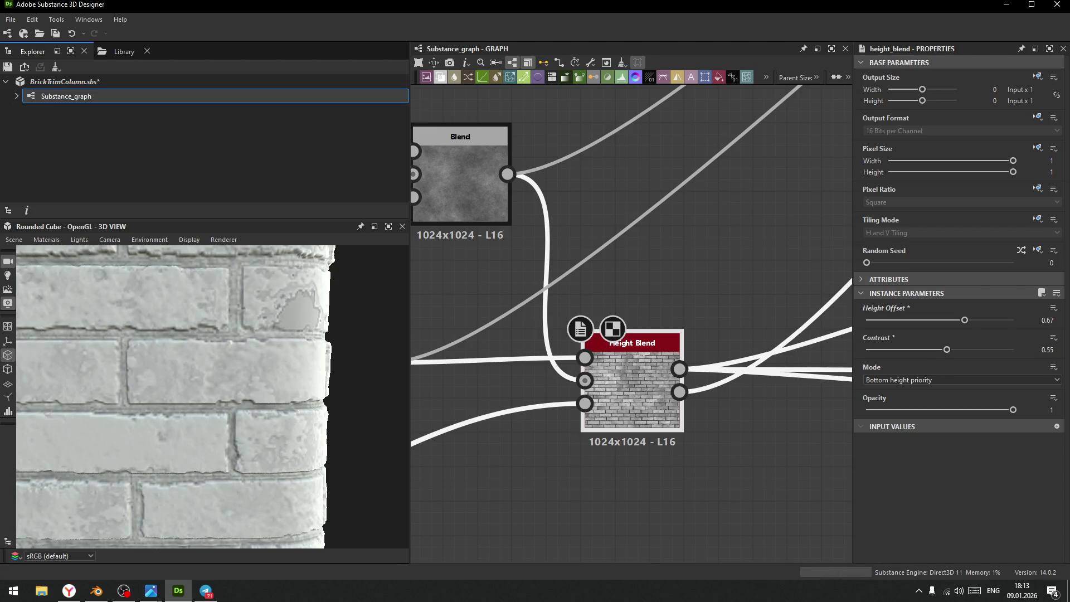
{"action": "scroll", "coordinate": [693, 308], "scroll_direction": "down", "scroll_amount": 5}
{"action": "mouse_move", "coordinate": [693, 309]}
{"action": "middle_mouse_down"}
{"action": "mouse_move", "coordinate": [661, 370]}
{"action": "mouse_move", "coordinate": [651, 299]}
{"action": "middle_mouse_up"}
{"action": "scroll", "coordinate": [638, 249], "scroll_direction": "up", "scroll_amount": 5}
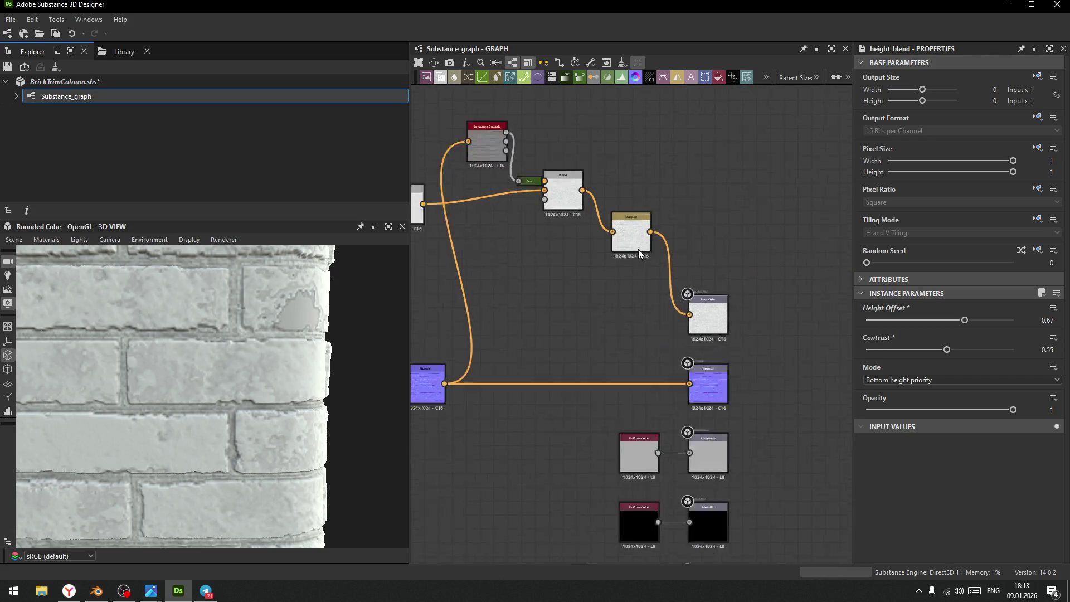
- Pan from the Base Color output back to the Gradient Map node and select it
{"action": "left_click", "coordinate": [754, 339]}
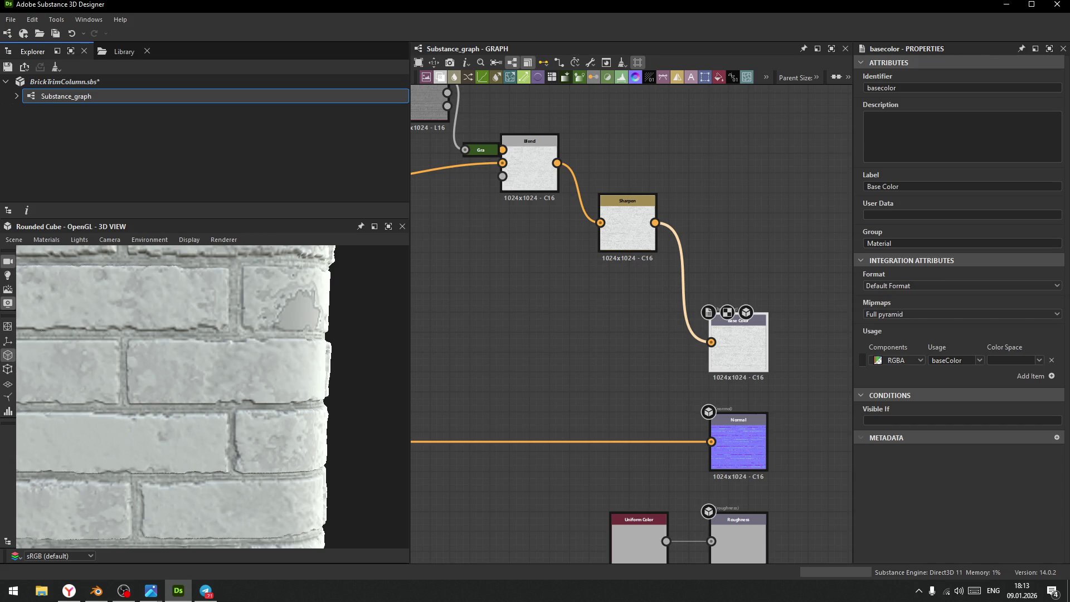
{"action": "scroll", "coordinate": [657, 314], "scroll_direction": "down", "scroll_amount": 3}
{"action": "scroll", "coordinate": [650, 382], "scroll_direction": "up", "scroll_amount": 2}
{"action": "middle_click_drag", "start_coordinate": [451, 365], "coordinate": [613, 365]}
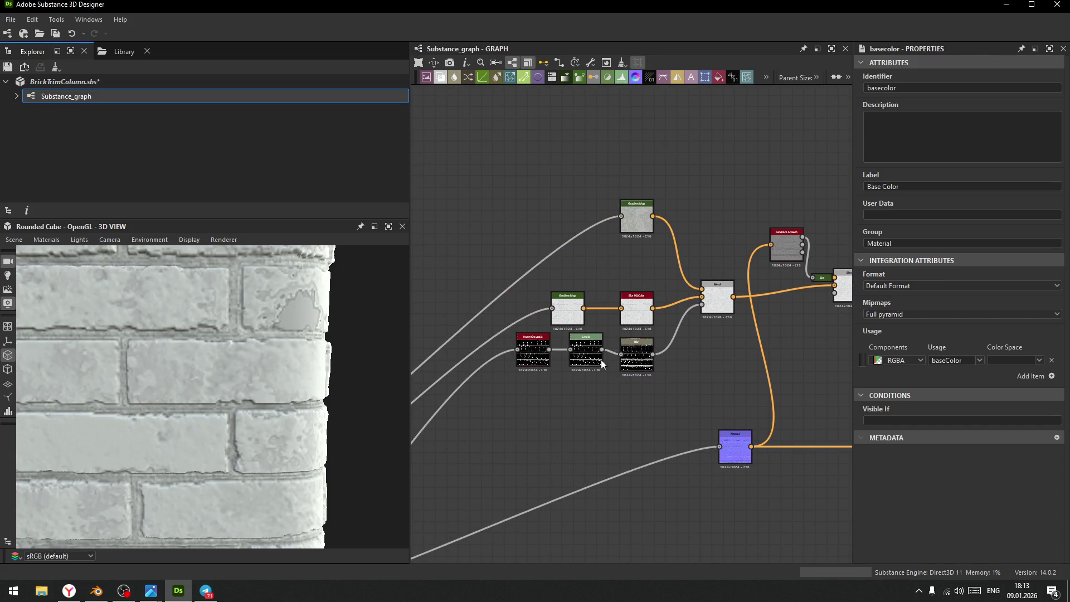
{"action": "left_click", "coordinate": [569, 316]}
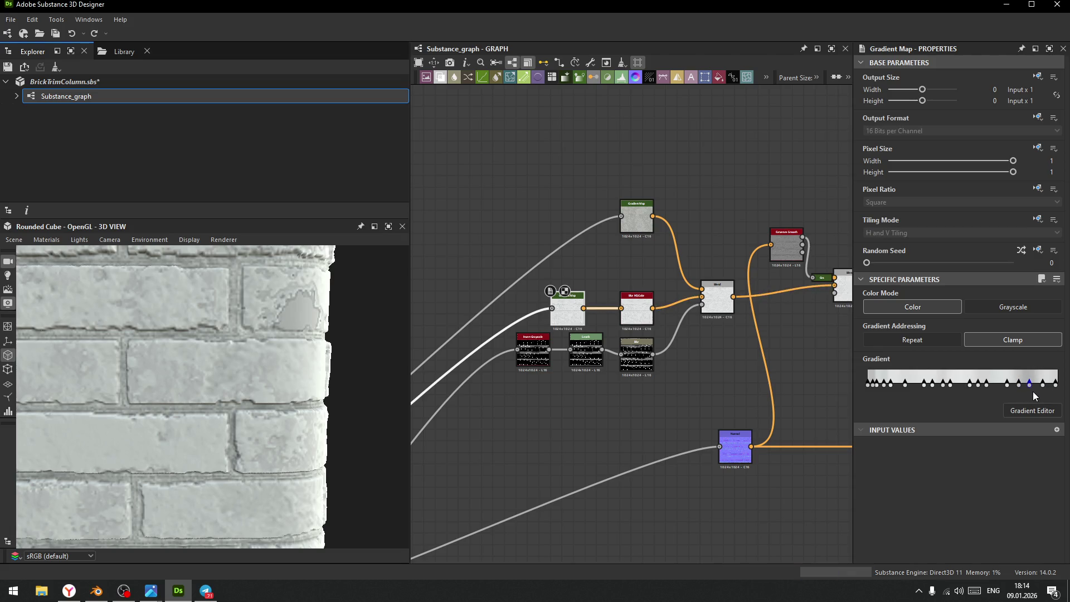
- Bring up the Gradient Editor, whose first key is grey #bbbdbd
{"action": "scroll", "coordinate": [575, 415], "scroll_direction": "down", "scroll_amount": 3}
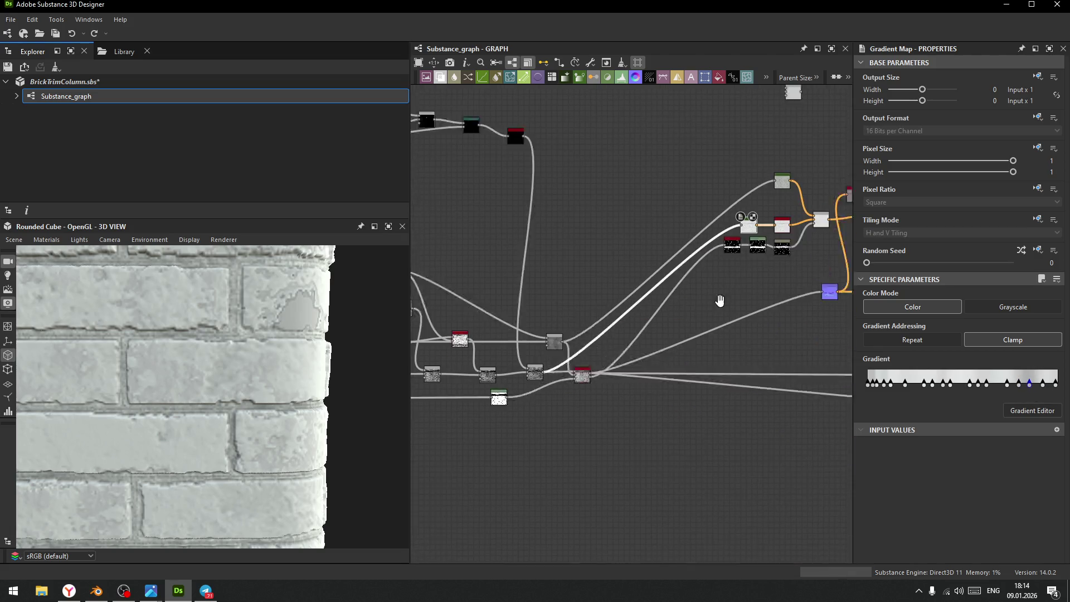
{"action": "scroll", "coordinate": [698, 316], "scroll_direction": "up", "scroll_amount": 6}
{"action": "mouse_move", "coordinate": [657, 368]}
{"action": "middle_mouse_down"}
{"action": "mouse_move", "coordinate": [574, 374]}
{"action": "mouse_move", "coordinate": [619, 401]}
{"action": "middle_mouse_up"}
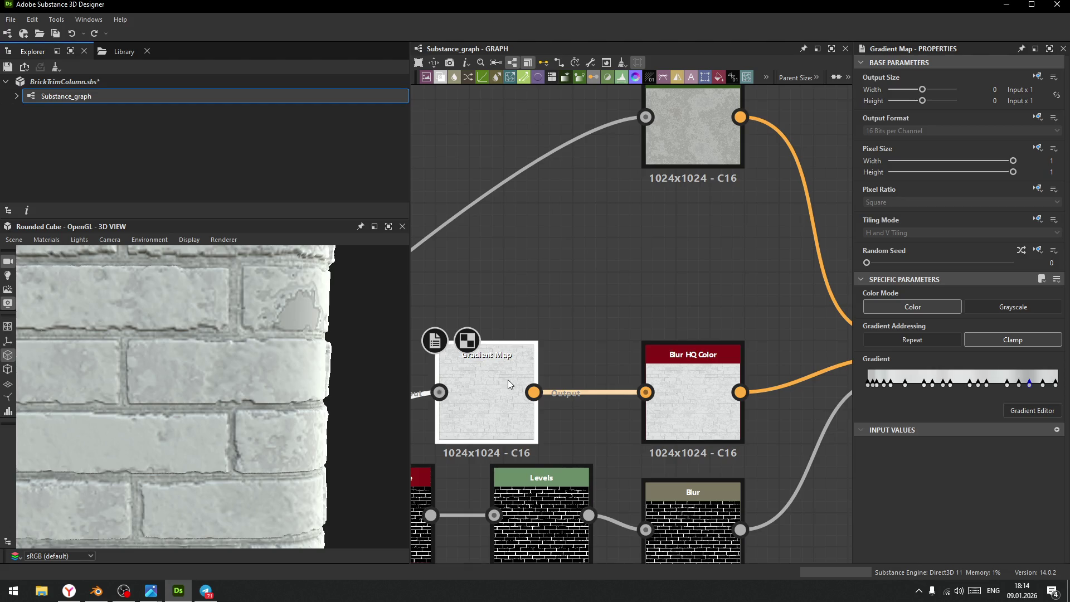
{"action": "left_click", "coordinate": [869, 385]}
{"action": "key", "text": "Delete"}
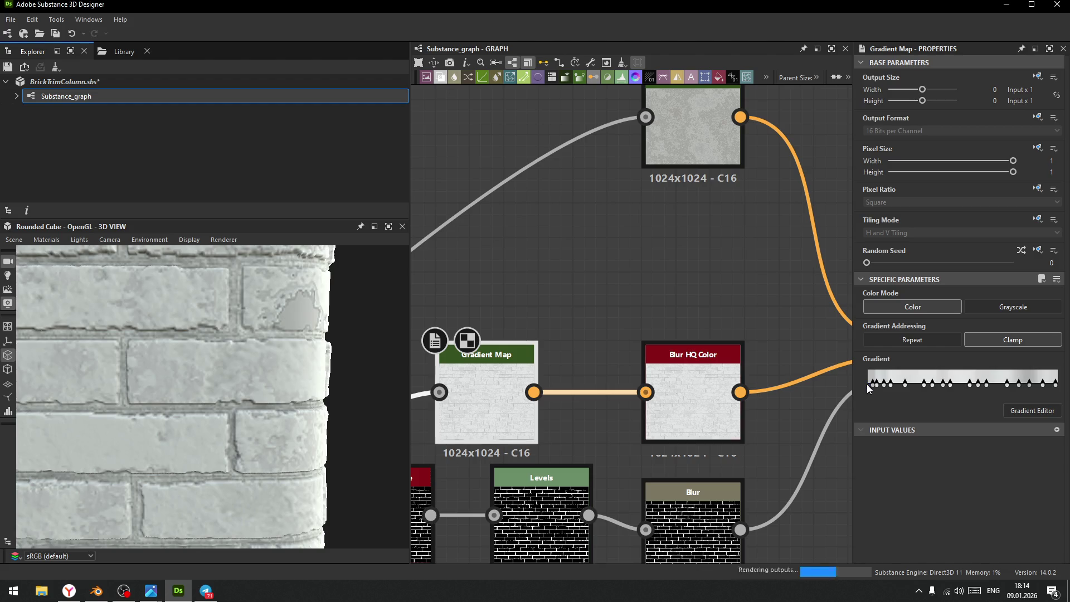
{"action": "key", "text": "ctrl+z"}
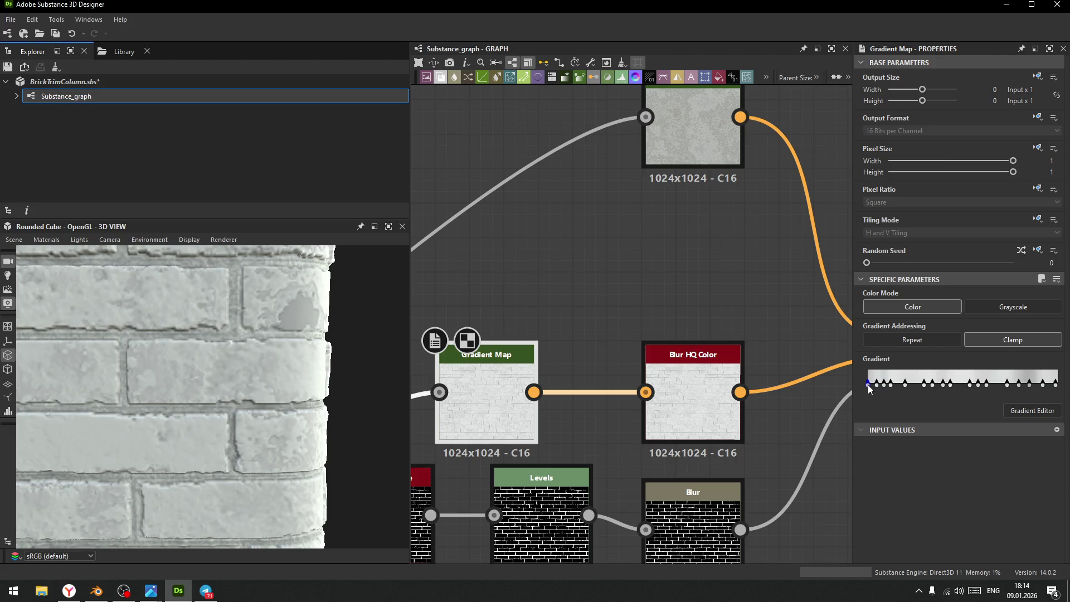
{"action": "double_click", "coordinate": [868, 385]}
- Lighten the first gradient key to light grey and shift the next keys toward position 0
{"action": "mouse_move", "coordinate": [553, 366]}
{"action": "left_mouse_down"}
{"action": "mouse_move", "coordinate": [535, 323]}
{"action": "mouse_move", "coordinate": [527, 354]}
{"action": "left_mouse_up"}
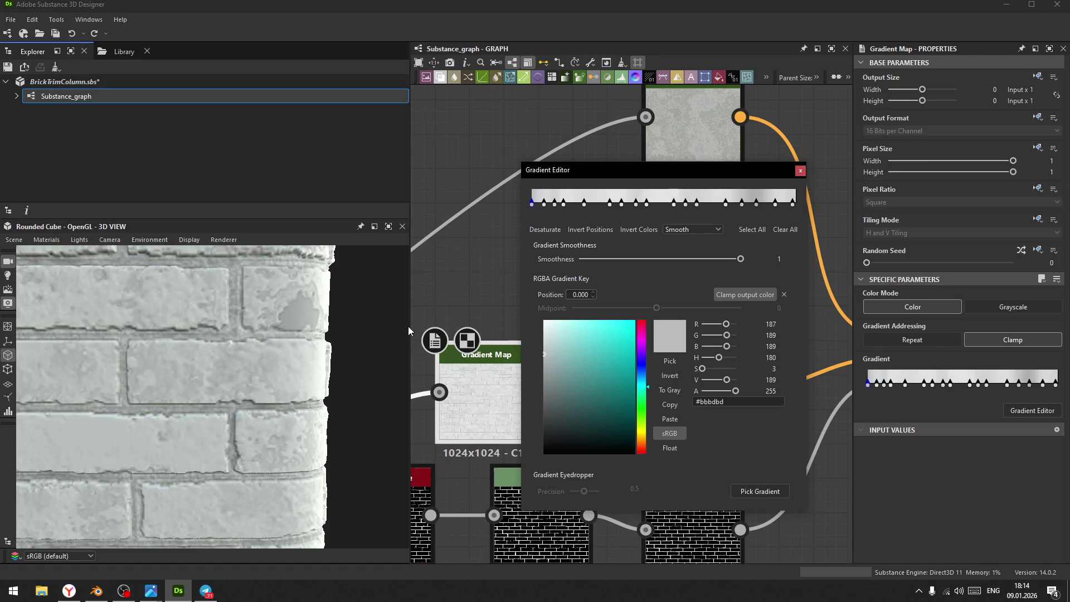
{"action": "mouse_move", "coordinate": [410, 326]}
{"action": "left_mouse_down"}
{"action": "mouse_move", "coordinate": [276, 340]}
{"action": "mouse_move", "coordinate": [292, 340]}
{"action": "left_mouse_up"}
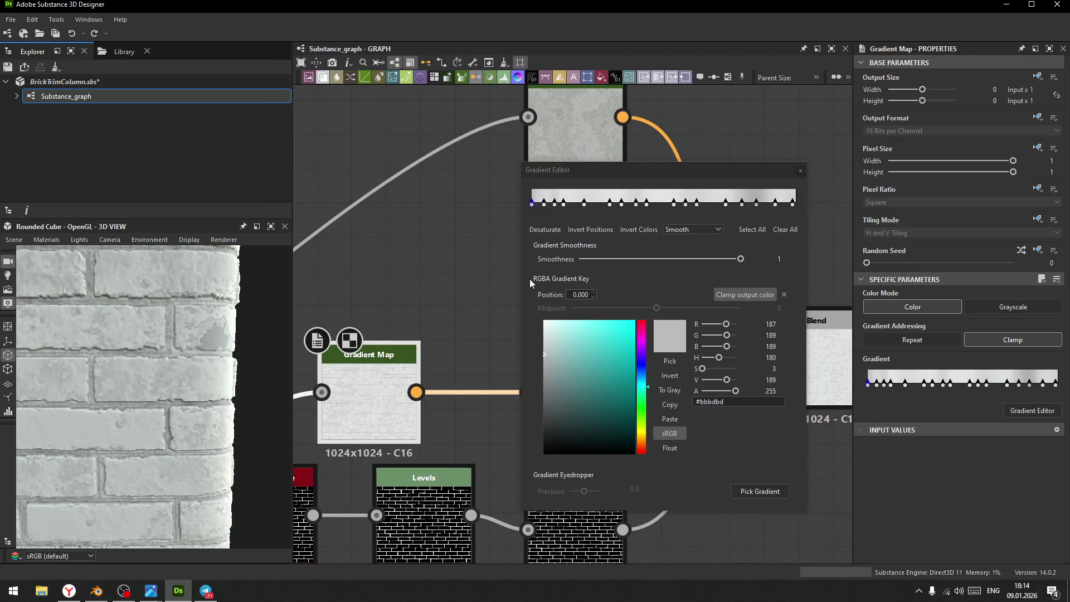
{"action": "left_click", "coordinate": [543, 205]}
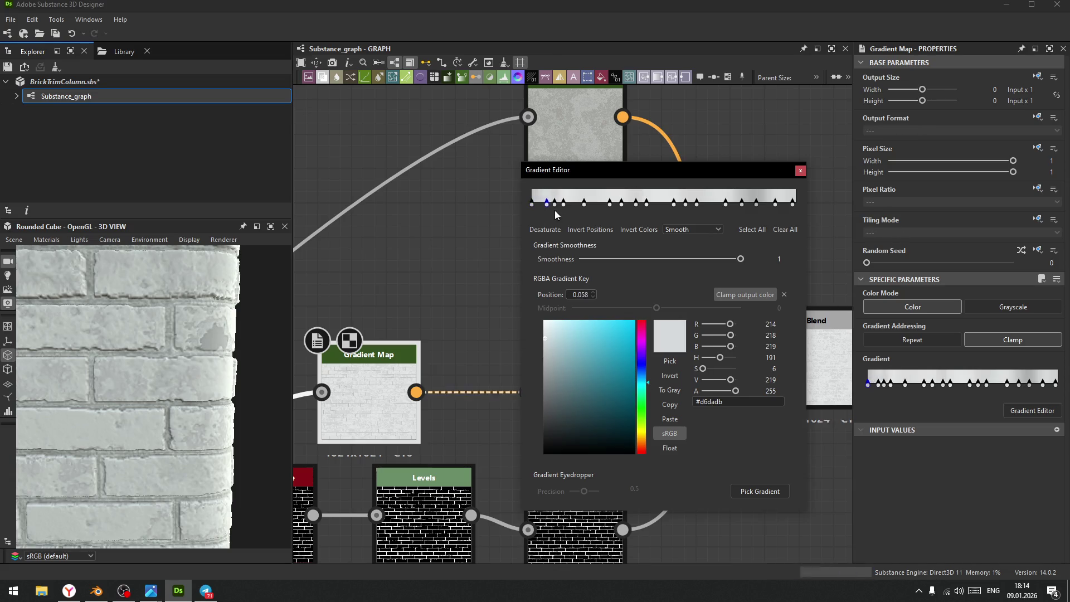
{"action": "mouse_move", "coordinate": [541, 205]}
{"action": "left_mouse_down"}
{"action": "mouse_move", "coordinate": [531, 207]}
{"action": "mouse_move", "coordinate": [546, 221]}
{"action": "left_mouse_up"}
{"action": "left_click_drag", "start_coordinate": [555, 204], "coordinate": [555, 206]}
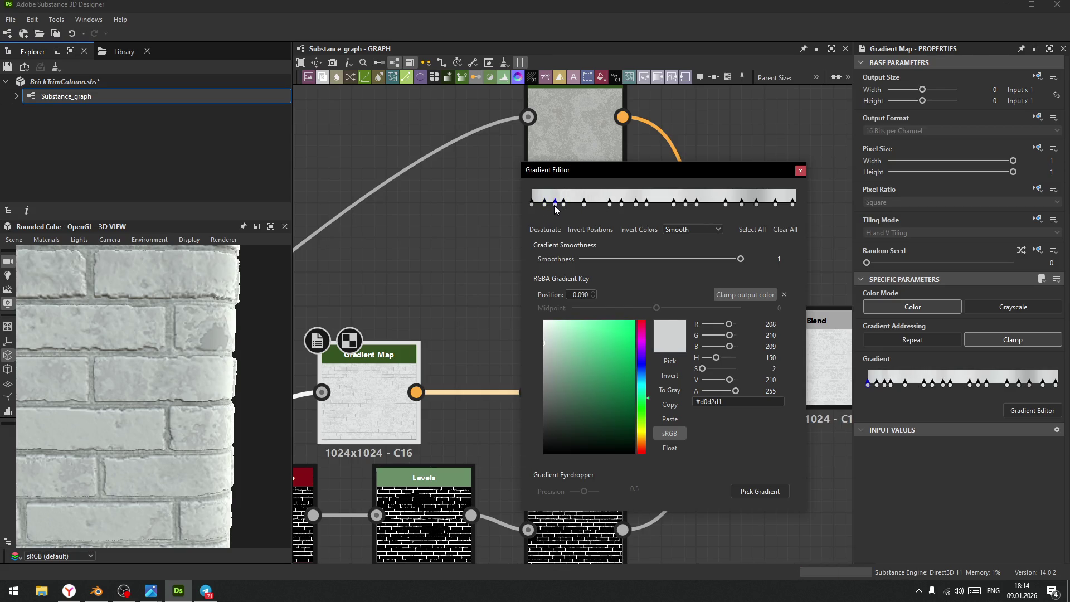
- Make the 0.050 and 0.090 keys neutral greys and brighten the first key to #dfdfdf
{"action": "left_click", "coordinate": [545, 206]}
{"action": "left_click_drag", "start_coordinate": [546, 339], "coordinate": [532, 334]}
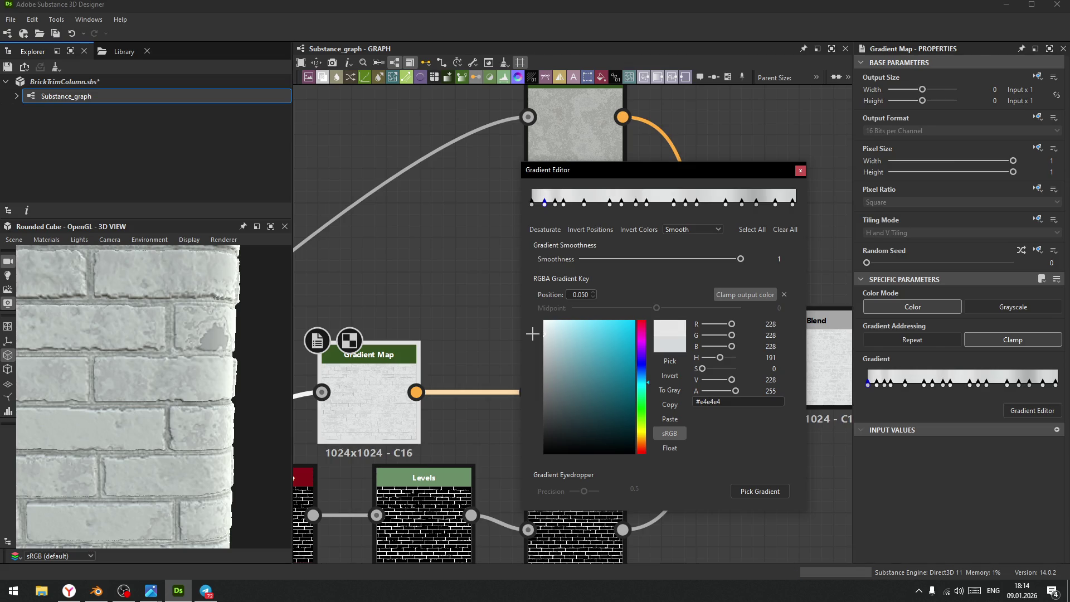
{"action": "left_click", "coordinate": [555, 206]}
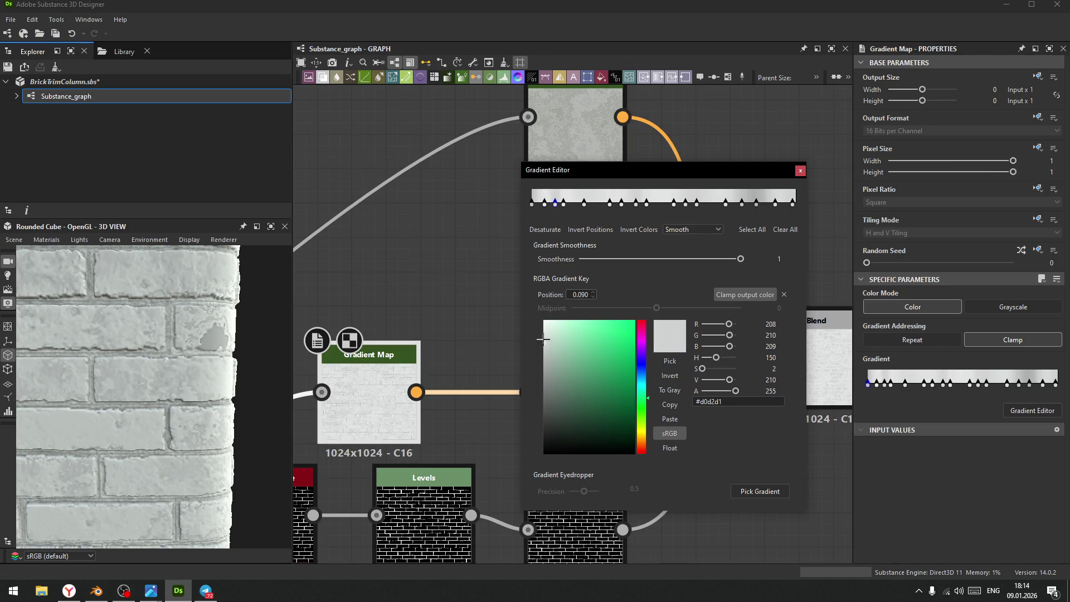
{"action": "left_click_drag", "start_coordinate": [548, 344], "coordinate": [552, 319]}
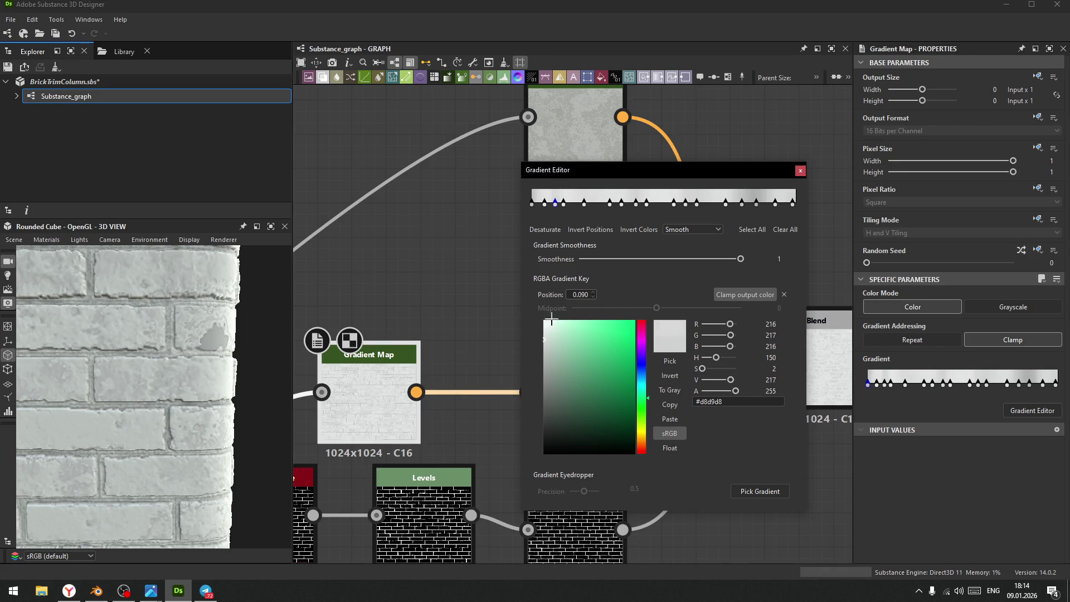
{"action": "left_click", "coordinate": [532, 204]}
{"action": "mouse_move", "coordinate": [549, 361]}
{"action": "left_mouse_down"}
{"action": "mouse_move", "coordinate": [540, 326]}
{"action": "mouse_move", "coordinate": [538, 337]}
{"action": "left_mouse_up"}
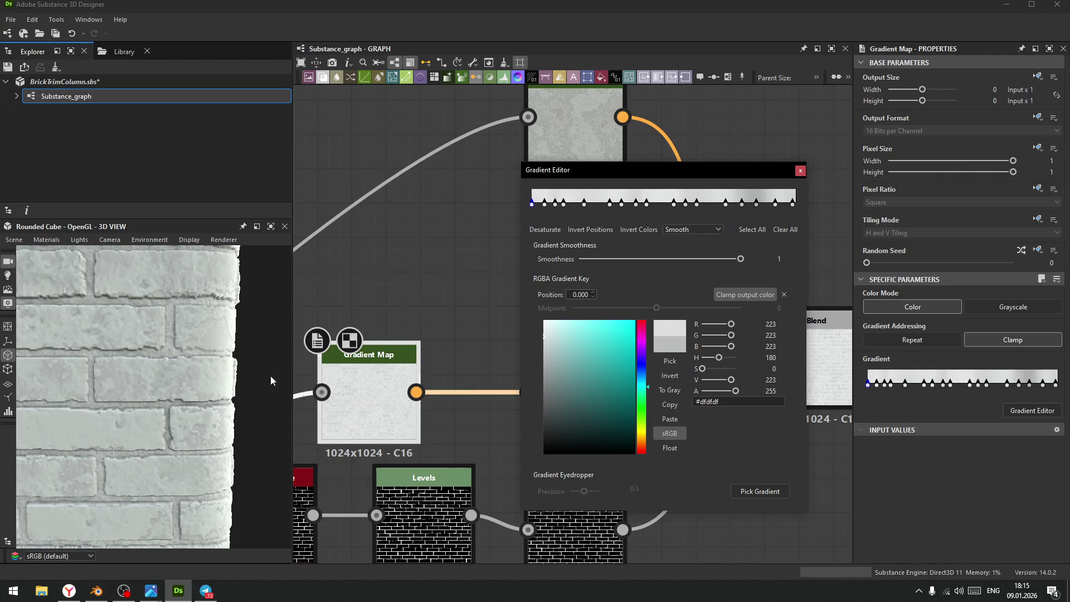
- Check the paler bricks in the 3D preview and close the Gradient Editor
{"action": "scroll", "coordinate": [226, 384], "scroll_direction": "down", "scroll_amount": 5}
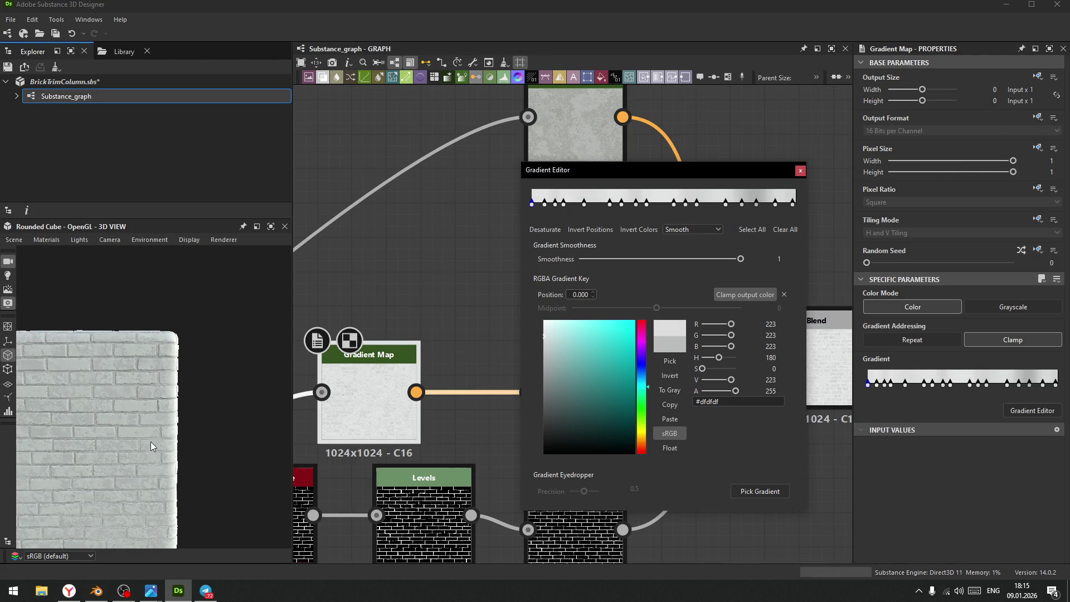
{"action": "scroll", "coordinate": [156, 442], "scroll_direction": "up", "scroll_amount": 5}
{"action": "mouse_move", "coordinate": [145, 410]}
{"action": "left_mouse_down"}
{"action": "mouse_move", "coordinate": [122, 368]}
{"action": "mouse_move", "coordinate": [143, 367]}
{"action": "mouse_move", "coordinate": [168, 390]}
{"action": "mouse_move", "coordinate": [163, 365]}
{"action": "mouse_move", "coordinate": [185, 466]}
{"action": "mouse_move", "coordinate": [183, 394]}
{"action": "mouse_move", "coordinate": [172, 384]}
{"action": "left_mouse_up"}
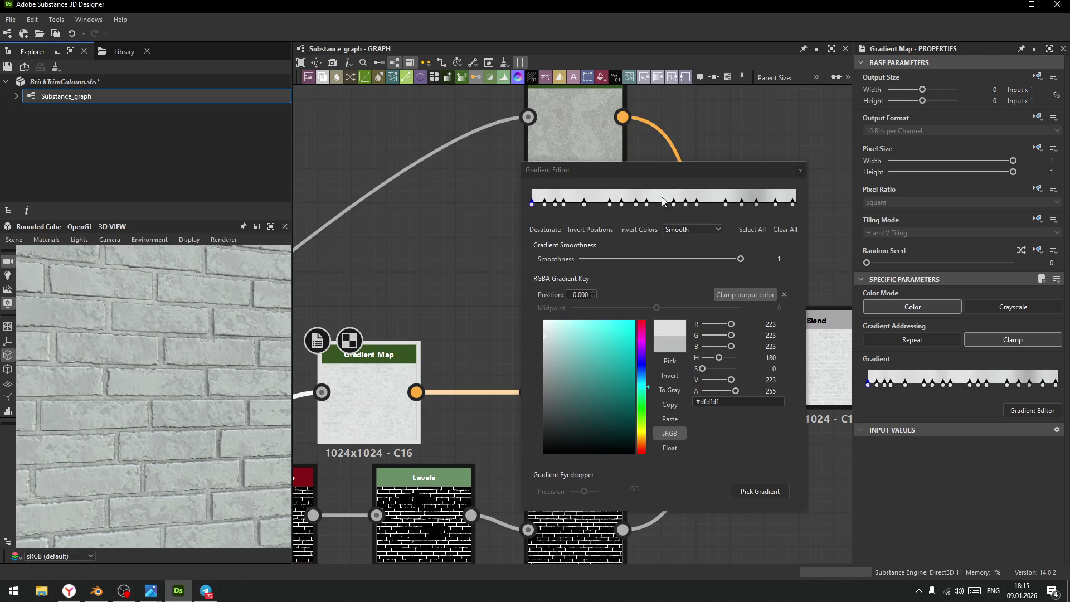
{"action": "left_click_drag", "start_coordinate": [723, 176], "coordinate": [718, 174]}
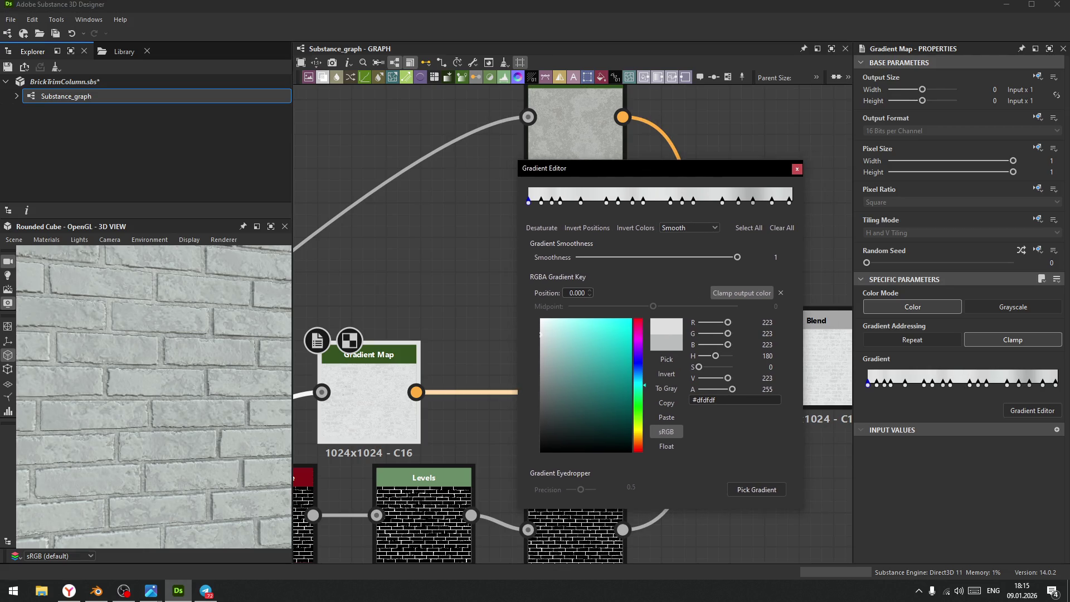
{"action": "left_click", "coordinate": [123, 590]}
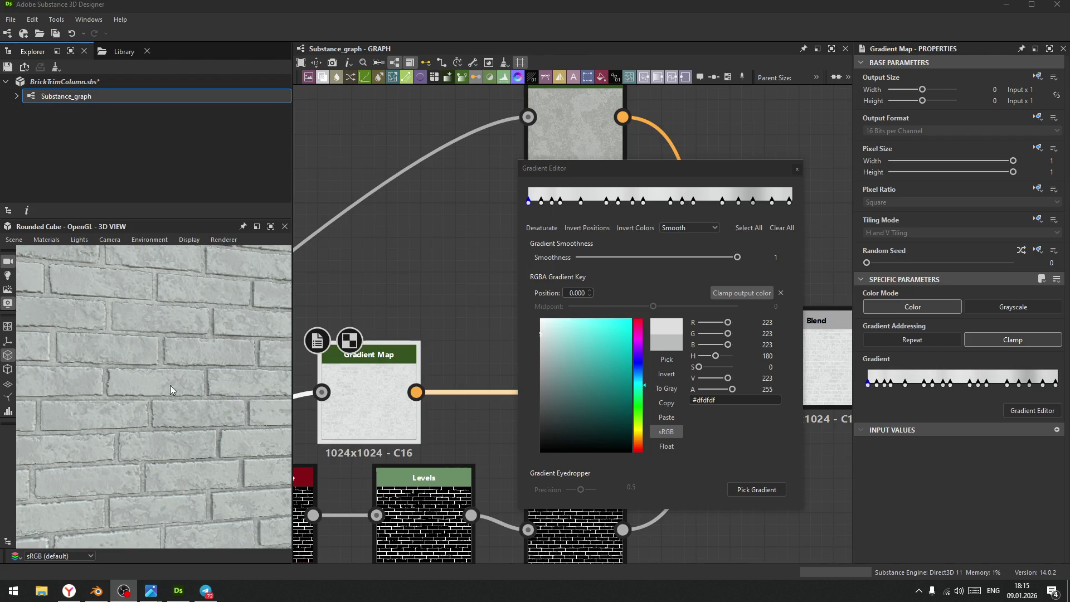
{"action": "left_click", "coordinate": [798, 169]}
{"action": "scroll", "coordinate": [797, 169], "scroll_direction": "down", "scroll_amount": 3}
{"action": "mouse_move", "coordinate": [819, 265]}
{"action": "middle_mouse_down"}
{"action": "mouse_move", "coordinate": [728, 253]}
{"action": "mouse_move", "coordinate": [540, 286]}
{"action": "middle_mouse_up"}
- Lower the Sharpen node's Intensity to 0.18
{"action": "mouse_move", "coordinate": [756, 405]}
{"action": "middle_mouse_down"}
{"action": "mouse_move", "coordinate": [592, 426]}
{"action": "mouse_move", "coordinate": [496, 399]}
{"action": "mouse_move", "coordinate": [513, 353]}
{"action": "middle_mouse_up"}
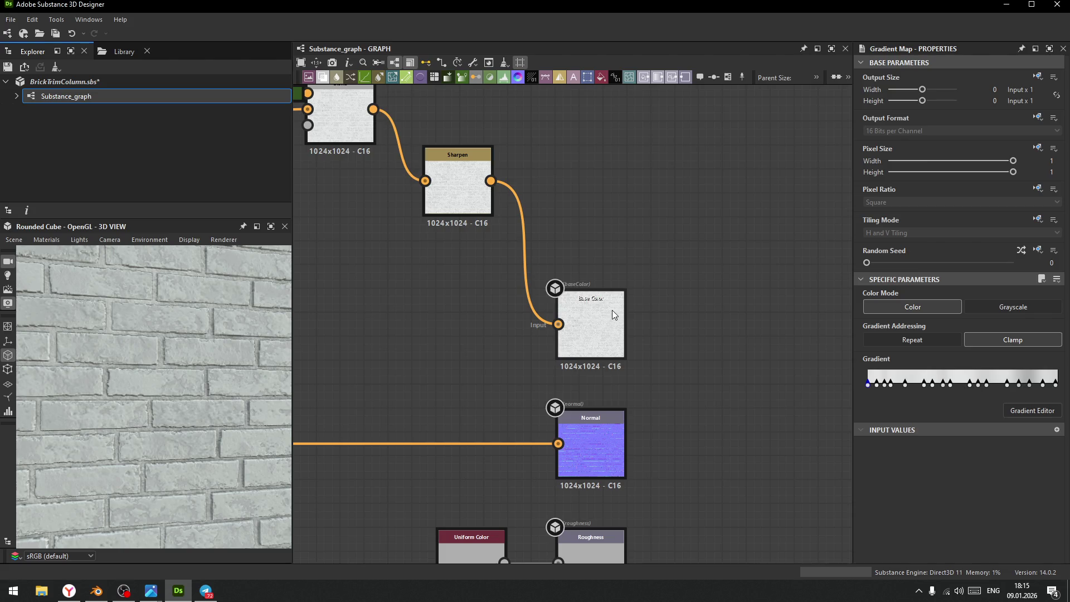
{"action": "left_click", "coordinate": [460, 190]}
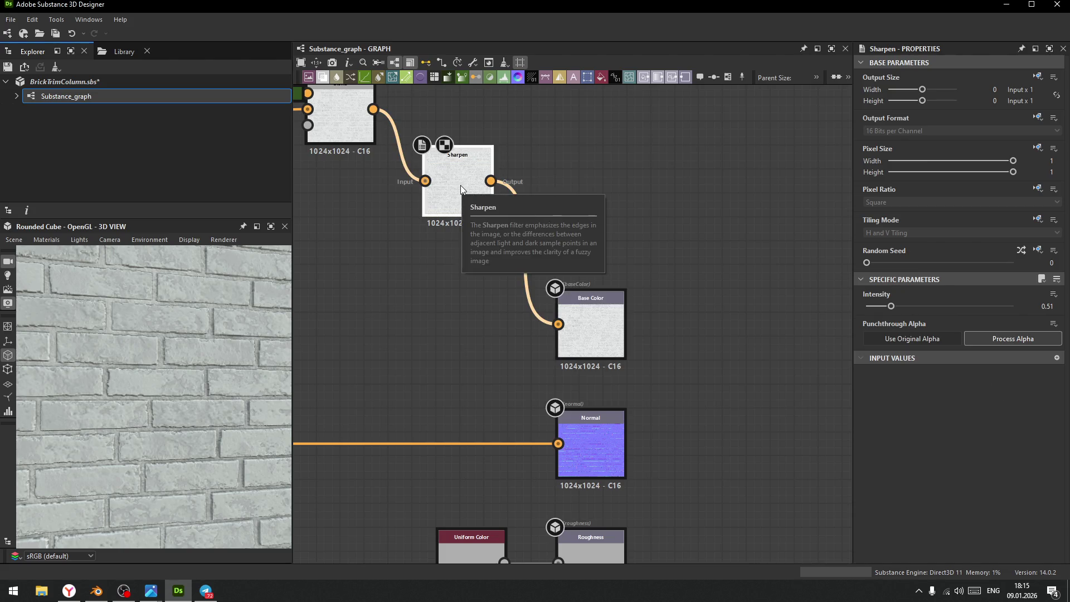
{"action": "middle_click_drag", "start_coordinate": [393, 279], "coordinate": [498, 346]}
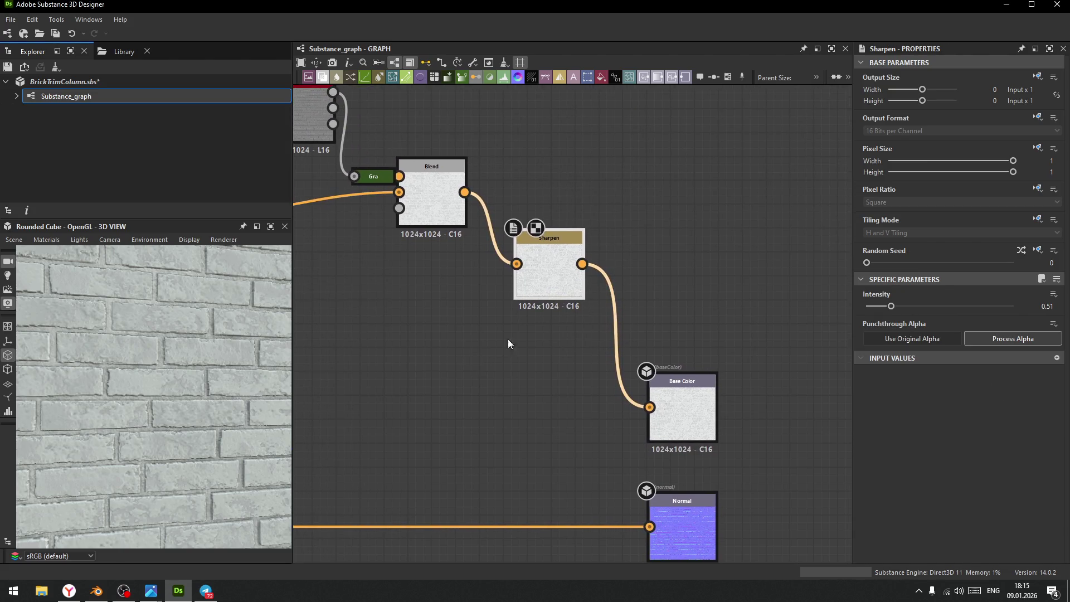
{"action": "mouse_move", "coordinate": [892, 306]}
{"action": "left_mouse_down"}
{"action": "mouse_move", "coordinate": [848, 314]}
{"action": "mouse_move", "coordinate": [876, 316]}
{"action": "left_mouse_up"}
- Raise the Blur HQ Color node's Intensity to 0.79 and inspect the wall
{"action": "middle_click_drag", "start_coordinate": [459, 360], "coordinate": [591, 437]}
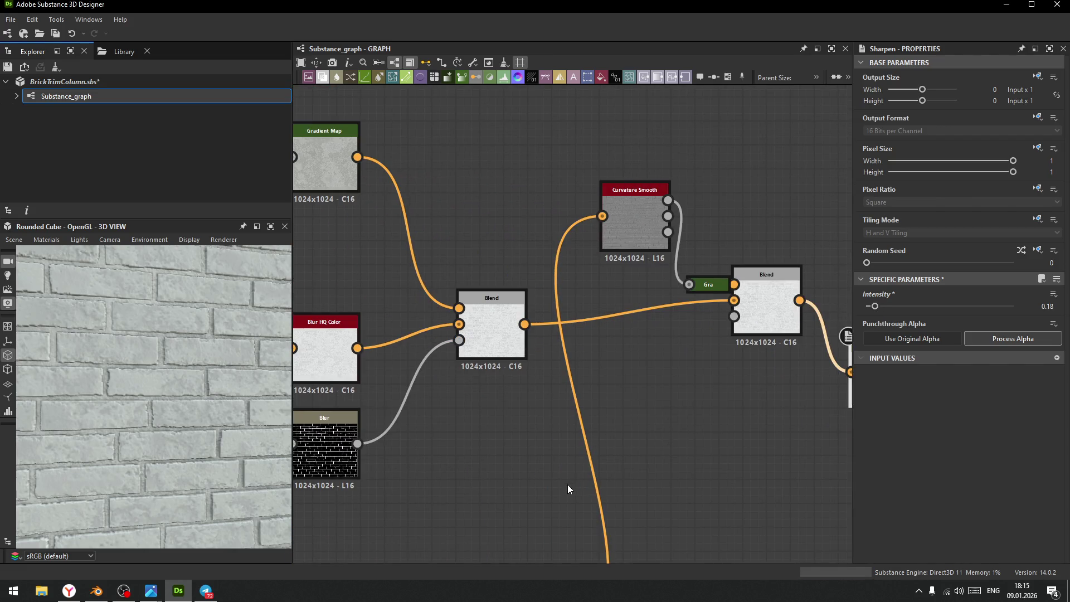
{"action": "mouse_move", "coordinate": [516, 490]}
{"action": "middle_mouse_down"}
{"action": "mouse_move", "coordinate": [674, 490]}
{"action": "mouse_move", "coordinate": [830, 440]}
{"action": "middle_mouse_up"}
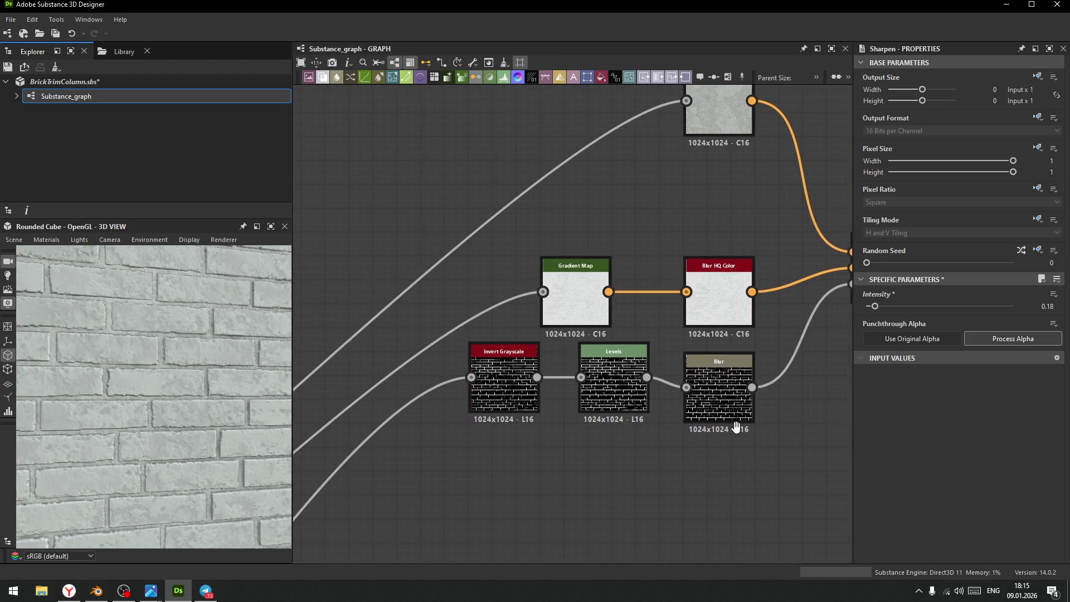
{"action": "left_click", "coordinate": [721, 286]}
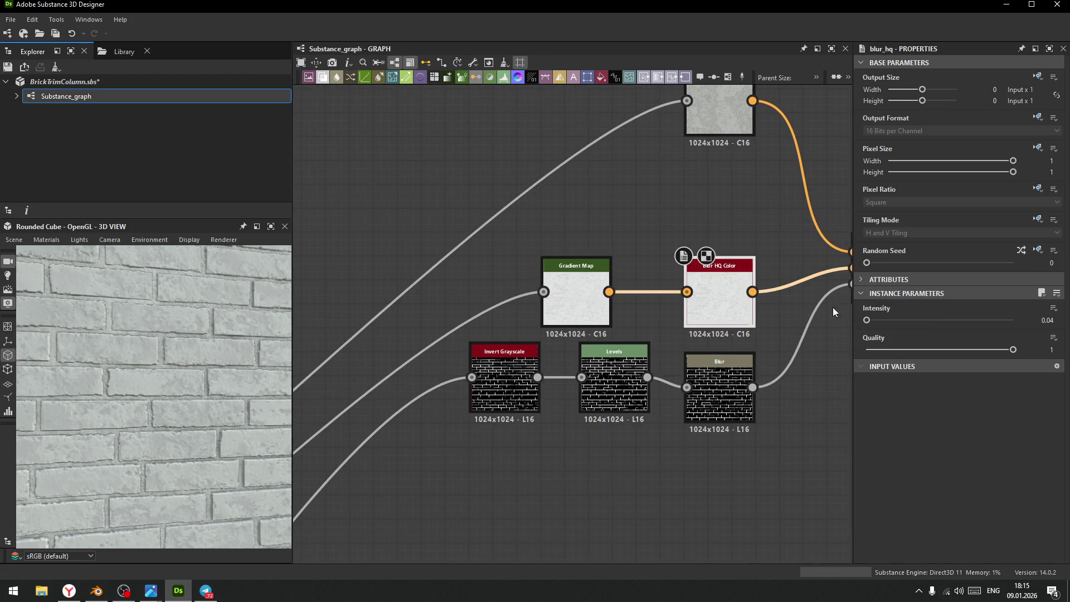
{"action": "middle_click_drag", "start_coordinate": [780, 366], "coordinate": [685, 385]}
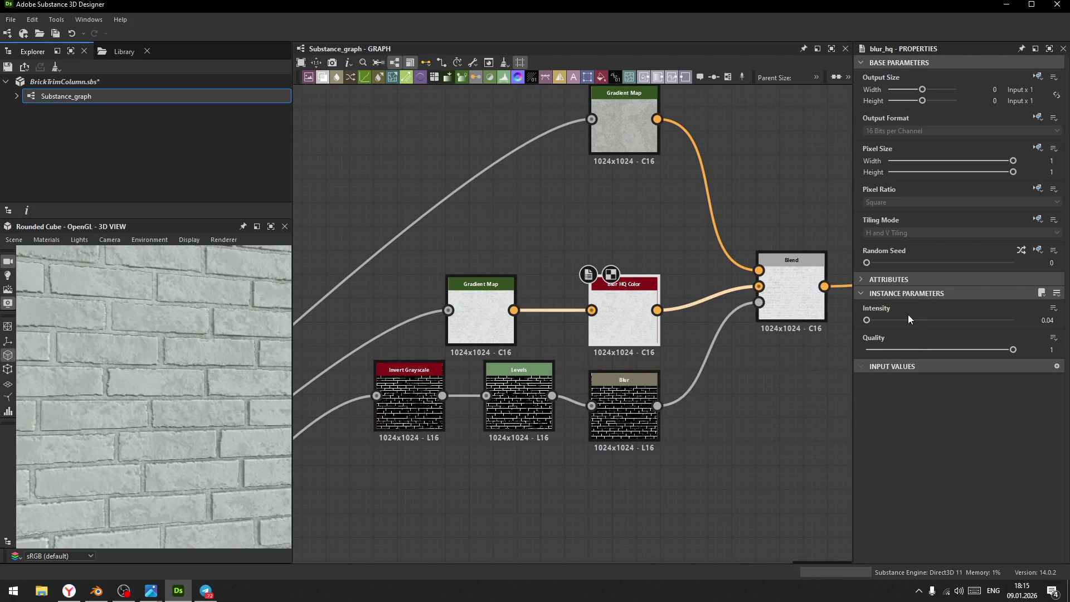
{"action": "mouse_move", "coordinate": [867, 319]}
{"action": "left_mouse_down"}
{"action": "mouse_move", "coordinate": [879, 319]}
{"action": "mouse_move", "coordinate": [874, 329]}
{"action": "left_mouse_up"}
{"action": "mouse_move", "coordinate": [144, 386]}
{"action": "left_mouse_down"}
{"action": "mouse_move", "coordinate": [181, 397]}
{"action": "mouse_move", "coordinate": [152, 372]}
{"action": "mouse_move", "coordinate": [143, 404]}
{"action": "mouse_move", "coordinate": [155, 406]}
{"action": "mouse_move", "coordinate": [122, 350]}
{"action": "mouse_move", "coordinate": [147, 356]}
{"action": "mouse_move", "coordinate": [202, 421]}
{"action": "mouse_move", "coordinate": [178, 393]}
{"action": "left_mouse_up"}
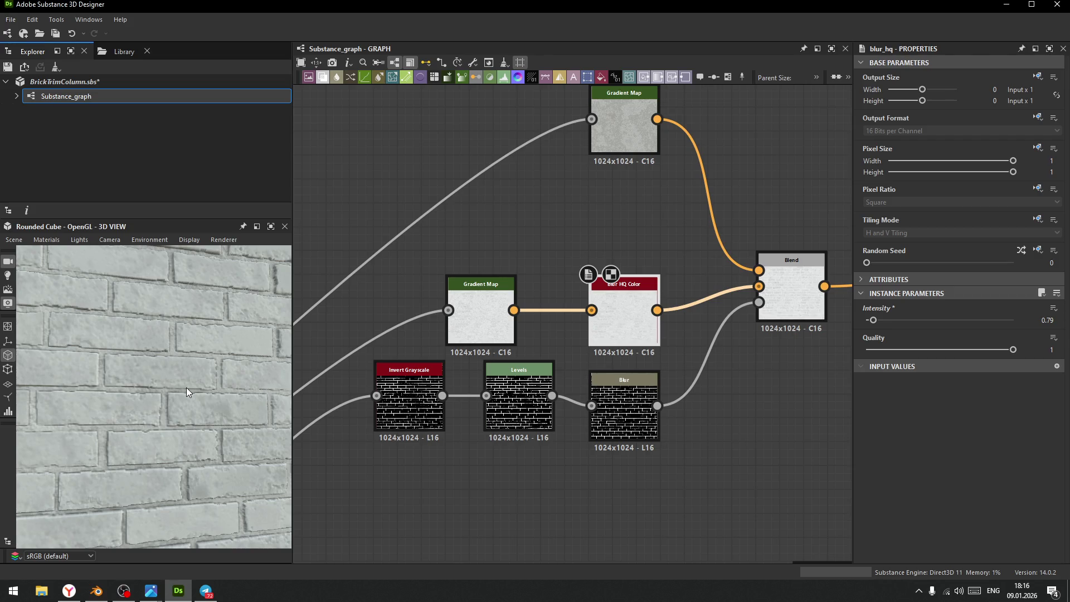
- Return the curvature Overlay Blend's opacity to 1
{"action": "scroll", "coordinate": [707, 273], "scroll_direction": "down", "scroll_amount": 5}
{"action": "middle_click_drag", "start_coordinate": [791, 320], "coordinate": [589, 339]}
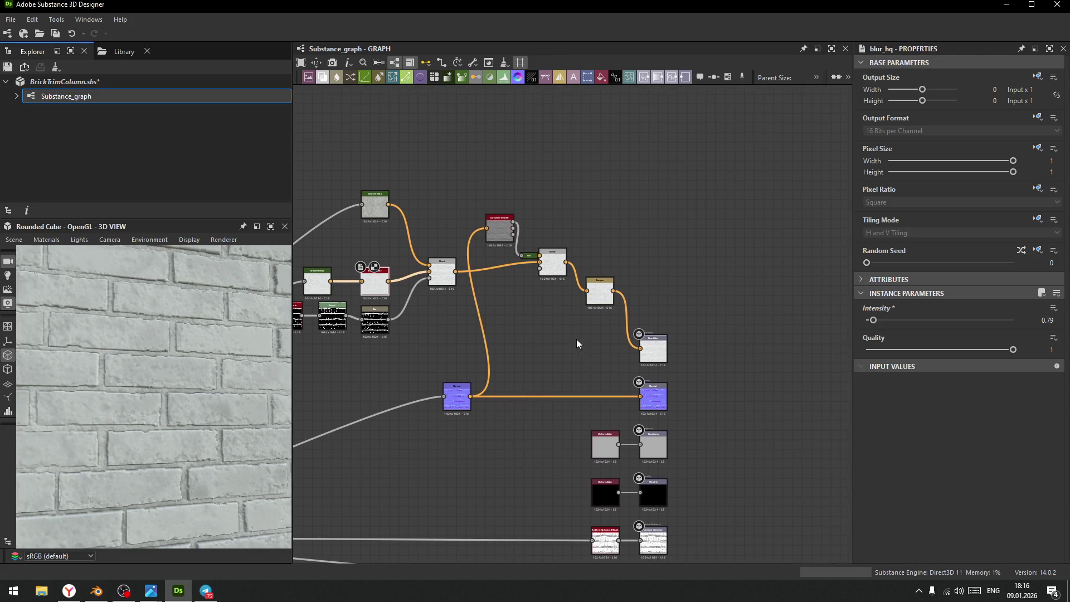
{"action": "scroll", "coordinate": [580, 343], "scroll_direction": "up", "scroll_amount": 5}
{"action": "left_click", "coordinate": [600, 261]}
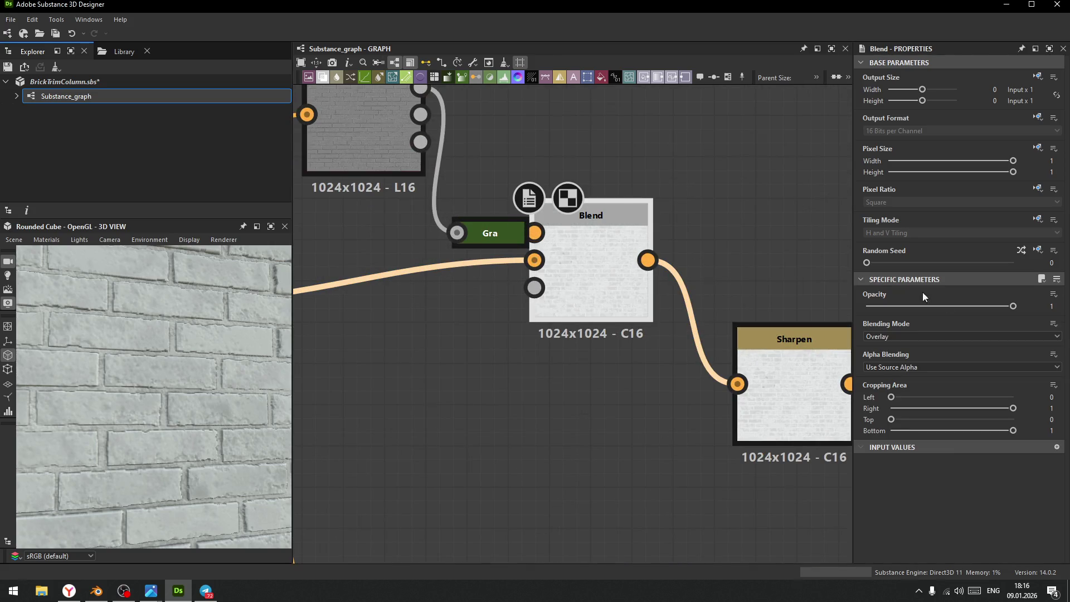
{"action": "mouse_move", "coordinate": [1012, 306]}
{"action": "left_mouse_down"}
{"action": "mouse_move", "coordinate": [899, 306]}
{"action": "mouse_move", "coordinate": [1023, 306]}
{"action": "left_mouse_up"}
{"action": "middle_click_drag", "start_coordinate": [474, 442], "coordinate": [522, 456]}
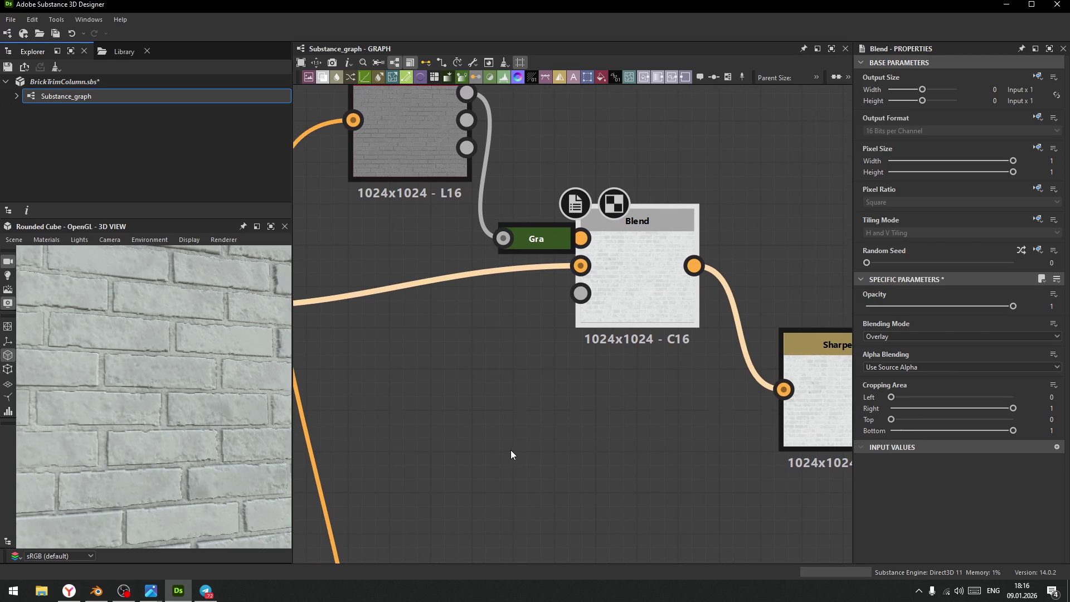
{"action": "left_click_drag", "start_coordinate": [267, 412], "coordinate": [159, 404]}
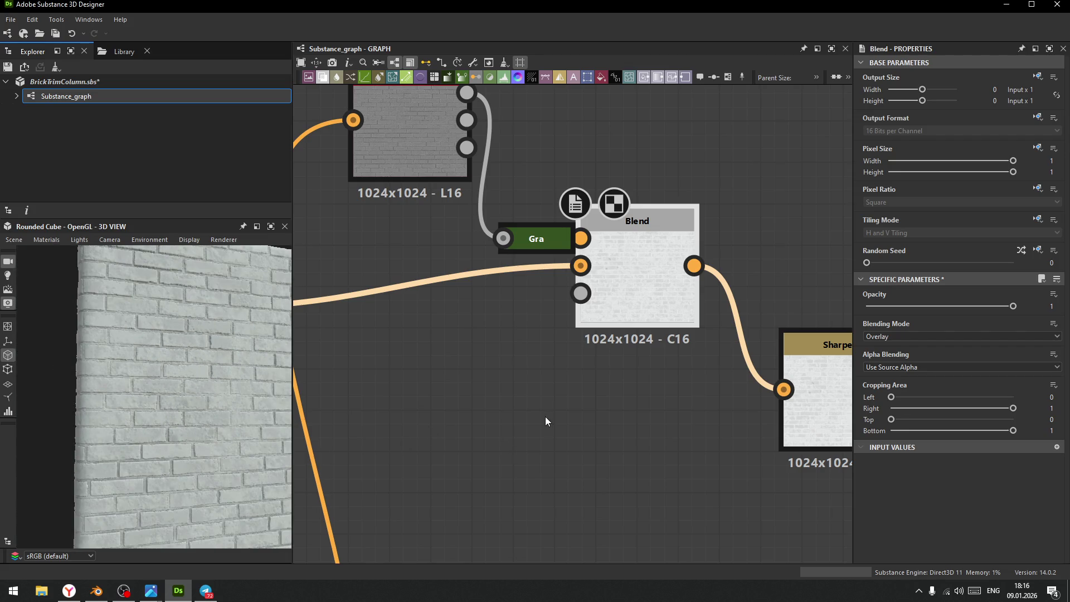
- Pan to the left of the graph and select the height_blend node
{"action": "scroll", "coordinate": [546, 423], "scroll_direction": "down", "scroll_amount": 10}
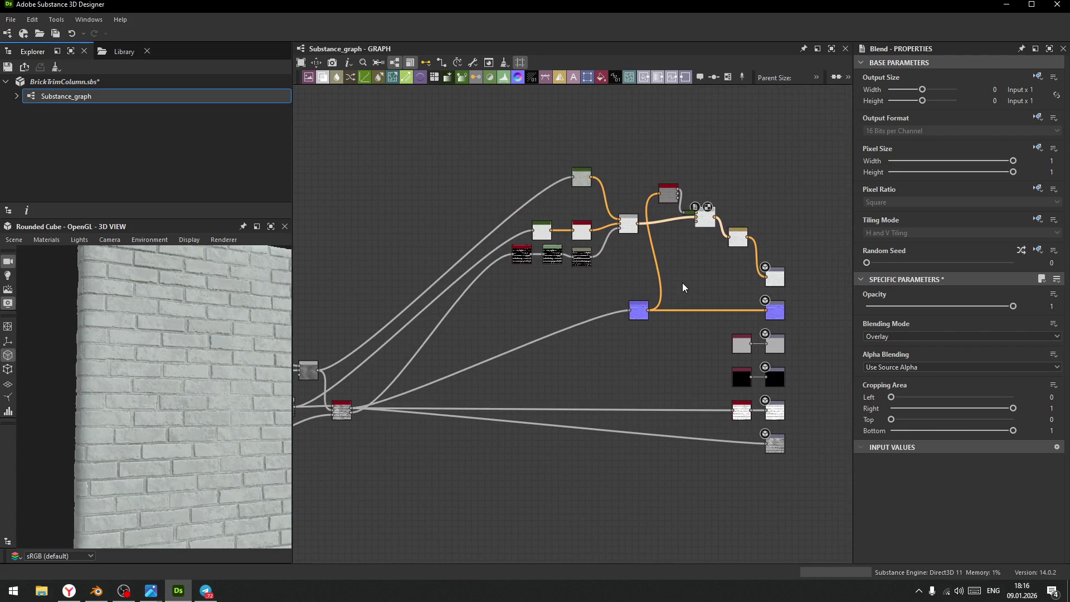
{"action": "middle_click_drag", "start_coordinate": [544, 374], "coordinate": [559, 389]}
{"action": "middle_click_drag", "start_coordinate": [439, 425], "coordinate": [482, 390]}
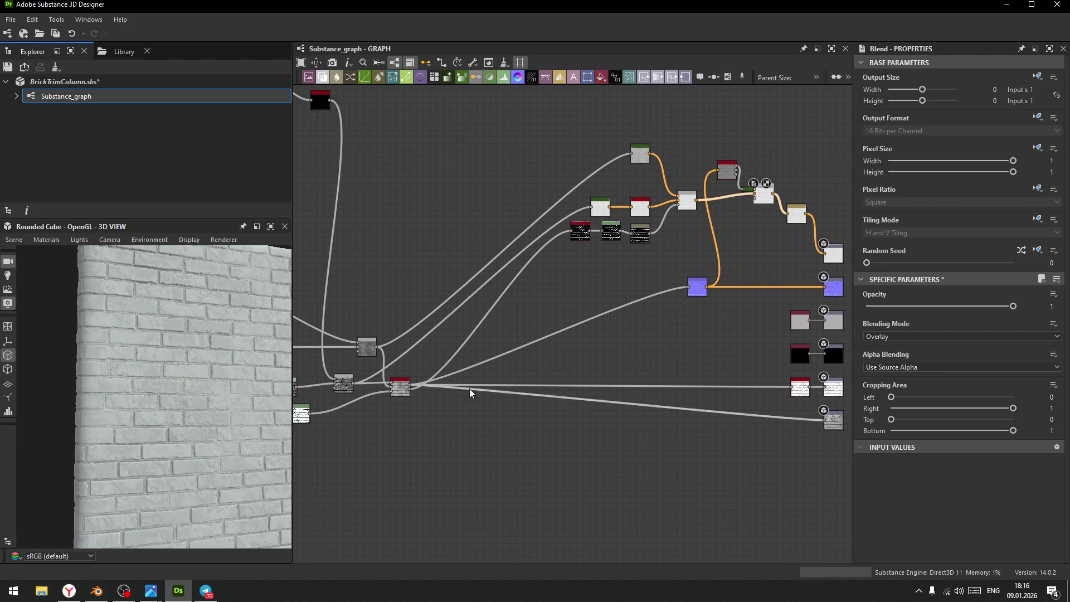
{"action": "left_click", "coordinate": [400, 390]}
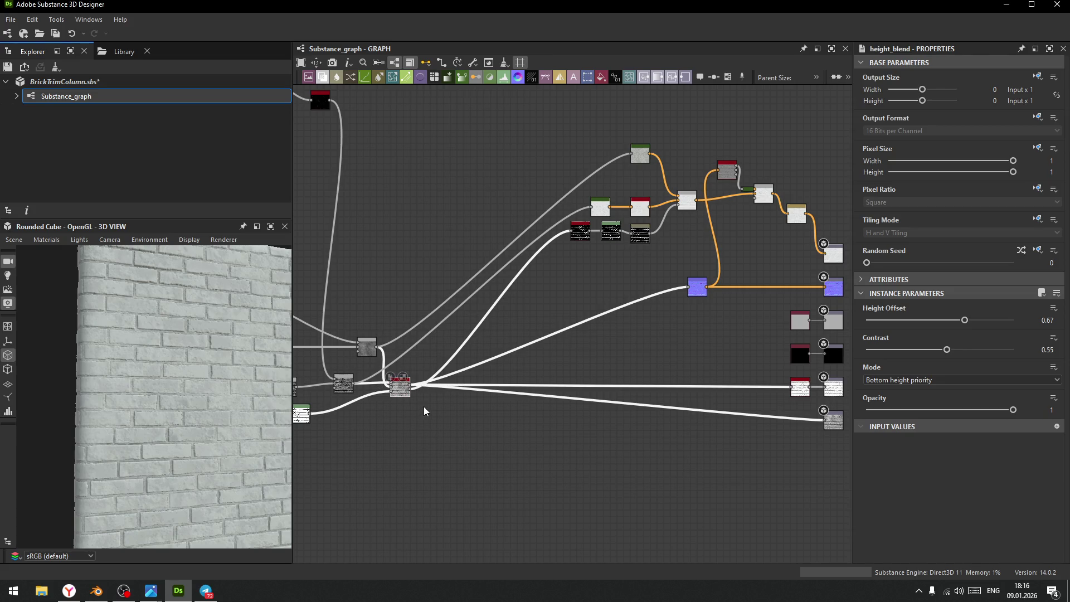
- Link the height_blend output to the grey node in the roughness chain and inspect the wall
{"action": "scroll", "coordinate": [423, 411], "scroll_direction": "down", "scroll_amount": 2}
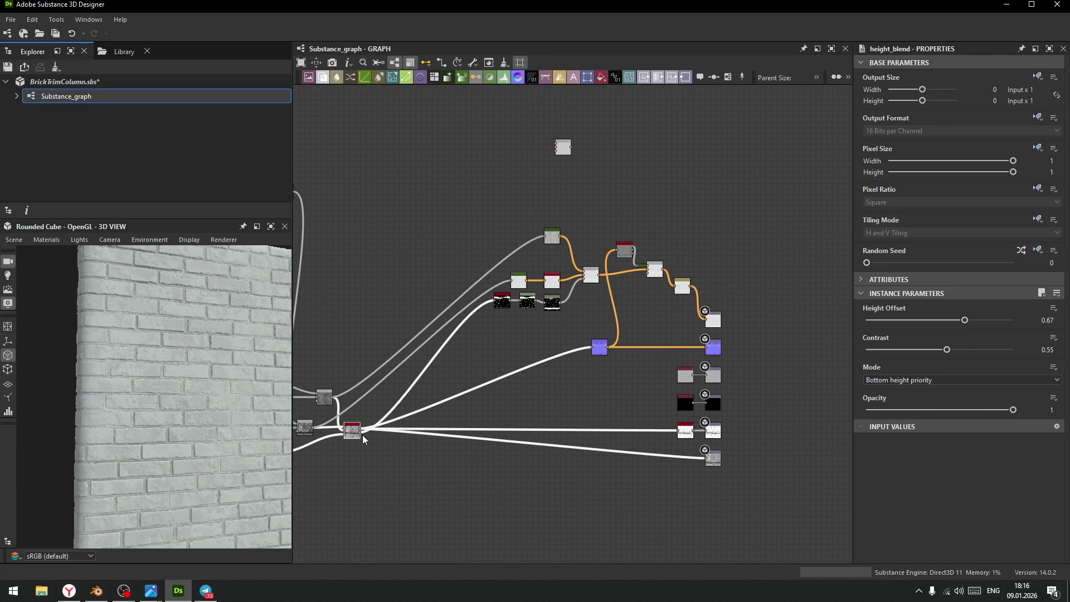
{"action": "mouse_move", "coordinate": [359, 430]}
{"action": "left_mouse_down"}
{"action": "mouse_move", "coordinate": [691, 385]}
{"action": "mouse_move", "coordinate": [679, 377]}
{"action": "left_mouse_up"}
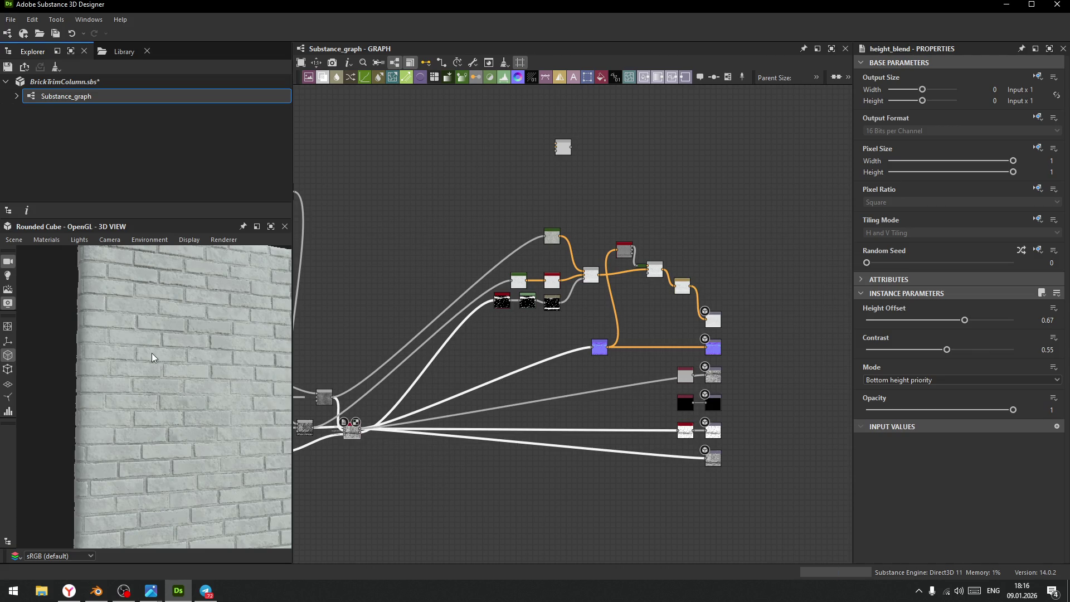
{"action": "scroll", "coordinate": [161, 348], "scroll_direction": "up", "scroll_amount": 4}
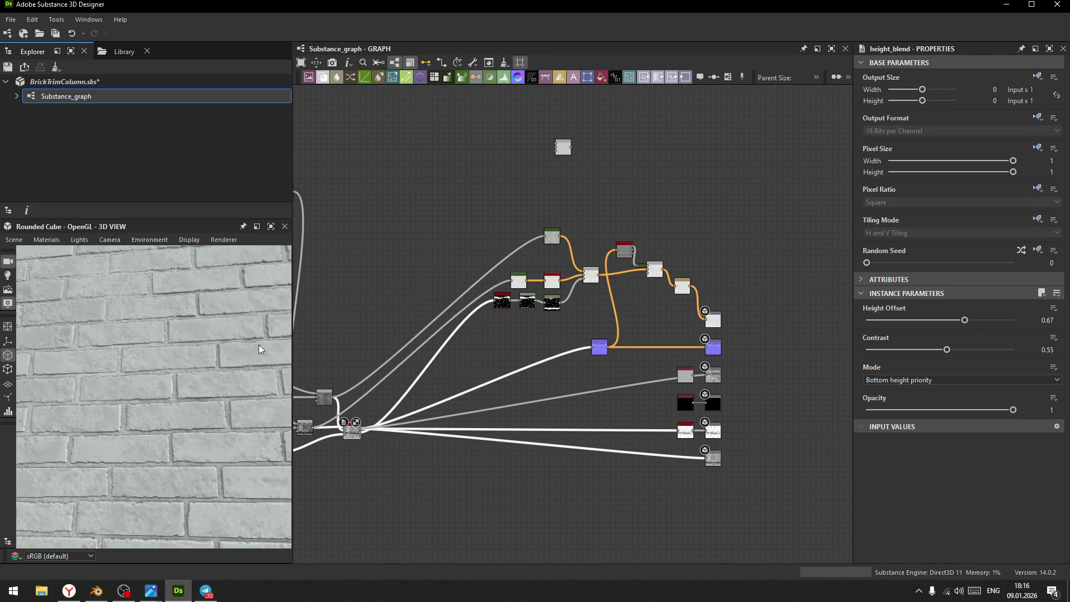
{"action": "scroll", "coordinate": [740, 360], "scroll_direction": "up", "scroll_amount": 5}
{"action": "scroll", "coordinate": [407, 407], "scroll_direction": "down", "scroll_amount": 2}
{"action": "mouse_move", "coordinate": [225, 383]}
{"action": "left_mouse_down"}
{"action": "mouse_move", "coordinate": [180, 367]}
{"action": "mouse_move", "coordinate": [163, 423]}
{"action": "mouse_move", "coordinate": [122, 337]}
{"action": "mouse_move", "coordinate": [125, 373]}
{"action": "mouse_move", "coordinate": [154, 377]}
{"action": "mouse_move", "coordinate": [118, 373]}
{"action": "mouse_move", "coordinate": [112, 383]}
{"action": "mouse_move", "coordinate": [151, 386]}
{"action": "mouse_move", "coordinate": [142, 391]}
{"action": "mouse_move", "coordinate": [137, 375]}
{"action": "mouse_move", "coordinate": [189, 380]}
{"action": "mouse_move", "coordinate": [169, 379]}
{"action": "mouse_move", "coordinate": [178, 380]}
{"action": "left_mouse_up"}
{"action": "scroll", "coordinate": [346, 370], "scroll_direction": "down", "scroll_amount": 3}
{"action": "scroll", "coordinate": [478, 353], "scroll_direction": "up", "scroll_amount": 10}
{"action": "scroll", "coordinate": [719, 312], "scroll_direction": "down", "scroll_amount": 5}
{"action": "scroll", "coordinate": [685, 326], "scroll_direction": "up", "scroll_amount": 2}
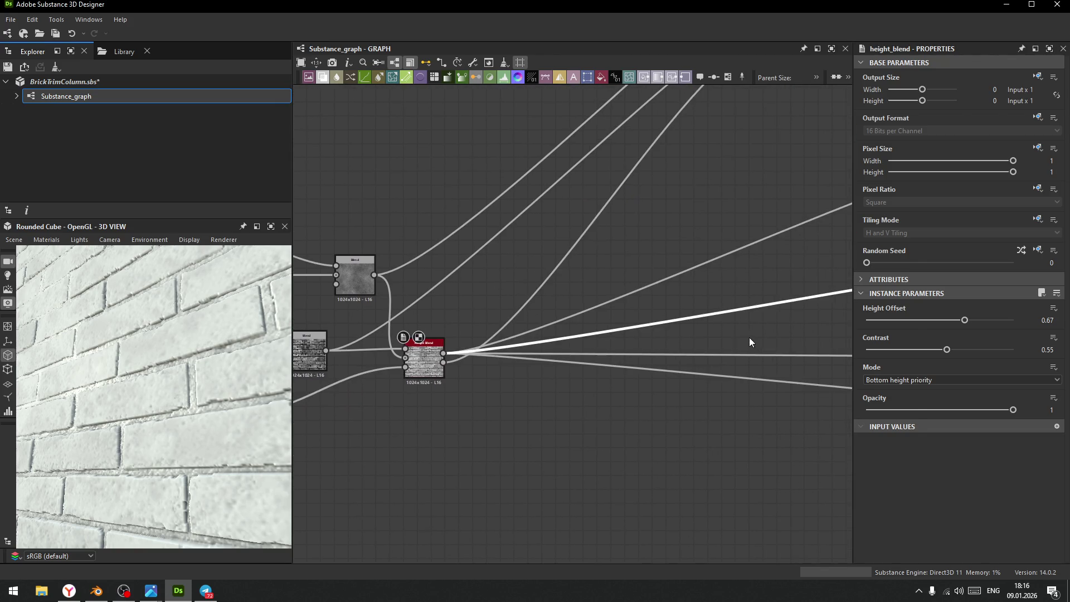
- Add an Input Color node via the 'in' search, then delete it
{"action": "key", "text": "space"}
{"action": "type", "text": "in"}
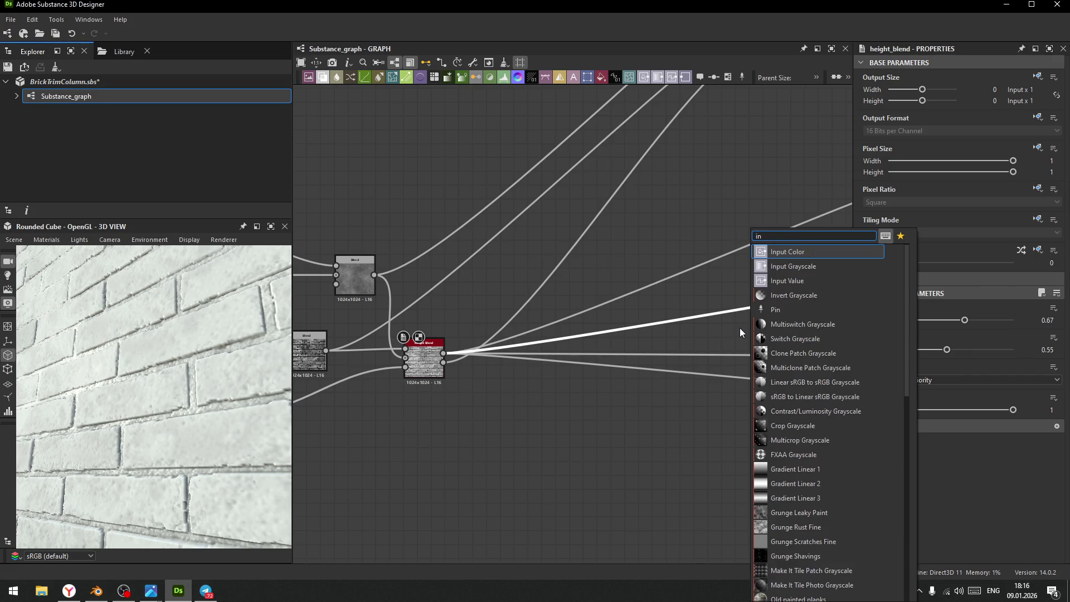
{"action": "key", "text": "Return"}
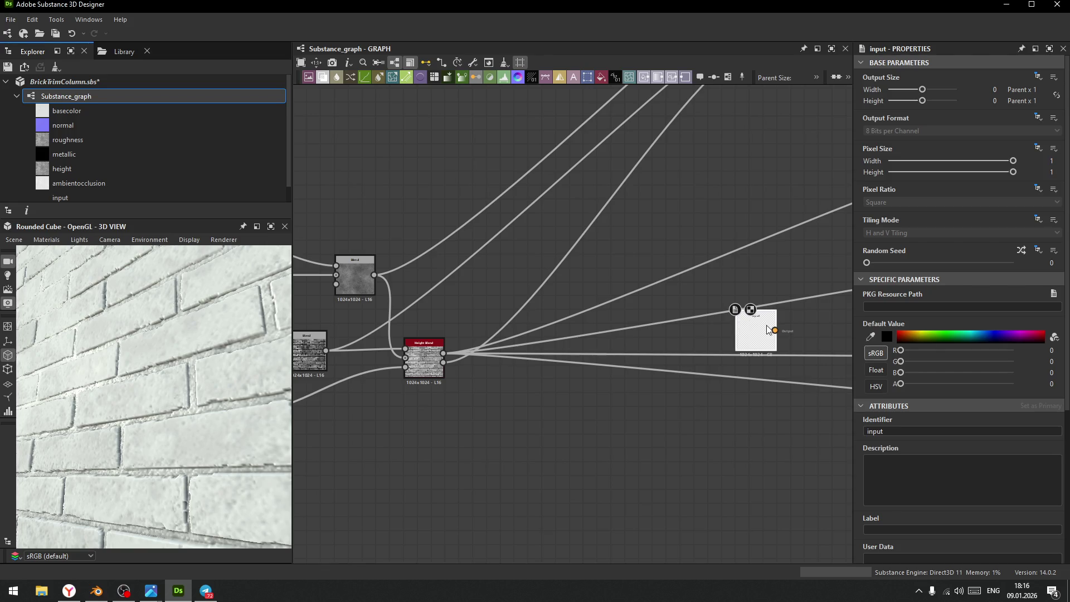
{"action": "key", "text": "Delete"}
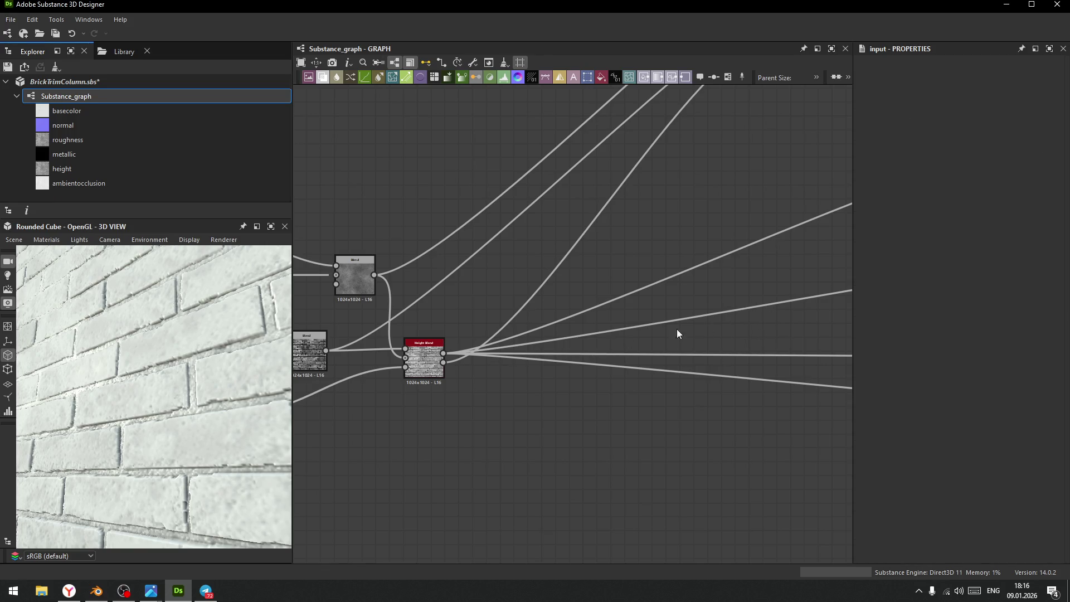
- Add an Invert Grayscale node fed by the Height Blend output
{"action": "left_click_drag", "start_coordinate": [443, 352], "coordinate": [699, 301]}
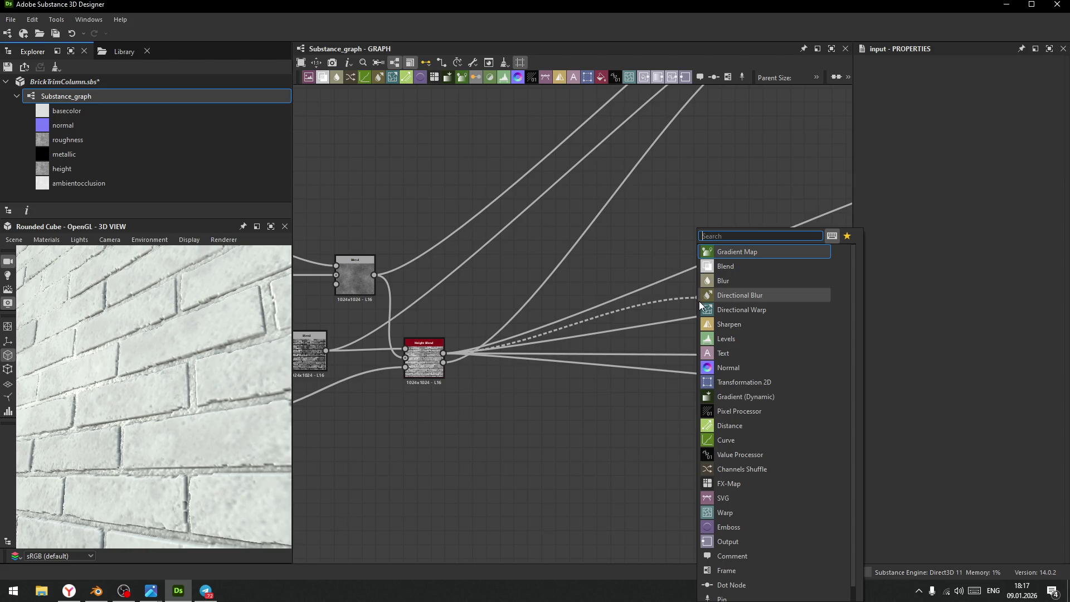
{"action": "type", "text": "in"}
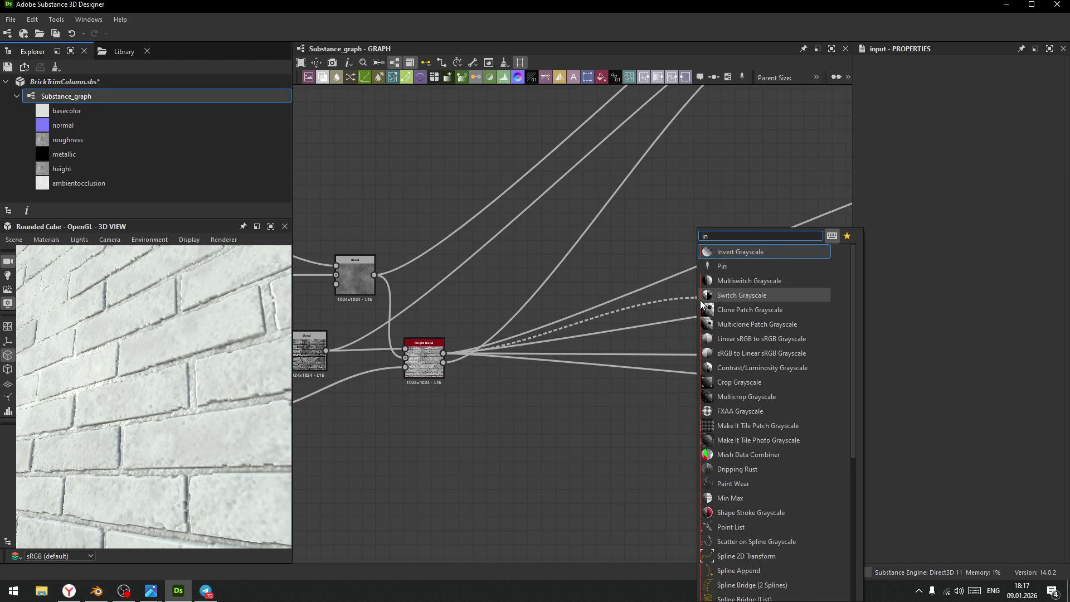
{"action": "left_click", "coordinate": [756, 251]}
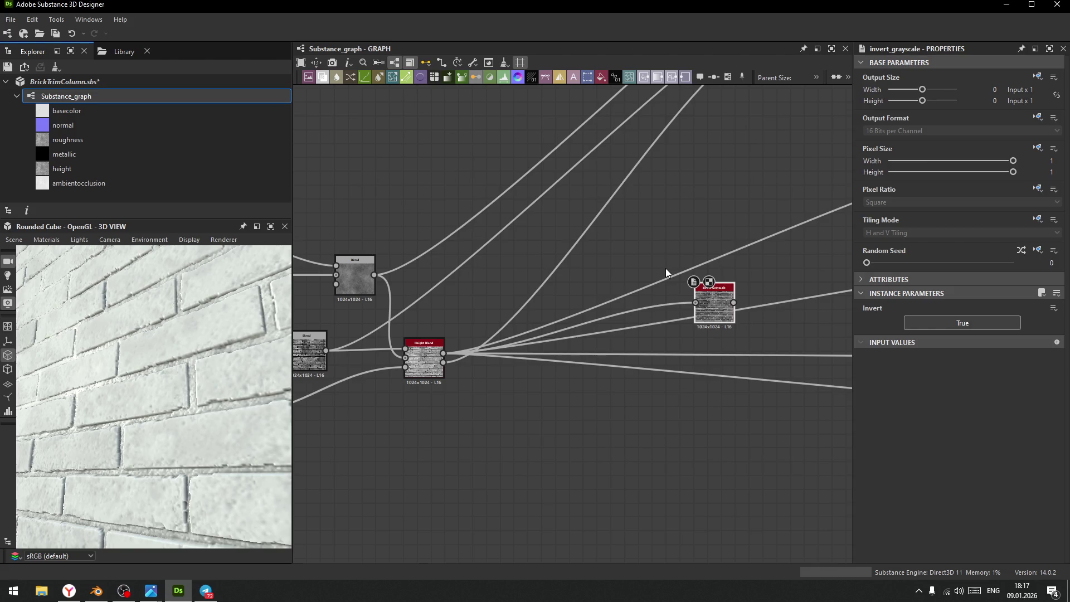
{"action": "scroll", "coordinate": [456, 369], "scroll_direction": "down", "scroll_amount": 5}
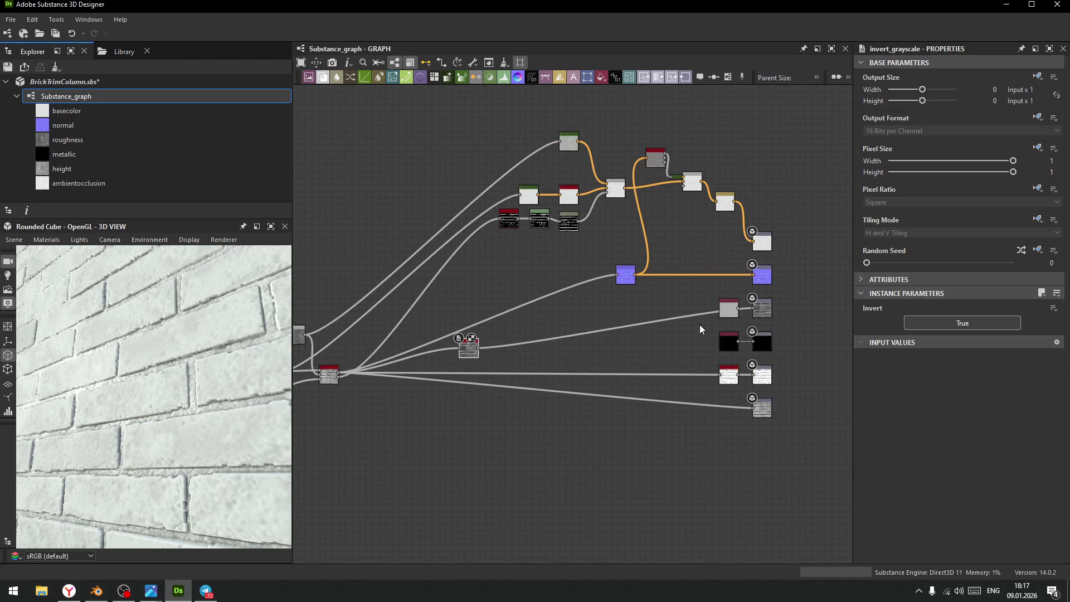
{"action": "left_click_drag", "start_coordinate": [138, 366], "coordinate": [151, 398]}
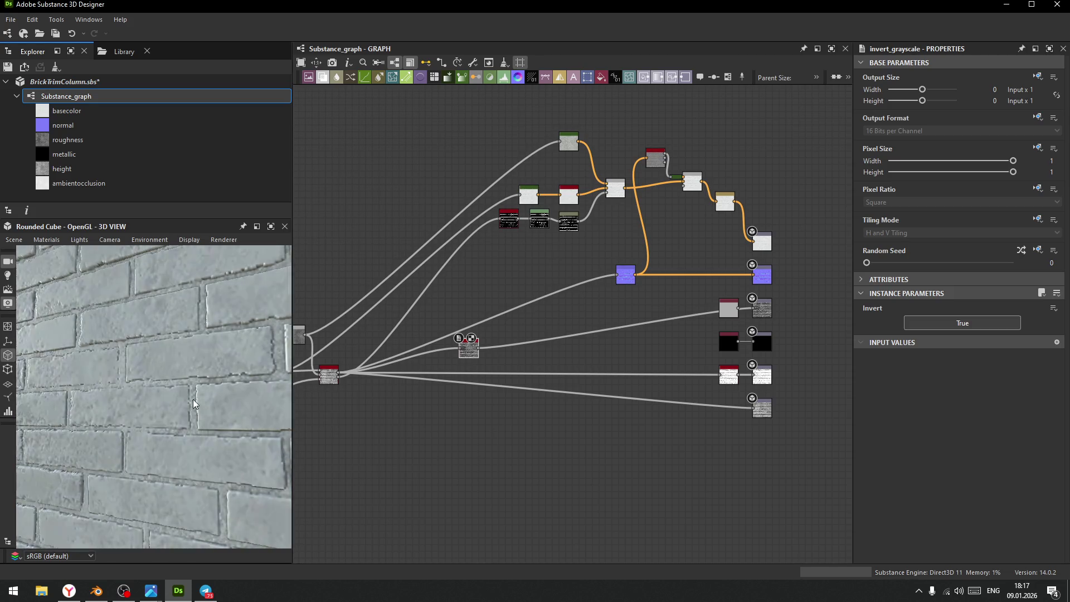
{"action": "scroll", "coordinate": [453, 345], "scroll_direction": "up", "scroll_amount": 3}
- Add a Levels node after Invert Grayscale and lift its low output level
{"action": "mouse_move", "coordinate": [453, 345]}
{"action": "left_mouse_down"}
{"action": "mouse_move", "coordinate": [508, 340]}
{"action": "mouse_move", "coordinate": [593, 299]}
{"action": "mouse_move", "coordinate": [605, 273]}
{"action": "left_mouse_up"}
{"action": "type", "text": "lev"}
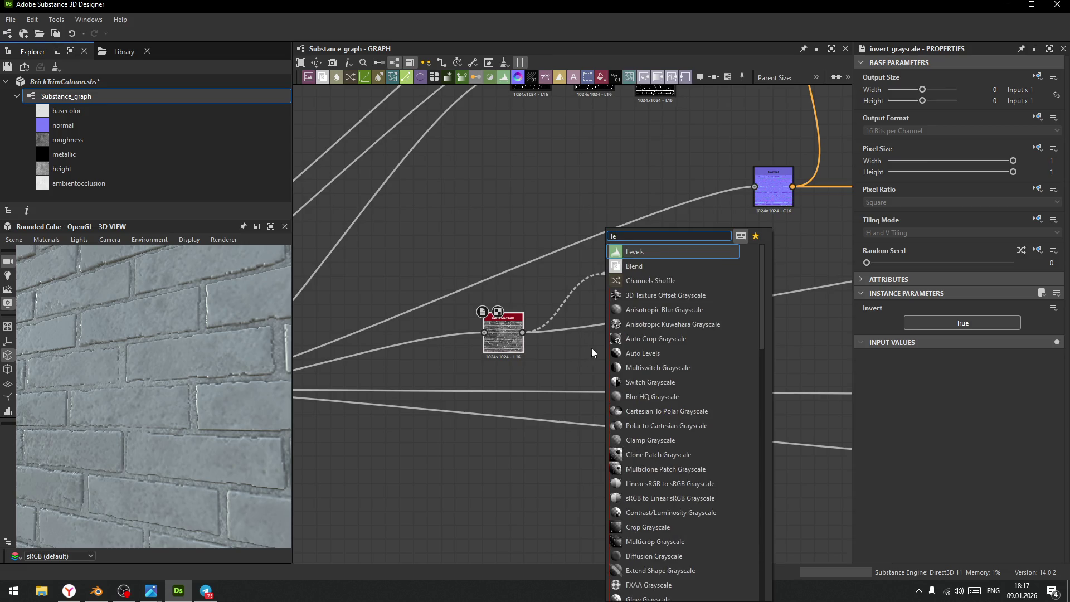
{"action": "left_click", "coordinate": [634, 282]}
{"action": "left_click_drag", "start_coordinate": [636, 286], "coordinate": [623, 307]}
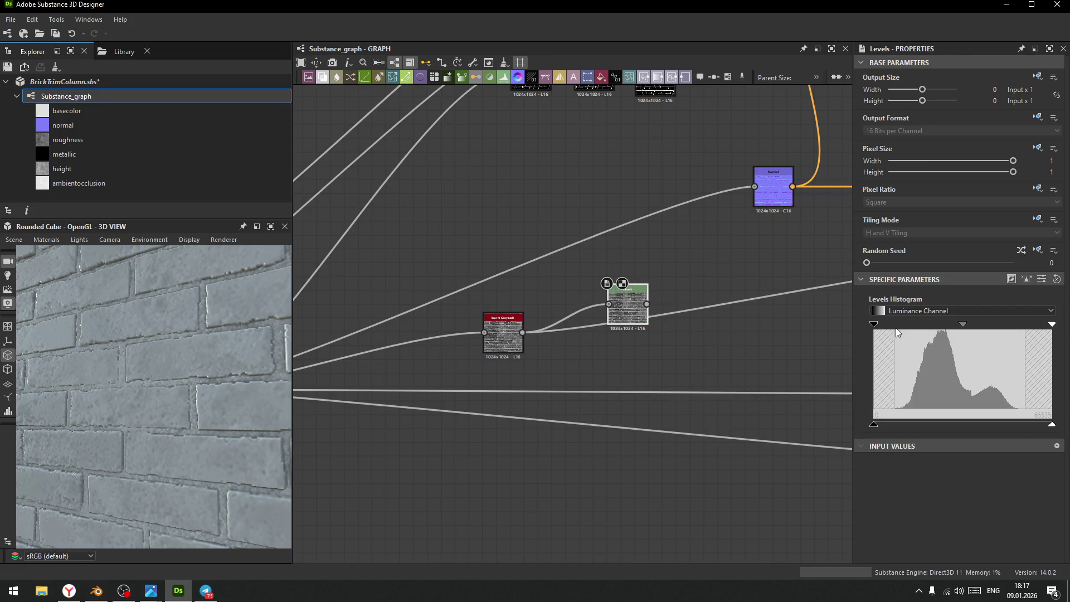
{"action": "key", "text": "f"}
{"action": "mouse_move", "coordinate": [1052, 426]}
{"action": "left_mouse_down"}
{"action": "mouse_move", "coordinate": [977, 433]}
{"action": "mouse_move", "coordinate": [1052, 425]}
{"action": "left_mouse_up"}
{"action": "left_click_drag", "start_coordinate": [873, 426], "coordinate": [968, 430]}
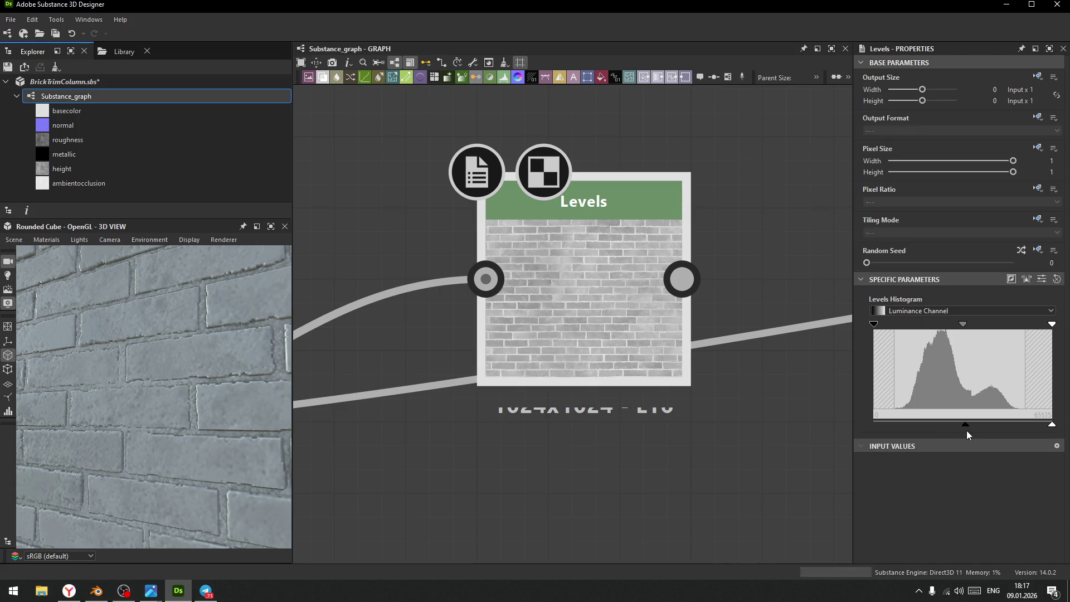
- Send the Levels result onward instead of the invert and check the grey roughness in 3D
{"action": "scroll", "coordinate": [550, 479], "scroll_direction": "down", "scroll_amount": 2}
{"action": "left_click_drag", "start_coordinate": [376, 449], "coordinate": [534, 401]}
{"action": "scroll", "coordinate": [187, 386], "scroll_direction": "down", "scroll_amount": 3}
{"action": "mouse_move", "coordinate": [187, 386]}
{"action": "left_mouse_down"}
{"action": "mouse_move", "coordinate": [271, 354]}
{"action": "mouse_move", "coordinate": [207, 451]}
{"action": "mouse_move", "coordinate": [96, 373]}
{"action": "mouse_move", "coordinate": [160, 388]}
{"action": "mouse_move", "coordinate": [304, 388]}
{"action": "mouse_move", "coordinate": [132, 413]}
{"action": "mouse_move", "coordinate": [143, 414]}
{"action": "left_mouse_up"}
{"action": "scroll", "coordinate": [172, 376], "scroll_direction": "up", "scroll_amount": 5}
{"action": "scroll", "coordinate": [518, 418], "scroll_direction": "up", "scroll_amount": 5}
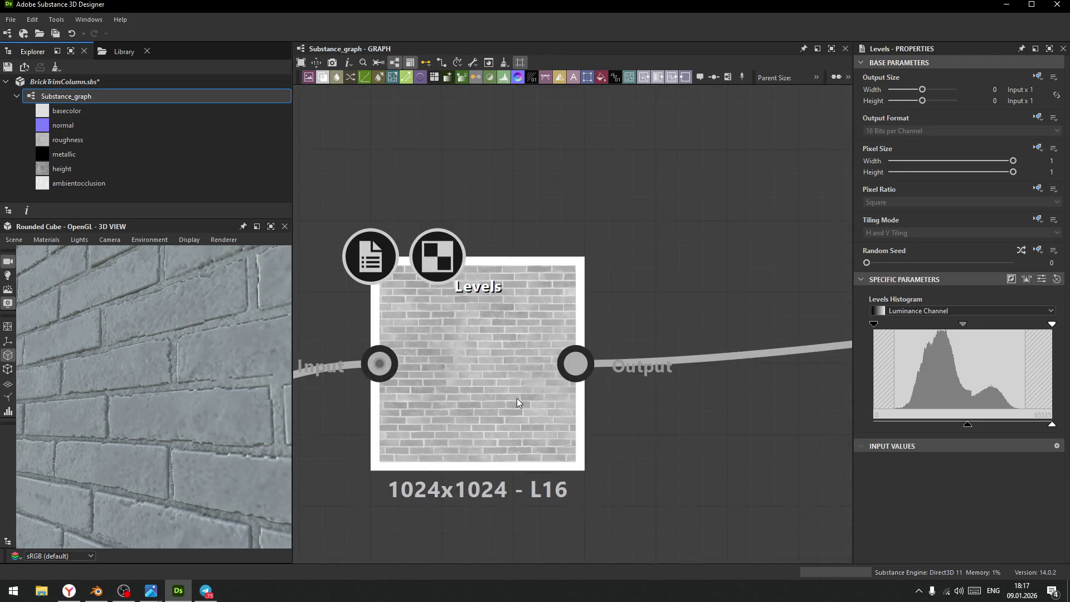
{"action": "mouse_move", "coordinate": [220, 434]}
{"action": "left_mouse_down", "text": "shift"}
{"action": "mouse_move", "coordinate": [217, 426]}
{"action": "mouse_move", "coordinate": [272, 422]}
{"action": "mouse_move", "coordinate": [262, 429]}
{"action": "left_mouse_up", "text": "shift"}
{"action": "scroll", "coordinate": [504, 408], "scroll_direction": "down", "scroll_amount": 3}
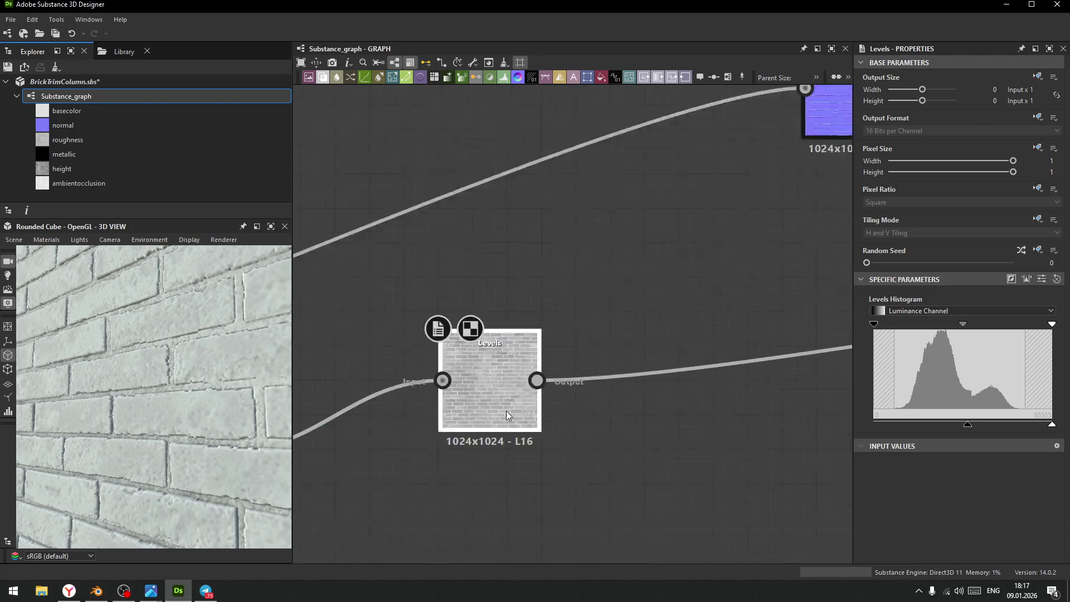
{"action": "scroll", "coordinate": [504, 408], "scroll_direction": "down", "scroll_amount": 5}
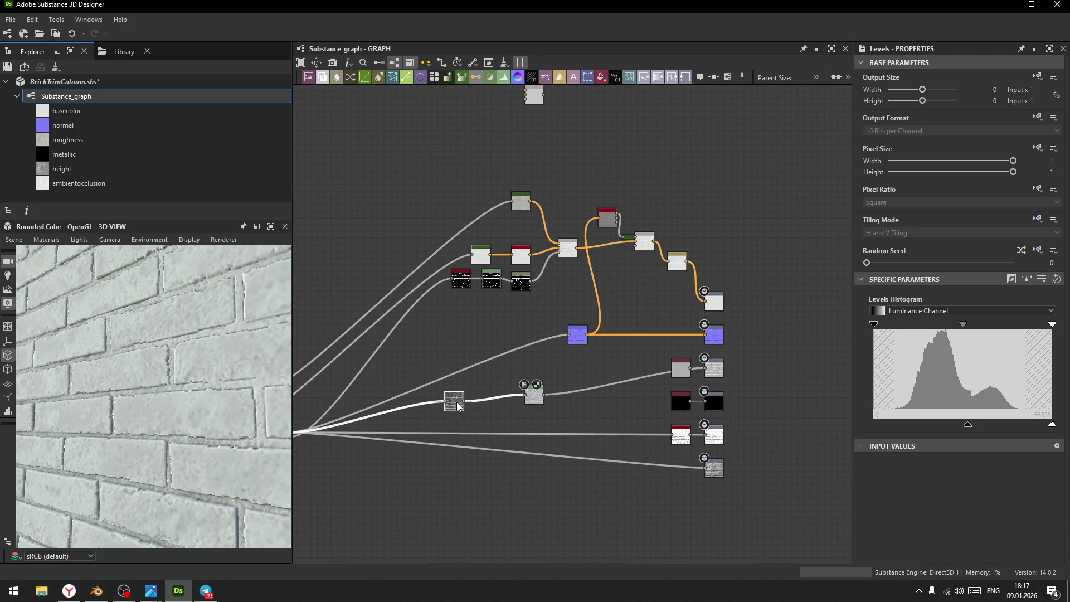
- Nudge a node cluster and the purple normal node left to tidy the layout
{"action": "scroll", "coordinate": [563, 393], "scroll_direction": "down", "scroll_amount": 3}
{"action": "mouse_move", "coordinate": [488, 279]}
{"action": "left_mouse_down"}
{"action": "mouse_move", "coordinate": [614, 346]}
{"action": "mouse_move", "coordinate": [605, 320]}
{"action": "left_mouse_up"}
{"action": "left_click_drag", "start_coordinate": [566, 365], "coordinate": [538, 365]}
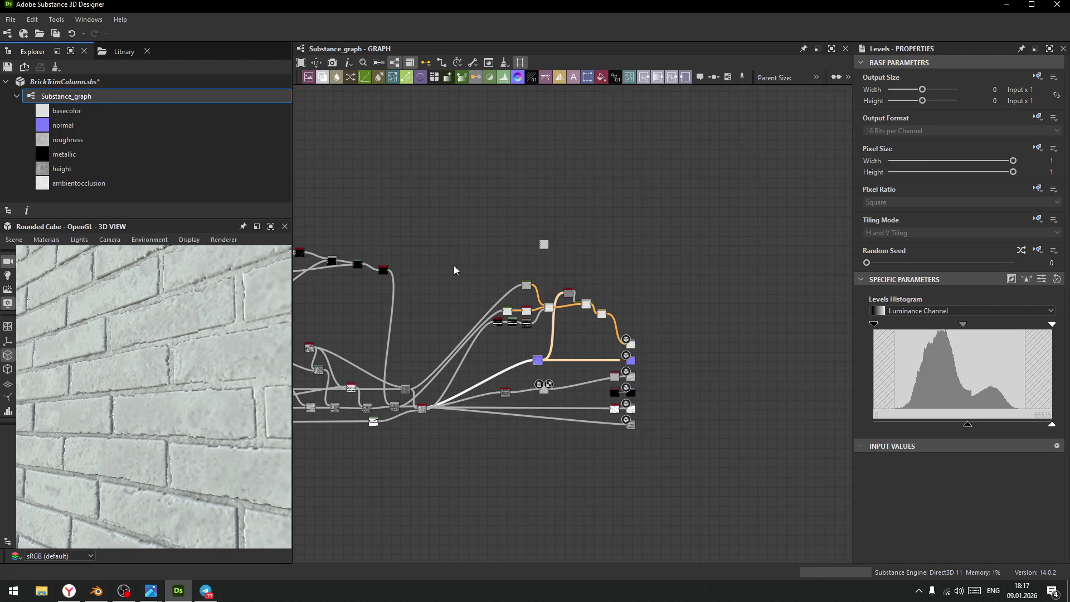
{"action": "scroll", "coordinate": [614, 259], "scroll_direction": "up", "scroll_amount": 4}
{"action": "scroll", "coordinate": [551, 262], "scroll_direction": "up", "scroll_amount": 3}
{"action": "left_click", "coordinate": [523, 270]}
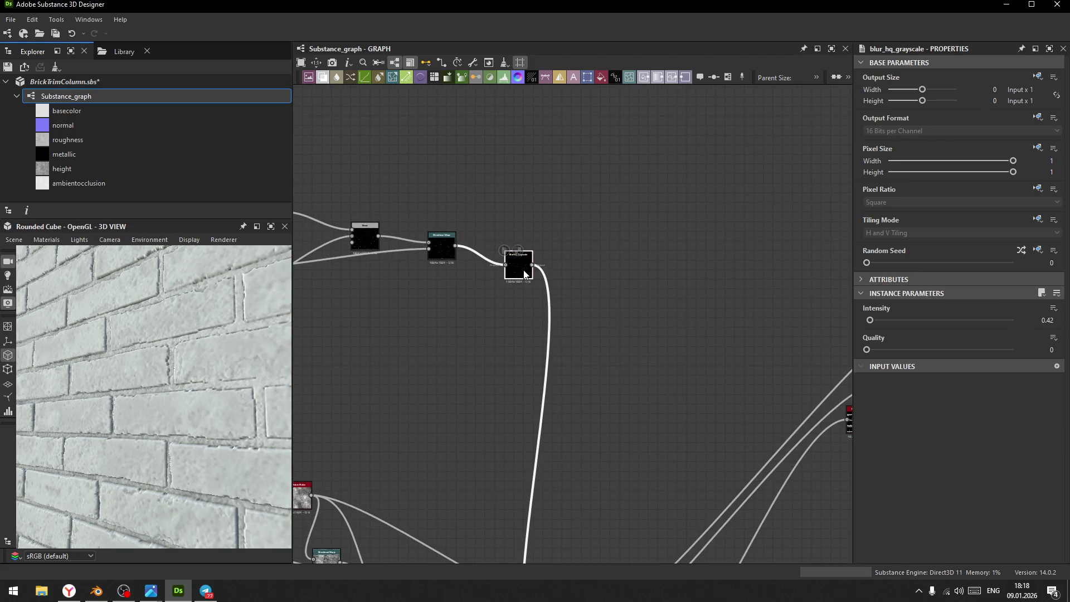
{"action": "scroll", "coordinate": [613, 329], "scroll_direction": "down", "scroll_amount": 3}
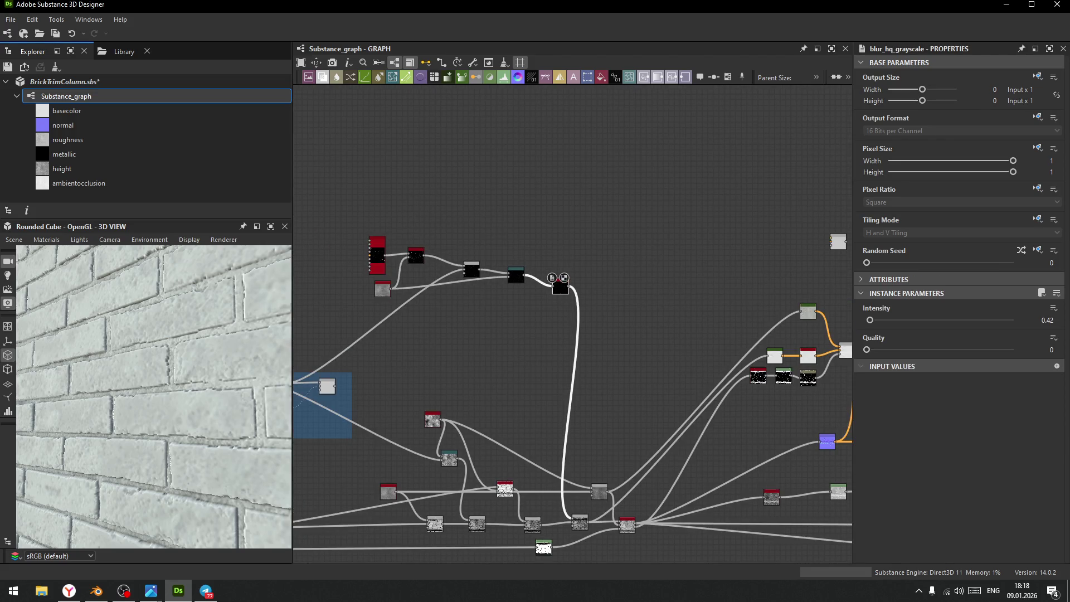
- Move the output nodes far right and the lone small node to the top-right
{"action": "middle_click_drag", "start_coordinate": [686, 290], "coordinate": [398, 245]}
{"action": "mouse_move", "coordinate": [729, 319]}
{"action": "left_mouse_down"}
{"action": "mouse_move", "coordinate": [658, 557]}
{"action": "mouse_move", "coordinate": [632, 544]}
{"action": "left_mouse_up"}
{"action": "mouse_move", "coordinate": [670, 459]}
{"action": "left_mouse_down"}
{"action": "mouse_move", "coordinate": [857, 466]}
{"action": "mouse_move", "coordinate": [823, 465]}
{"action": "left_mouse_up"}
{"action": "middle_click_drag", "start_coordinate": [480, 141], "coordinate": [527, 193]}
{"action": "left_click_drag", "start_coordinate": [522, 198], "coordinate": [838, 181]}
- Wrap the base-colour nodes in a green frame titled 'Color'
{"action": "left_click_drag", "start_coordinate": [375, 219], "coordinate": [646, 365]}
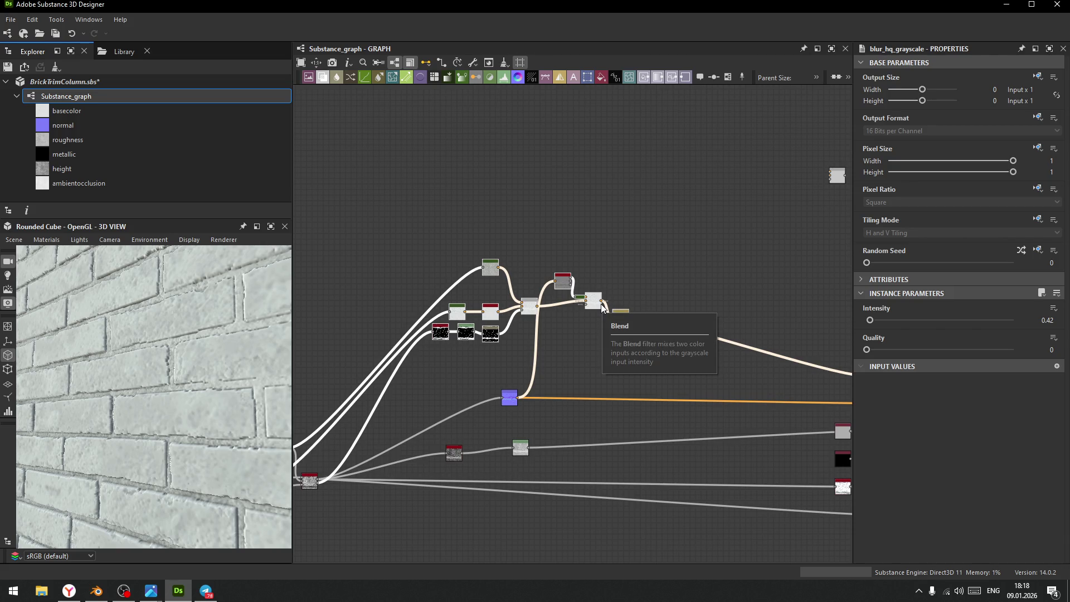
{"action": "left_click_drag", "start_coordinate": [360, 190], "coordinate": [674, 384]}
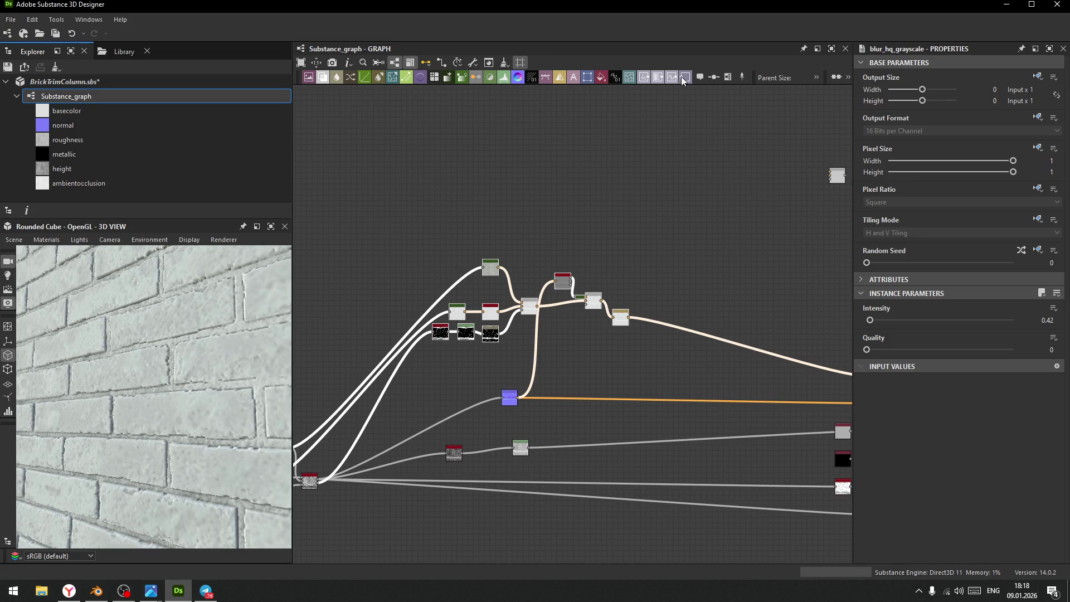
{"action": "left_click", "coordinate": [728, 78]}
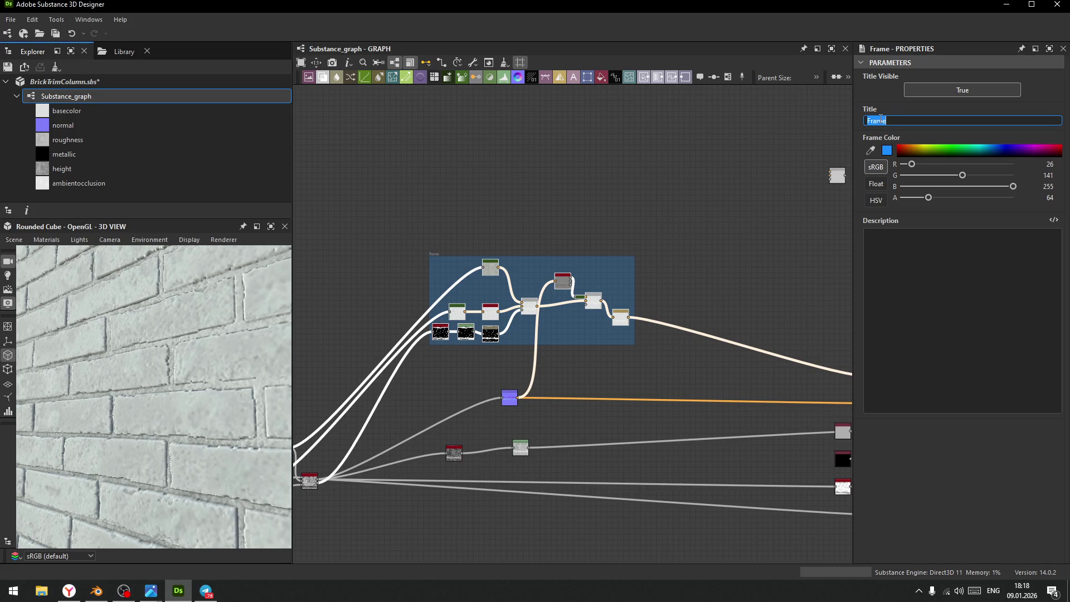
{"action": "type", "text": "Color"}
{"action": "mouse_move", "coordinate": [439, 256]}
{"action": "left_mouse_down"}
{"action": "mouse_move", "coordinate": [401, 116]}
{"action": "mouse_move", "coordinate": [422, 122]}
{"action": "left_mouse_up"}
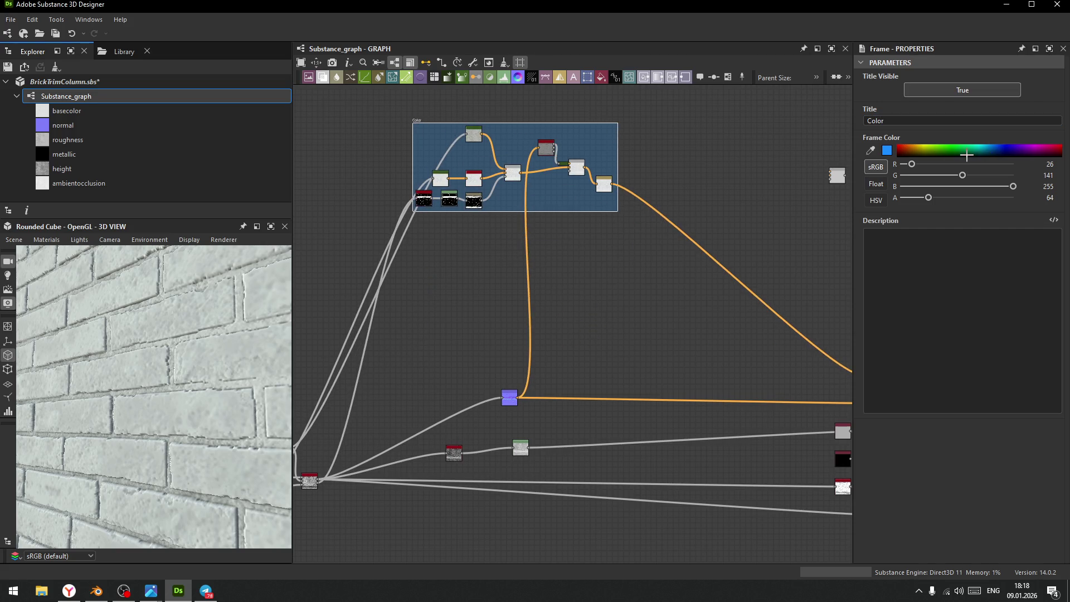
{"action": "left_click", "coordinate": [941, 150]}
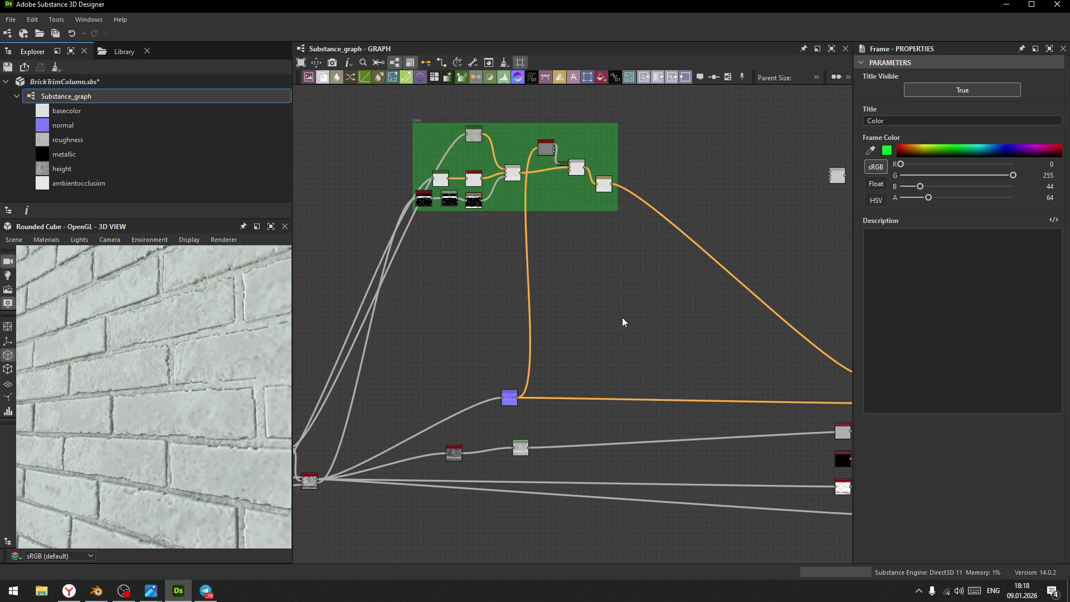
- Zoom around the graph and select the Blur HQ Grayscale node
{"action": "scroll", "coordinate": [593, 329], "scroll_direction": "down", "scroll_amount": 5}
{"action": "scroll", "coordinate": [593, 330], "scroll_direction": "up", "scroll_amount": 8}
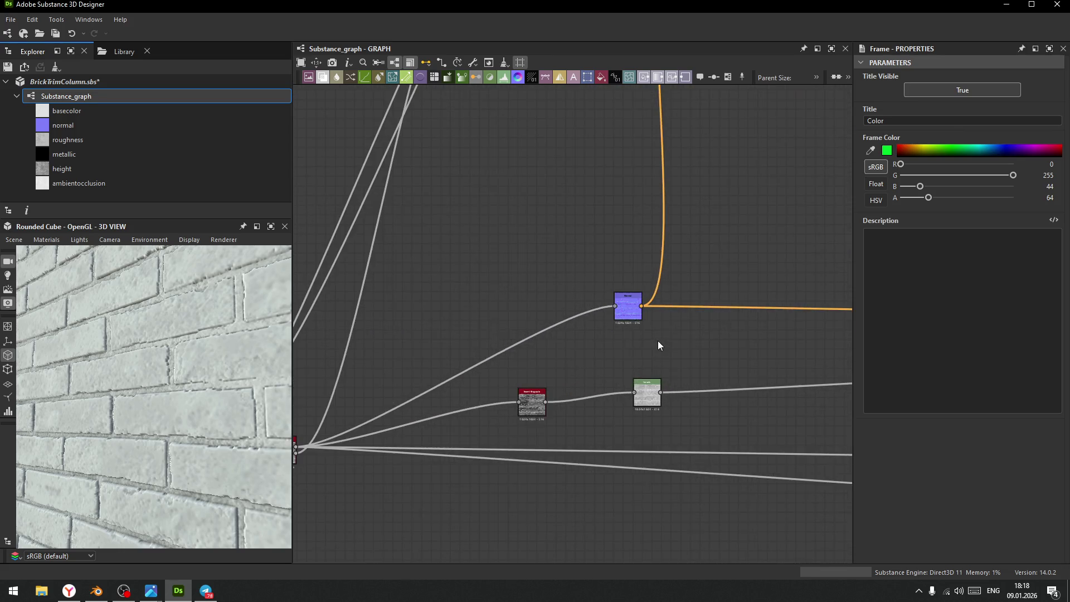
{"action": "scroll", "coordinate": [513, 315], "scroll_direction": "down", "scroll_amount": 3}
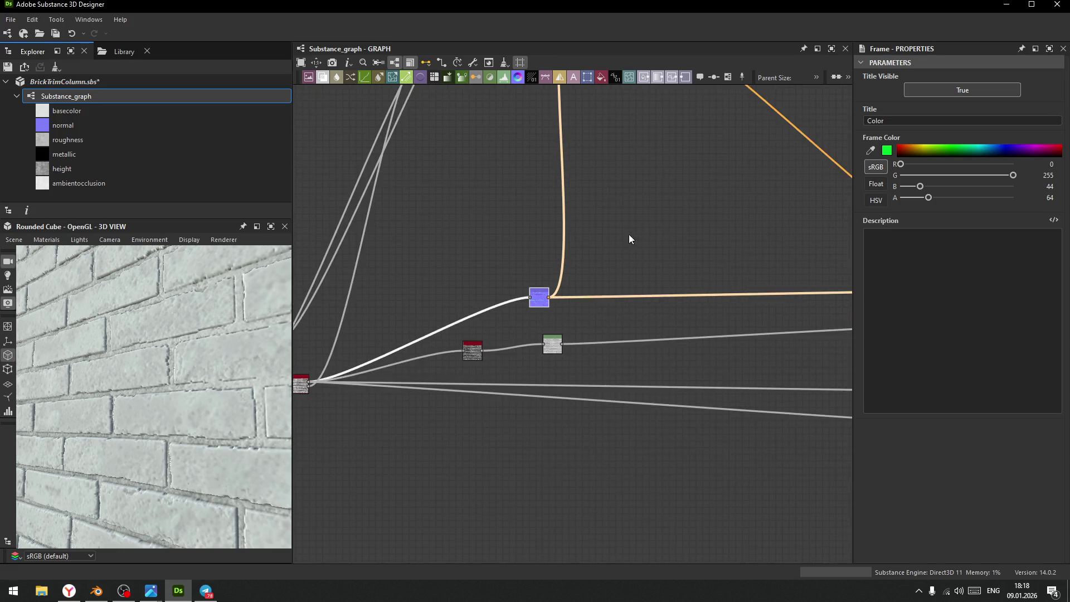
{"action": "scroll", "coordinate": [605, 328], "scroll_direction": "down", "scroll_amount": 3}
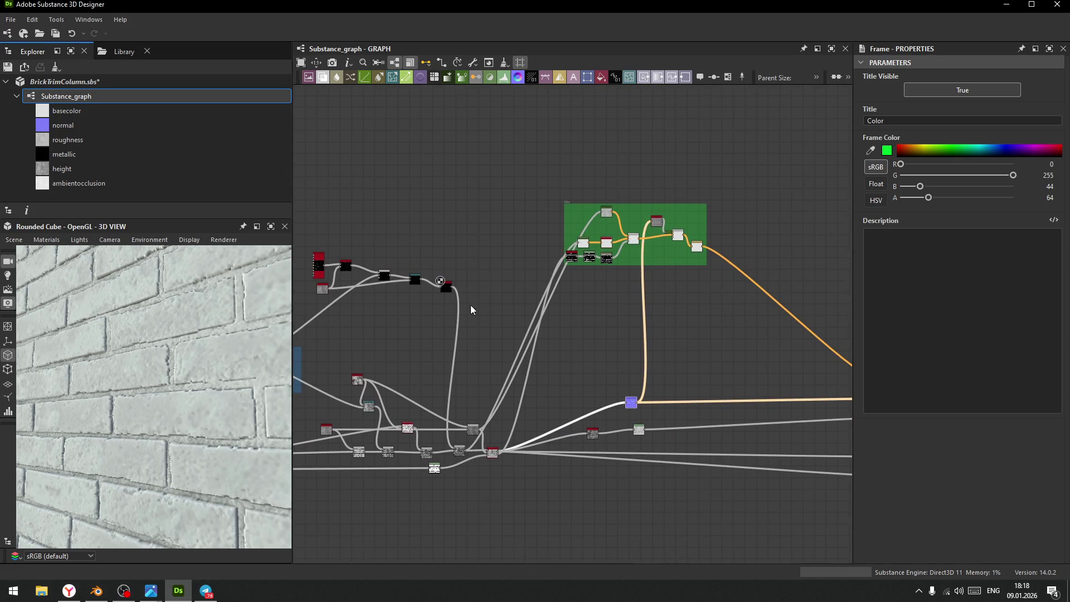
{"action": "scroll", "coordinate": [467, 290], "scroll_direction": "up", "scroll_amount": 2}
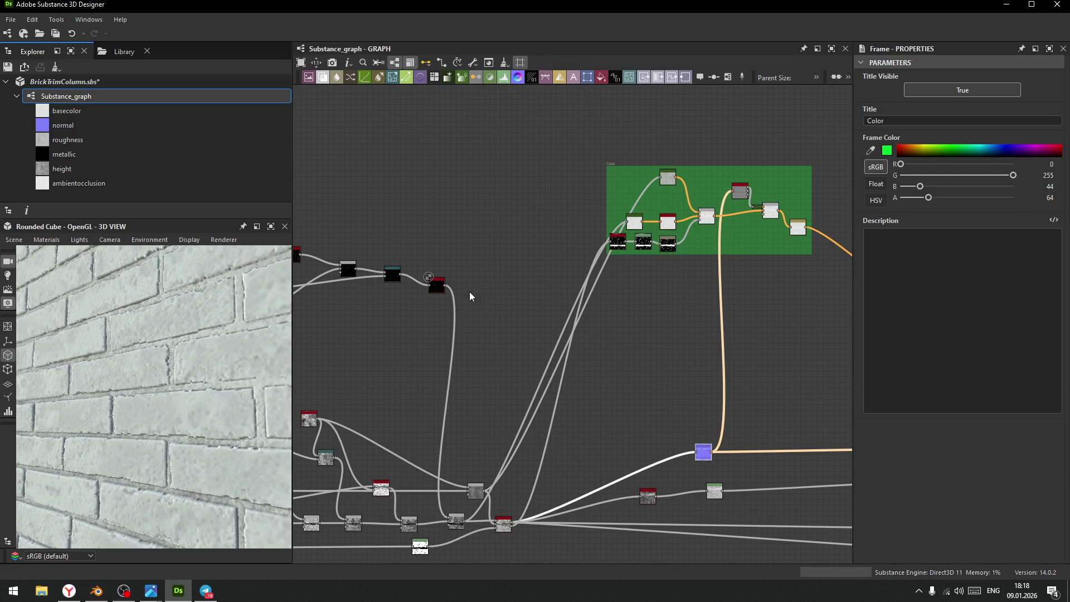
{"action": "scroll", "coordinate": [456, 293], "scroll_direction": "up", "scroll_amount": 5}
{"action": "left_click", "coordinate": [393, 275]}
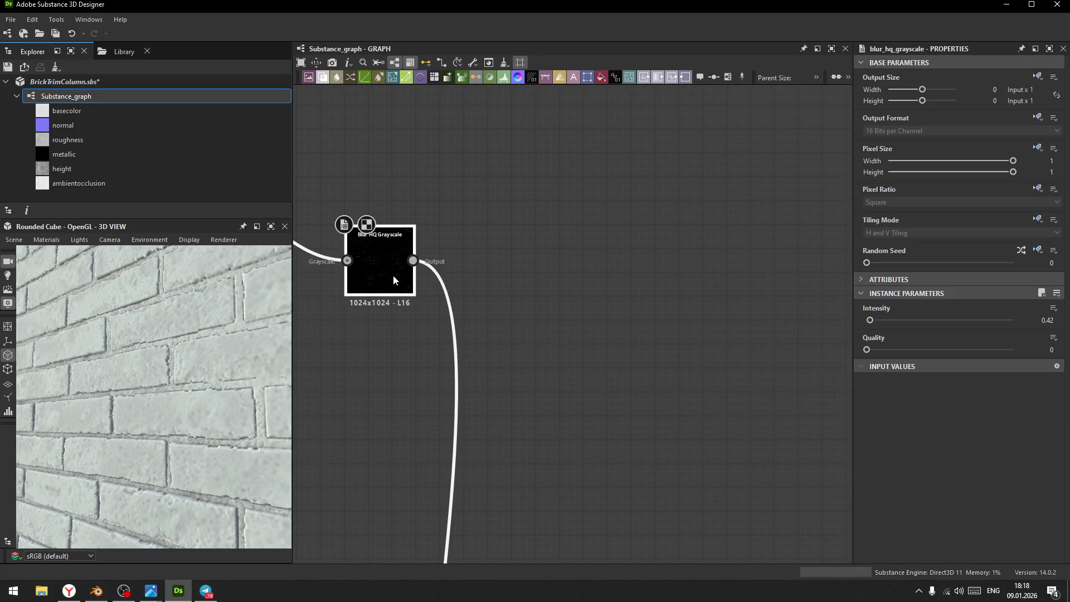
- Create a Blend node above the Color frame fed from the Blur HQ output
{"action": "scroll", "coordinate": [540, 297], "scroll_direction": "down", "scroll_amount": 3}
{"action": "mouse_move", "coordinate": [540, 296]}
{"action": "middle_mouse_down"}
{"action": "mouse_move", "coordinate": [422, 383]}
{"action": "mouse_move", "coordinate": [357, 382]}
{"action": "middle_mouse_up"}
{"action": "scroll", "coordinate": [422, 383], "scroll_direction": "down", "scroll_amount": 2}
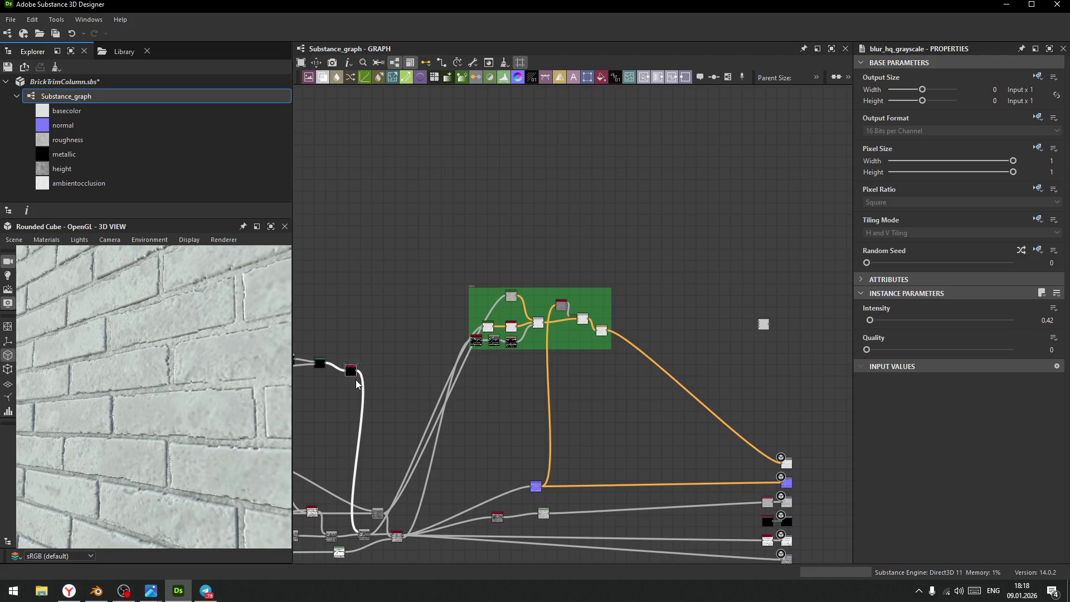
{"action": "left_click_drag", "start_coordinate": [357, 370], "coordinate": [574, 227]}
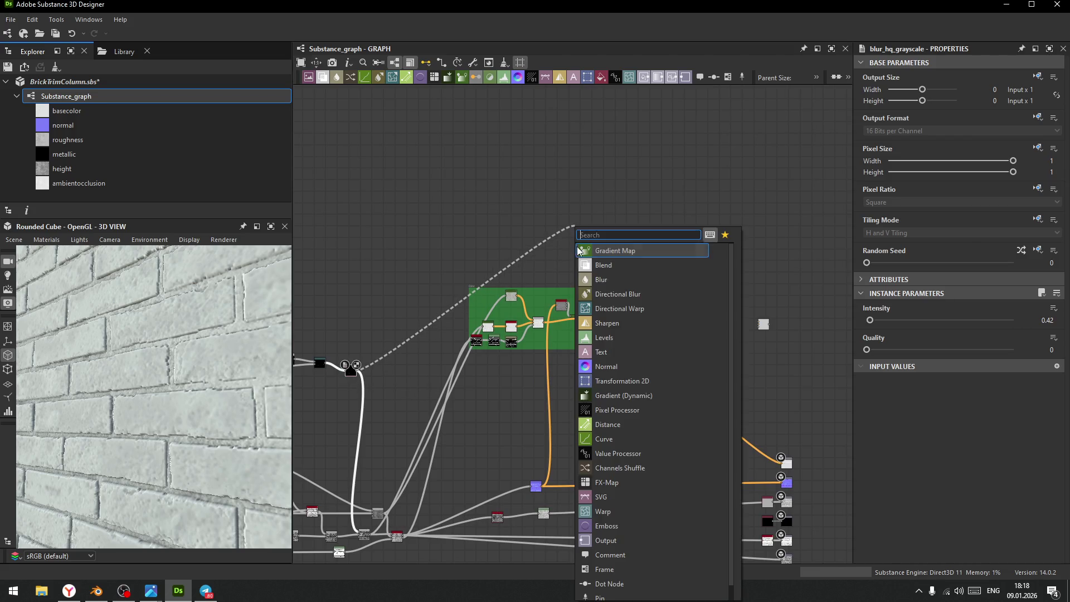
{"action": "left_click", "coordinate": [610, 265]}
{"action": "scroll", "coordinate": [576, 229], "scroll_direction": "up", "scroll_amount": 4}
{"action": "mouse_move", "coordinate": [595, 277]}
{"action": "middle_mouse_down"}
{"action": "mouse_move", "coordinate": [580, 309]}
{"action": "mouse_move", "coordinate": [579, 230]}
{"action": "middle_mouse_up"}
{"action": "scroll", "coordinate": [580, 231], "scroll_direction": "up", "scroll_amount": 2}
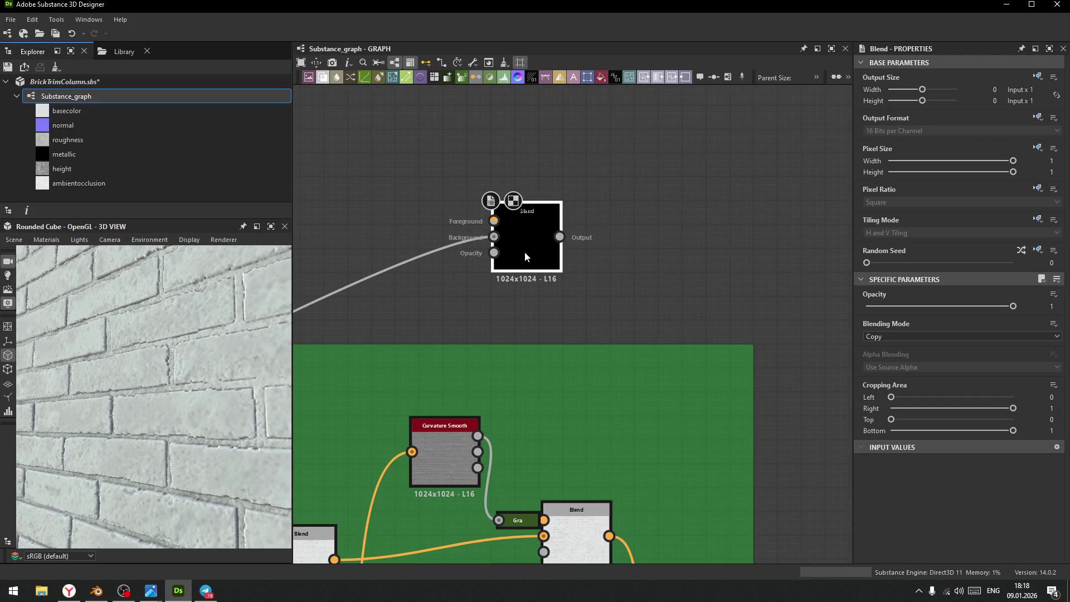
- Insert a Gradient Map on the link into the new Blend and move it higher
{"action": "left_click", "coordinate": [412, 264]}
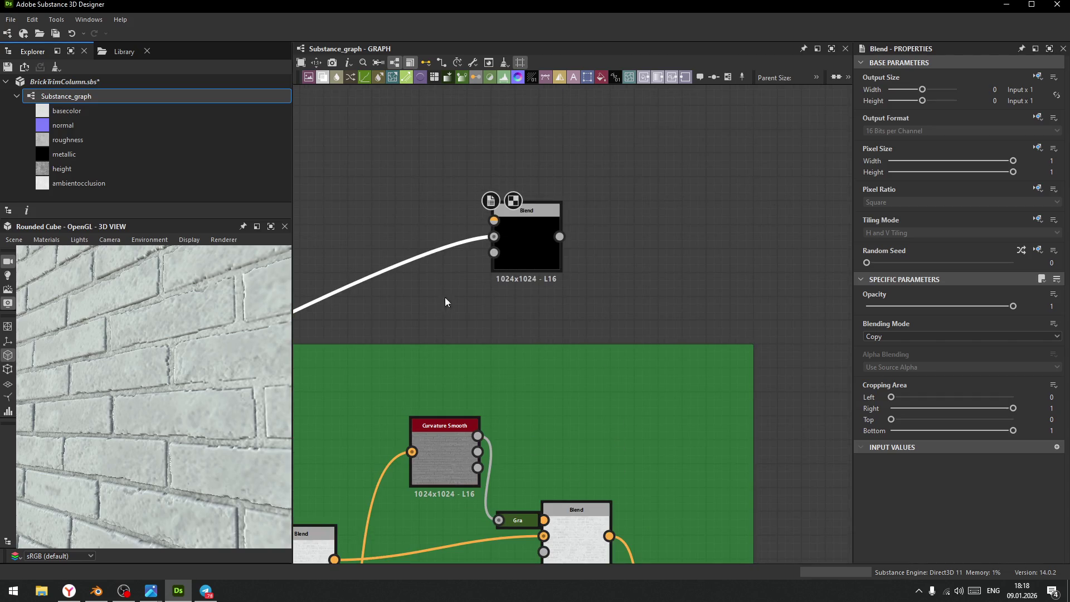
{"action": "left_click", "coordinate": [463, 78]}
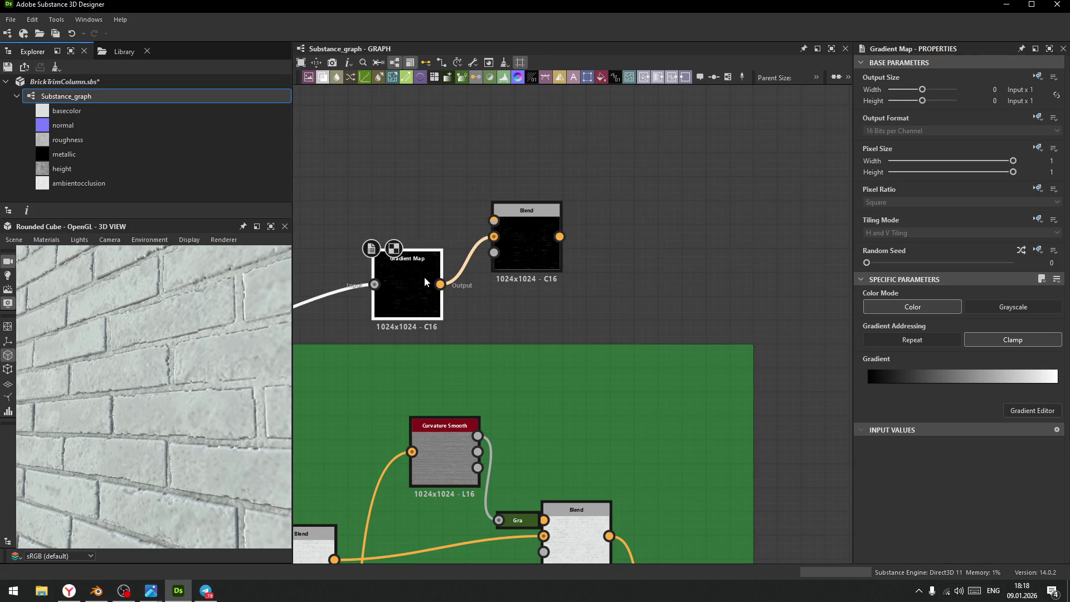
{"action": "left_click_drag", "start_coordinate": [423, 277], "coordinate": [421, 216]}
{"action": "left_click", "coordinate": [529, 312]}
- Pull the Curvature, Blend and Sharpen nodes closer together in the Color frame
{"action": "middle_click_drag", "start_coordinate": [591, 473], "coordinate": [575, 217]}
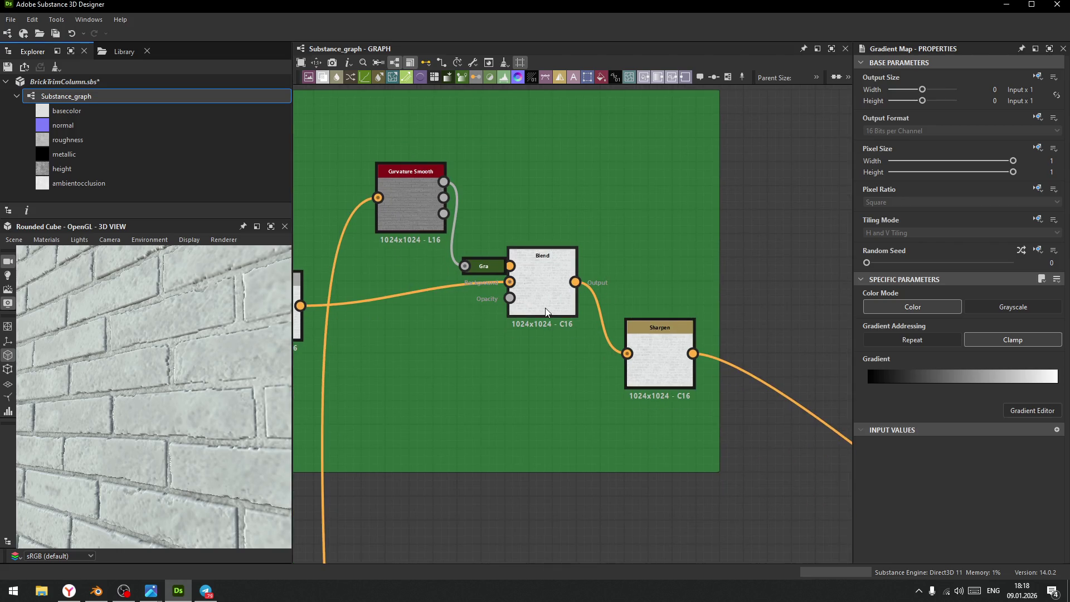
{"action": "scroll", "coordinate": [576, 349], "scroll_direction": "down", "scroll_amount": 4}
{"action": "middle_click_drag", "start_coordinate": [575, 349], "coordinate": [613, 337]}
{"action": "left_click_drag", "start_coordinate": [583, 256], "coordinate": [560, 267]}
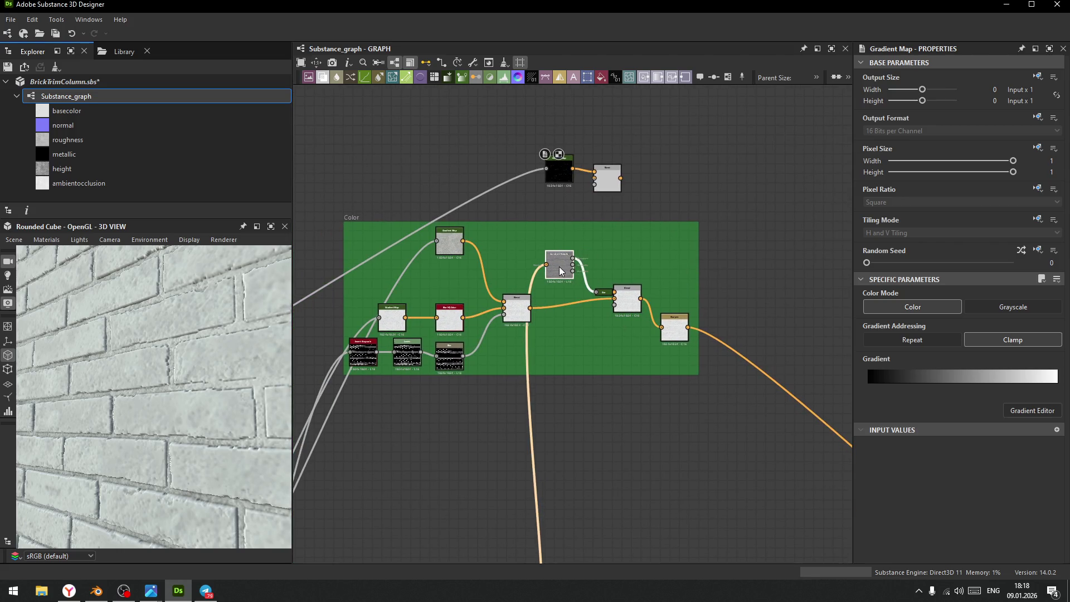
{"action": "left_click_drag", "start_coordinate": [620, 306], "coordinate": [600, 312]}
{"action": "mouse_move", "coordinate": [672, 337]}
{"action": "left_mouse_down"}
{"action": "mouse_move", "coordinate": [654, 317]}
{"action": "mouse_move", "coordinate": [676, 315]}
{"action": "left_mouse_up"}
{"action": "scroll", "coordinate": [644, 290], "scroll_direction": "up", "scroll_amount": 5}
{"action": "middle_click_drag", "start_coordinate": [602, 260], "coordinate": [539, 386]}
{"action": "scroll", "coordinate": [538, 392], "scroll_direction": "down", "scroll_amount": 4}
- Wire the lower Blend output into the new Blend's second input and show its Blending Mode list
{"action": "left_click_drag", "start_coordinate": [529, 420], "coordinate": [570, 376]}
{"action": "key", "text": "Escape"}
{"action": "mouse_move", "coordinate": [527, 420]}
{"action": "left_mouse_down"}
{"action": "mouse_move", "coordinate": [497, 268]}
{"action": "mouse_move", "coordinate": [573, 286]}
{"action": "left_mouse_up"}
{"action": "left_click", "coordinate": [943, 336]}
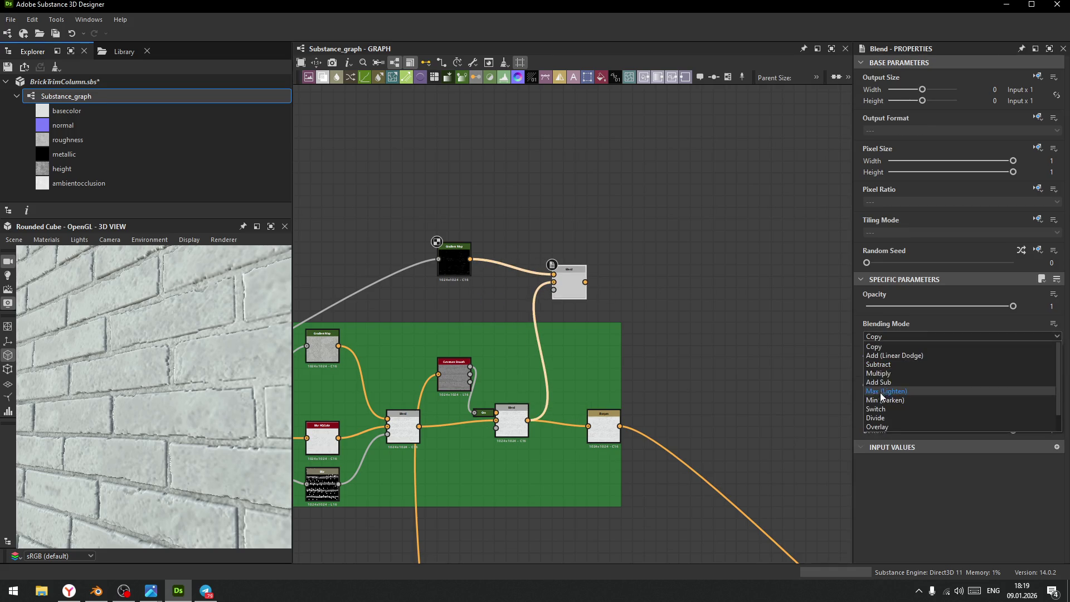
- Switch the new Blend to Subtract mode and set its opacity to 0.46
{"action": "left_click", "coordinate": [887, 365]}
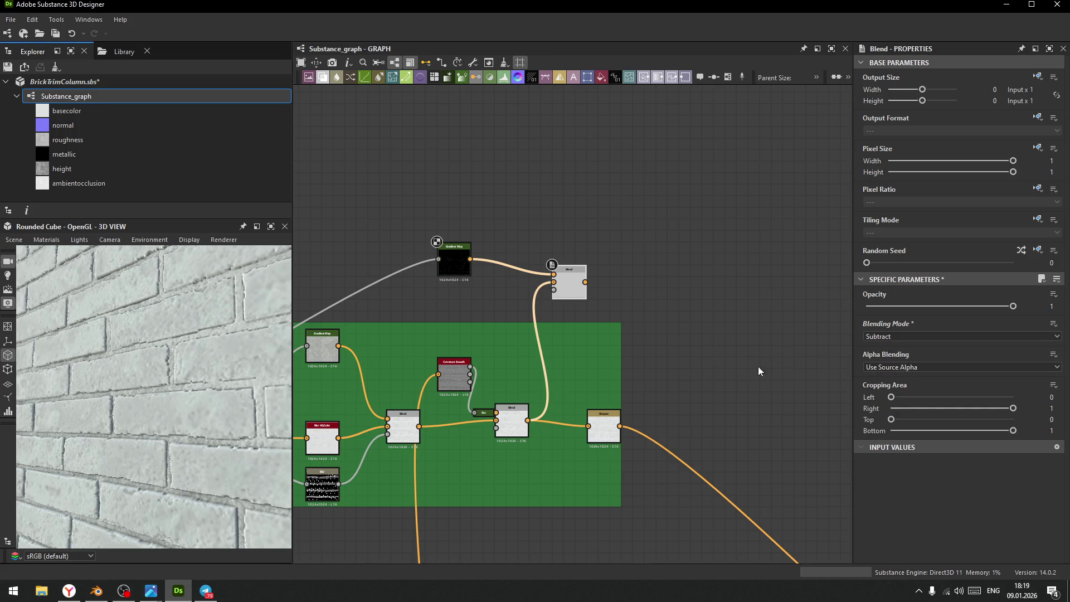
{"action": "double_click", "coordinate": [577, 286]}
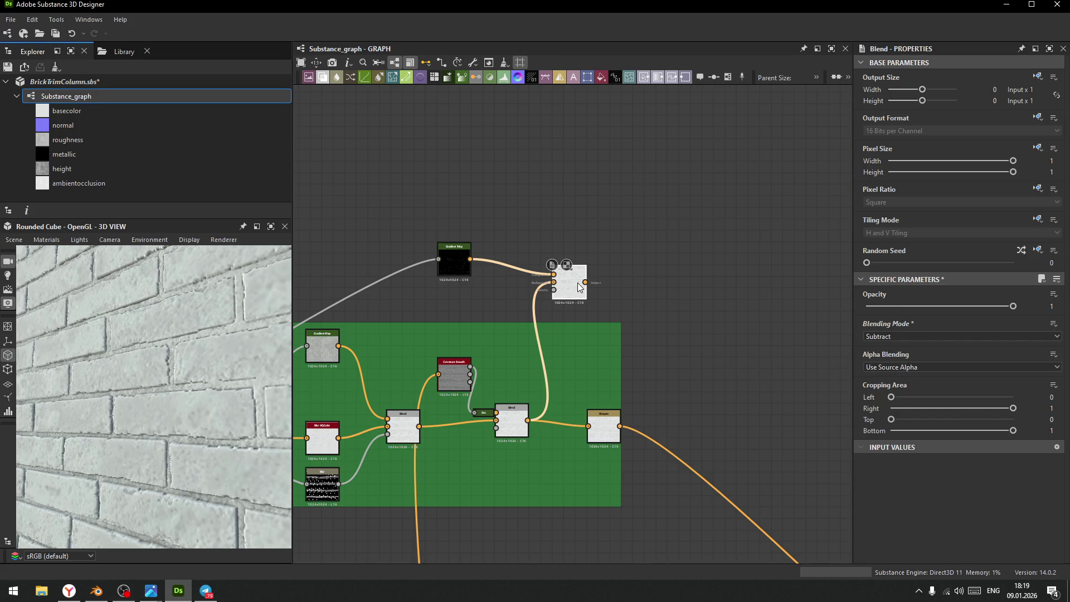
{"action": "left_click_drag", "start_coordinate": [987, 306], "coordinate": [905, 311]}
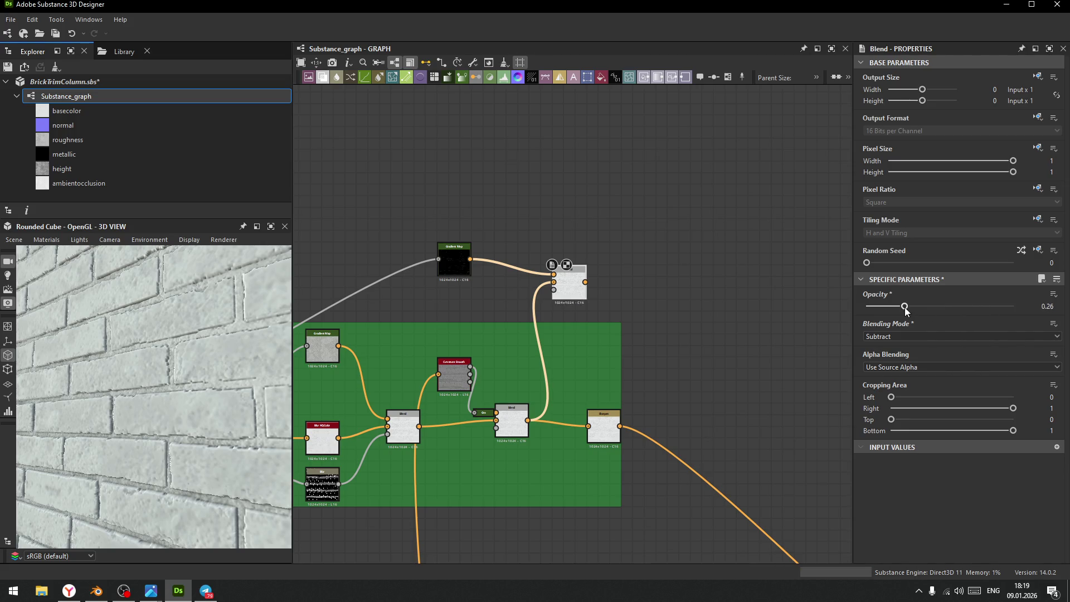
- Connect the new Blend's output to Sharpen and move the node into the Color frame
{"action": "mouse_move", "coordinate": [585, 282]}
{"action": "left_mouse_down"}
{"action": "mouse_move", "coordinate": [577, 365]}
{"action": "mouse_move", "coordinate": [597, 416]}
{"action": "left_mouse_up"}
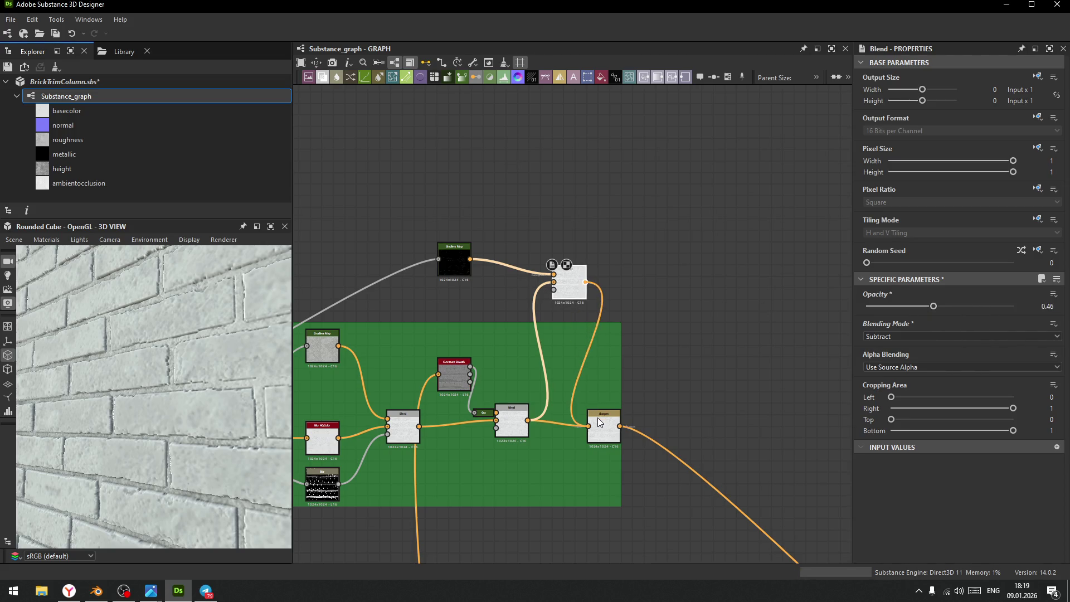
{"action": "left_click_drag", "start_coordinate": [569, 302], "coordinate": [563, 380]}
{"action": "mouse_move", "coordinate": [262, 390]}
{"action": "left_mouse_down"}
{"action": "mouse_move", "coordinate": [122, 372]}
{"action": "mouse_move", "coordinate": [165, 358]}
{"action": "left_mouse_up"}
{"action": "scroll", "coordinate": [165, 358], "scroll_direction": "up", "scroll_amount": 10}
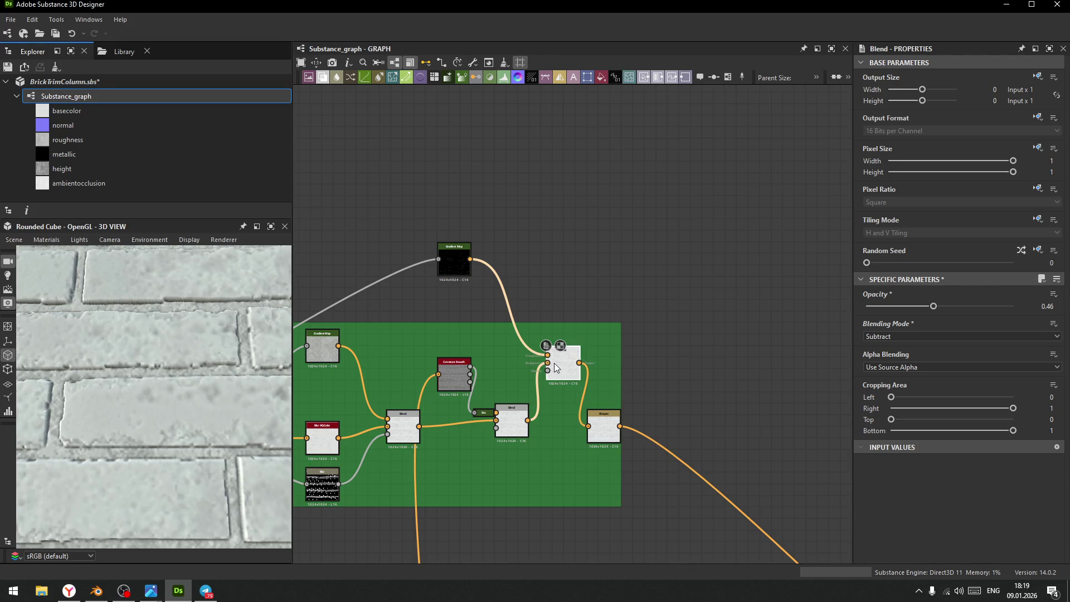
- Try a stronger opacity of 0.62, undo back to 0.46, and select Directional Warp
{"action": "mouse_move", "coordinate": [934, 305]}
{"action": "left_mouse_down"}
{"action": "mouse_move", "coordinate": [1014, 307]}
{"action": "mouse_move", "coordinate": [879, 308]}
{"action": "mouse_move", "coordinate": [958, 313]}
{"action": "left_mouse_up"}
{"action": "key", "text": "ctrl+z"}
{"action": "scroll", "coordinate": [511, 293], "scroll_direction": "down", "scroll_amount": 5}
{"action": "scroll", "coordinate": [574, 304], "scroll_direction": "up", "scroll_amount": 6}
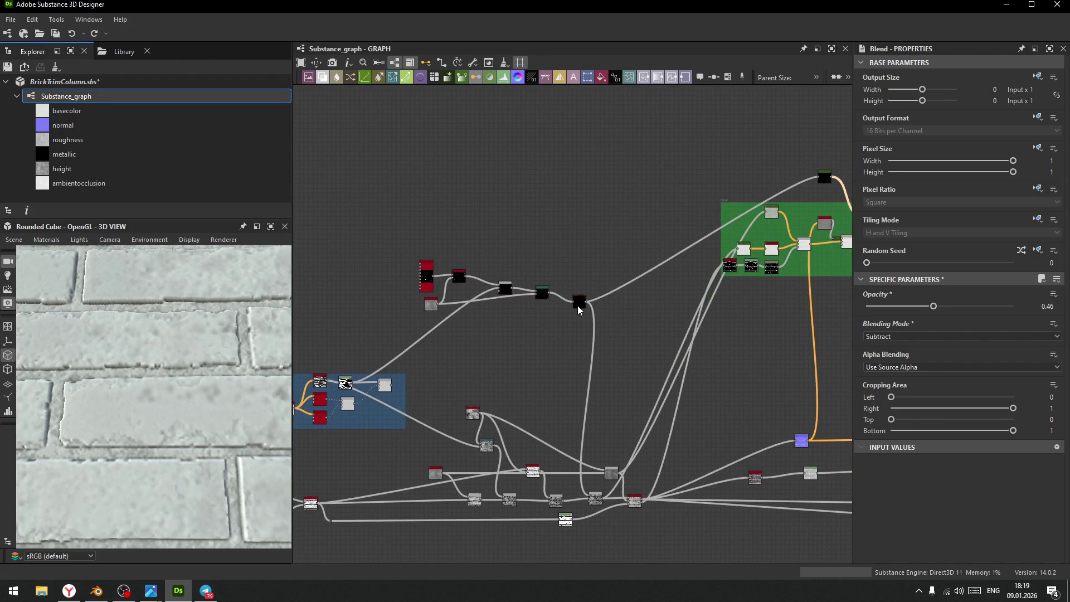
{"action": "scroll", "coordinate": [533, 334], "scroll_direction": "up", "scroll_amount": 3}
{"action": "left_click", "coordinate": [533, 344]}
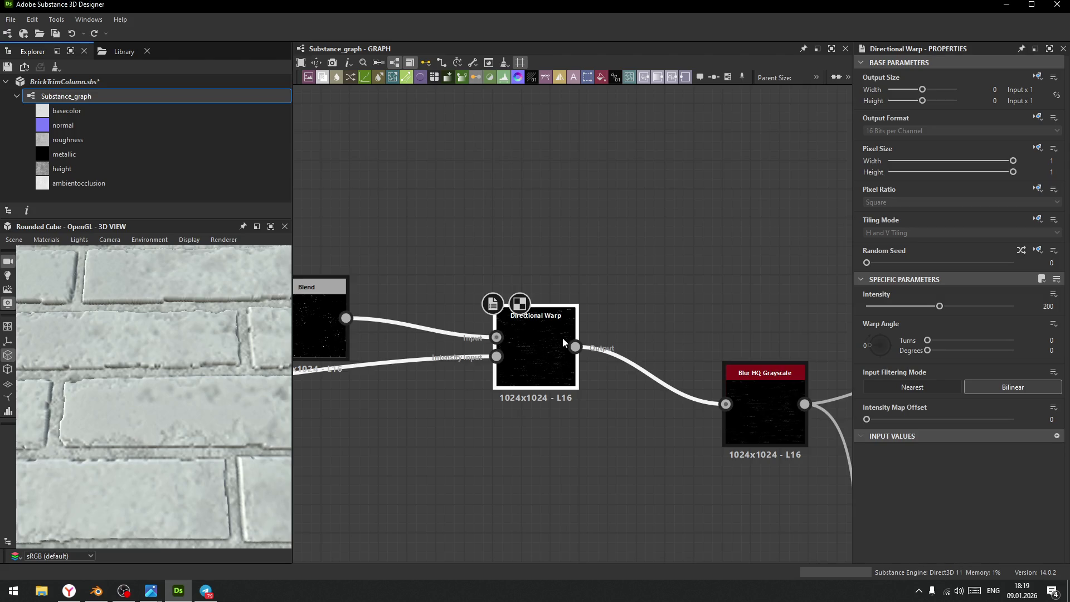
- Route the black node chain into the node above the Color frame
{"action": "scroll", "coordinate": [561, 337], "scroll_direction": "down", "scroll_amount": 4}
{"action": "scroll", "coordinate": [672, 266], "scroll_direction": "down", "scroll_amount": 3}
{"action": "middle_click_drag", "start_coordinate": [673, 266], "coordinate": [454, 313]}
{"action": "scroll", "coordinate": [389, 348], "scroll_direction": "down", "scroll_amount": 1}
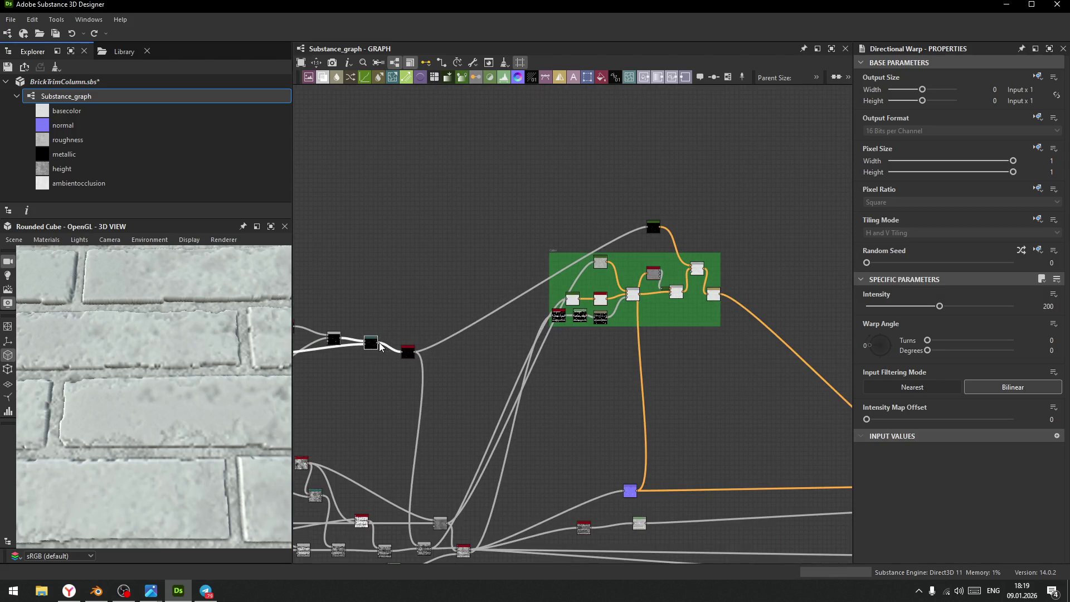
{"action": "left_click_drag", "start_coordinate": [379, 342], "coordinate": [648, 228]}
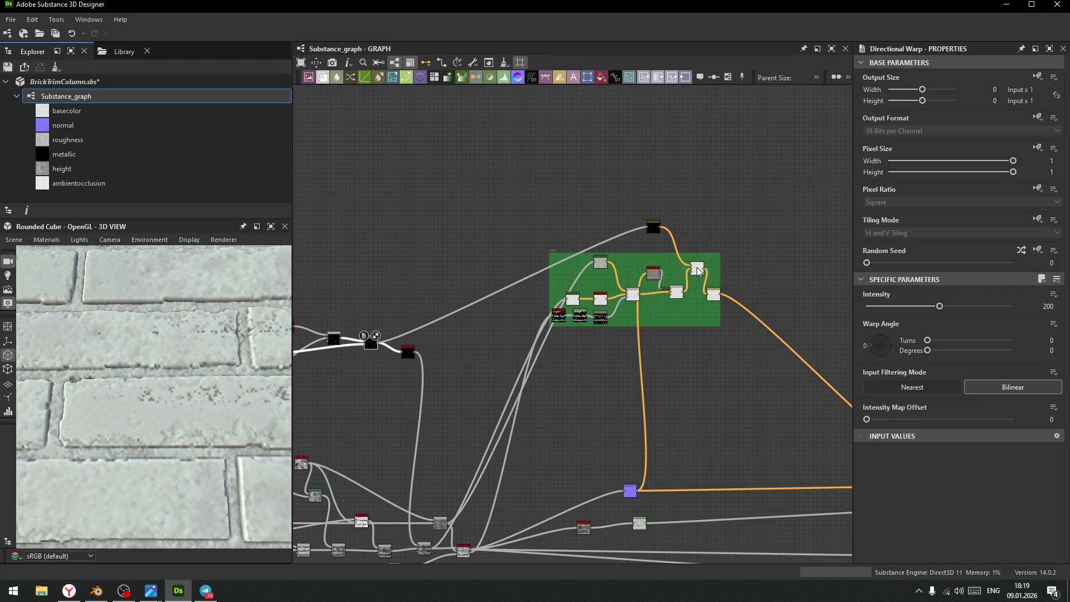
- Keep the warp intensity at 200 and lower the Subtract blend's opacity to 0.2
{"action": "left_click_drag", "start_coordinate": [935, 309], "coordinate": [904, 313]}
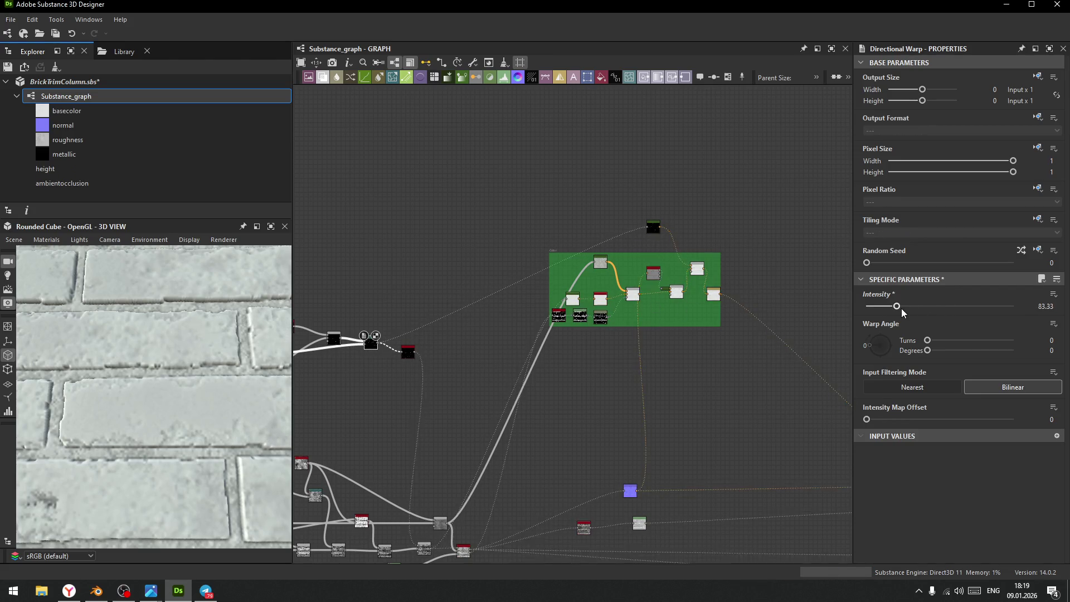
{"action": "key", "text": "ctrl+z"}
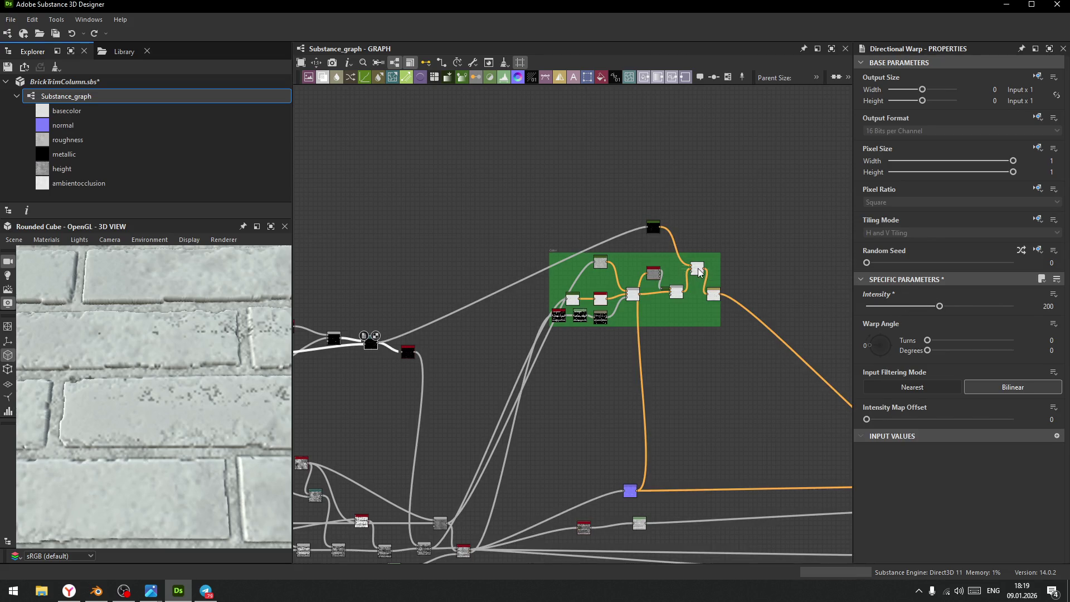
{"action": "left_click", "coordinate": [697, 269]}
{"action": "mouse_move", "coordinate": [934, 307]}
{"action": "left_mouse_down"}
{"action": "mouse_move", "coordinate": [892, 307]}
{"action": "mouse_move", "coordinate": [896, 320]}
{"action": "left_mouse_up"}
{"action": "scroll", "coordinate": [202, 373], "scroll_direction": "down", "scroll_amount": 3}
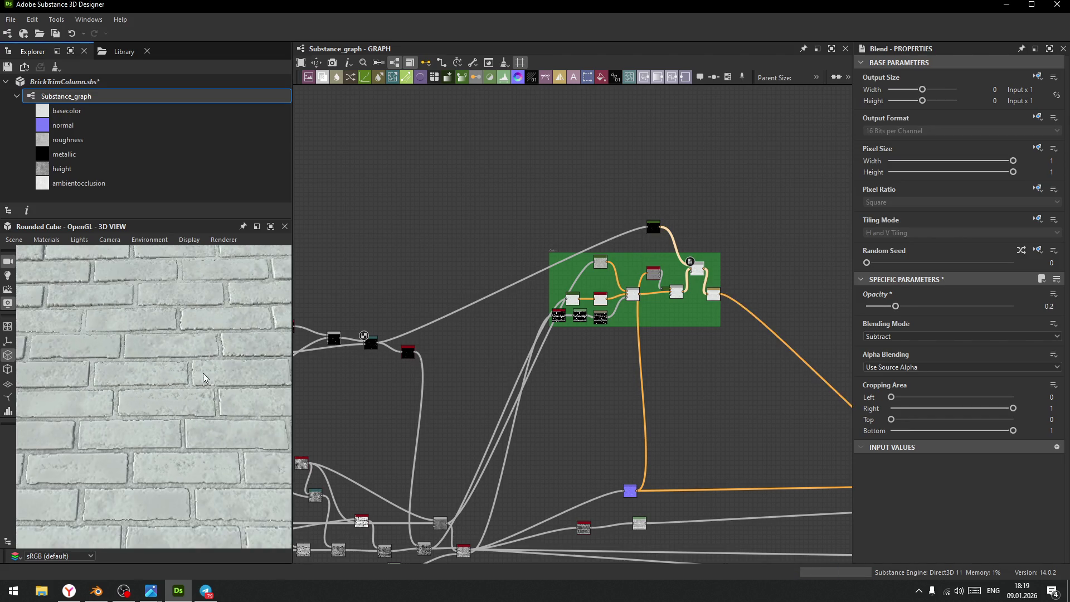
{"action": "left_click_drag", "start_coordinate": [213, 437], "coordinate": [175, 390]}
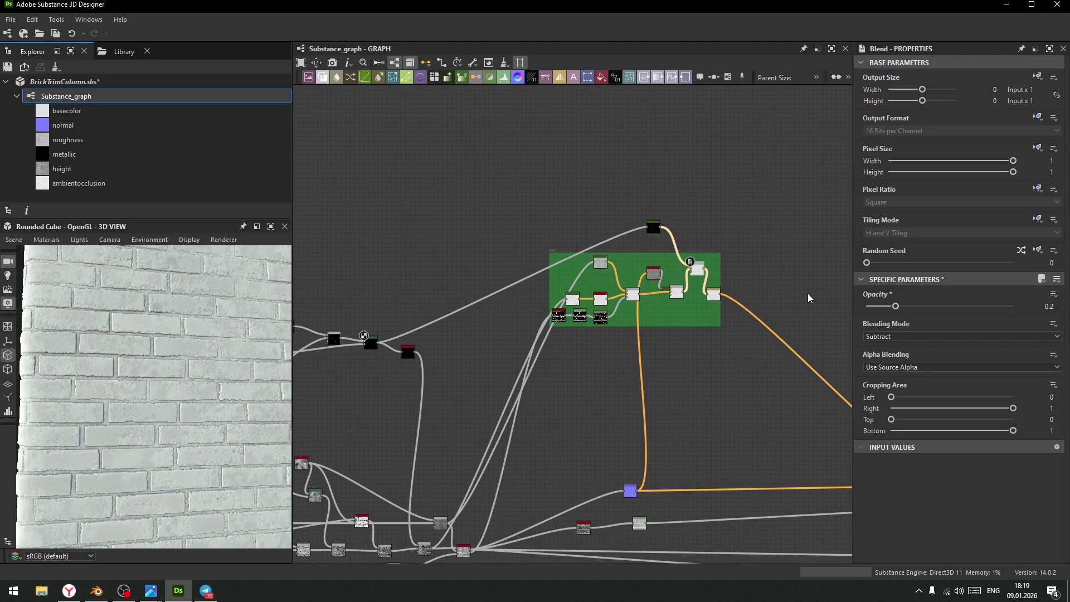
- Enlarge the green Color frame, shift its nodes lower, and move the black node inside
{"action": "mouse_move", "coordinate": [719, 326]}
{"action": "left_mouse_down"}
{"action": "mouse_move", "coordinate": [824, 351]}
{"action": "mouse_move", "coordinate": [813, 381]}
{"action": "left_mouse_up"}
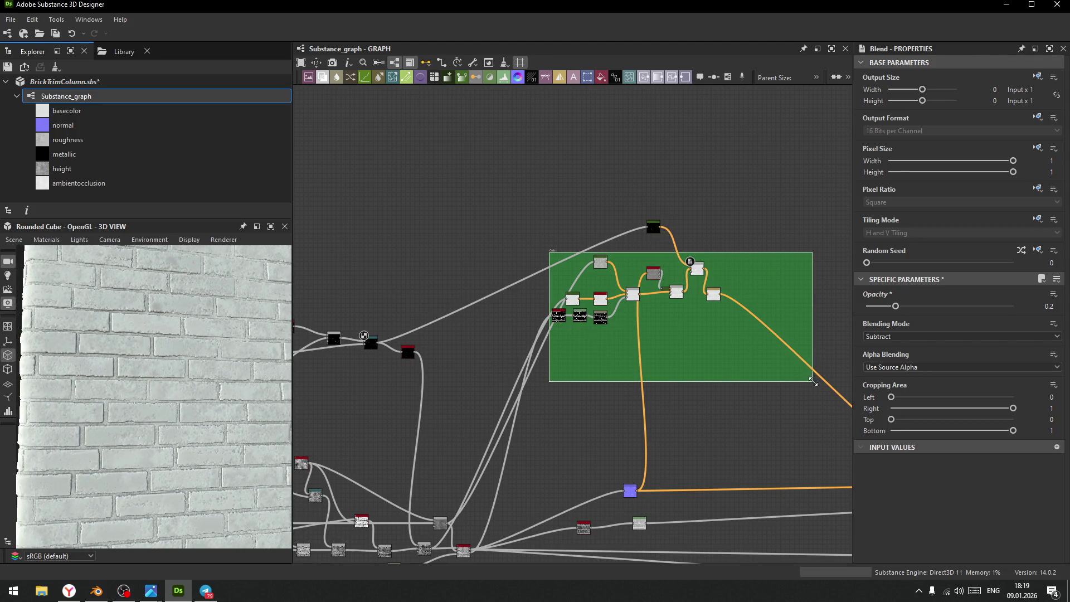
{"action": "mouse_move", "coordinate": [553, 259]}
{"action": "left_mouse_down"}
{"action": "mouse_move", "coordinate": [734, 334]}
{"action": "mouse_move", "coordinate": [726, 341]}
{"action": "left_mouse_up"}
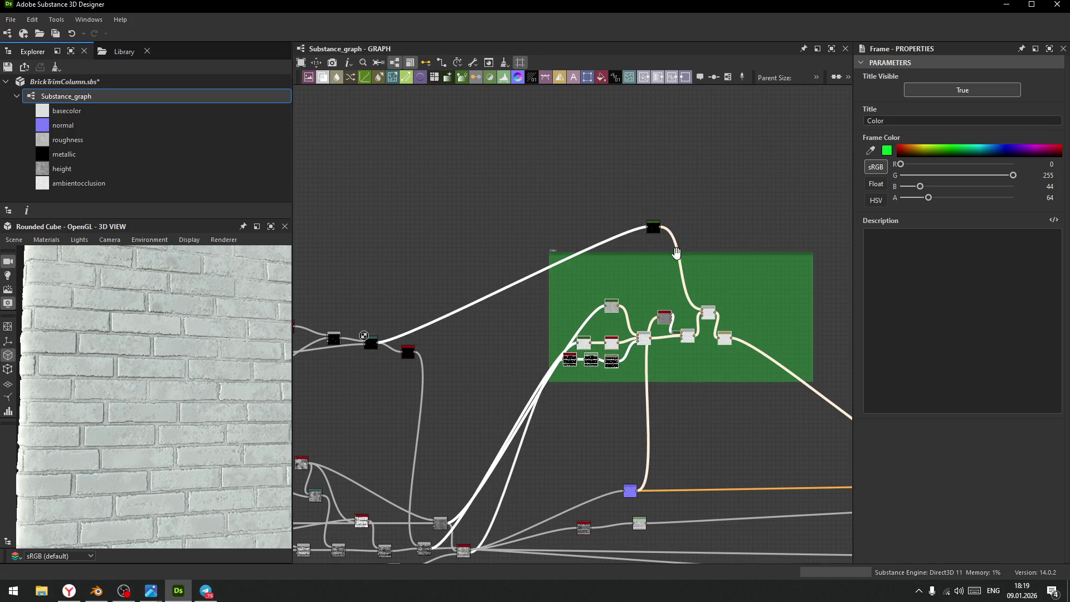
{"action": "left_click", "coordinate": [649, 247]}
{"action": "mouse_move", "coordinate": [652, 233]}
{"action": "left_mouse_down"}
{"action": "mouse_move", "coordinate": [663, 293]}
{"action": "mouse_move", "coordinate": [673, 293]}
{"action": "left_mouse_up"}
- Add a reroute Dot on the white link and nudge Curvature Smooth slightly right
{"action": "left_click", "coordinate": [524, 315], "text": "alt"}
{"action": "left_click_drag", "start_coordinate": [524, 315], "coordinate": [530, 290]}
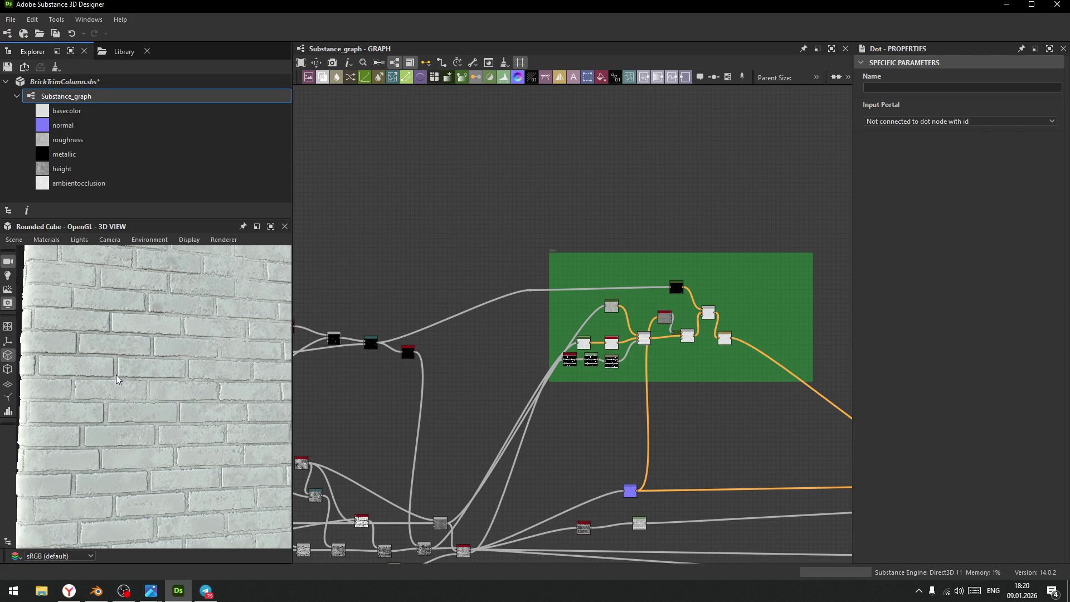
{"action": "scroll", "coordinate": [117, 371], "scroll_direction": "up", "scroll_amount": 5}
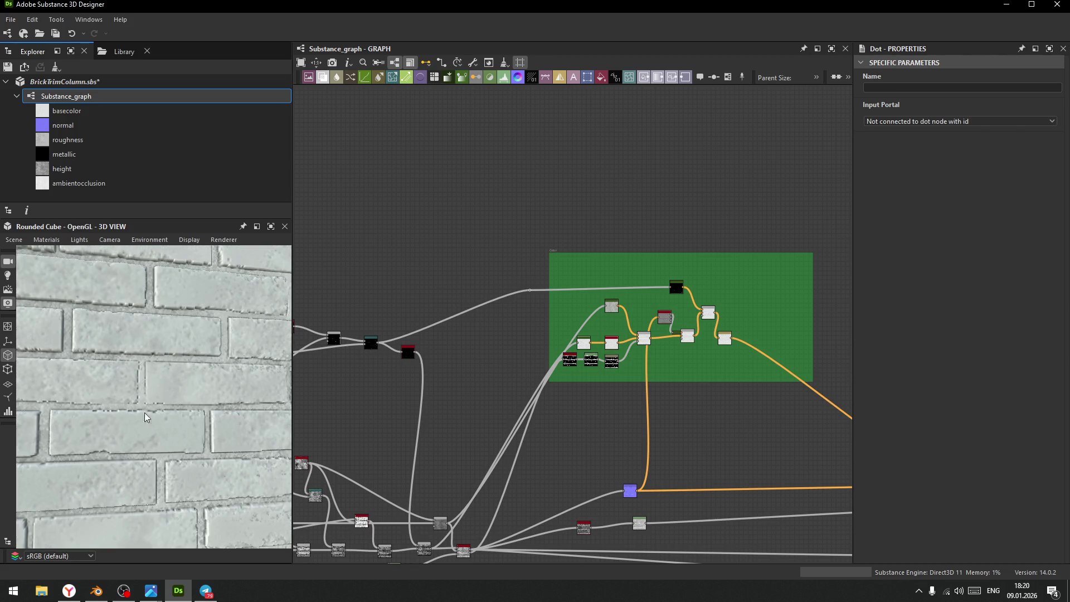
{"action": "scroll", "coordinate": [115, 384], "scroll_direction": "up", "scroll_amount": 2}
{"action": "scroll", "coordinate": [114, 405], "scroll_direction": "up", "scroll_amount": 3}
{"action": "mouse_move", "coordinate": [128, 406]}
{"action": "left_mouse_down"}
{"action": "mouse_move", "coordinate": [115, 448]}
{"action": "mouse_move", "coordinate": [110, 405]}
{"action": "left_mouse_up"}
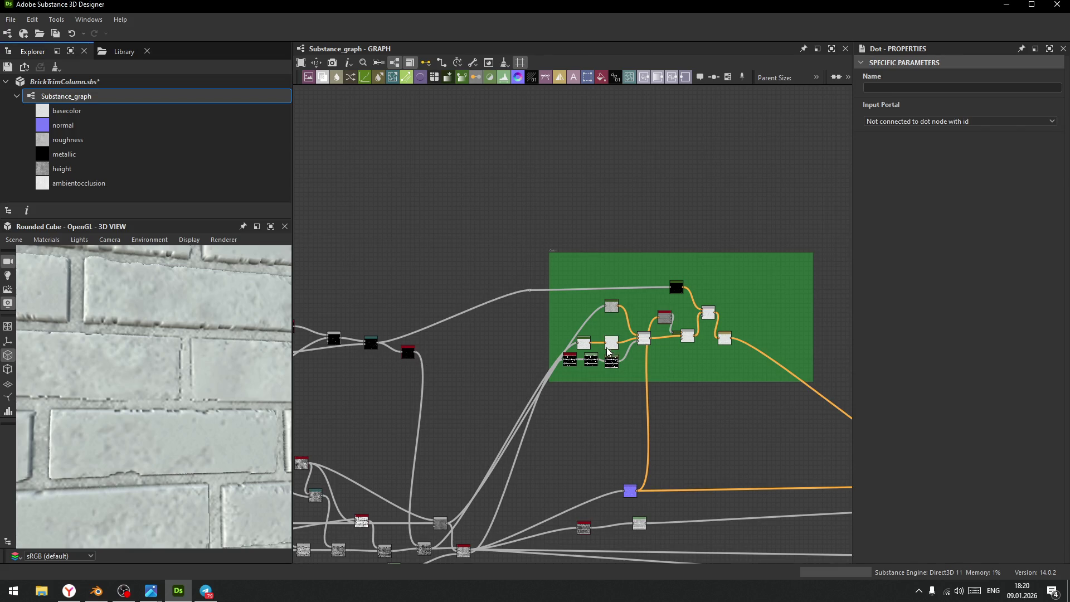
{"action": "scroll", "coordinate": [606, 354], "scroll_direction": "up", "scroll_amount": 4}
{"action": "middle_click_drag", "start_coordinate": [721, 343], "coordinate": [588, 397]}
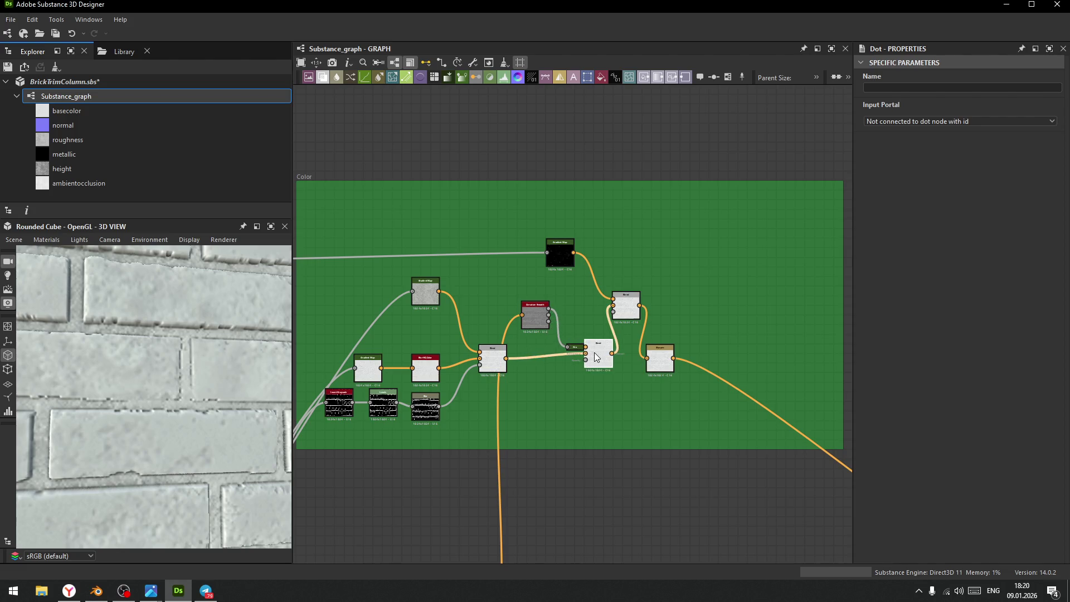
{"action": "left_click_drag", "start_coordinate": [540, 319], "coordinate": [543, 322]}
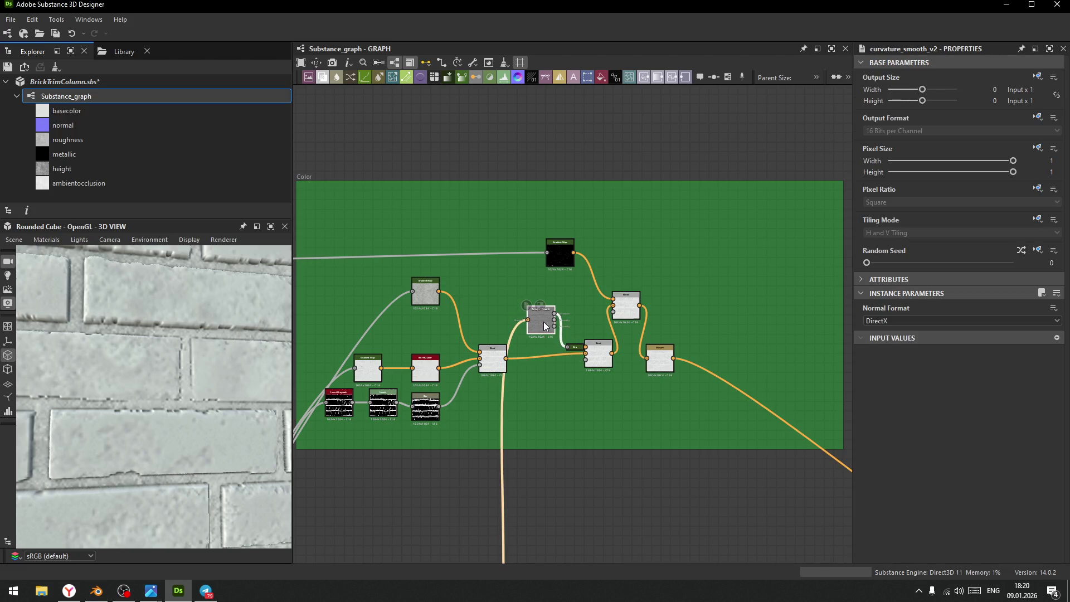
{"action": "scroll", "coordinate": [545, 323], "scroll_direction": "up", "scroll_amount": 8}
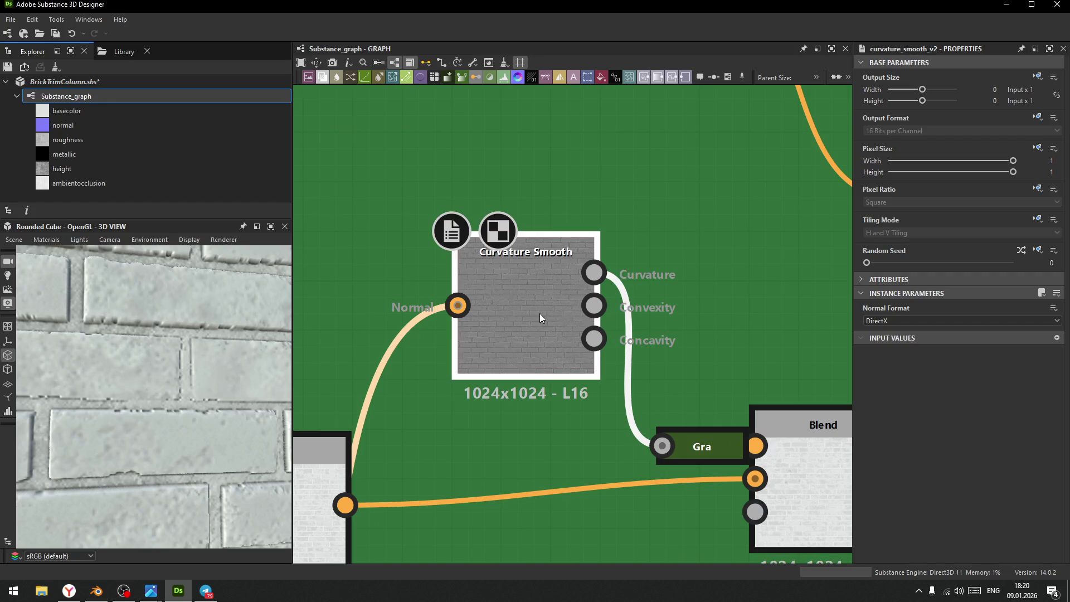
{"action": "scroll", "coordinate": [501, 356], "scroll_direction": "down", "scroll_amount": 1}
{"action": "middle_click_drag", "start_coordinate": [467, 402], "coordinate": [634, 299]}
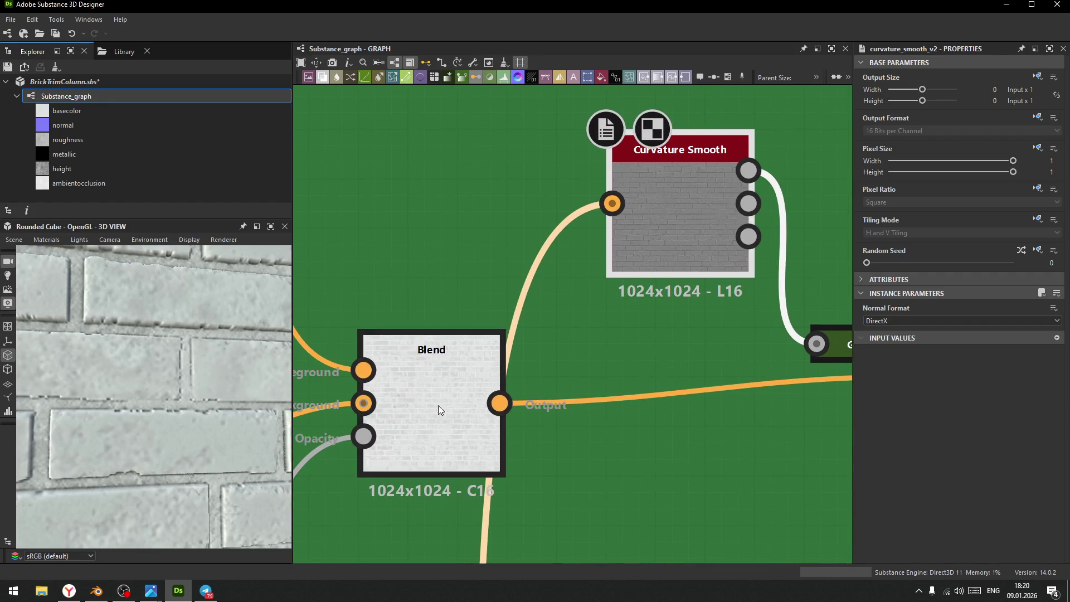
{"action": "scroll", "coordinate": [435, 396], "scroll_direction": "down", "scroll_amount": 3}
{"action": "middle_click_drag", "start_coordinate": [415, 389], "coordinate": [650, 307]}
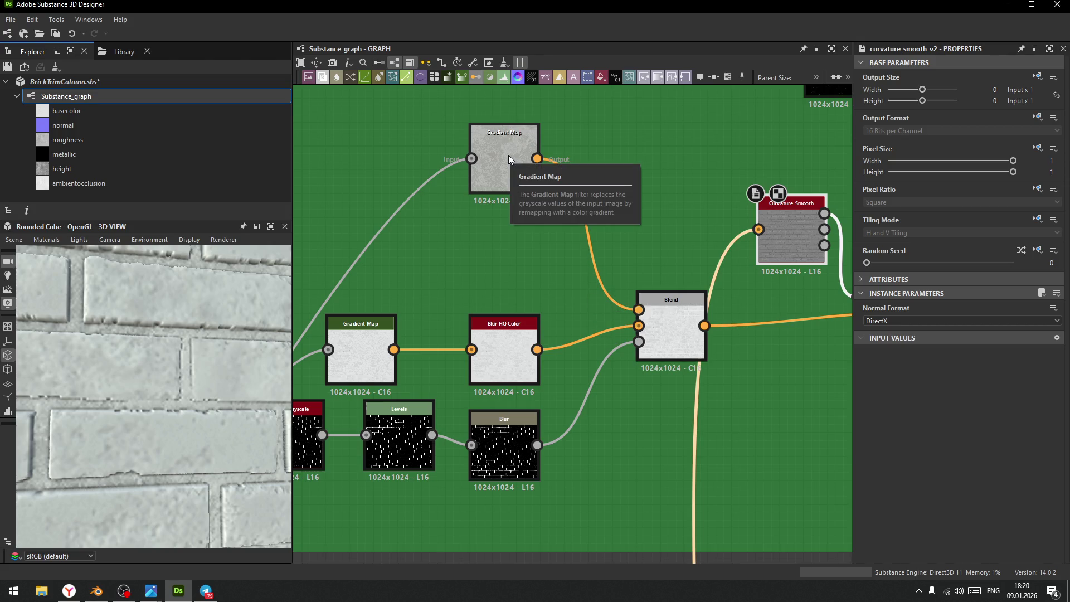
{"action": "left_click", "coordinate": [668, 325]}
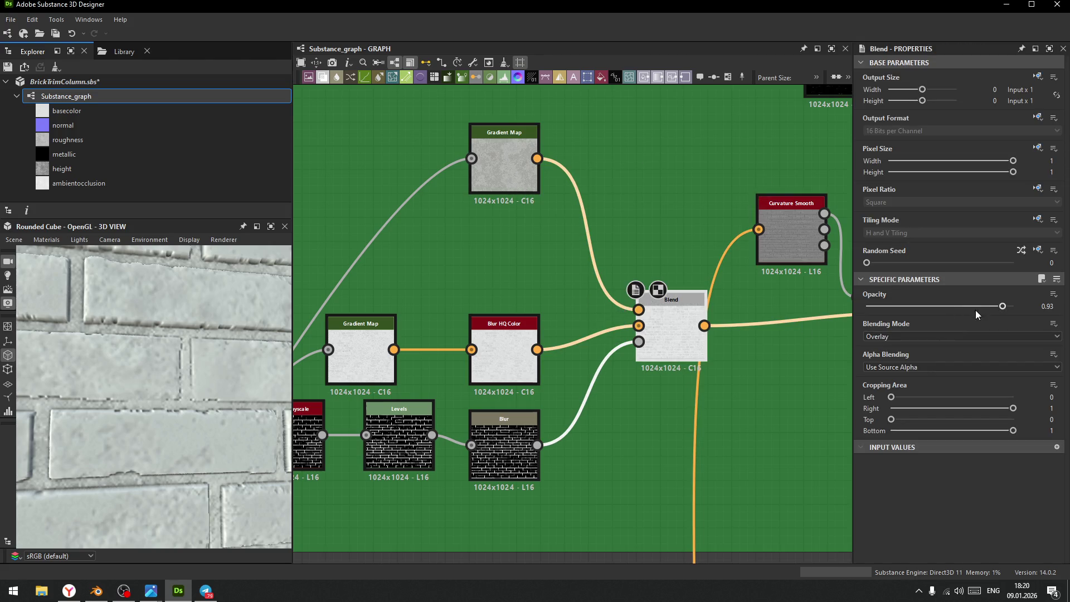
{"action": "mouse_move", "coordinate": [988, 303]}
{"action": "left_mouse_down"}
{"action": "mouse_move", "coordinate": [823, 313]}
{"action": "mouse_move", "coordinate": [883, 307]}
{"action": "left_mouse_up"}
{"action": "key", "text": "ctrl+z"}
{"action": "mouse_move", "coordinate": [142, 400]}
{"action": "left_mouse_down"}
{"action": "mouse_move", "coordinate": [186, 416]}
{"action": "mouse_move", "coordinate": [195, 400]}
{"action": "mouse_move", "coordinate": [172, 391]}
{"action": "mouse_move", "coordinate": [159, 367]}
{"action": "mouse_move", "coordinate": [140, 376]}
{"action": "mouse_move", "coordinate": [153, 407]}
{"action": "mouse_move", "coordinate": [146, 390]}
{"action": "left_mouse_up"}
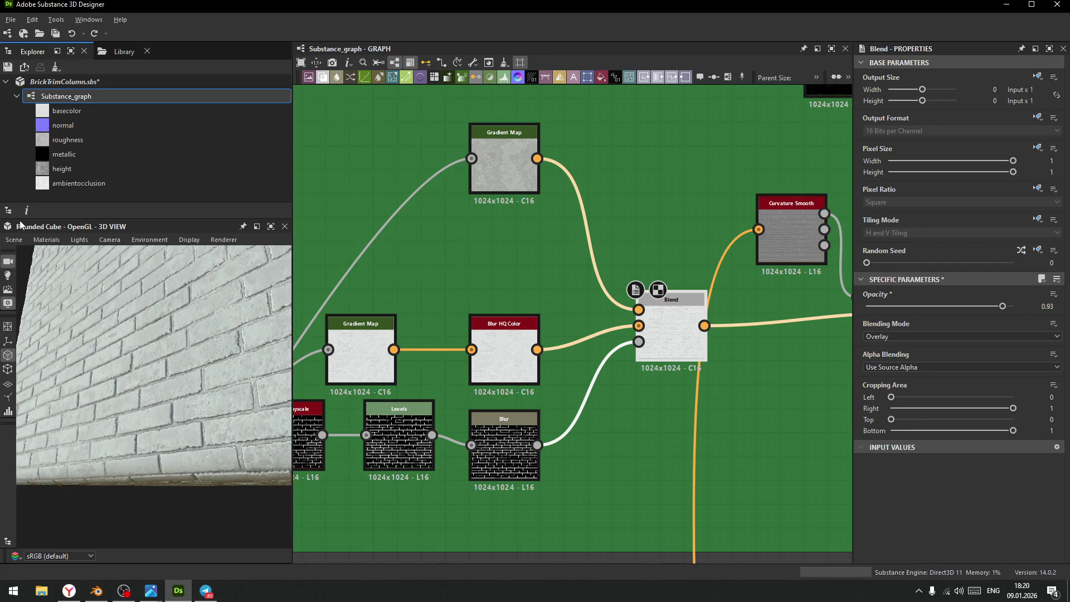
{"action": "left_click", "coordinate": [40, 239]}
- Set the Default preview material's Height Scale to 0 and face the wall head-on
{"action": "mouse_move", "coordinate": [51, 255]}
{"action": "left_click", "coordinate": [95, 288]}
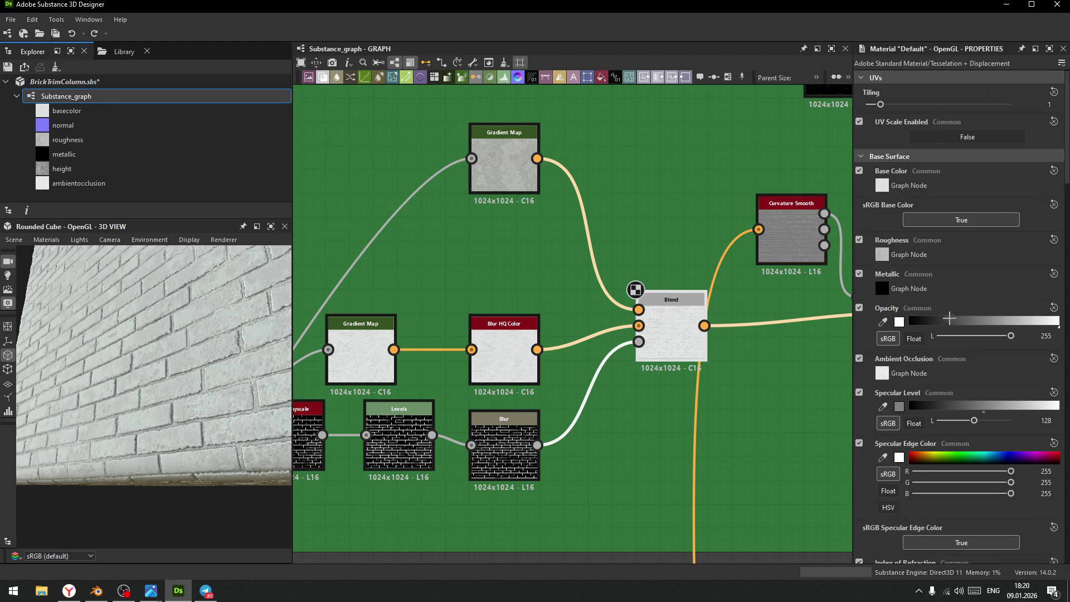
{"action": "scroll", "coordinate": [907, 398], "scroll_direction": "down", "scroll_amount": 10}
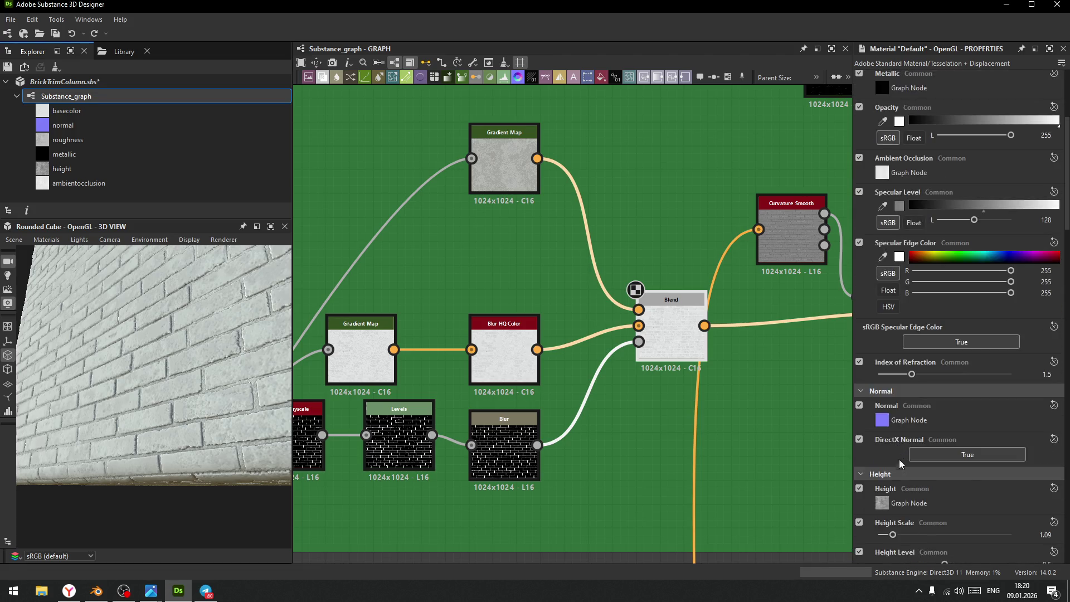
{"action": "left_click_drag", "start_coordinate": [894, 301], "coordinate": [877, 301]}
{"action": "mouse_move", "coordinate": [154, 325]}
{"action": "left_mouse_down"}
{"action": "mouse_move", "coordinate": [183, 397]}
{"action": "mouse_move", "coordinate": [149, 387]}
{"action": "mouse_move", "coordinate": [195, 335]}
{"action": "left_mouse_up"}
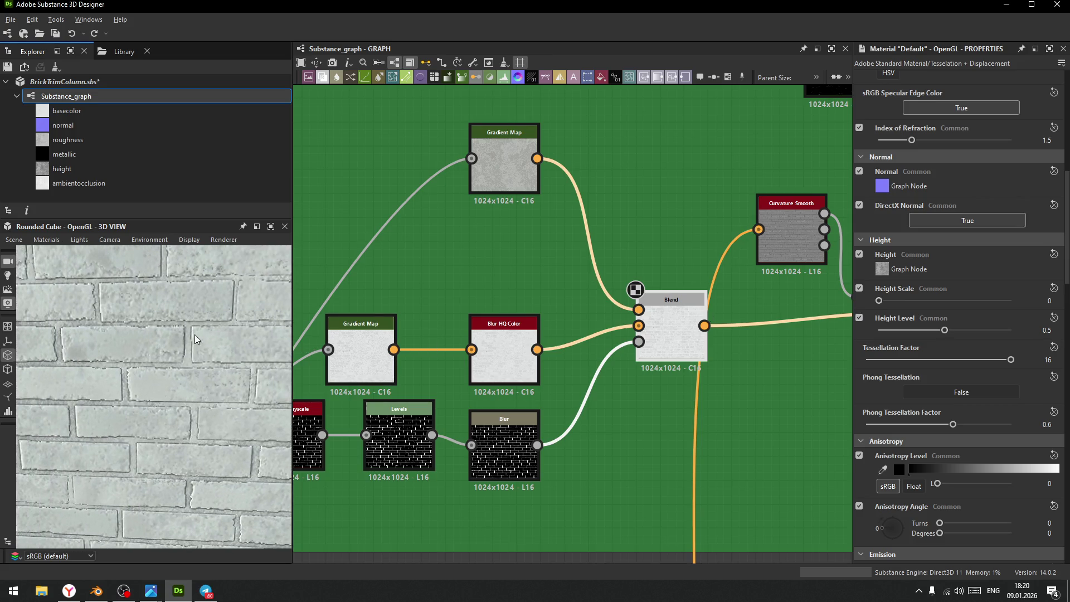
{"action": "scroll", "coordinate": [161, 373], "scroll_direction": "up", "scroll_amount": 5}
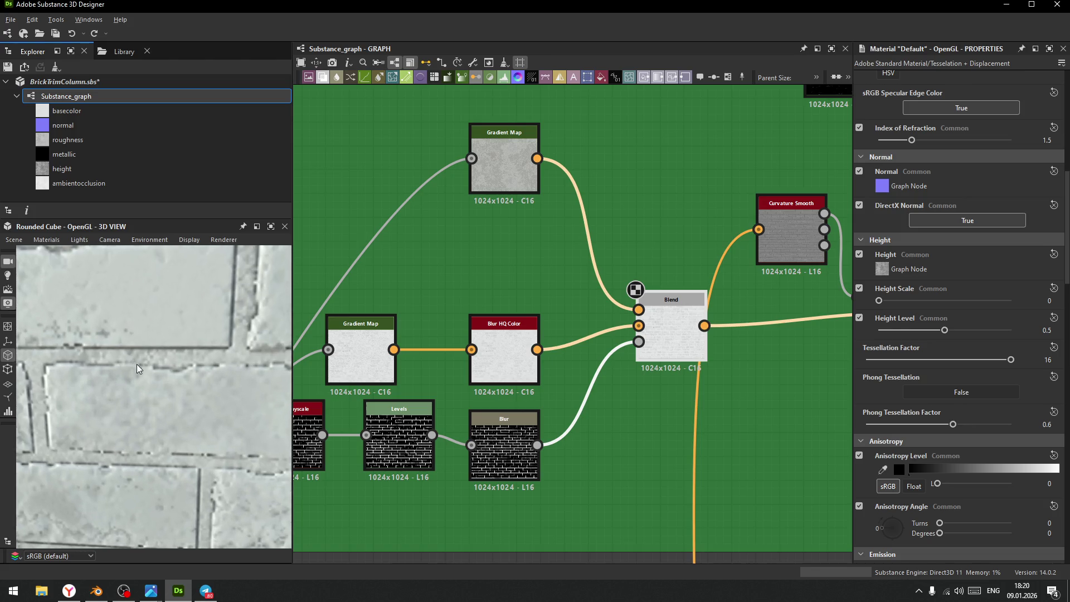
{"action": "left_click_drag", "start_coordinate": [136, 363], "coordinate": [159, 363]}
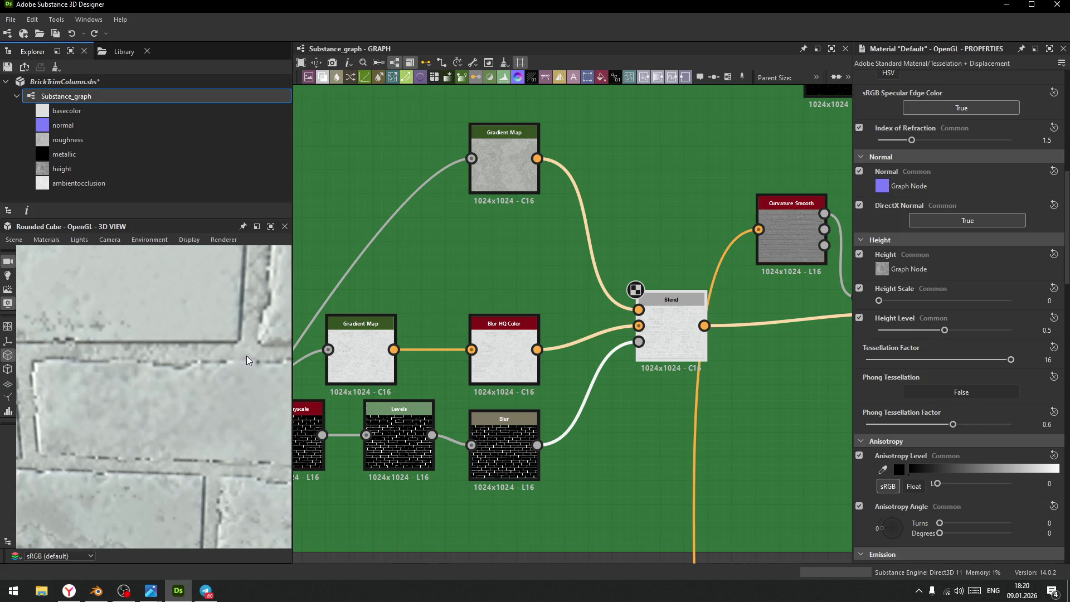
- Inspect the Normal node, then the Invert Grayscale node's settings showing Invert True
{"action": "mouse_move", "coordinate": [594, 456]}
{"action": "middle_mouse_down"}
{"action": "mouse_move", "coordinate": [682, 439]}
{"action": "mouse_move", "coordinate": [712, 383]}
{"action": "middle_mouse_up"}
{"action": "middle_click_drag", "start_coordinate": [618, 453], "coordinate": [631, 370]}
{"action": "scroll", "coordinate": [630, 370], "scroll_direction": "down", "scroll_amount": 3}
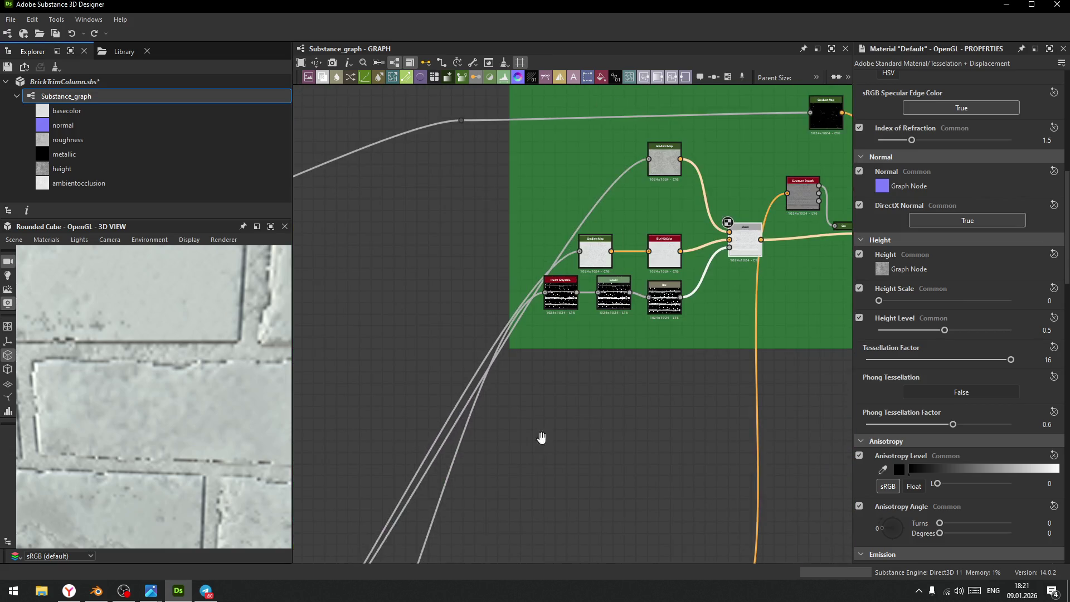
{"action": "scroll", "coordinate": [658, 411], "scroll_direction": "down", "scroll_amount": 2}
{"action": "middle_click_drag", "start_coordinate": [658, 410], "coordinate": [656, 347]}
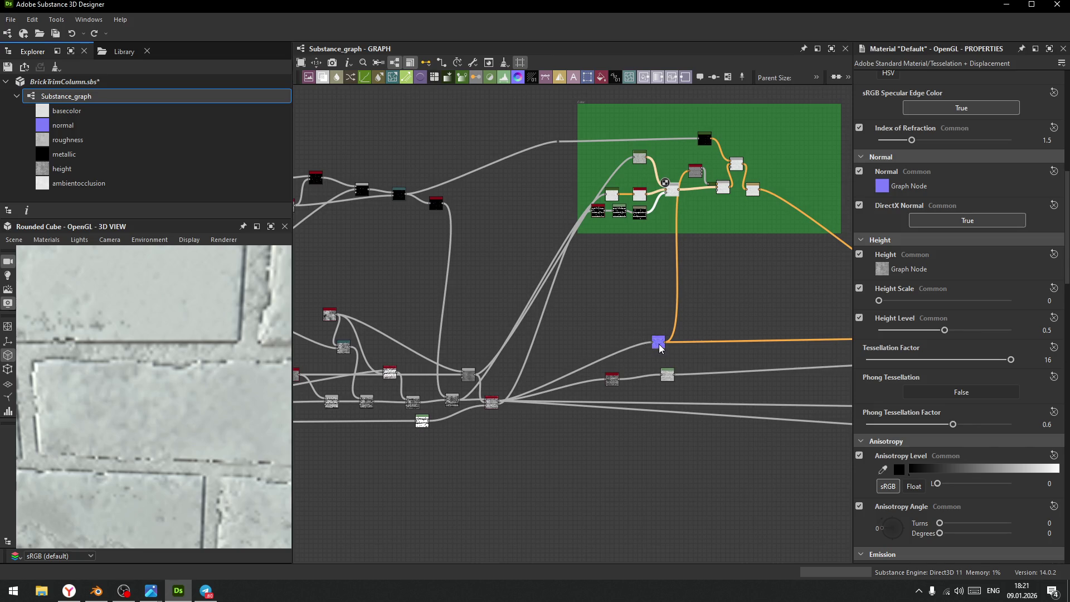
{"action": "left_click", "coordinate": [659, 342]}
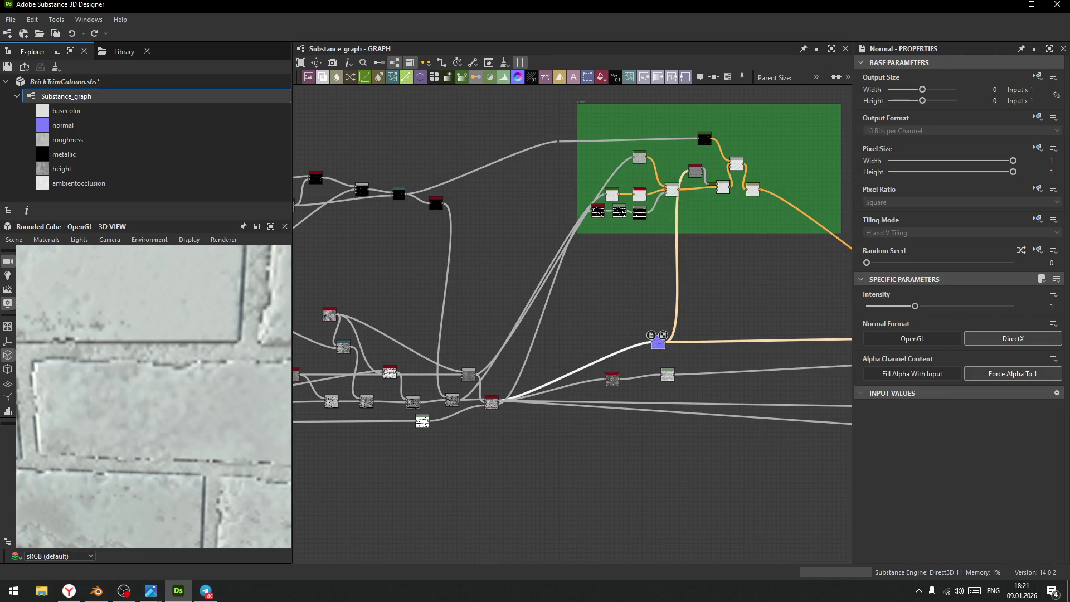
{"action": "left_click", "coordinate": [612, 380]}
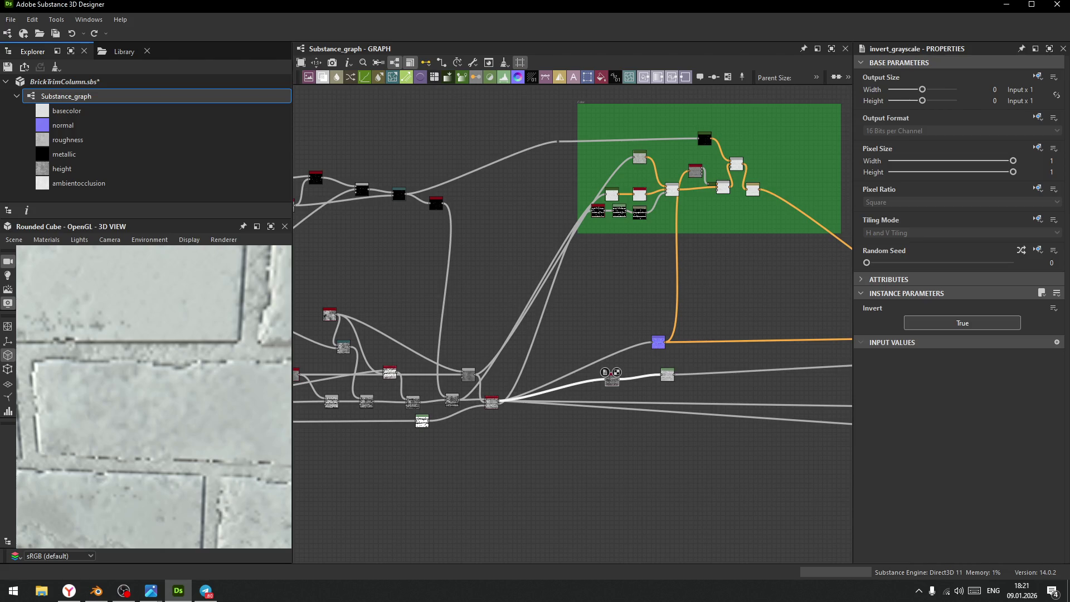
{"action": "scroll", "coordinate": [613, 380], "scroll_direction": "up", "scroll_amount": 10}
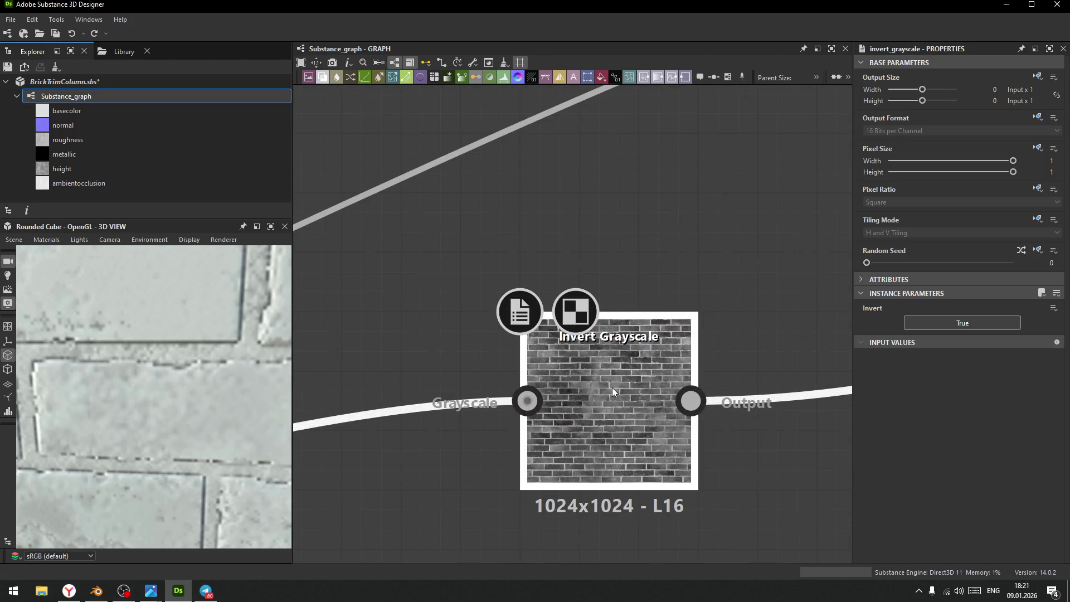
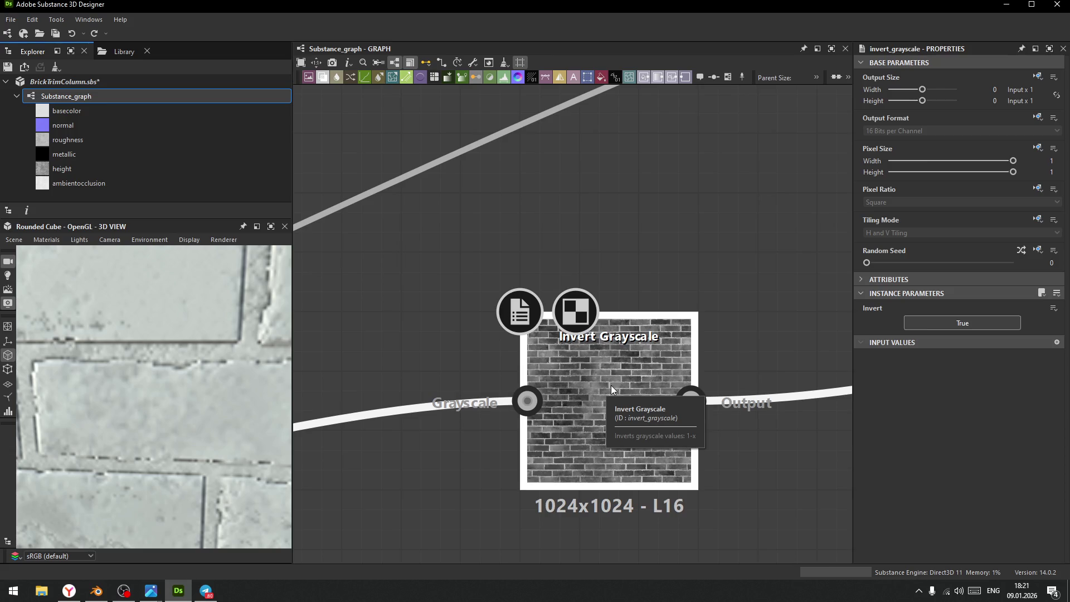
- Replace the Invert Grayscale→Levels link with a fresh connection into the Levels input
{"action": "scroll", "coordinate": [693, 396], "scroll_direction": "down", "scroll_amount": 10}
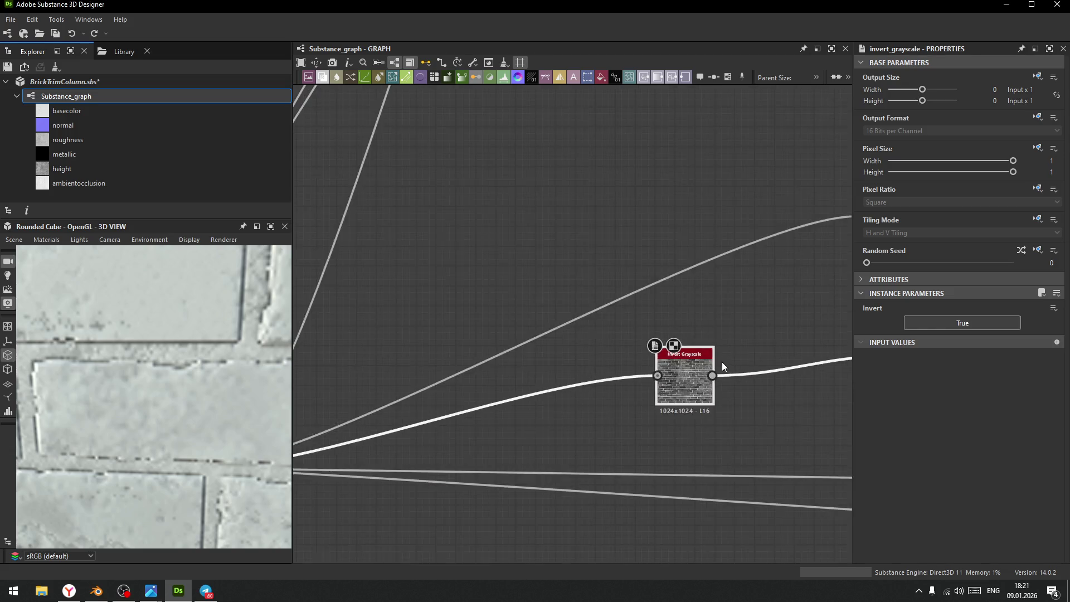
{"action": "scroll", "coordinate": [676, 351], "scroll_direction": "up", "scroll_amount": 5}
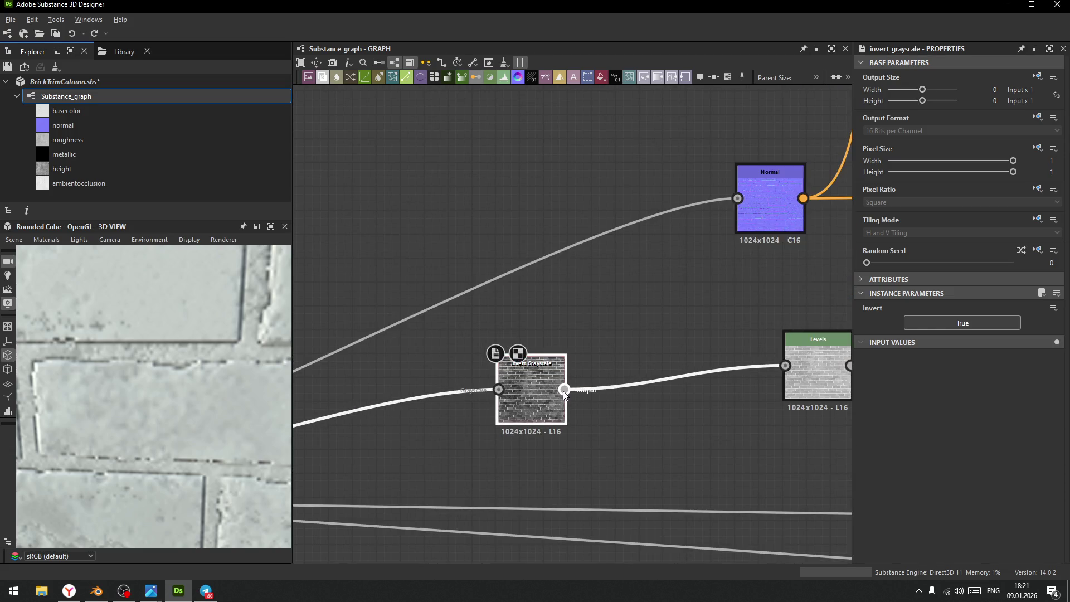
{"action": "left_click", "coordinate": [564, 390], "text": "alt"}
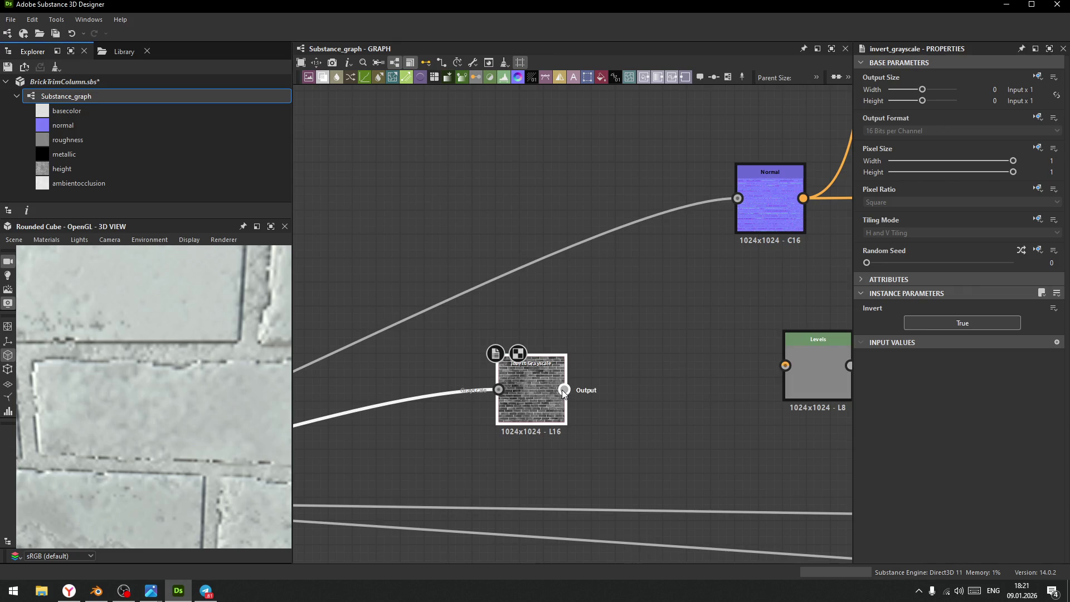
{"action": "left_click_drag", "start_coordinate": [564, 389], "coordinate": [785, 365]}
{"action": "scroll", "coordinate": [132, 412], "scroll_direction": "down", "scroll_amount": 5}
- Inspect the bricks in the preview and select the Height Blend node
{"action": "mouse_move", "coordinate": [133, 413]}
{"action": "left_mouse_down"}
{"action": "mouse_move", "coordinate": [144, 396]}
{"action": "mouse_move", "coordinate": [122, 323]}
{"action": "mouse_move", "coordinate": [155, 401]}
{"action": "mouse_move", "coordinate": [148, 383]}
{"action": "left_mouse_up"}
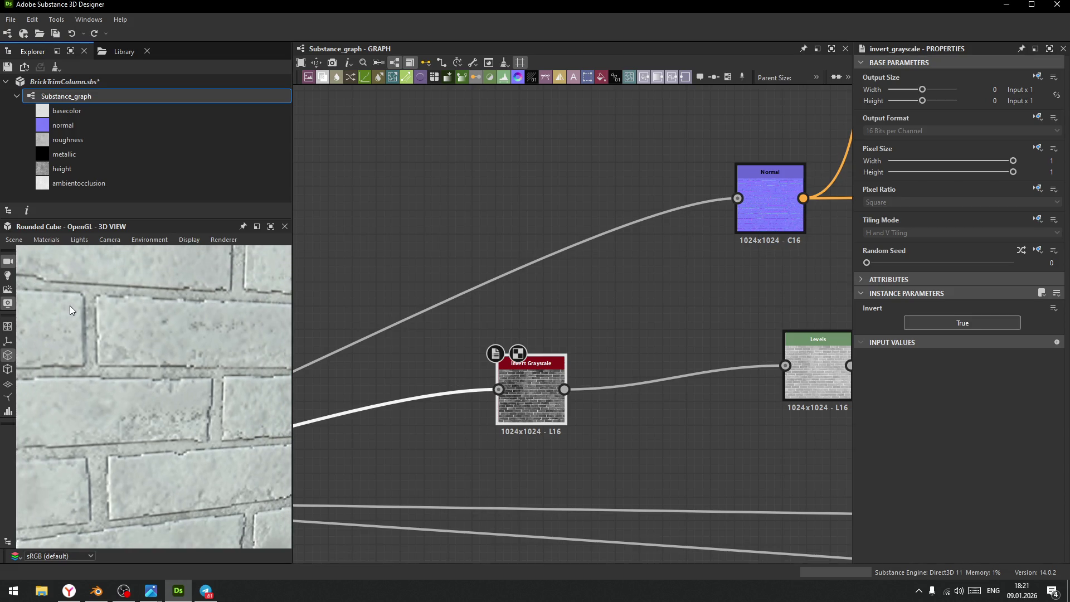
{"action": "scroll", "coordinate": [423, 389], "scroll_direction": "down", "scroll_amount": 3}
{"action": "mouse_move", "coordinate": [423, 389]}
{"action": "middle_mouse_down"}
{"action": "mouse_move", "coordinate": [650, 329]}
{"action": "mouse_move", "coordinate": [509, 377]}
{"action": "mouse_move", "coordinate": [567, 334]}
{"action": "middle_mouse_up"}
{"action": "left_click", "coordinate": [580, 315]}
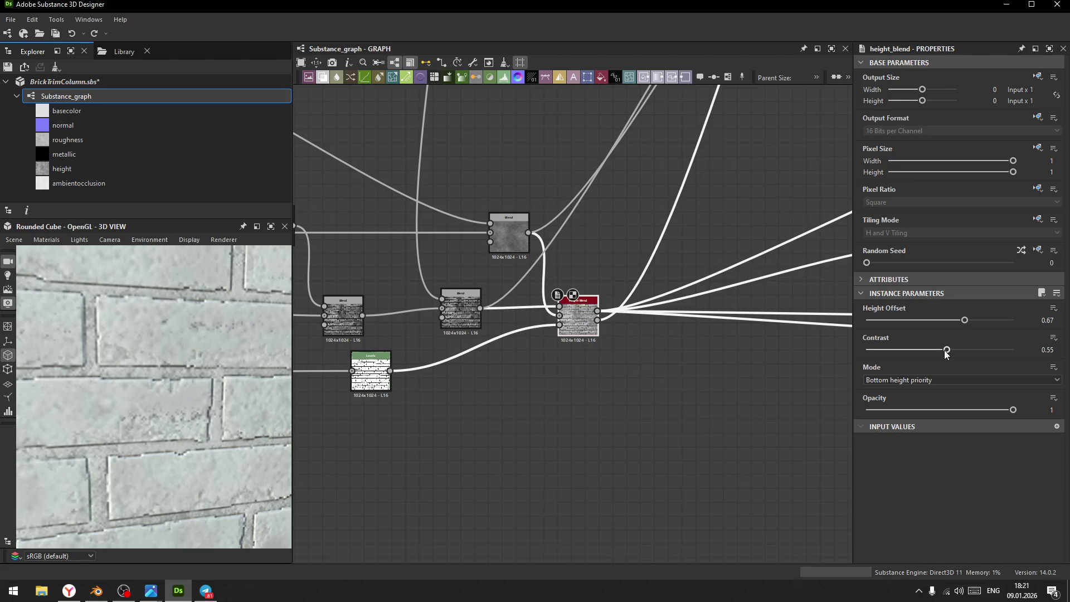
- Lower the Height Blend contrast to 0.31 and shift the Levels midtone toward the dark end
{"action": "mouse_move", "coordinate": [946, 350]}
{"action": "left_mouse_down"}
{"action": "mouse_move", "coordinate": [898, 356]}
{"action": "mouse_move", "coordinate": [963, 359]}
{"action": "mouse_move", "coordinate": [935, 360]}
{"action": "left_mouse_up"}
{"action": "left_click", "coordinate": [366, 373]}
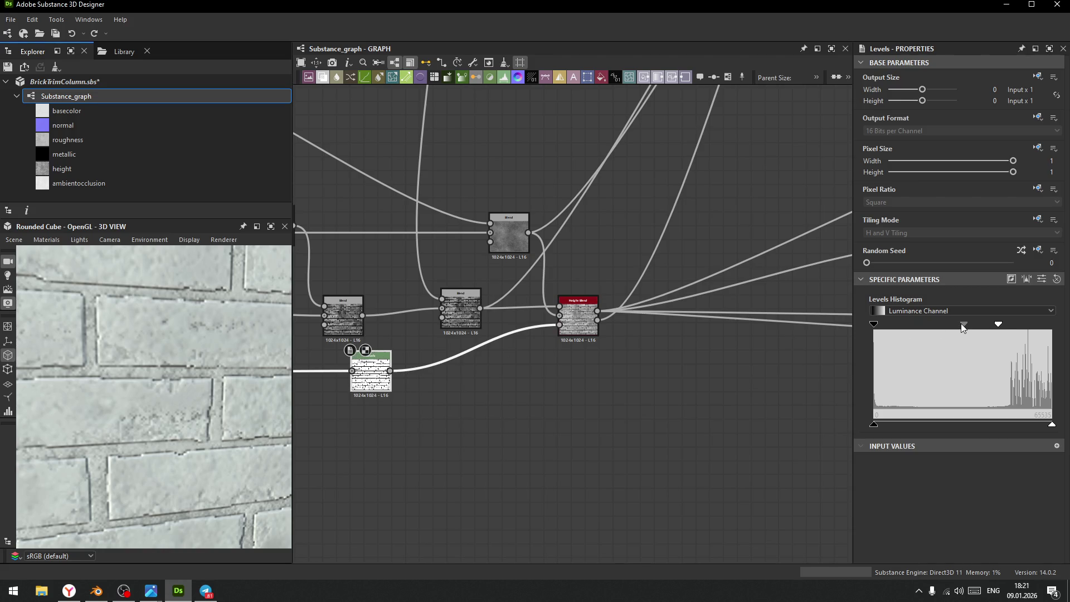
{"action": "mouse_move", "coordinate": [964, 323]}
{"action": "left_mouse_down"}
{"action": "mouse_move", "coordinate": [903, 328]}
{"action": "mouse_move", "coordinate": [974, 330]}
{"action": "mouse_move", "coordinate": [904, 341]}
{"action": "mouse_move", "coordinate": [939, 340]}
{"action": "left_mouse_up"}
{"action": "scroll", "coordinate": [397, 391], "scroll_direction": "up", "scroll_amount": 5}
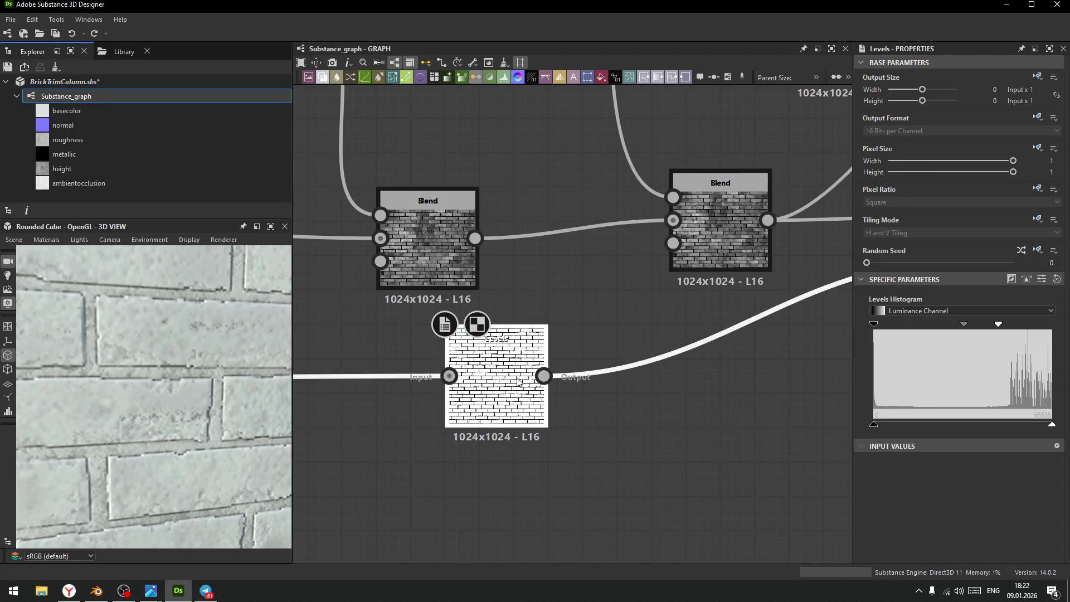
- Insert a Blur HQ Grayscale node after the Levels node
{"action": "key", "text": "space"}
{"action": "type", "text": "b"}
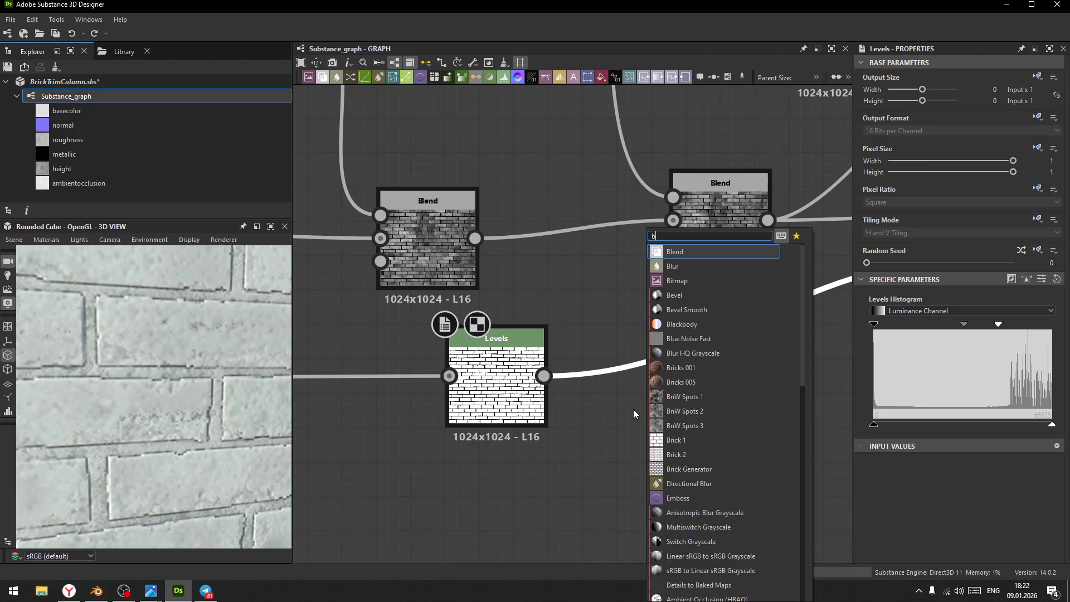
{"action": "type", "text": "lu"}
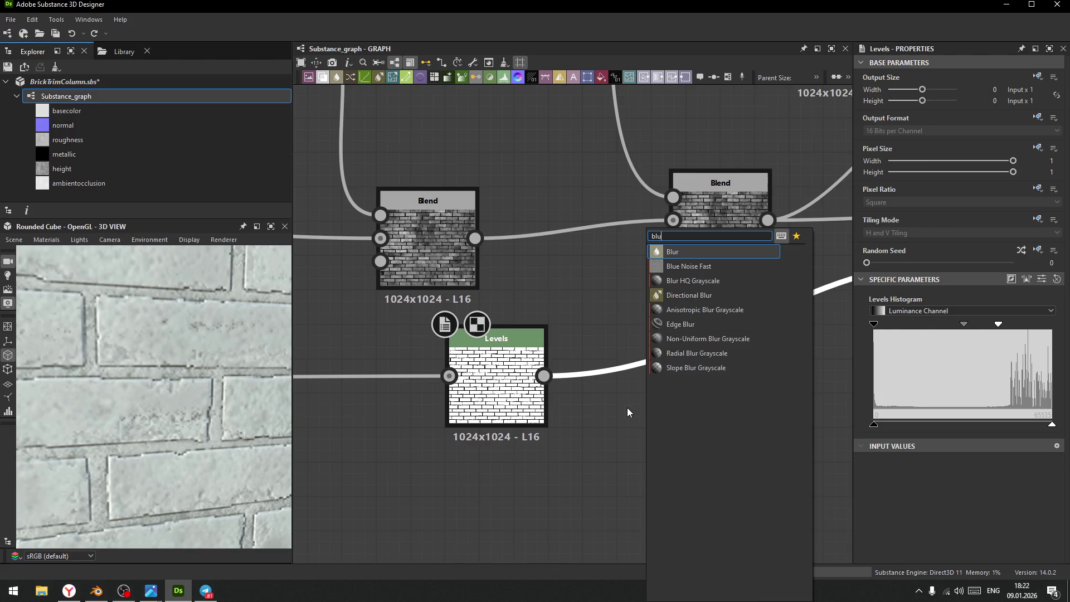
{"action": "key", "text": "Escape"}
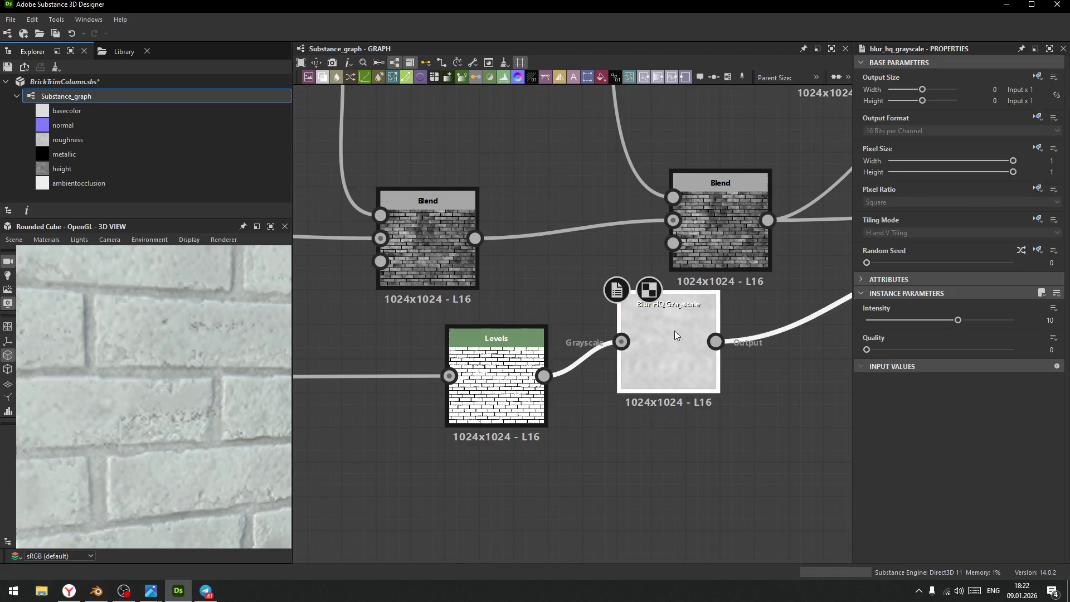
{"action": "left_click_drag", "start_coordinate": [674, 330], "coordinate": [674, 365]}
- Set the blur Quality to 1 while trying low Intensity values such as 0.04
{"action": "left_click_drag", "start_coordinate": [958, 321], "coordinate": [871, 322]}
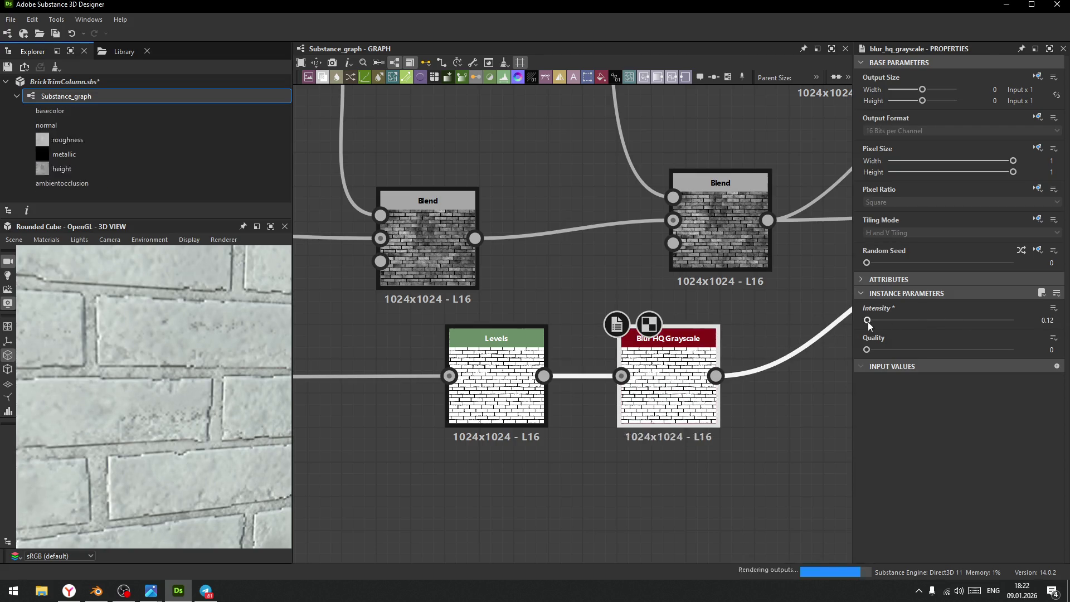
{"action": "left_click_drag", "start_coordinate": [871, 322], "coordinate": [870, 325]}
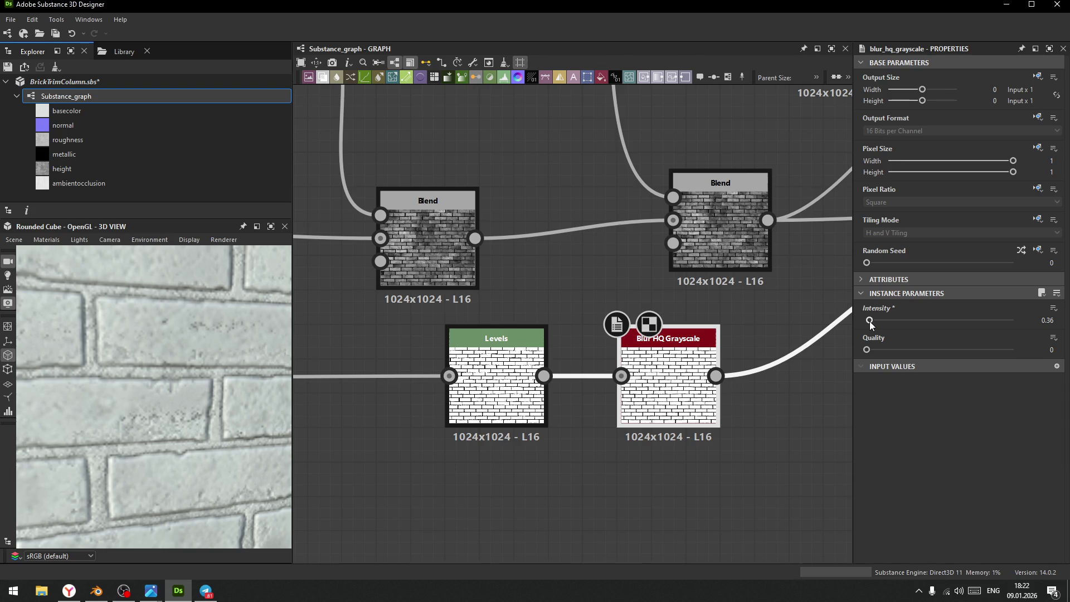
{"action": "mouse_move", "coordinate": [111, 357]}
{"action": "left_mouse_down"}
{"action": "mouse_move", "coordinate": [199, 380]}
{"action": "mouse_move", "coordinate": [166, 347]}
{"action": "mouse_move", "coordinate": [221, 463]}
{"action": "mouse_move", "coordinate": [182, 383]}
{"action": "mouse_move", "coordinate": [167, 392]}
{"action": "mouse_move", "coordinate": [184, 391]}
{"action": "mouse_move", "coordinate": [178, 431]}
{"action": "mouse_move", "coordinate": [160, 417]}
{"action": "mouse_move", "coordinate": [172, 390]}
{"action": "mouse_move", "coordinate": [202, 447]}
{"action": "mouse_move", "coordinate": [153, 424]}
{"action": "mouse_move", "coordinate": [154, 400]}
{"action": "left_mouse_up"}
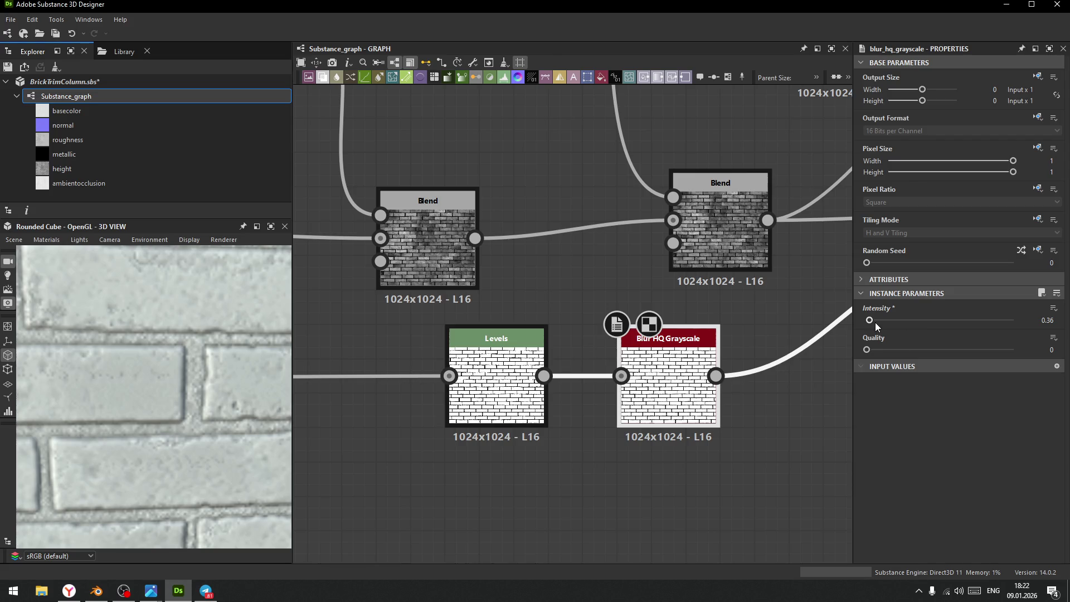
{"action": "left_click", "coordinate": [868, 350]}
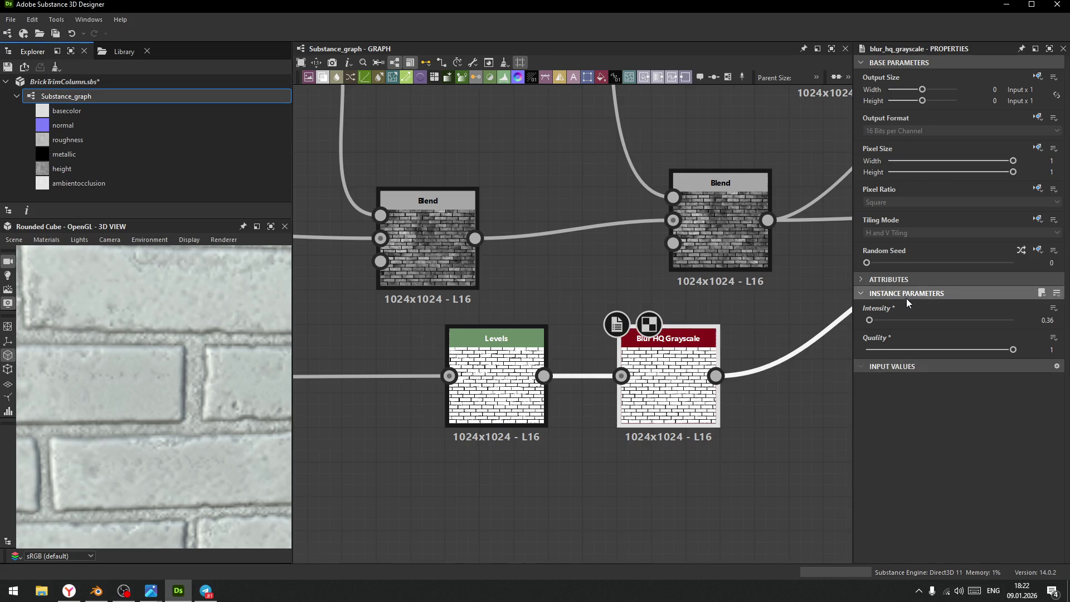
{"action": "left_click_drag", "start_coordinate": [869, 321], "coordinate": [860, 326]}
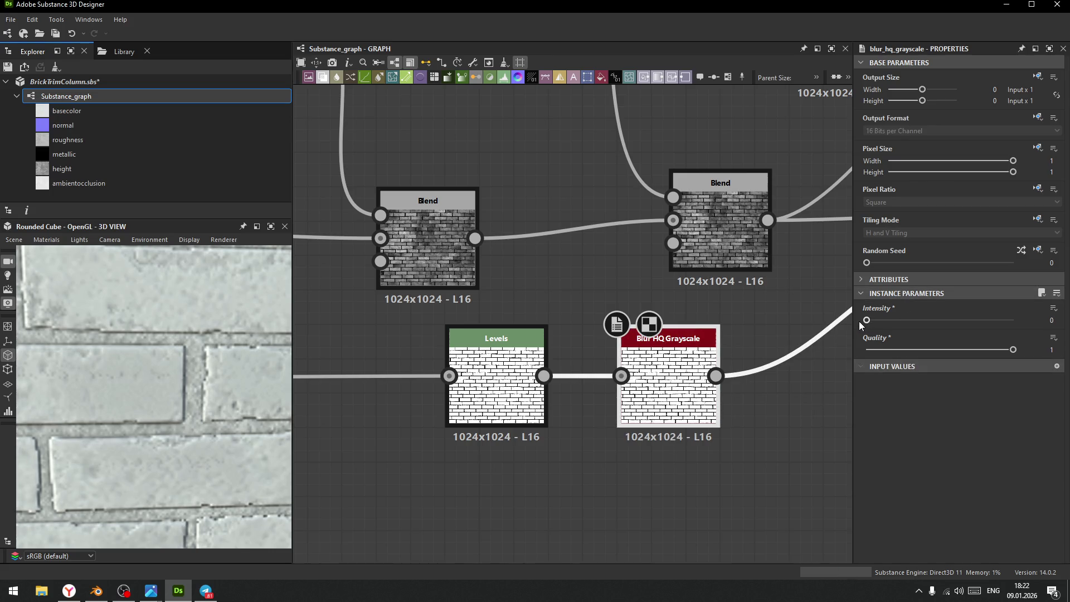
{"action": "left_click", "coordinate": [1048, 321]}
{"action": "type", "text": "0.04"}
{"action": "key", "text": "Return"}
- Fine-tune the blur Intensity from 0.3 down, settling on 0.24
{"action": "scroll", "coordinate": [1059, 321], "scroll_direction": "up", "scroll_amount": 9}
{"action": "scroll", "coordinate": [1059, 321], "scroll_direction": "up", "scroll_amount": 6}
{"action": "scroll", "coordinate": [1059, 319], "scroll_direction": "up", "scroll_amount": 1}
{"action": "key", "text": "Return"}
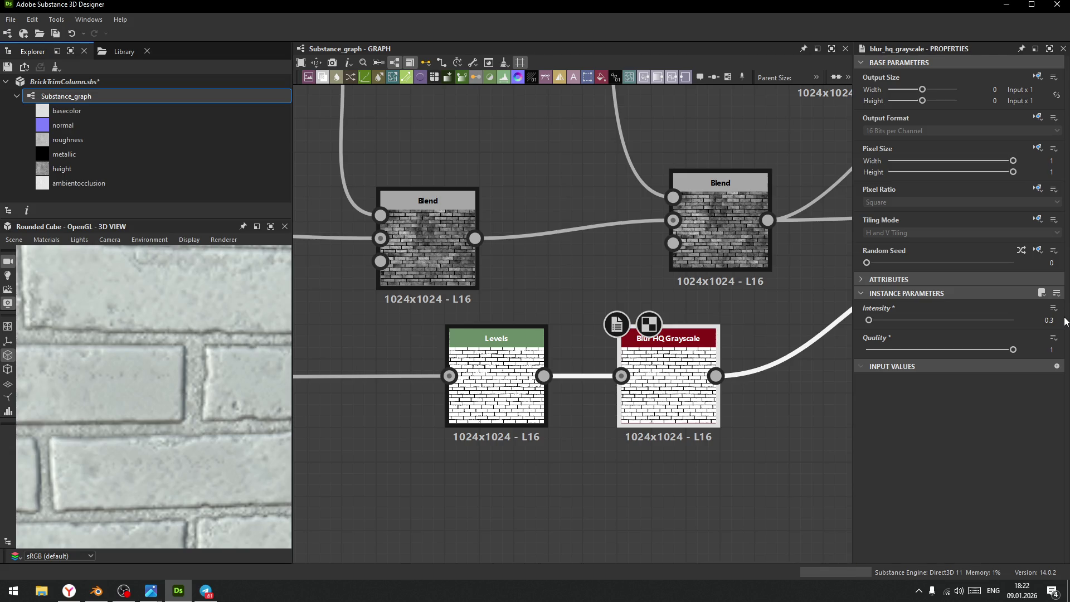
{"action": "left_click", "coordinate": [1060, 324]}
{"action": "left_click", "coordinate": [1060, 323]}
{"action": "left_click", "coordinate": [1059, 323]}
{"action": "left_click", "coordinate": [1060, 323]}
{"action": "left_click", "coordinate": [1060, 323]}
{"action": "left_click", "coordinate": [1060, 323]}
{"action": "left_click", "coordinate": [1059, 323]}
{"action": "left_click", "coordinate": [1060, 323]}
{"action": "left_click", "coordinate": [1060, 323]}
{"action": "left_click", "coordinate": [1060, 324]}
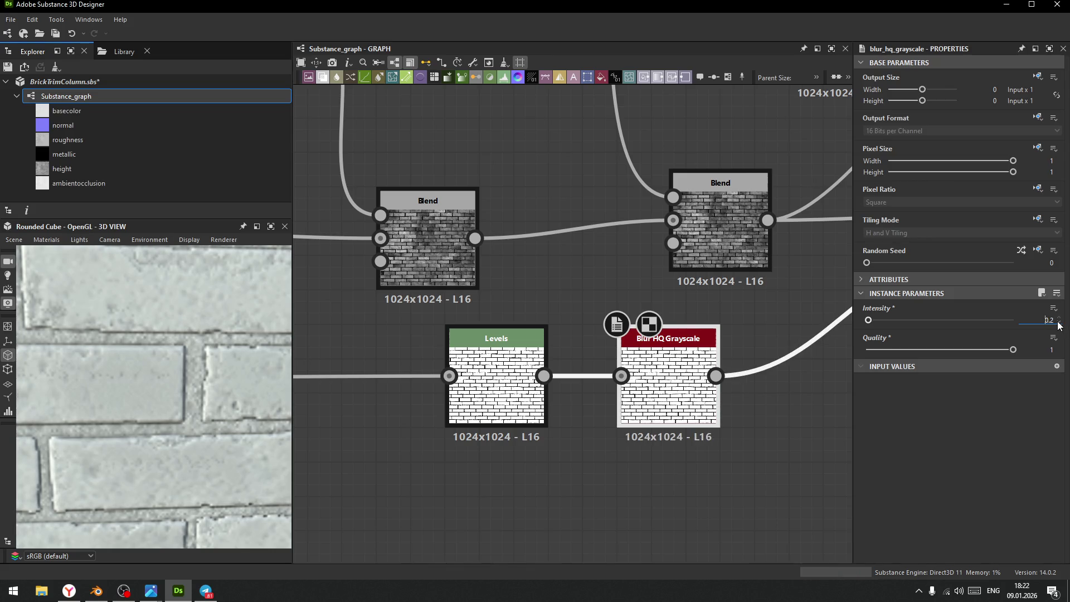
{"action": "left_click", "coordinate": [1058, 318]}
{"action": "left_click", "coordinate": [1059, 317]}
{"action": "left_click", "coordinate": [1059, 318]}
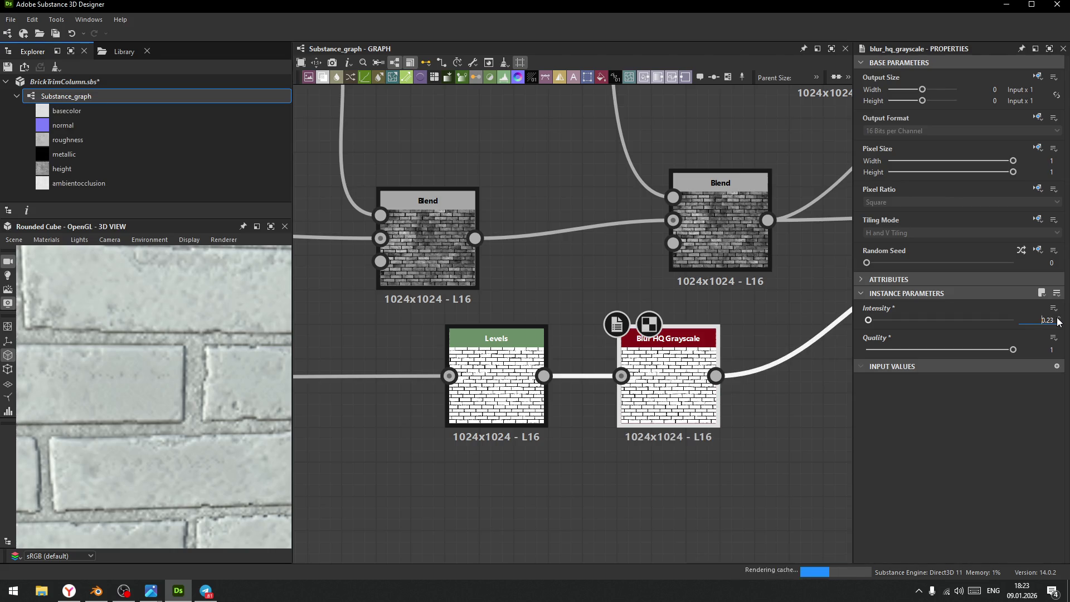
{"action": "scroll", "coordinate": [173, 393], "scroll_direction": "down", "scroll_amount": 5}
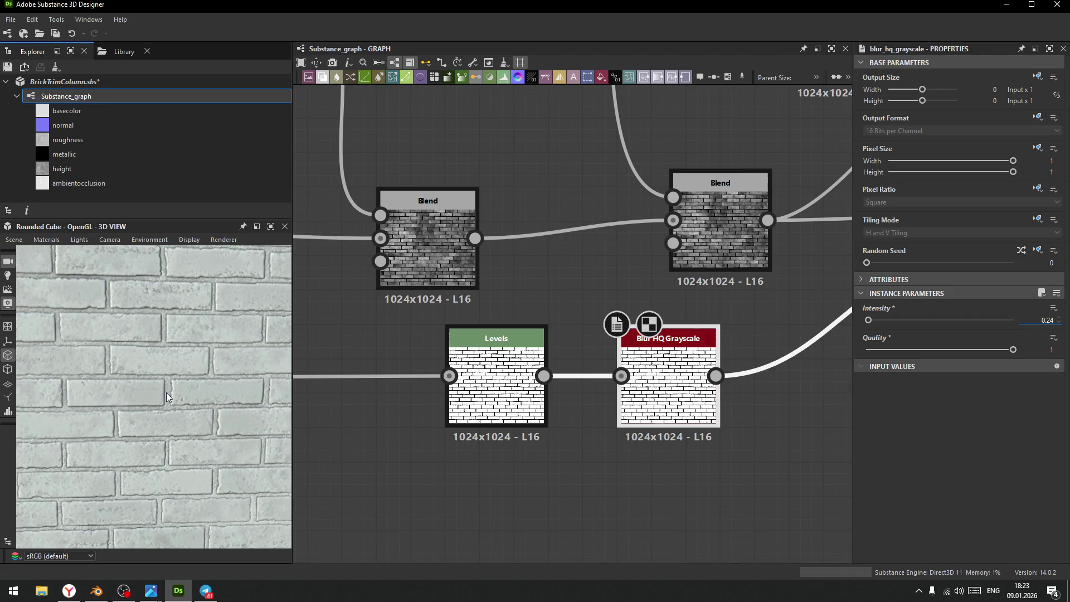
{"action": "left_click", "coordinate": [58, 240]}
- Open the default preview material's settings and experiment with Height Scale between 0.76 and 0.97
{"action": "mouse_move", "coordinate": [56, 253]}
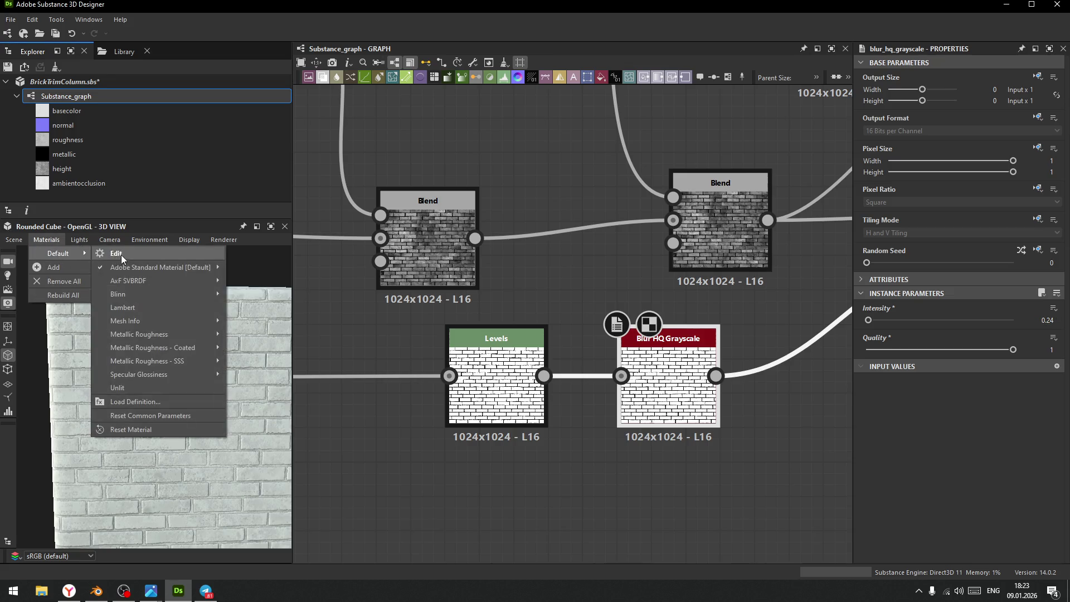
{"action": "left_click", "coordinate": [118, 256]}
{"action": "scroll", "coordinate": [873, 468], "scroll_direction": "down", "scroll_amount": 10}
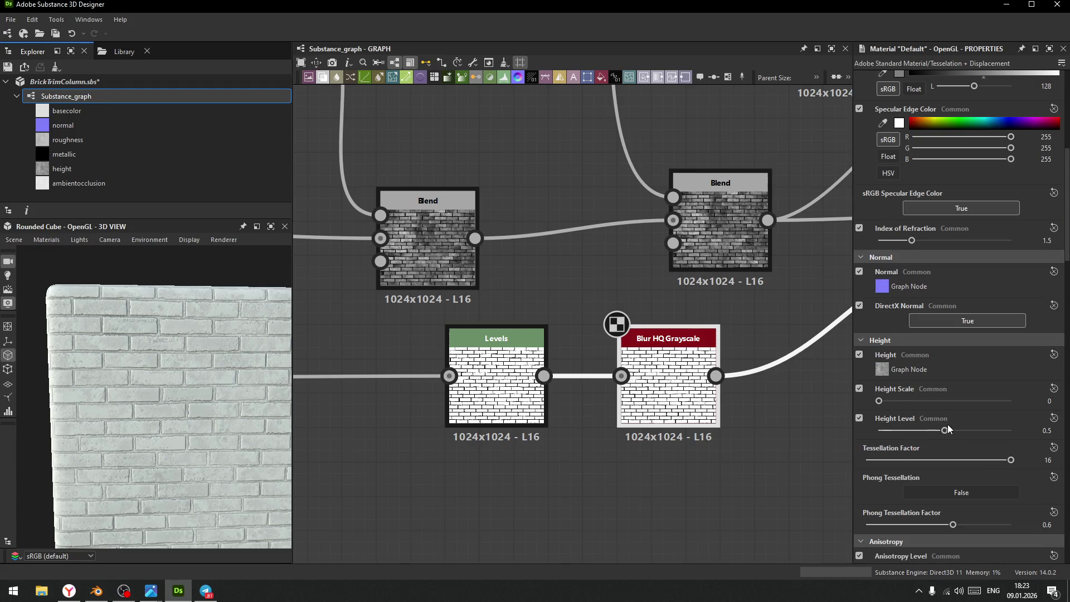
{"action": "mouse_move", "coordinate": [880, 402]}
{"action": "left_mouse_down"}
{"action": "mouse_move", "coordinate": [938, 403]}
{"action": "mouse_move", "coordinate": [923, 403]}
{"action": "left_mouse_up"}
{"action": "mouse_move", "coordinate": [189, 413]}
{"action": "left_mouse_down"}
{"action": "mouse_move", "coordinate": [149, 326]}
{"action": "mouse_move", "coordinate": [220, 503]}
{"action": "mouse_move", "coordinate": [198, 454]}
{"action": "mouse_move", "coordinate": [180, 457]}
{"action": "mouse_move", "coordinate": [173, 433]}
{"action": "mouse_move", "coordinate": [141, 444]}
{"action": "mouse_move", "coordinate": [353, 373]}
{"action": "left_mouse_up"}
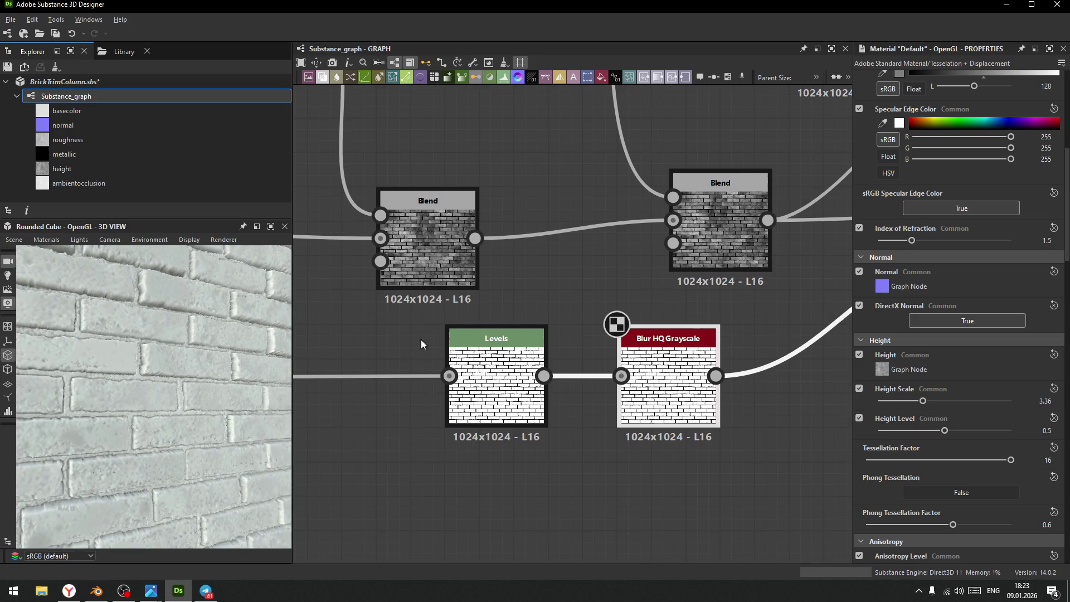
{"action": "left_click_drag", "start_coordinate": [923, 400], "coordinate": [886, 413]}
{"action": "mouse_move", "coordinate": [119, 386]}
{"action": "left_mouse_down"}
{"action": "mouse_move", "coordinate": [84, 373]}
{"action": "mouse_move", "coordinate": [162, 443]}
{"action": "mouse_move", "coordinate": [136, 378]}
{"action": "mouse_move", "coordinate": [189, 413]}
{"action": "mouse_move", "coordinate": [148, 360]}
{"action": "mouse_move", "coordinate": [158, 354]}
{"action": "mouse_move", "coordinate": [193, 454]}
{"action": "mouse_move", "coordinate": [243, 518]}
{"action": "mouse_move", "coordinate": [299, 336]}
{"action": "left_mouse_up"}
{"action": "scroll", "coordinate": [719, 384], "scroll_direction": "down", "scroll_amount": 3}
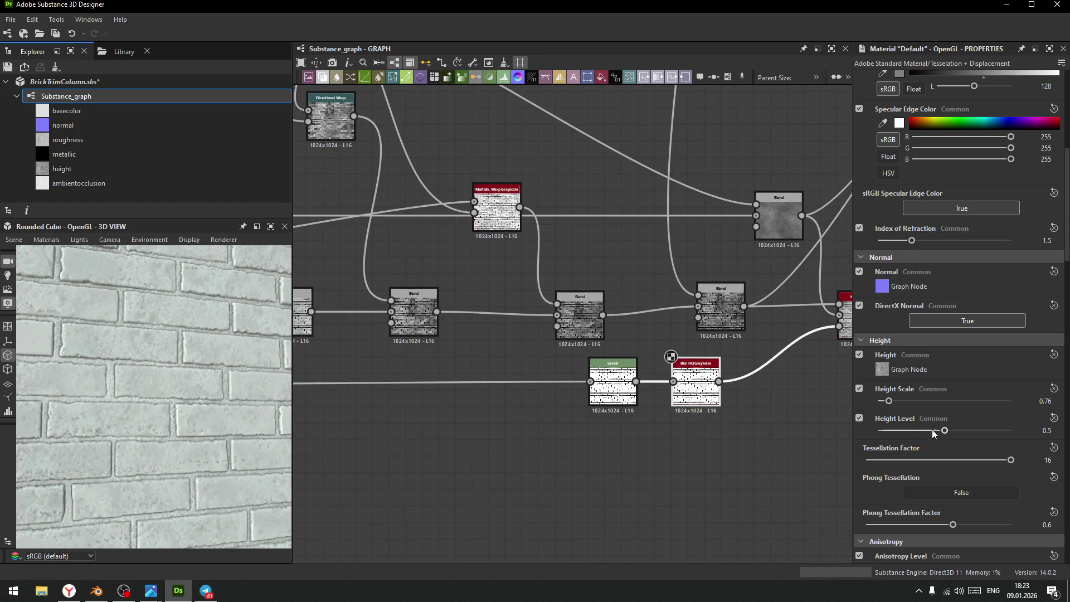
- Set the material's Height Scale to exactly 1
{"action": "middle_click_drag", "start_coordinate": [684, 490], "coordinate": [559, 509]}
{"action": "scroll", "coordinate": [771, 410], "scroll_direction": "down", "scroll_amount": 3}
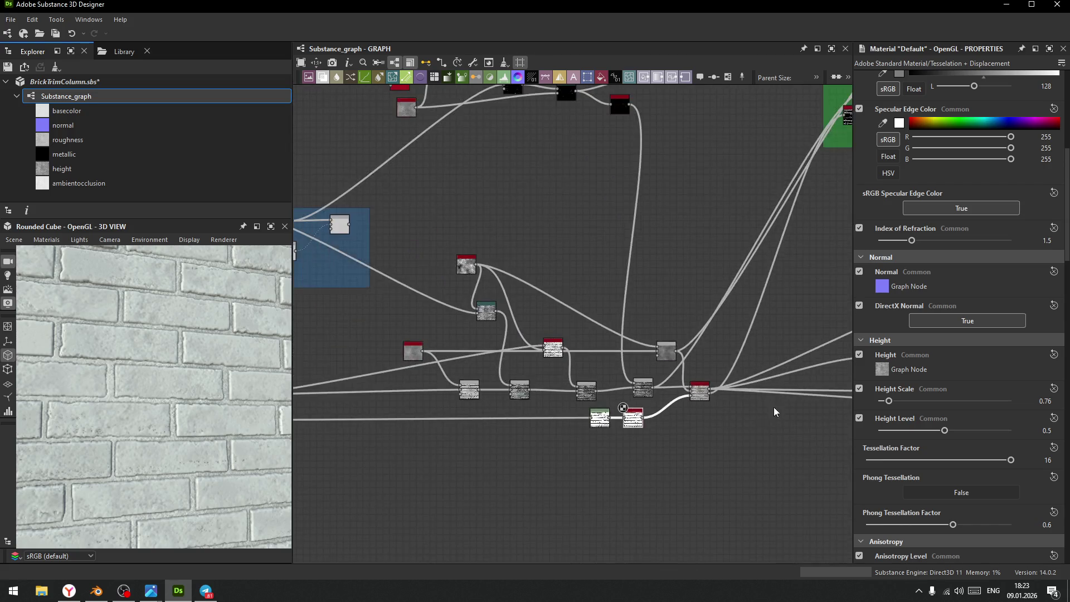
{"action": "scroll", "coordinate": [553, 496], "scroll_direction": "up", "scroll_amount": 2}
{"action": "double_click", "coordinate": [1042, 400]}
{"action": "type", "text": "1"}
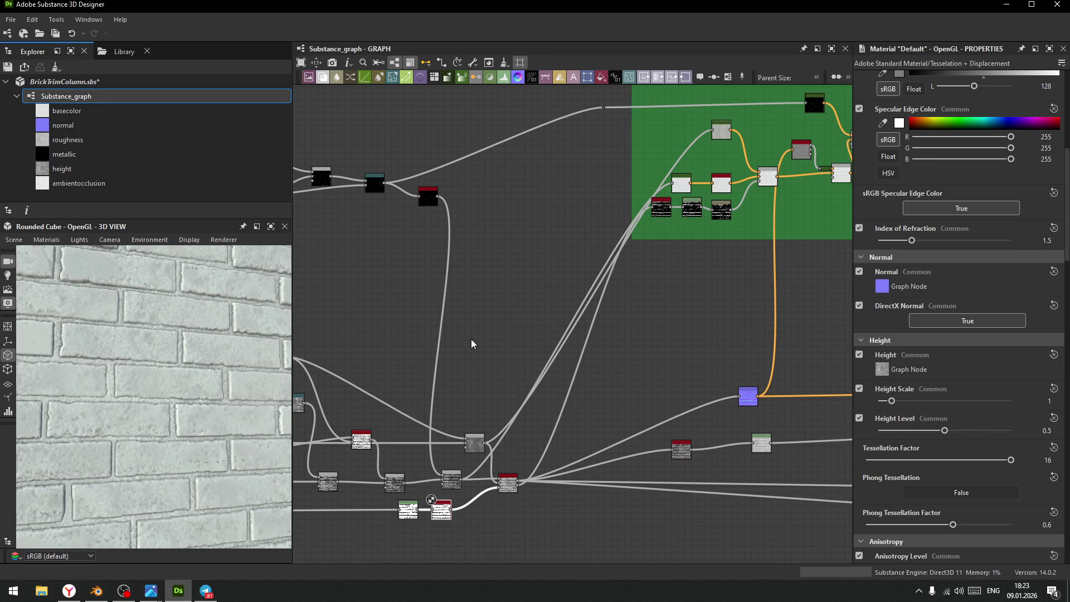
- Pan the graph up to the outputs and select the Normal node
{"action": "scroll", "coordinate": [464, 330], "scroll_direction": "down", "scroll_amount": 3}
{"action": "scroll", "coordinate": [521, 310], "scroll_direction": "up", "scroll_amount": 2}
{"action": "middle_click_drag", "start_coordinate": [631, 357], "coordinate": [624, 308]}
{"action": "scroll", "coordinate": [505, 287], "scroll_direction": "up", "scroll_amount": 5}
{"action": "middle_click_drag", "start_coordinate": [495, 306], "coordinate": [579, 289]}
{"action": "left_click", "coordinate": [579, 289]}
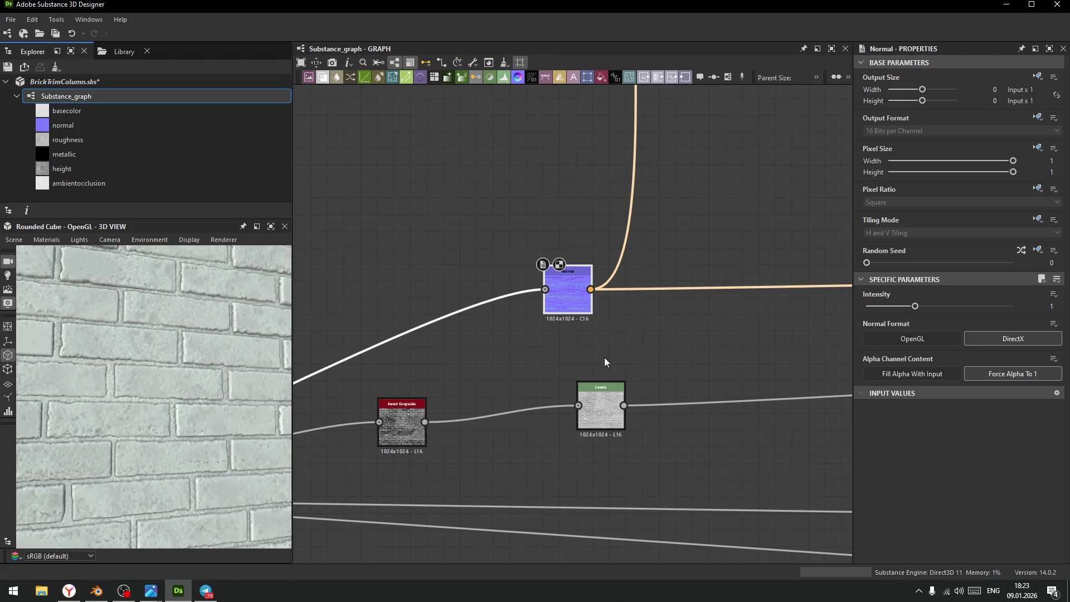
- Add a Normal Sobel node linked from the blend output
{"action": "middle_click_drag", "start_coordinate": [635, 344], "coordinate": [652, 345]}
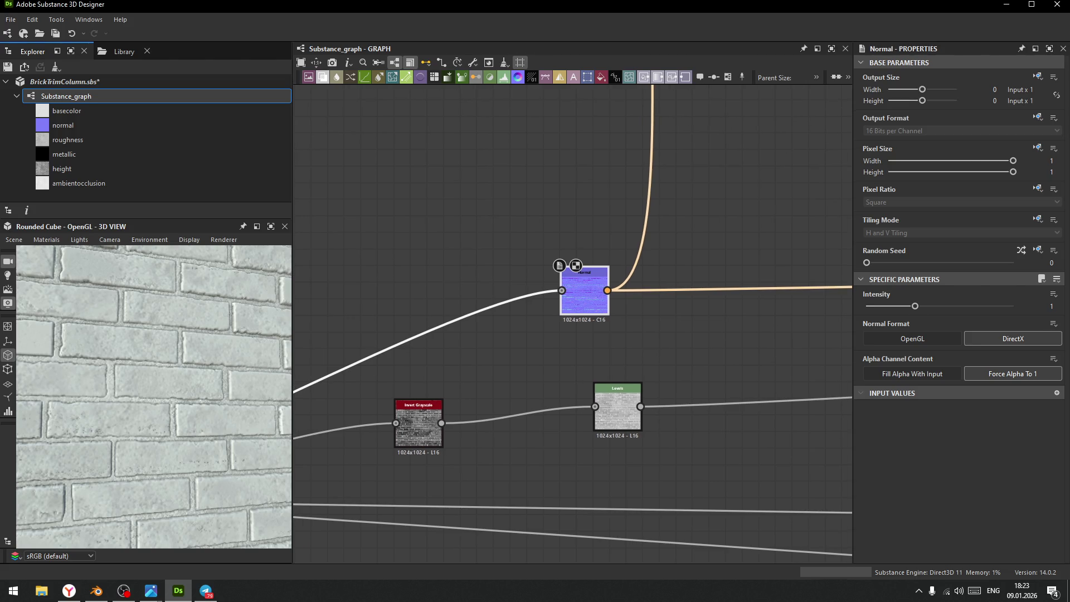
{"action": "scroll", "coordinate": [576, 341], "scroll_direction": "down", "scroll_amount": 5}
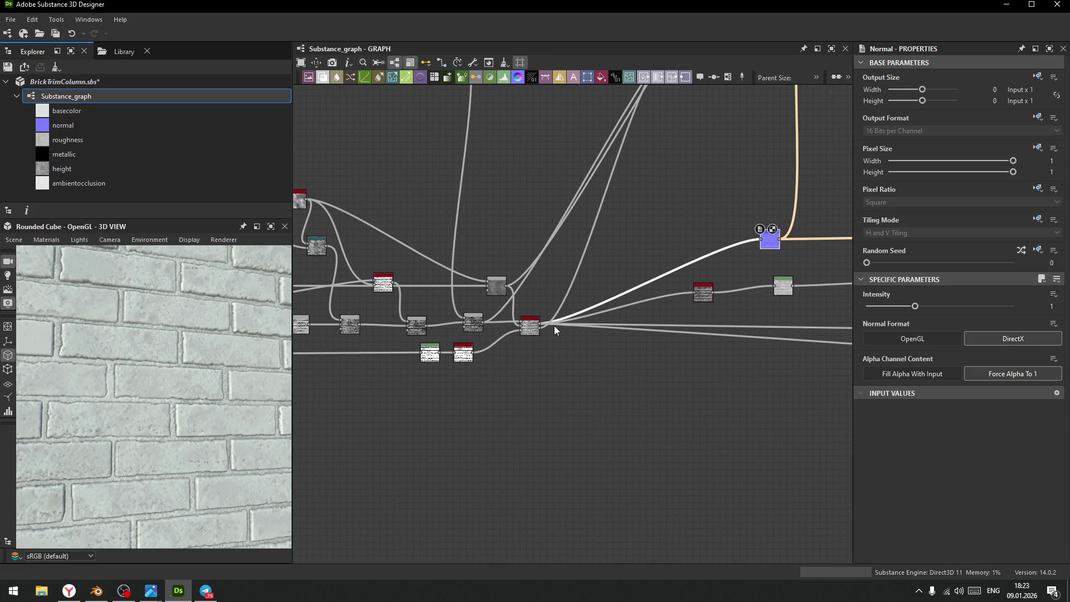
{"action": "left_click_drag", "start_coordinate": [540, 324], "coordinate": [707, 164]}
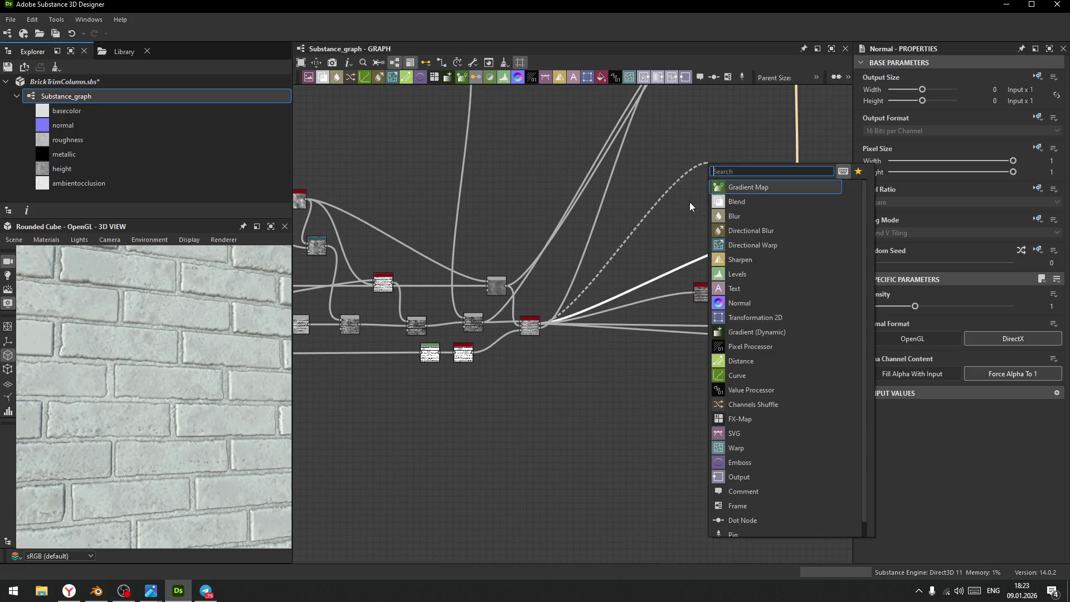
{"action": "type", "text": "nor"}
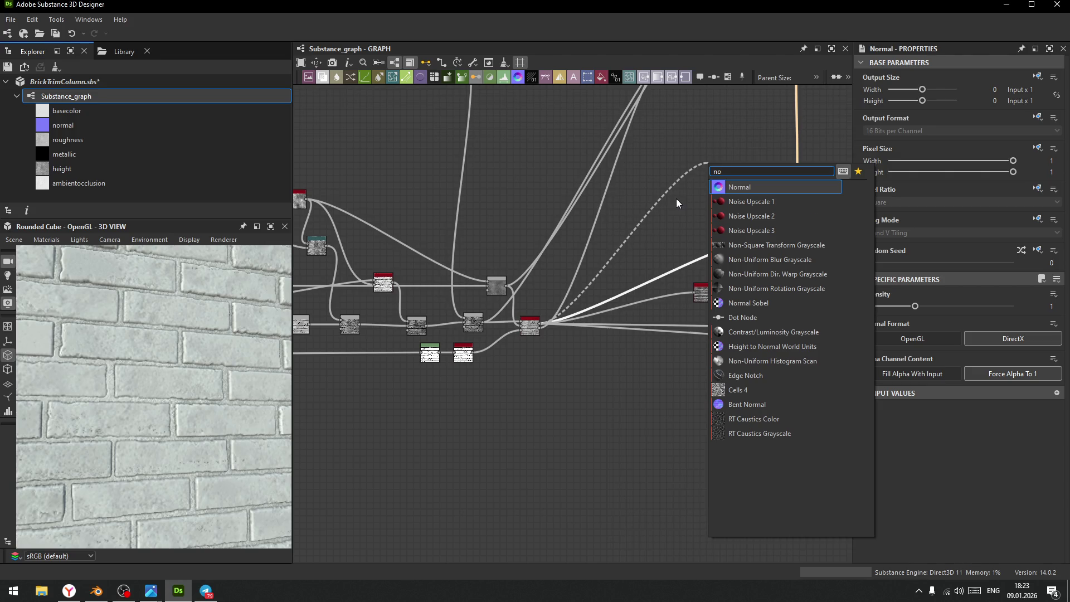
{"action": "key", "text": "Down"}
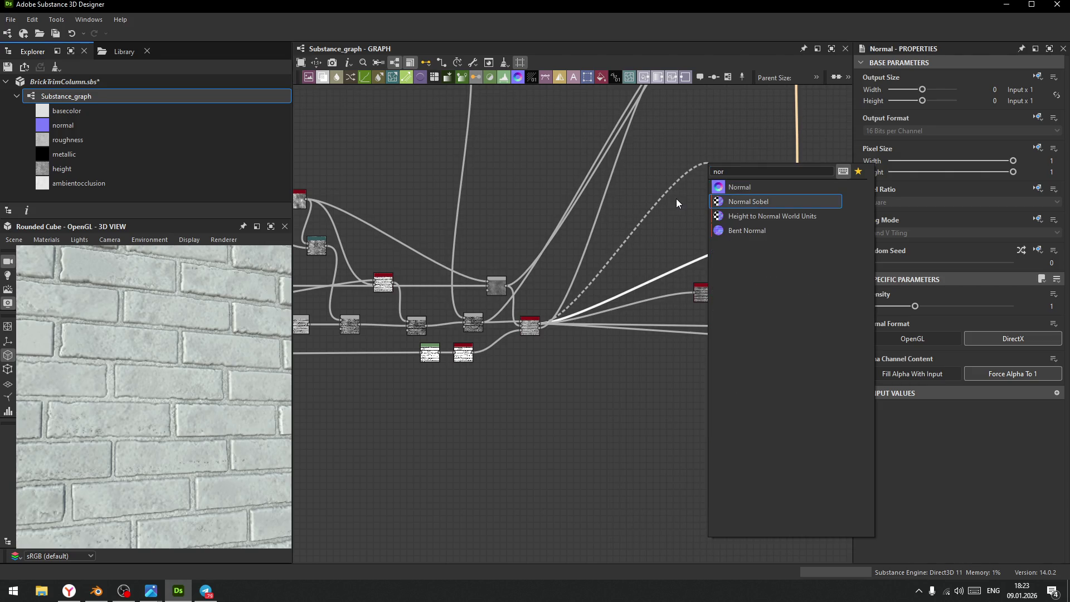
{"action": "key", "text": "Return"}
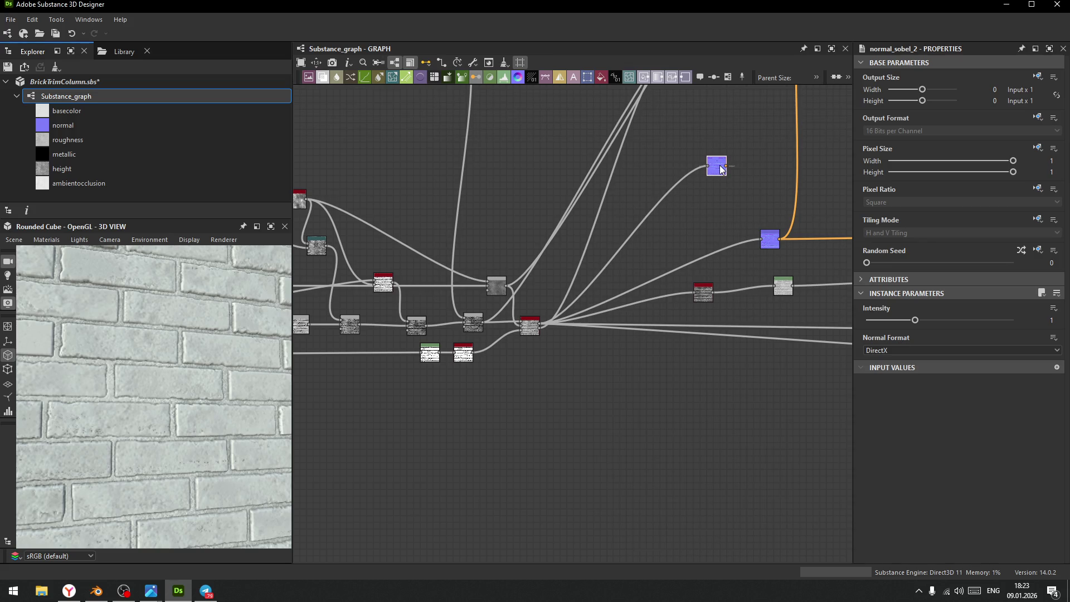
- Drive the normal output from the new upper Normal Sobel node
{"action": "middle_click_drag", "start_coordinate": [709, 204], "coordinate": [553, 265]}
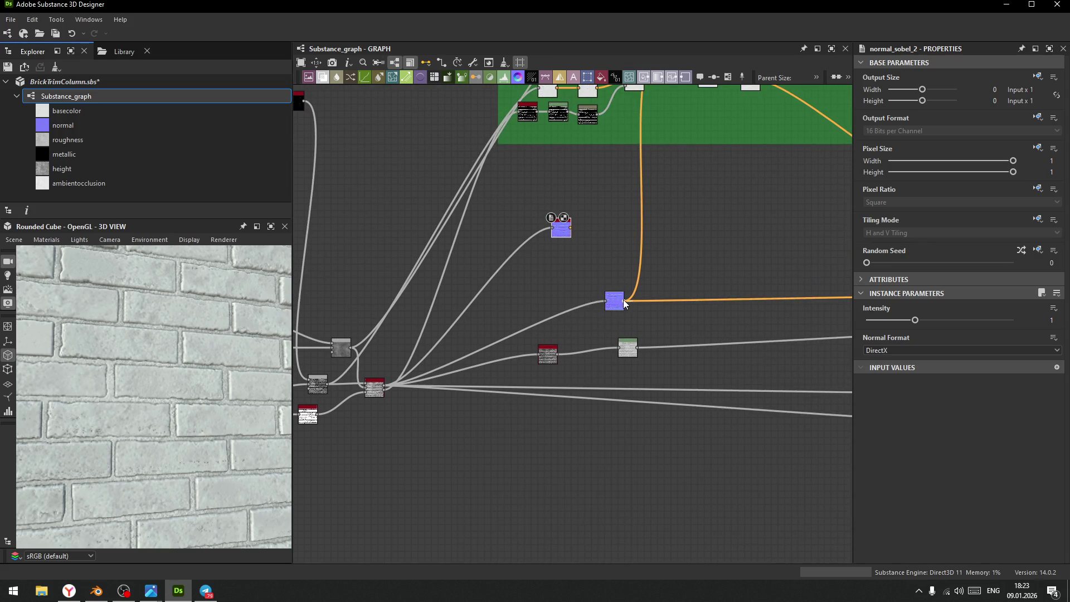
{"action": "left_click_drag", "start_coordinate": [623, 300], "coordinate": [571, 226], "text": "shift"}
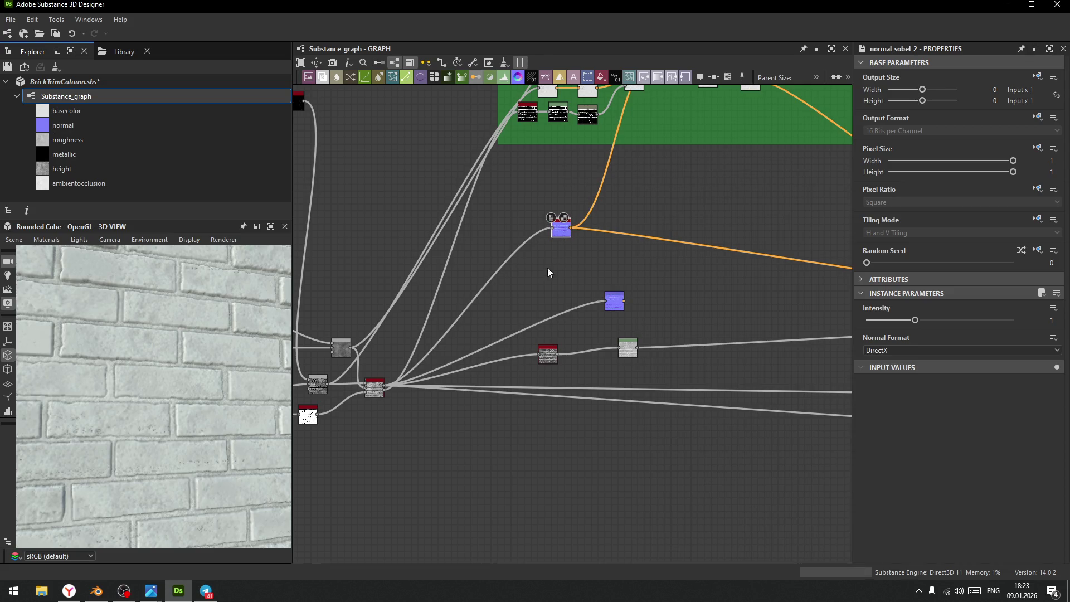
{"action": "scroll", "coordinate": [98, 438], "scroll_direction": "up", "scroll_amount": 5}
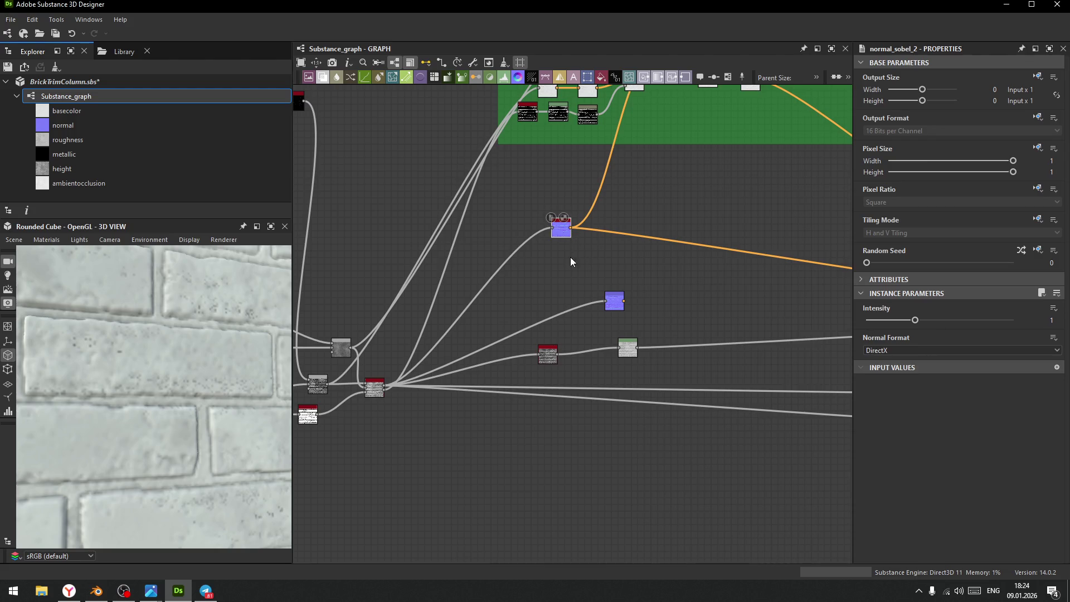
- Add a Height to Normal World Units node and set its Surface Size to 200
{"action": "left_click_drag", "start_coordinate": [383, 386], "coordinate": [550, 294]}
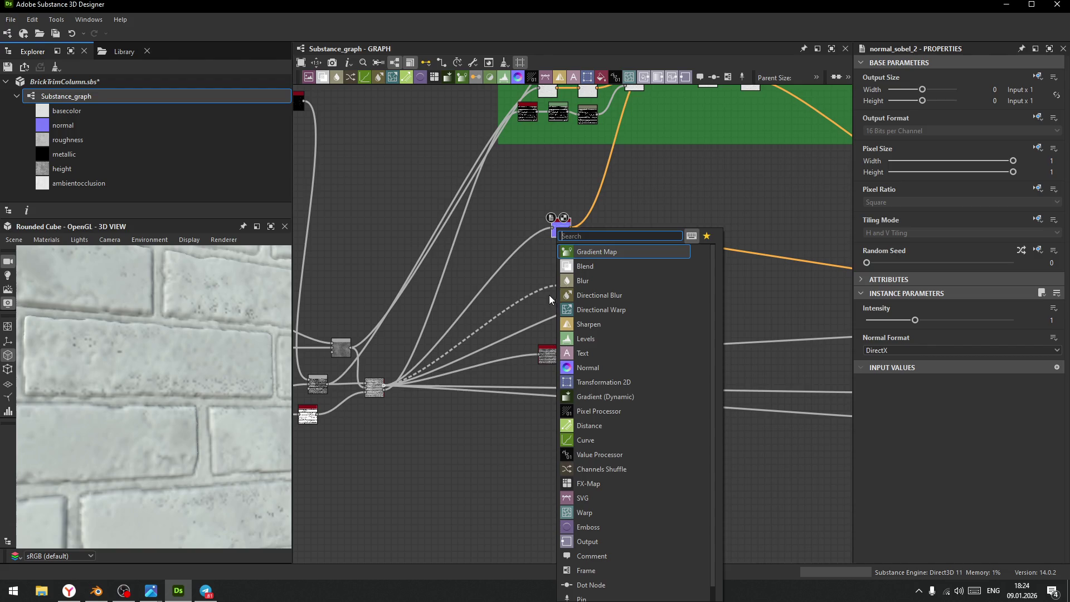
{"action": "type", "text": "no"}
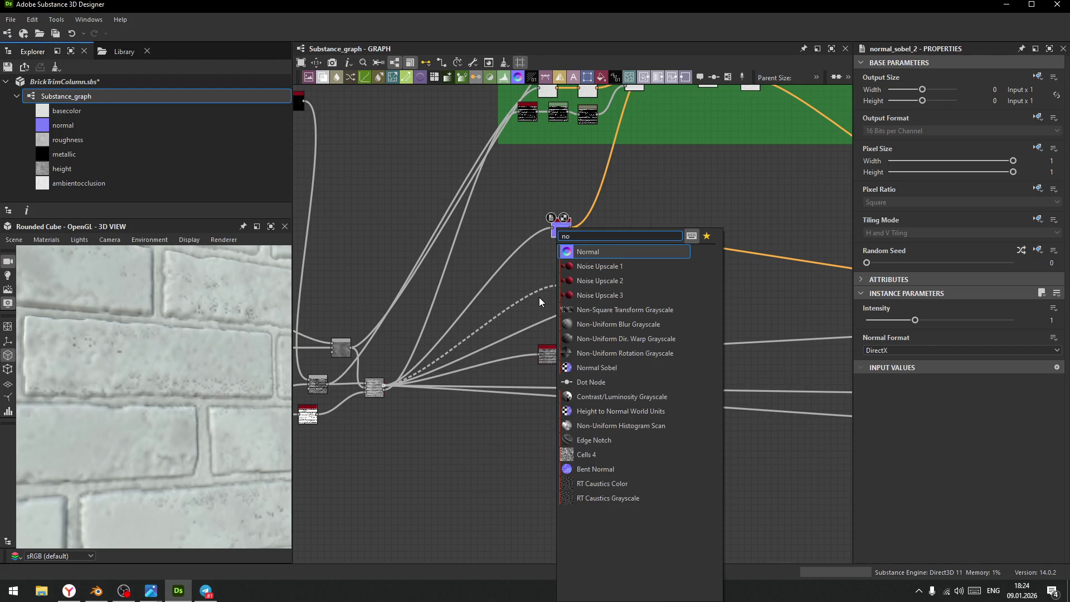
{"action": "type", "text": "rma"}
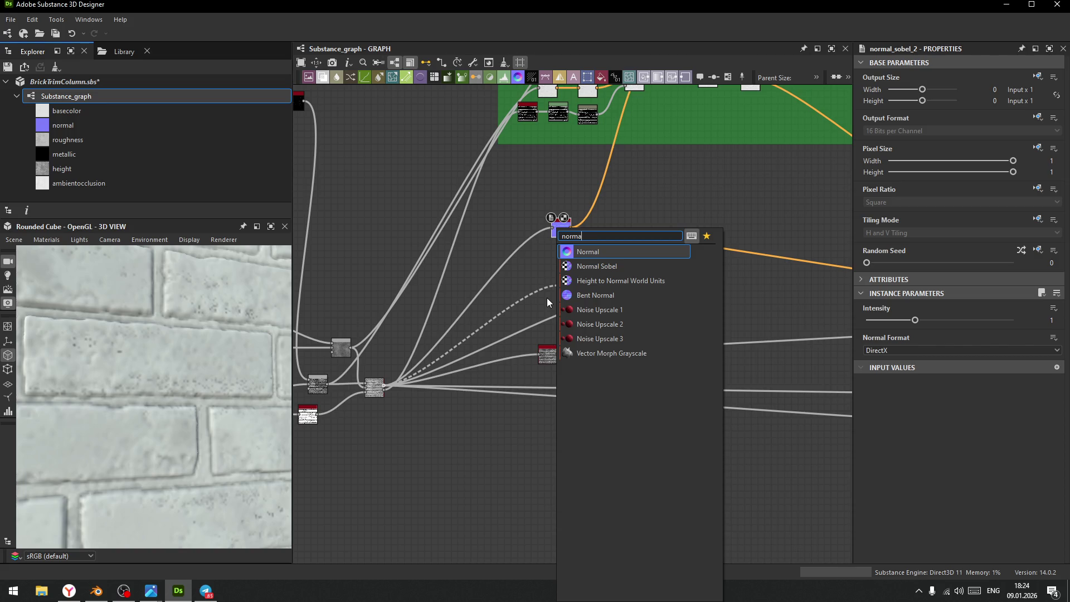
{"action": "left_click", "coordinate": [604, 281]}
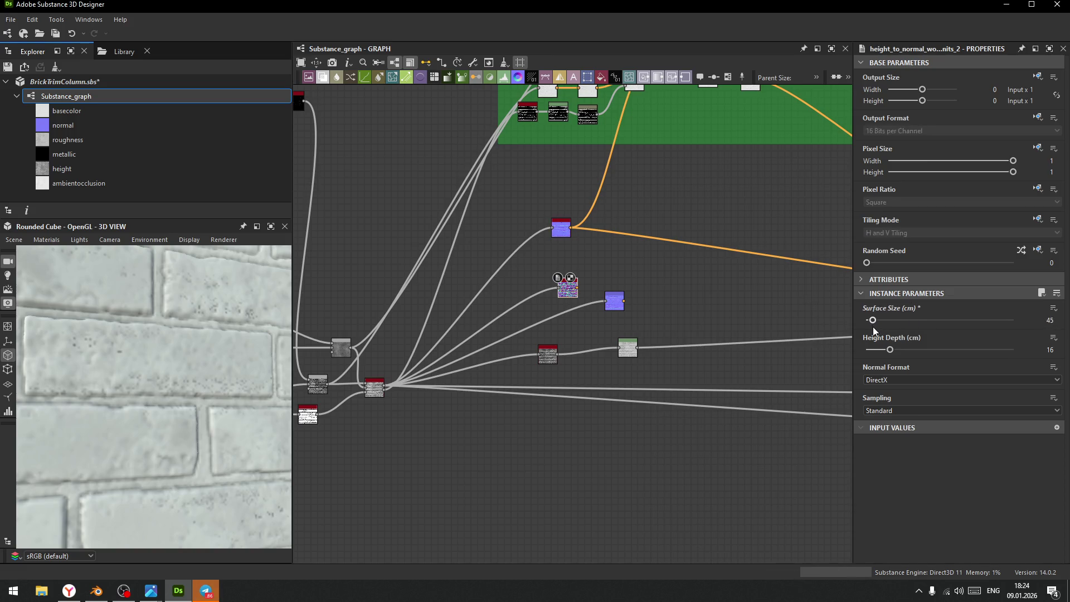
{"action": "left_click_drag", "start_coordinate": [910, 321], "coordinate": [974, 327]}
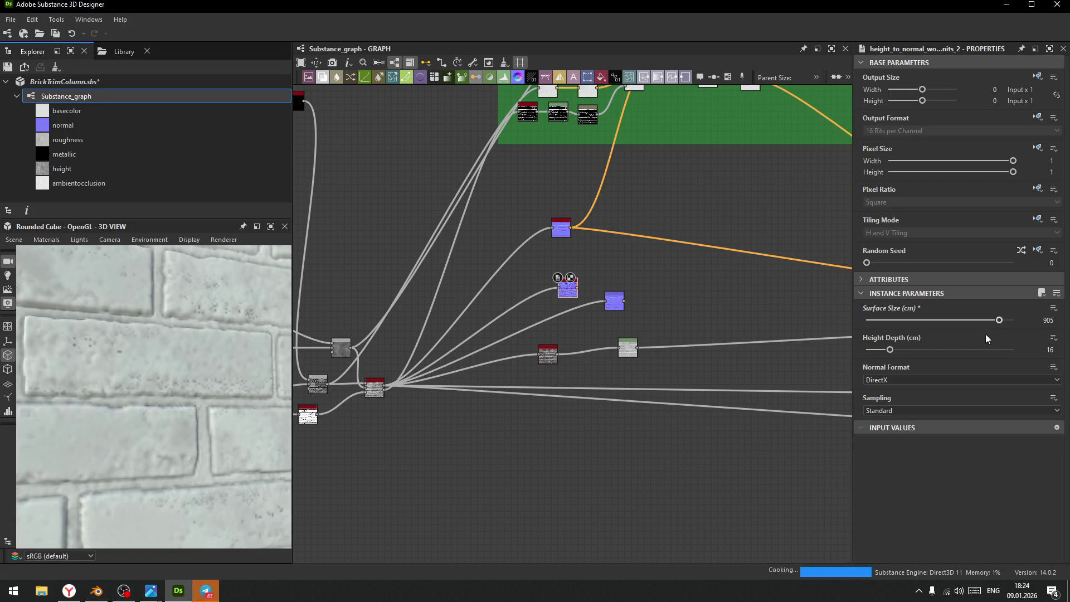
{"action": "mouse_move", "coordinate": [890, 349]}
{"action": "left_mouse_down"}
{"action": "mouse_move", "coordinate": [857, 353]}
{"action": "mouse_move", "coordinate": [869, 357]}
{"action": "left_mouse_up"}
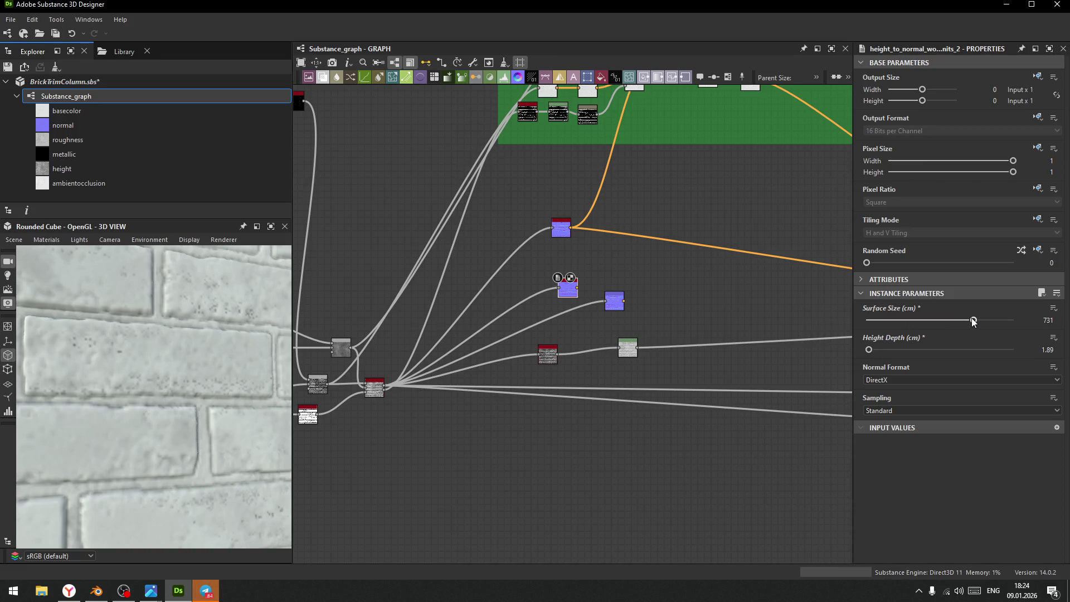
{"action": "left_click_drag", "start_coordinate": [973, 322], "coordinate": [938, 327]}
{"action": "left_click_drag", "start_coordinate": [937, 326], "coordinate": [924, 322]}
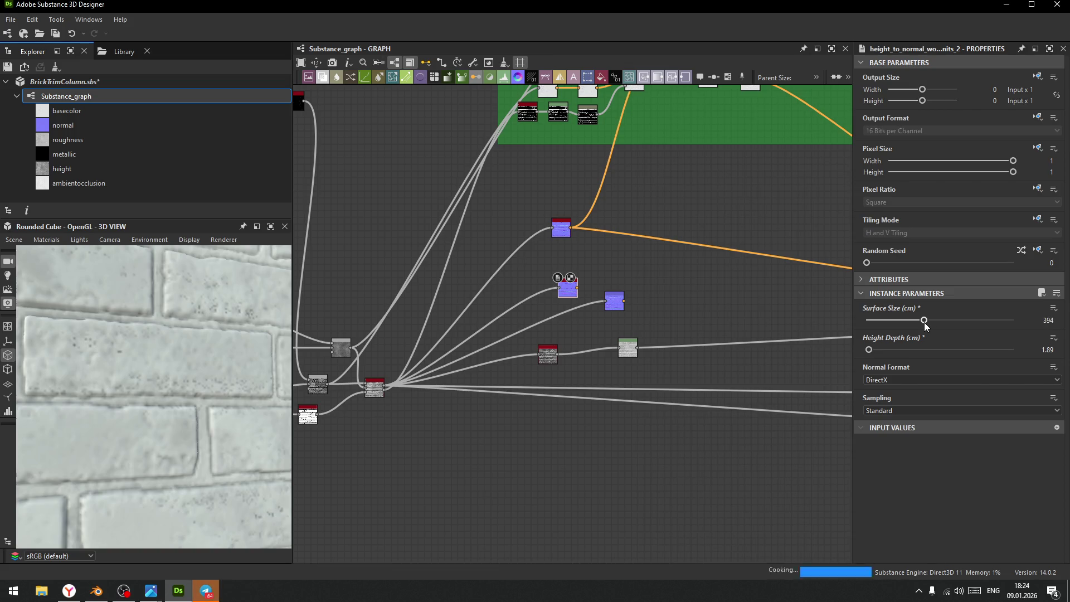
{"action": "type", "text": "200"}
{"action": "key", "text": "Return"}
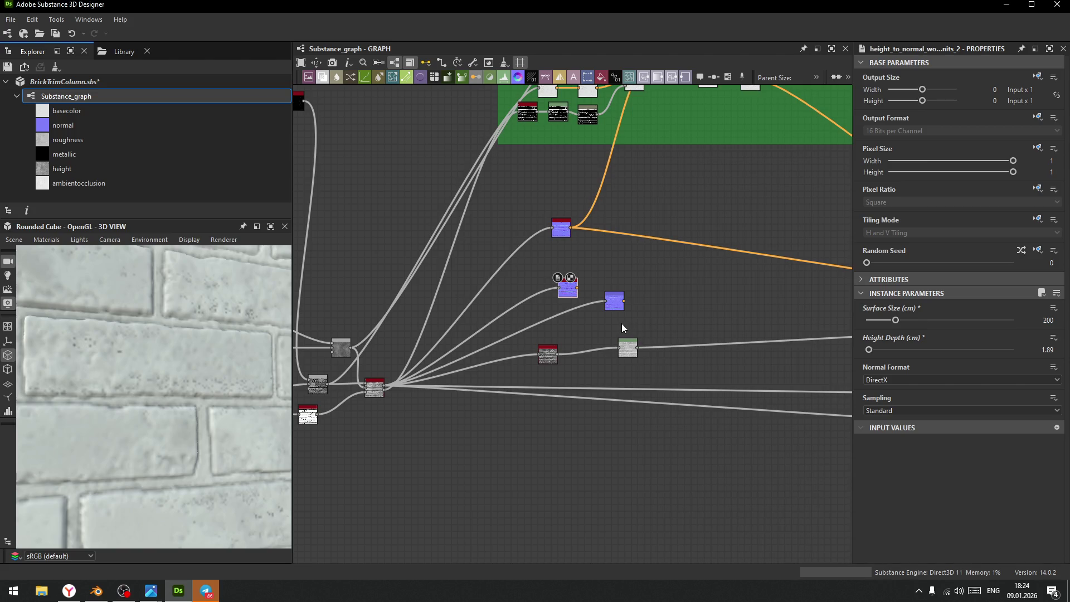
- Connect the output to the Height to Normal node and set Height Depth to 1
{"action": "middle_click_drag", "start_coordinate": [638, 311], "coordinate": [632, 330]}
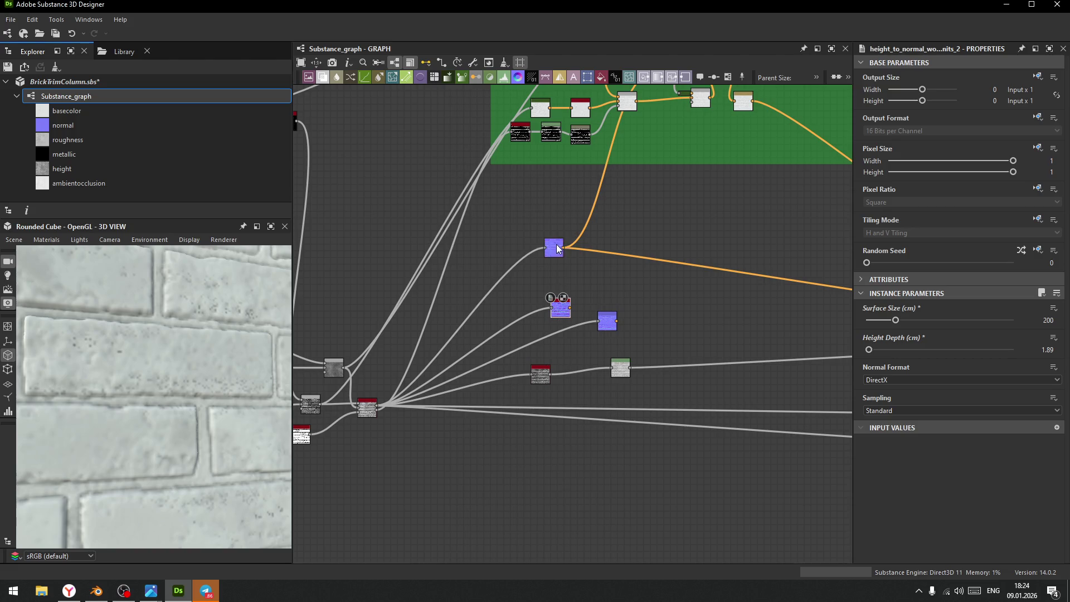
{"action": "mouse_move", "coordinate": [564, 252]}
{"action": "left_mouse_down", "text": "shift"}
{"action": "mouse_move", "coordinate": [560, 306]}
{"action": "mouse_move", "coordinate": [570, 307]}
{"action": "left_mouse_up", "text": "shift"}
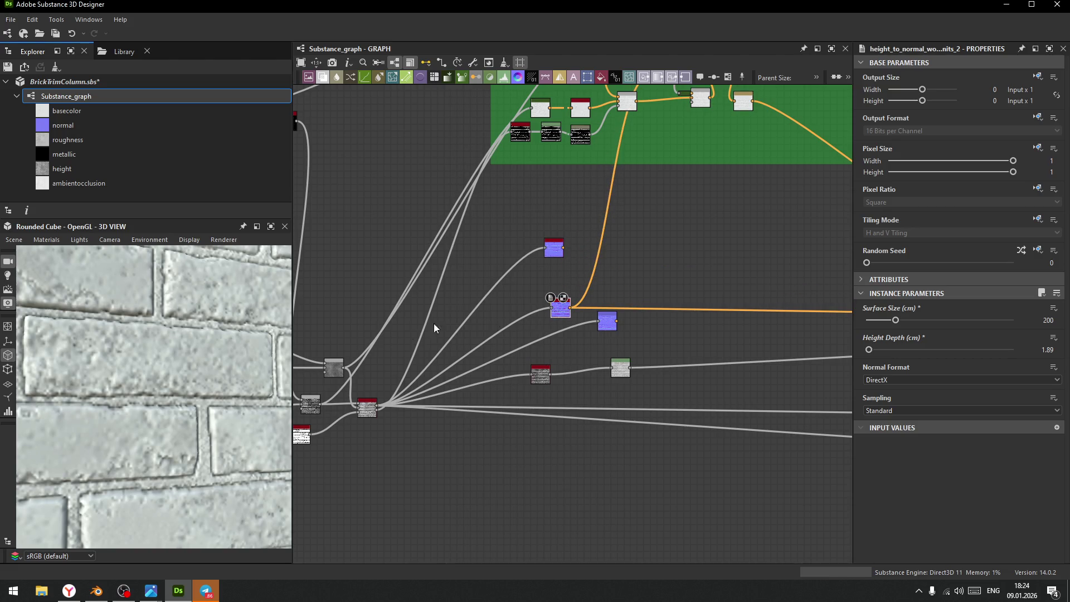
{"action": "mouse_move", "coordinate": [191, 377]}
{"action": "left_mouse_down"}
{"action": "mouse_move", "coordinate": [204, 382]}
{"action": "mouse_move", "coordinate": [224, 453]}
{"action": "mouse_move", "coordinate": [256, 434]}
{"action": "mouse_move", "coordinate": [197, 469]}
{"action": "mouse_move", "coordinate": [232, 298]}
{"action": "mouse_move", "coordinate": [134, 407]}
{"action": "left_mouse_up"}
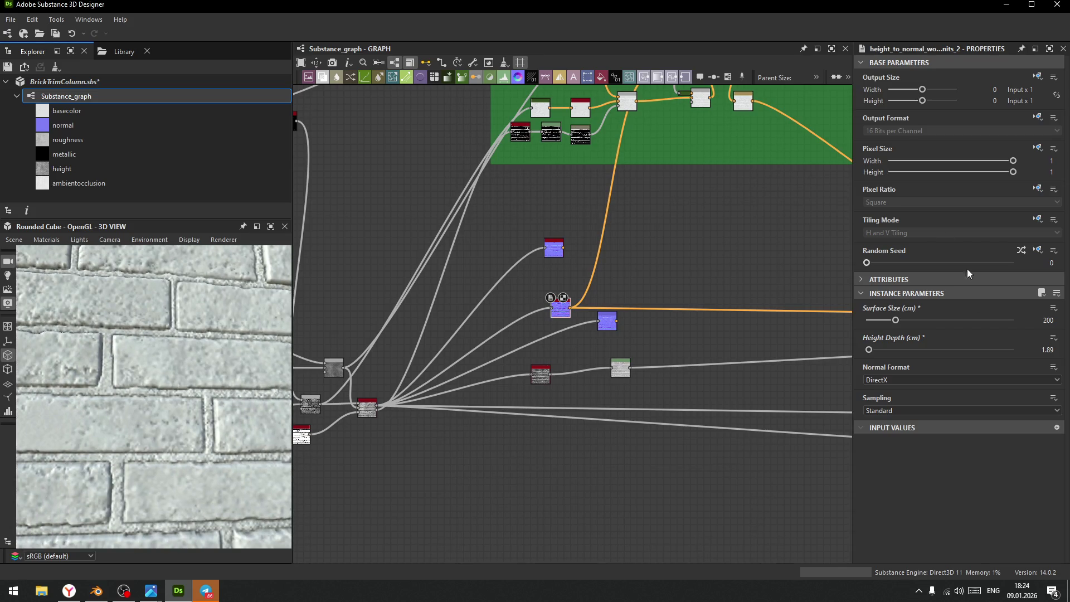
{"action": "left_click", "coordinate": [1042, 350]}
{"action": "double_click", "coordinate": [1047, 349]}
{"action": "type", "text": "1"}
{"action": "key", "text": "Return"}
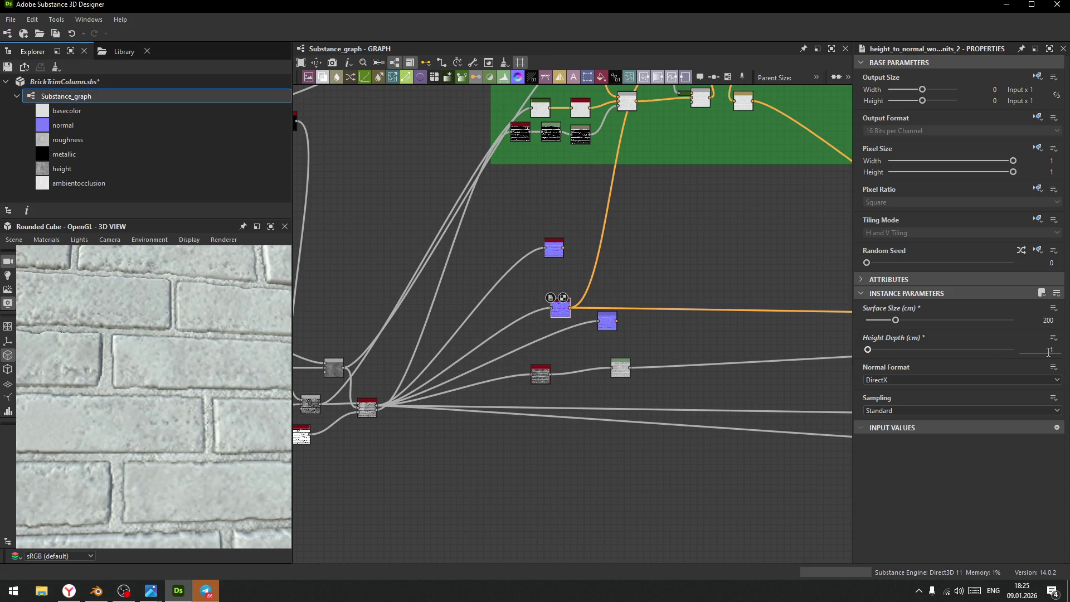
{"action": "scroll", "coordinate": [96, 395], "scroll_direction": "down", "scroll_amount": 3}
{"action": "mouse_move", "coordinate": [96, 395]}
{"action": "left_mouse_down"}
{"action": "mouse_move", "coordinate": [269, 455]}
{"action": "mouse_move", "coordinate": [158, 444]}
{"action": "mouse_move", "coordinate": [101, 395]}
{"action": "mouse_move", "coordinate": [127, 470]}
{"action": "mouse_move", "coordinate": [184, 409]}
{"action": "mouse_move", "coordinate": [151, 375]}
{"action": "left_mouse_up"}
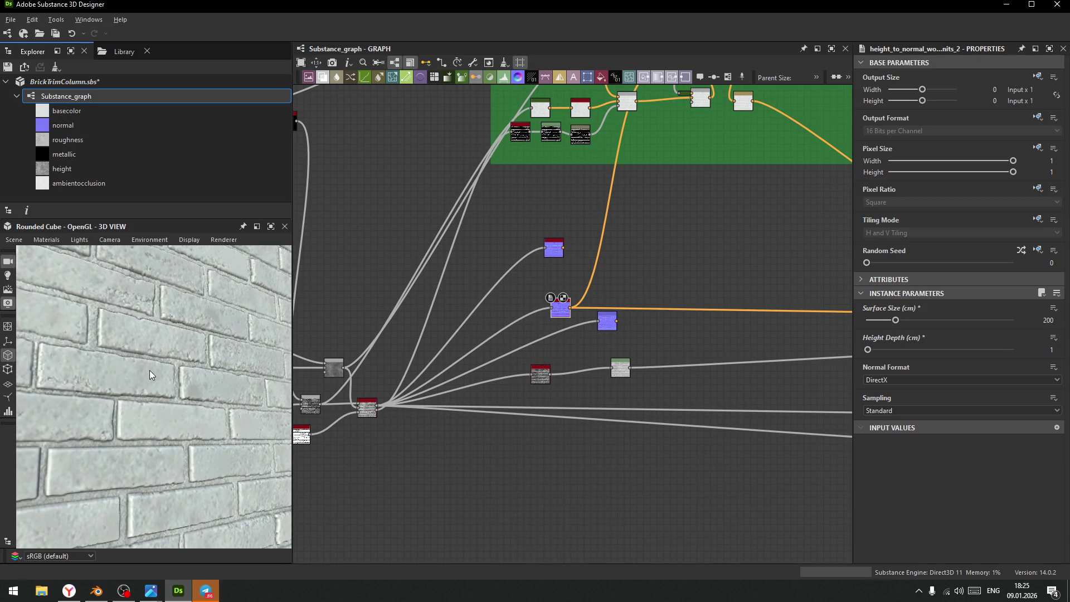
- Delete both old normal nodes and shift the Height to Normal node right
{"action": "left_click", "coordinate": [553, 251]}
{"action": "key", "text": "Delete"}
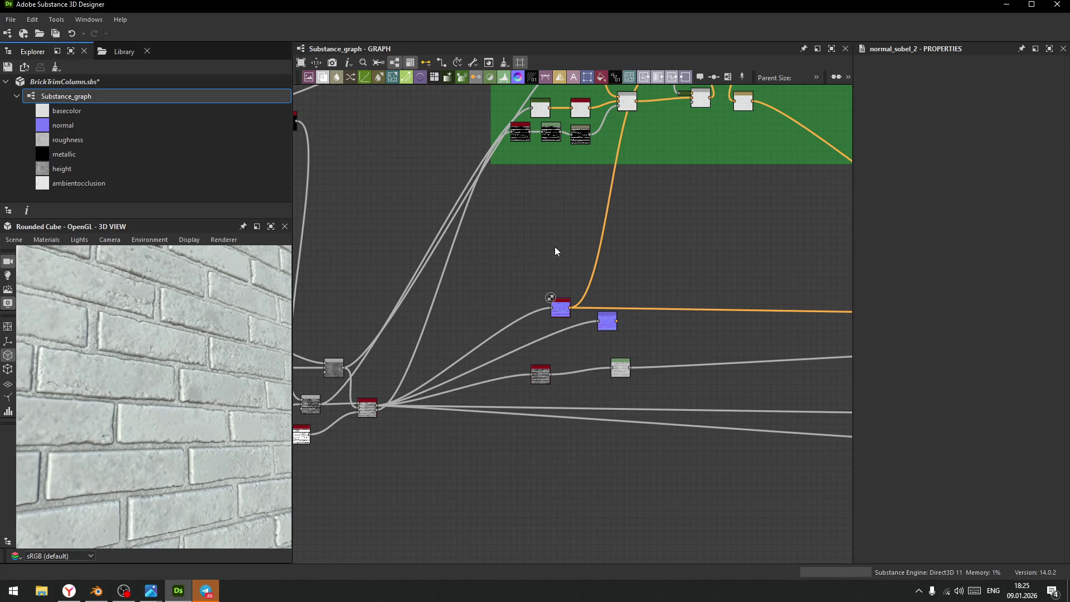
{"action": "left_click", "coordinate": [607, 321]}
{"action": "key", "text": "Delete"}
{"action": "left_click_drag", "start_coordinate": [558, 309], "coordinate": [600, 309]}
{"action": "mouse_move", "coordinate": [115, 339]}
{"action": "left_mouse_down"}
{"action": "mouse_move", "coordinate": [181, 364]}
{"action": "mouse_move", "coordinate": [136, 354]}
{"action": "mouse_move", "coordinate": [166, 414]}
{"action": "mouse_move", "coordinate": [128, 342]}
{"action": "left_mouse_up"}
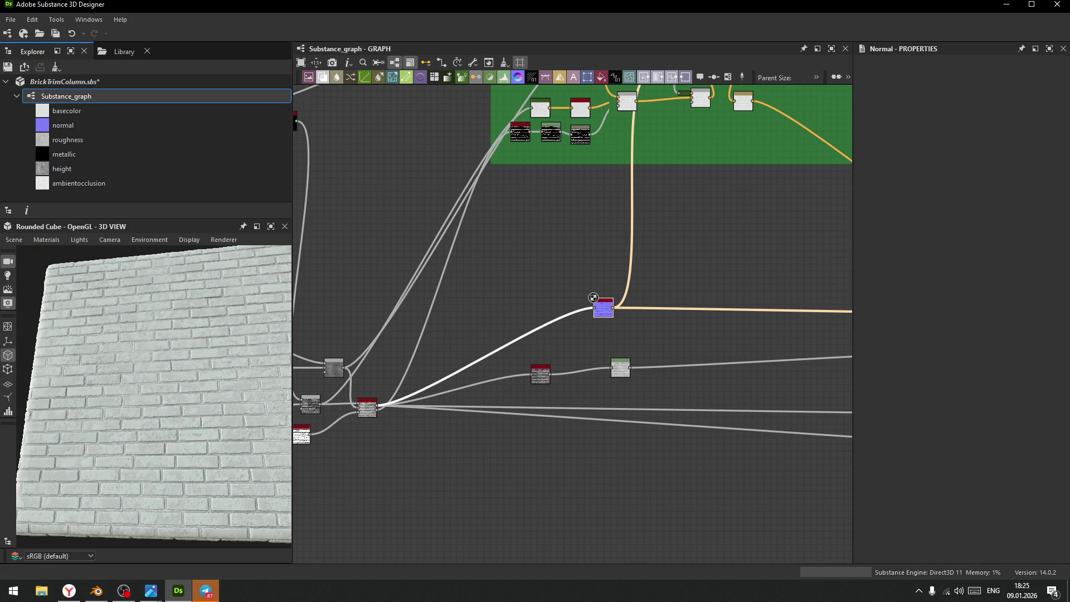
{"action": "key", "text": "alt+Tab"}
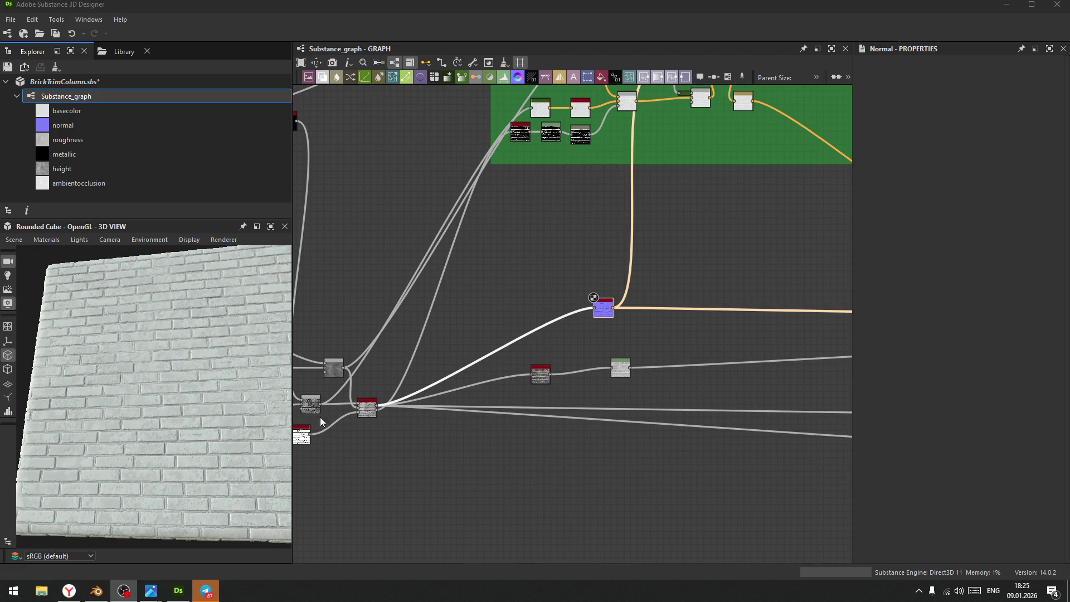
- Rearrange the Sharpen and upper Blend nodes and set the Subtract blend's opacity to 0.22
{"action": "middle_click_drag", "start_coordinate": [757, 151], "coordinate": [566, 327]}
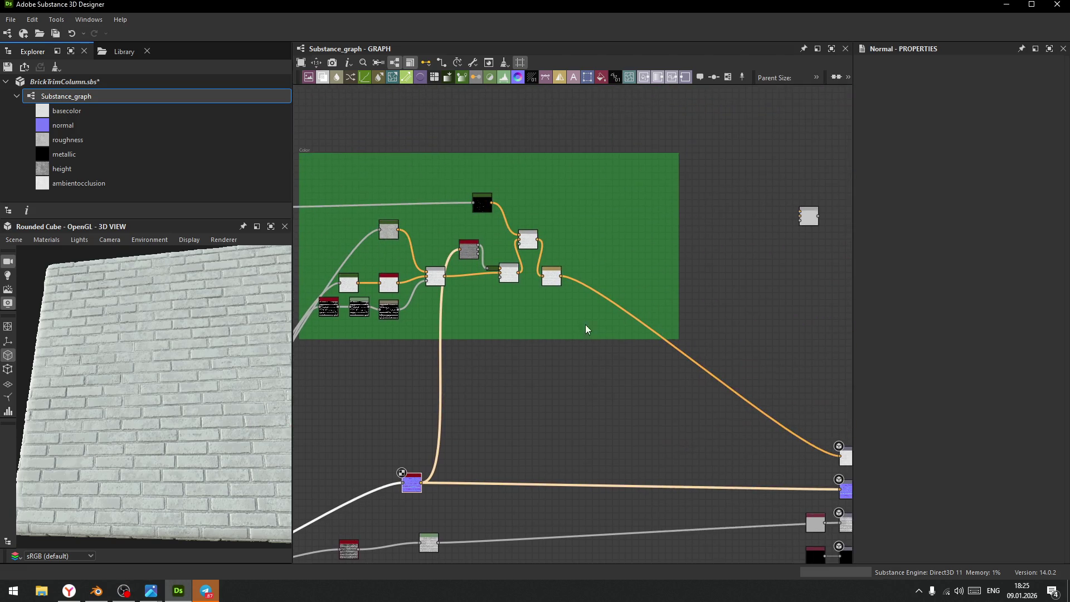
{"action": "scroll", "coordinate": [566, 285], "scroll_direction": "up", "scroll_amount": 6}
{"action": "middle_click_drag", "start_coordinate": [522, 253], "coordinate": [625, 376]}
{"action": "scroll", "coordinate": [640, 399], "scroll_direction": "up", "scroll_amount": 1}
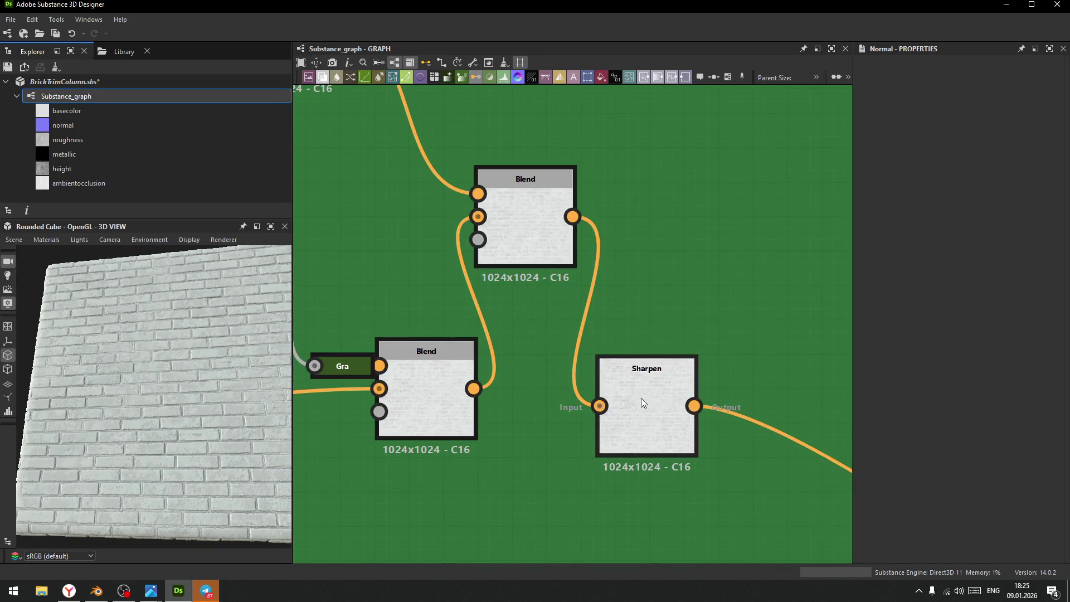
{"action": "left_click_drag", "start_coordinate": [640, 400], "coordinate": [765, 403]}
{"action": "left_click_drag", "start_coordinate": [506, 240], "coordinate": [587, 238]}
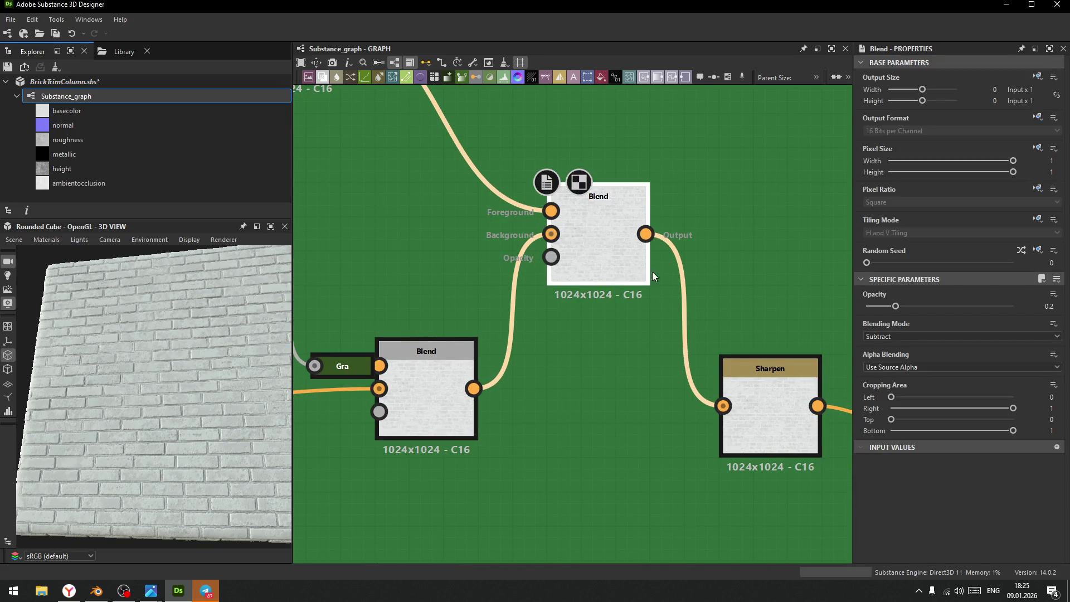
{"action": "mouse_move", "coordinate": [896, 306]}
{"action": "left_mouse_down"}
{"action": "mouse_move", "coordinate": [867, 306]}
{"action": "mouse_move", "coordinate": [898, 306]}
{"action": "left_mouse_up"}
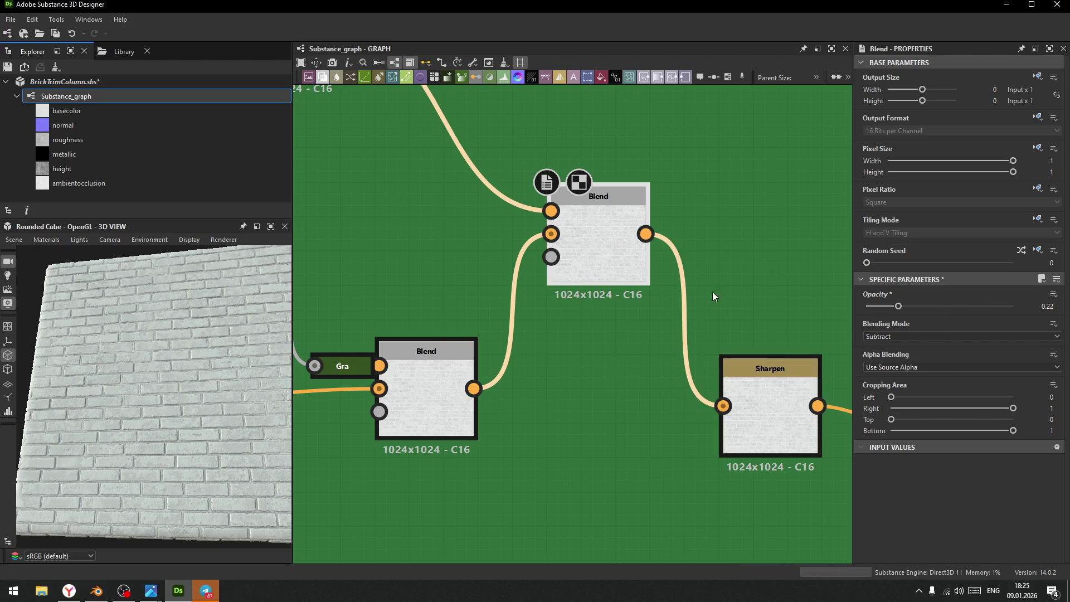
- Keep the Overlay blend at opacity 1 and select the left Blend node, leaving it at 1
{"action": "left_click", "coordinate": [426, 387]}
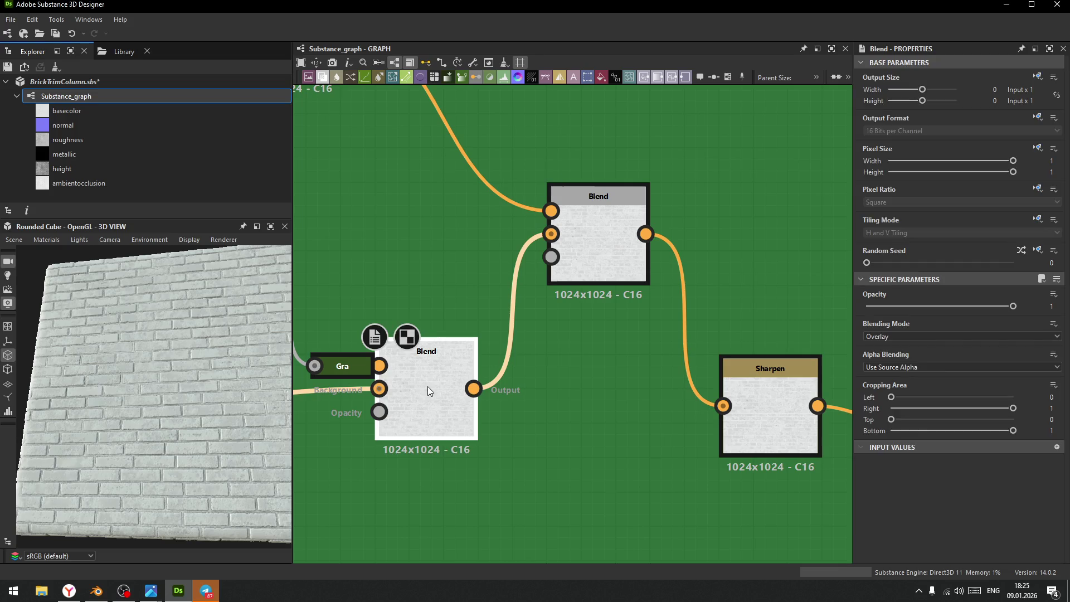
{"action": "left_click_drag", "start_coordinate": [1011, 308], "coordinate": [1060, 305]}
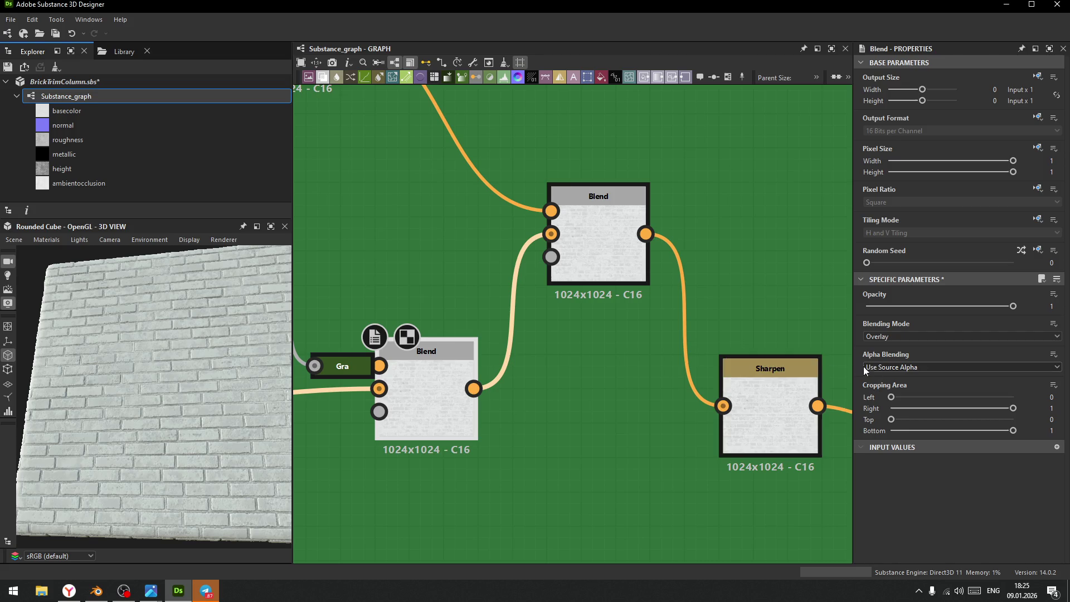
{"action": "middle_click_drag", "start_coordinate": [583, 416], "coordinate": [695, 396]}
{"action": "scroll", "coordinate": [555, 342], "scroll_direction": "down", "scroll_amount": 3}
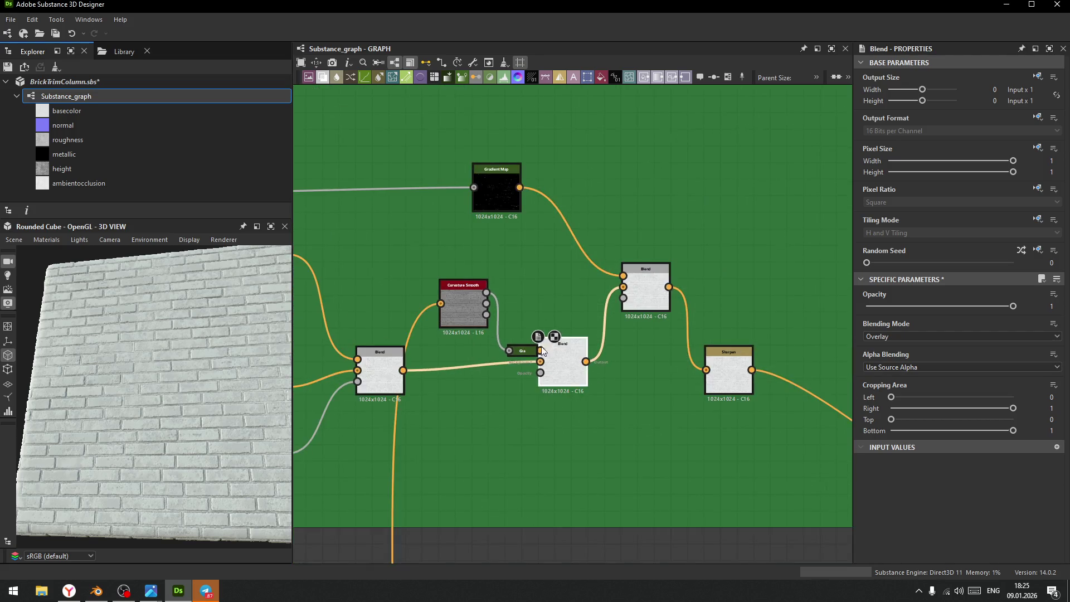
{"action": "middle_click_drag", "start_coordinate": [563, 341], "coordinate": [633, 317]}
{"action": "middle_click_drag", "start_coordinate": [665, 361], "coordinate": [810, 368]}
{"action": "left_click", "coordinate": [616, 358]}
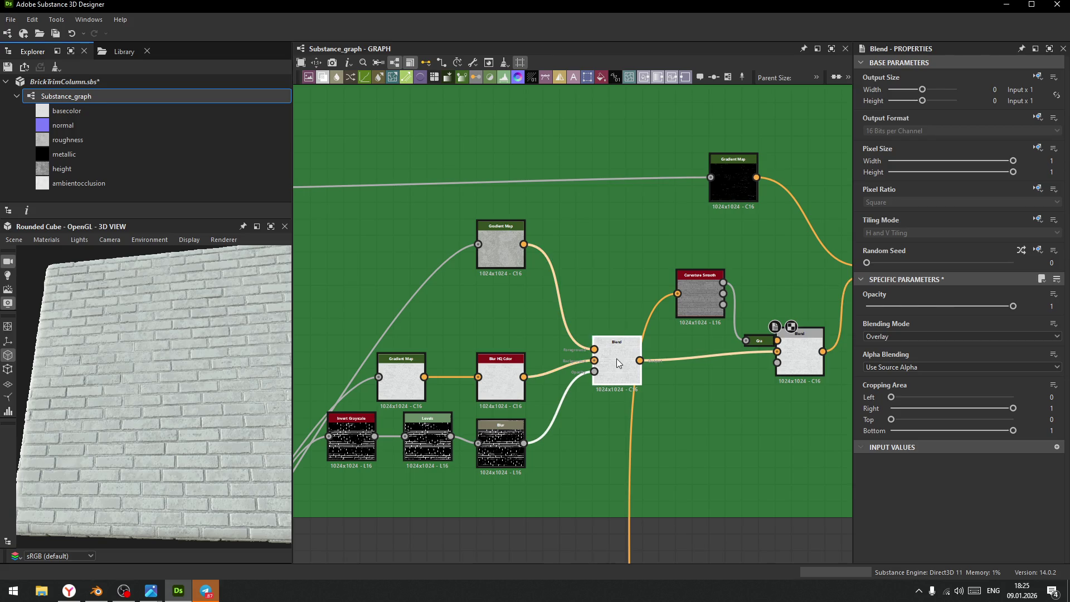
{"action": "left_click", "coordinate": [998, 306]}
{"action": "mouse_move", "coordinate": [999, 305]}
{"action": "left_mouse_down"}
{"action": "mouse_move", "coordinate": [858, 316]}
{"action": "mouse_move", "coordinate": [1035, 312]}
{"action": "left_mouse_up"}
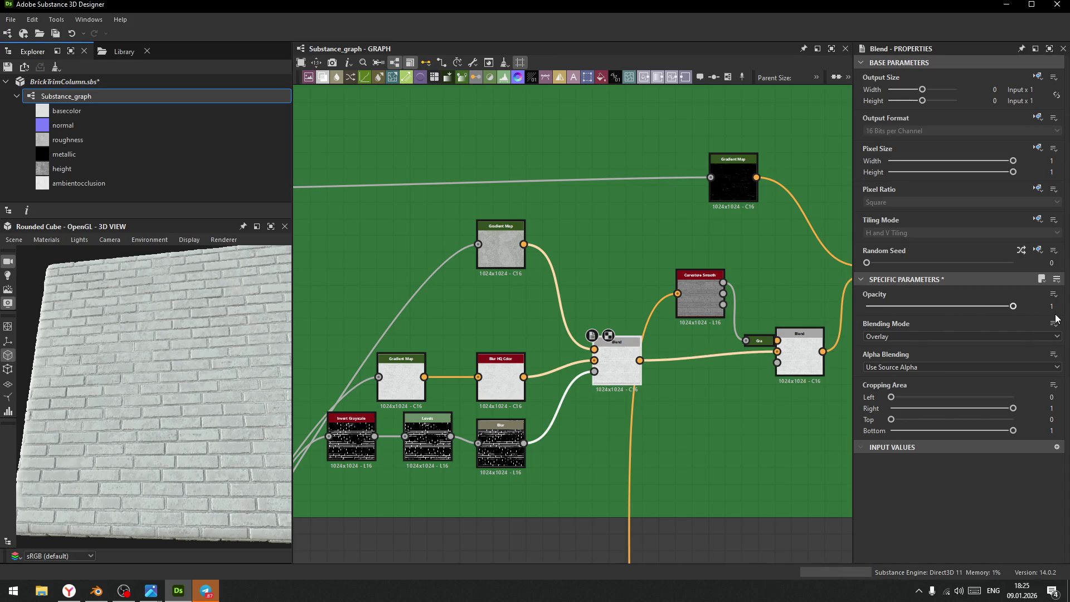
{"action": "left_click", "coordinate": [502, 248]}
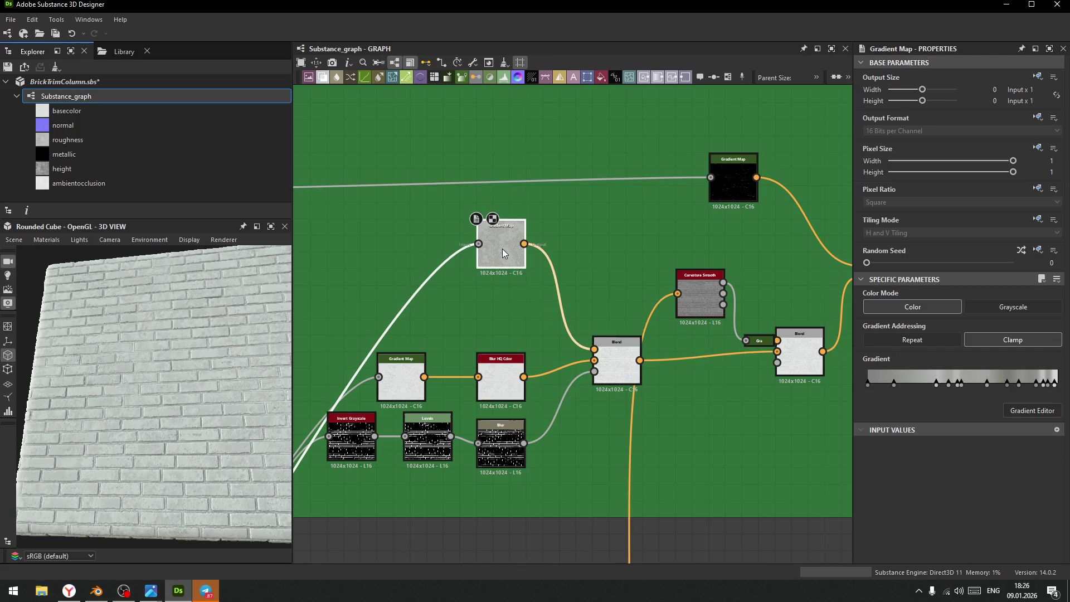
{"action": "left_click", "coordinate": [616, 356]}
- Switch the left Blend to Multiply and lower its opacity to 0.23
{"action": "left_click", "coordinate": [938, 337]}
{"action": "left_click", "coordinate": [904, 373]}
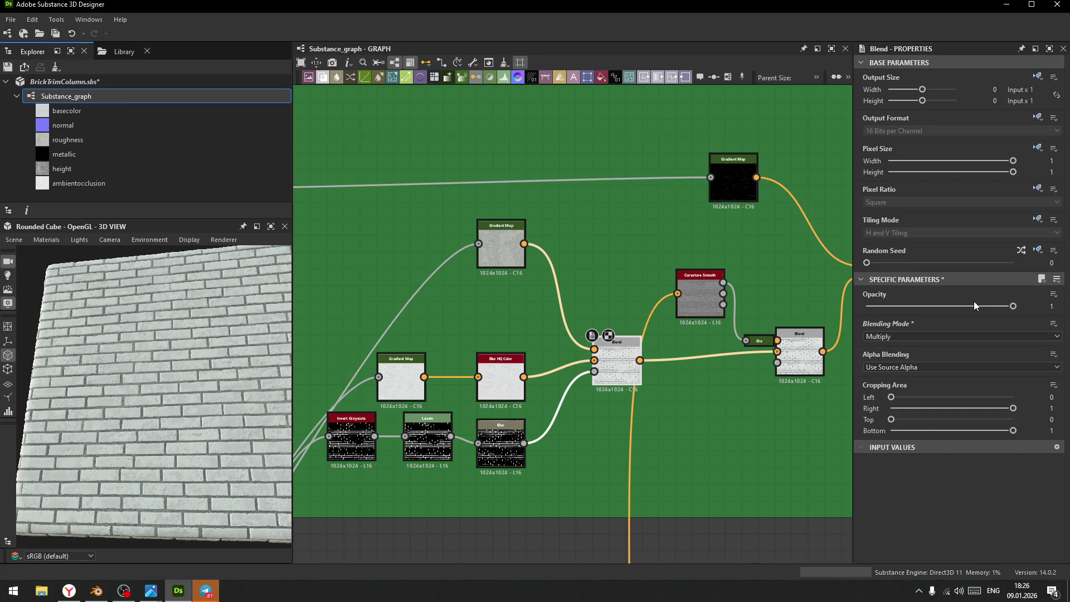
{"action": "scroll", "coordinate": [176, 333], "scroll_direction": "up", "scroll_amount": 10}
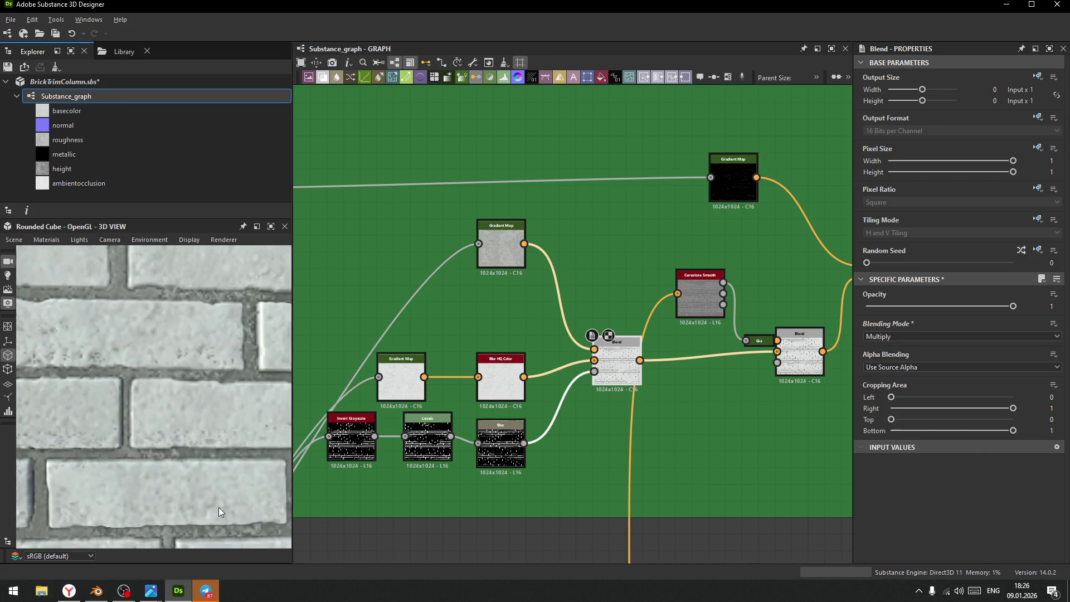
{"action": "mouse_move", "coordinate": [995, 314]}
{"action": "left_mouse_down"}
{"action": "mouse_move", "coordinate": [863, 313]}
{"action": "mouse_move", "coordinate": [900, 312]}
{"action": "left_mouse_up"}
{"action": "scroll", "coordinate": [155, 382], "scroll_direction": "down", "scroll_amount": 5}
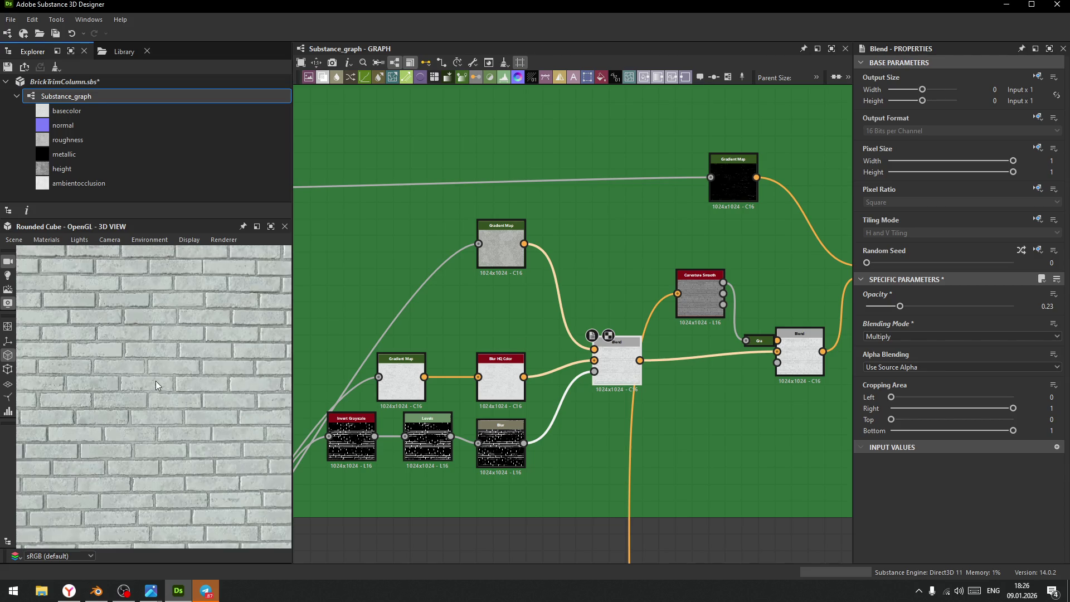
{"action": "scroll", "coordinate": [166, 379], "scroll_direction": "down", "scroll_amount": 2}
{"action": "mouse_move", "coordinate": [166, 379]}
{"action": "left_mouse_down"}
{"action": "mouse_move", "coordinate": [189, 398]}
{"action": "mouse_move", "coordinate": [189, 373]}
{"action": "left_mouse_up"}
{"action": "scroll", "coordinate": [651, 347], "scroll_direction": "down", "scroll_amount": 6}
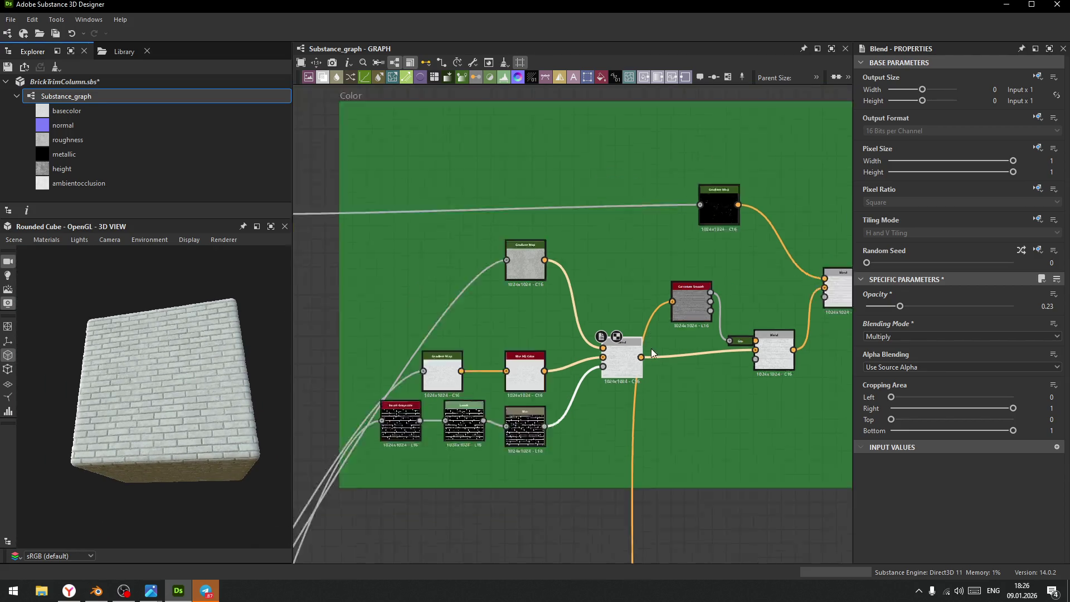
- Pan over the network, shrink the 3D preview and widen the graph area
{"action": "middle_click_drag", "start_coordinate": [712, 424], "coordinate": [626, 372]}
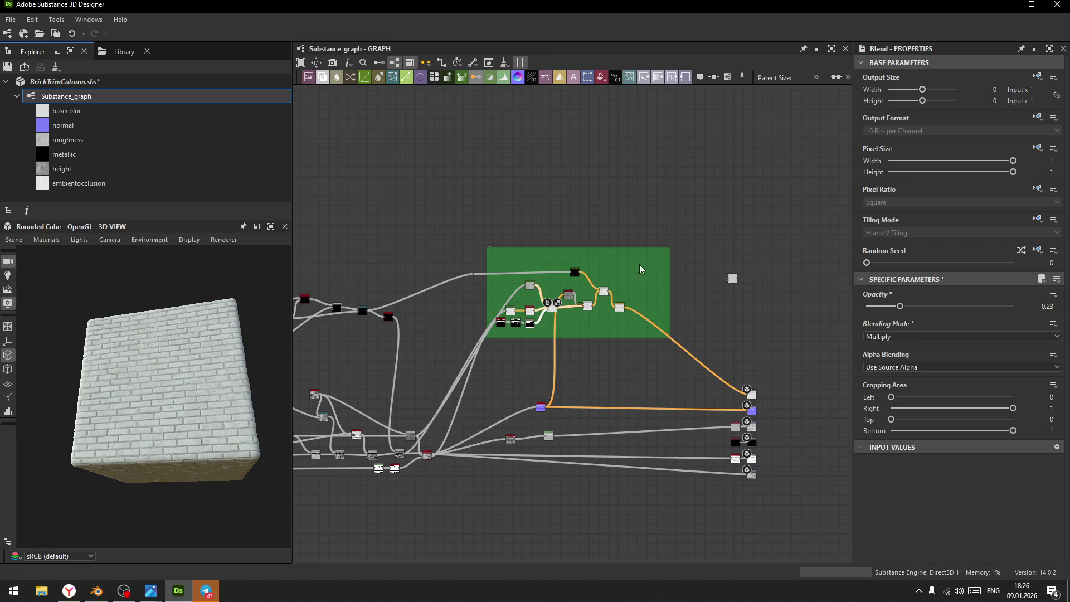
{"action": "middle_click_drag", "start_coordinate": [647, 270], "coordinate": [681, 330]}
{"action": "middle_click_drag", "start_coordinate": [591, 245], "coordinate": [609, 277]}
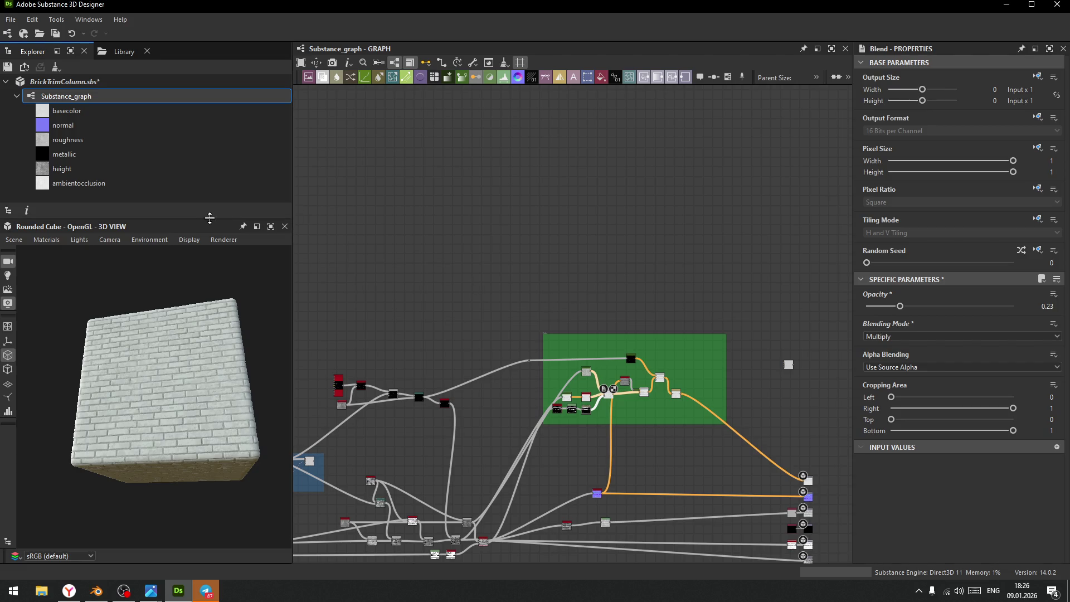
{"action": "left_click_drag", "start_coordinate": [285, 203], "coordinate": [284, 422]}
{"action": "left_click_drag", "start_coordinate": [292, 311], "coordinate": [201, 314]}
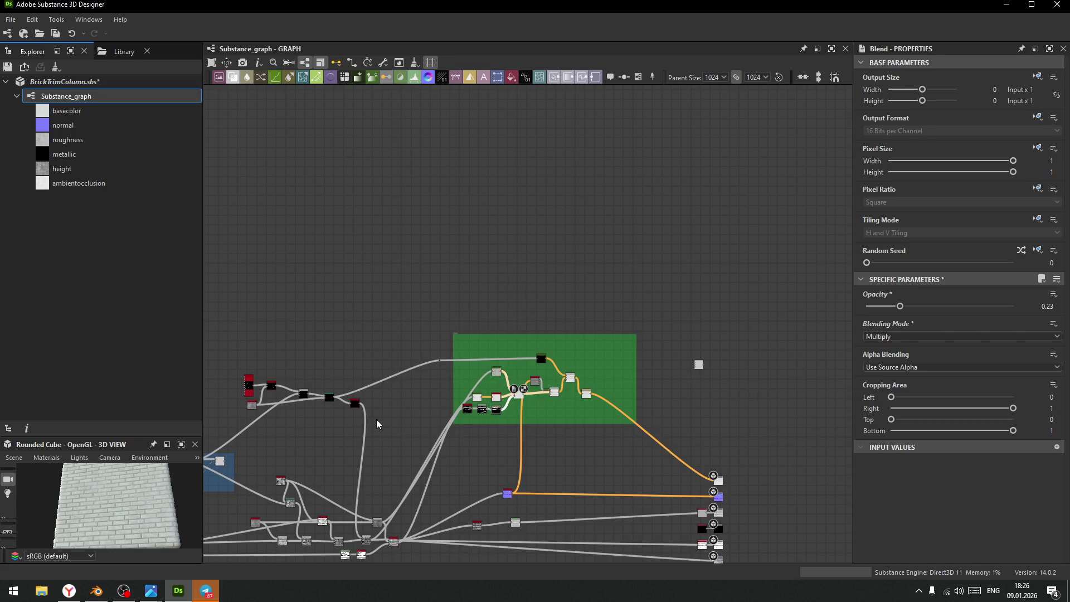
- Enlarge the 3D preview panel to inspect the bricks and bring up the node library
{"action": "scroll", "coordinate": [56, 508], "scroll_direction": "up", "scroll_amount": 5}
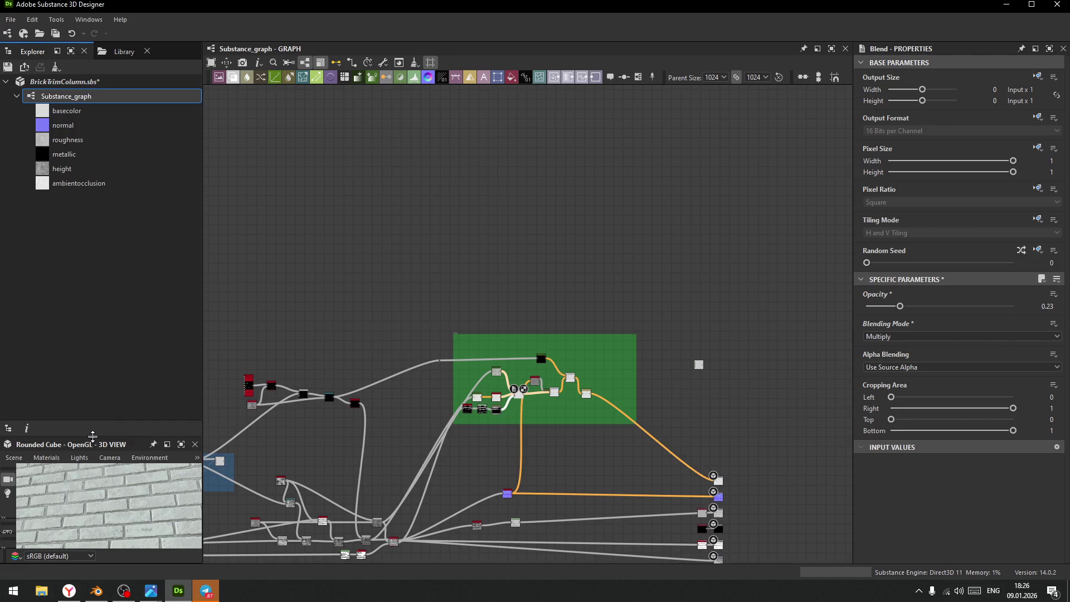
{"action": "left_click_drag", "start_coordinate": [93, 436], "coordinate": [92, 243]}
{"action": "mouse_move", "coordinate": [102, 422]}
{"action": "left_mouse_down"}
{"action": "mouse_move", "coordinate": [120, 423]}
{"action": "mouse_move", "coordinate": [124, 454]}
{"action": "mouse_move", "coordinate": [156, 443]}
{"action": "left_mouse_up"}
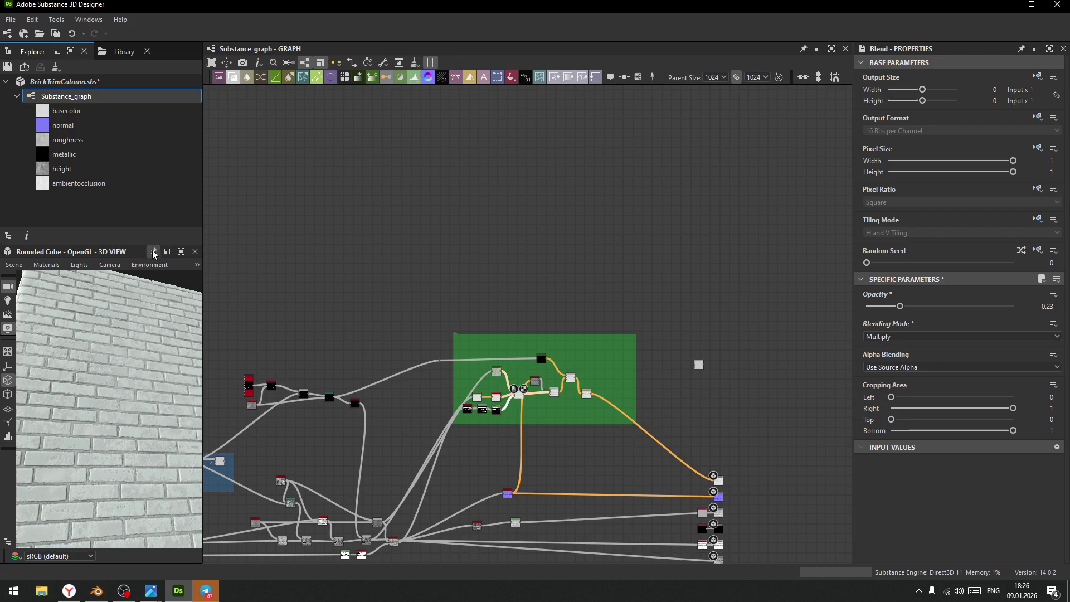
{"action": "left_click_drag", "start_coordinate": [133, 243], "coordinate": [133, 327]}
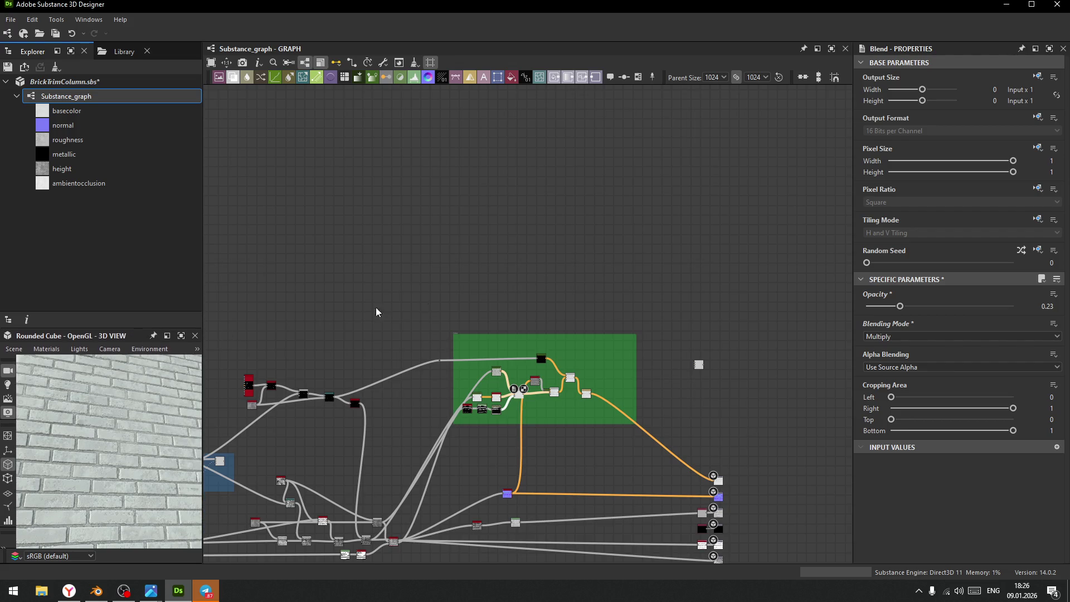
{"action": "mouse_move", "coordinate": [466, 272]}
{"action": "middle_mouse_down"}
{"action": "mouse_move", "coordinate": [453, 274]}
{"action": "mouse_move", "coordinate": [474, 297]}
{"action": "middle_mouse_up"}
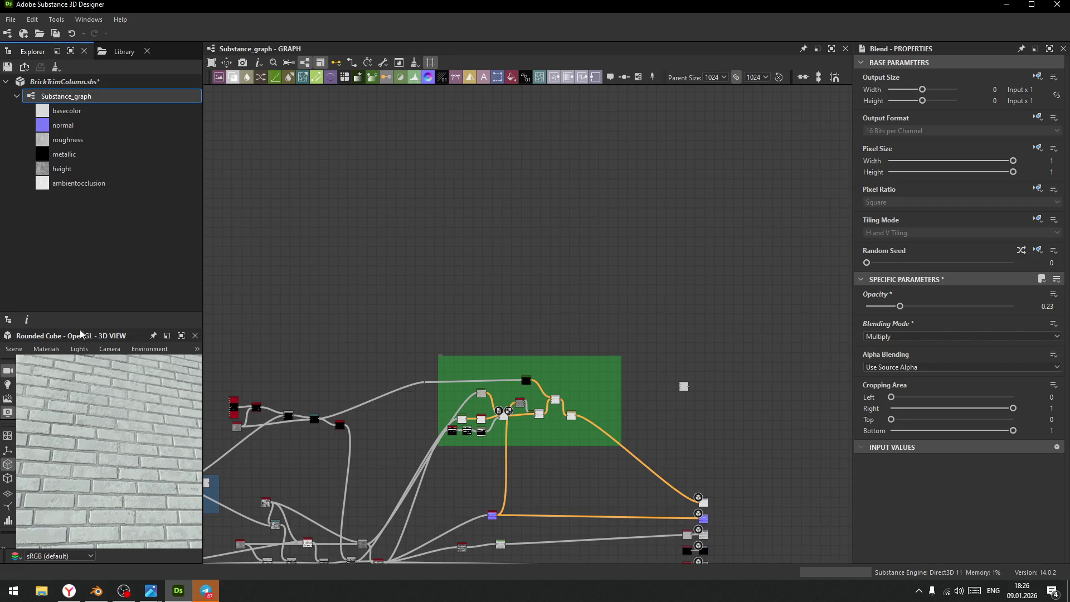
{"action": "left_click", "coordinate": [120, 51]}
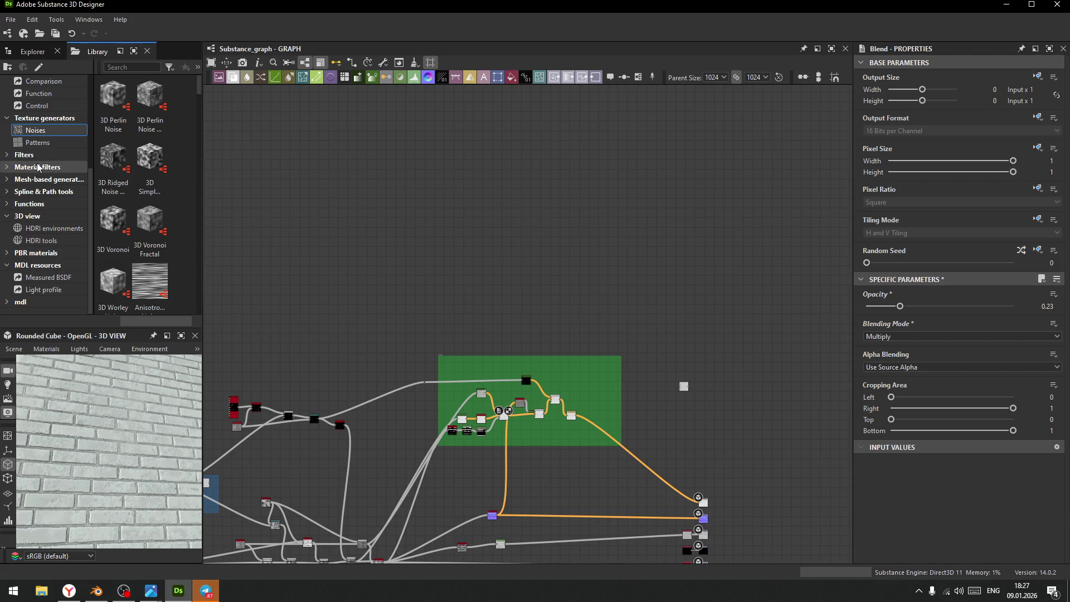
- Browse the library's Noises and drop a Grunge Leaks node into the graph
{"action": "scroll", "coordinate": [156, 213], "scroll_direction": "down", "scroll_amount": 5}
{"action": "scroll", "coordinate": [155, 213], "scroll_direction": "down", "scroll_amount": 5}
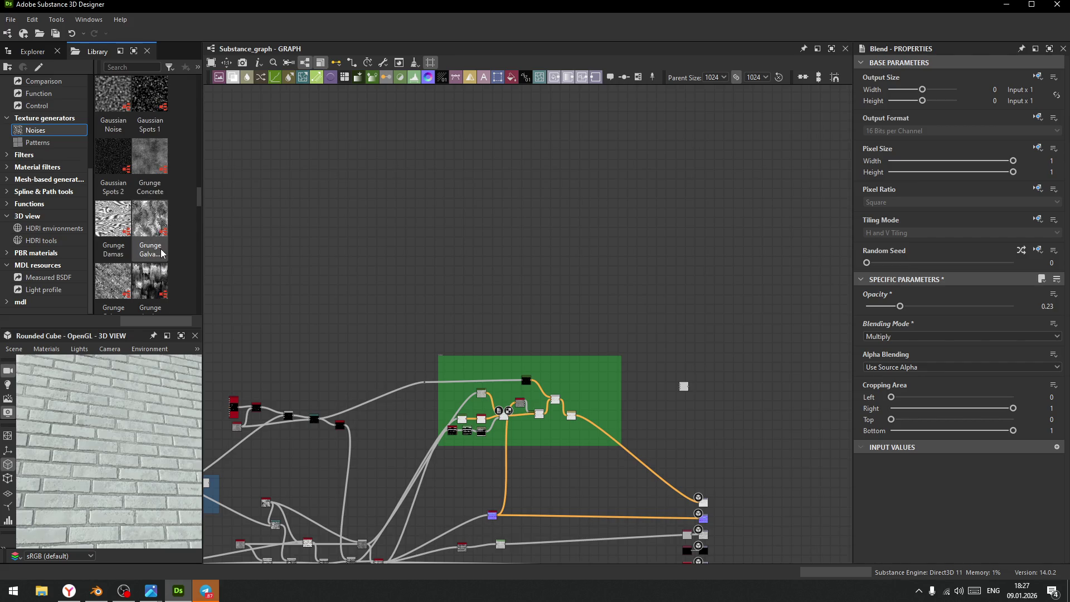
{"action": "scroll", "coordinate": [150, 256], "scroll_direction": "up", "scroll_amount": 5}
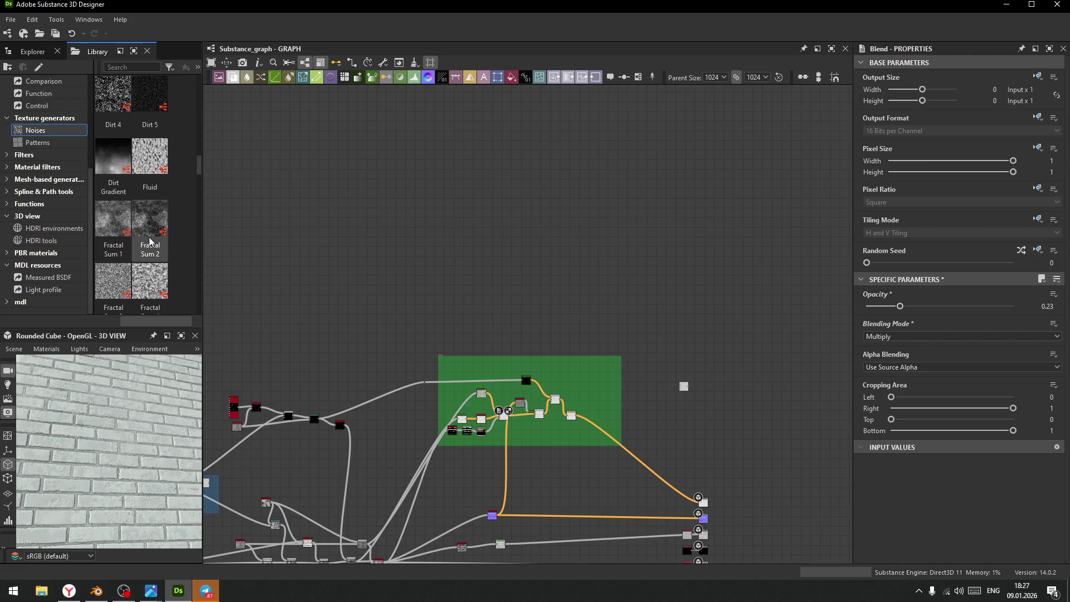
{"action": "scroll", "coordinate": [149, 241], "scroll_direction": "down", "scroll_amount": 5}
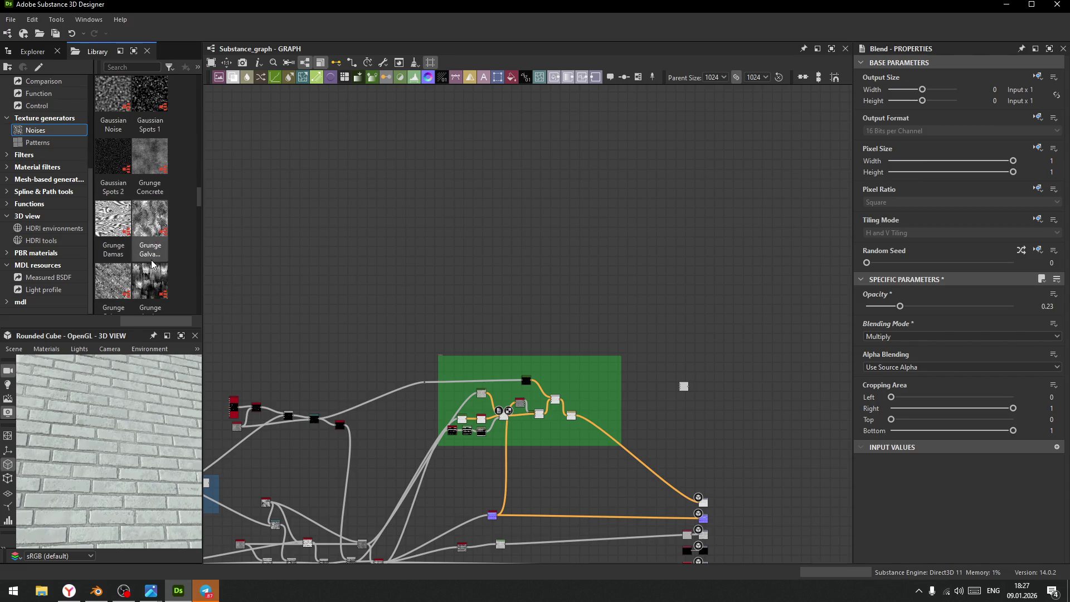
{"action": "mouse_move", "coordinate": [151, 281]}
{"action": "left_mouse_down"}
{"action": "mouse_move", "coordinate": [449, 203]}
{"action": "mouse_move", "coordinate": [386, 285]}
{"action": "mouse_move", "coordinate": [446, 195]}
{"action": "left_mouse_up"}
{"action": "middle_click_drag", "start_coordinate": [481, 261], "coordinate": [414, 258]}
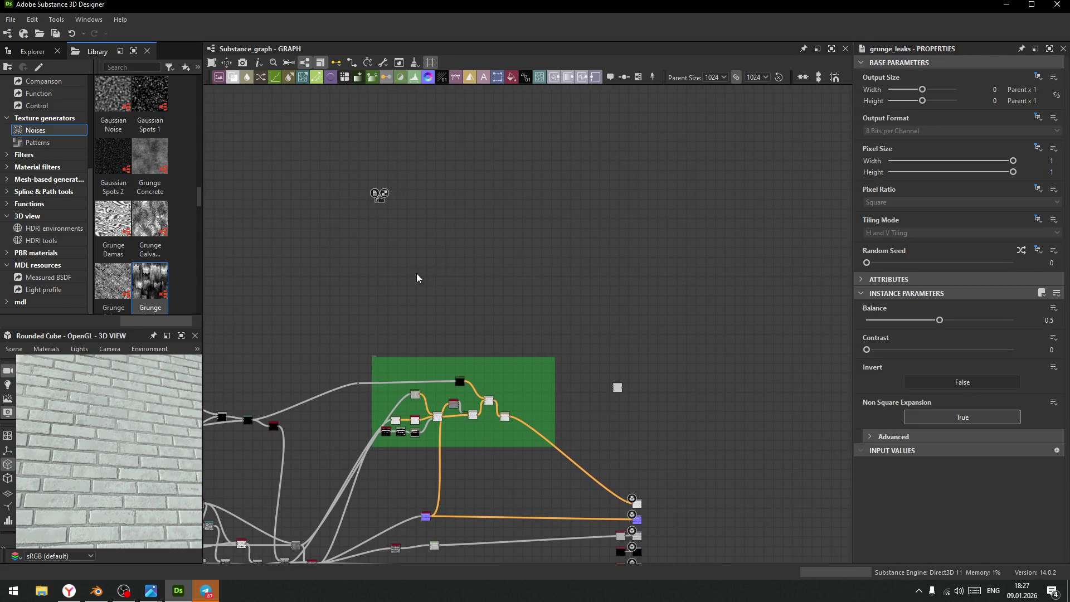
{"action": "scroll", "coordinate": [385, 242], "scroll_direction": "up", "scroll_amount": 3}
{"action": "left_click_drag", "start_coordinate": [378, 171], "coordinate": [430, 283]}
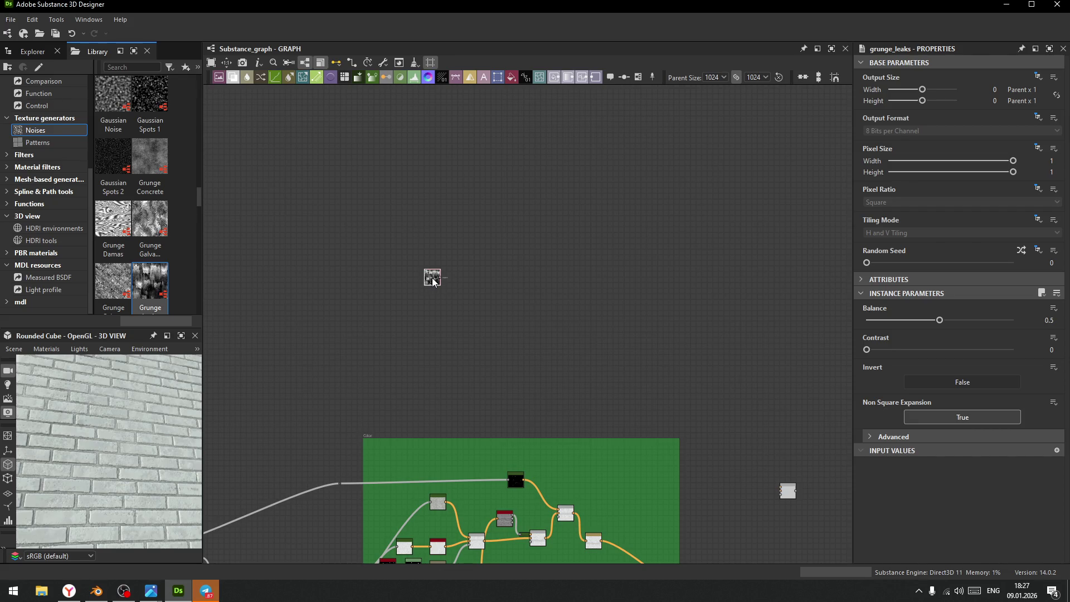
- Set the grunge Balance to 0 and Contrast to 0.71, then delete the node
{"action": "mouse_move", "coordinate": [940, 320]}
{"action": "left_mouse_down"}
{"action": "mouse_move", "coordinate": [857, 330]}
{"action": "mouse_move", "coordinate": [1013, 326]}
{"action": "mouse_move", "coordinate": [940, 356]}
{"action": "left_mouse_up"}
{"action": "mouse_move", "coordinate": [866, 350]}
{"action": "left_mouse_down"}
{"action": "mouse_move", "coordinate": [964, 357]}
{"action": "mouse_move", "coordinate": [858, 351]}
{"action": "left_mouse_up"}
{"action": "key", "text": "Delete"}
{"action": "left_click_drag", "start_coordinate": [199, 200], "coordinate": [201, 214]}
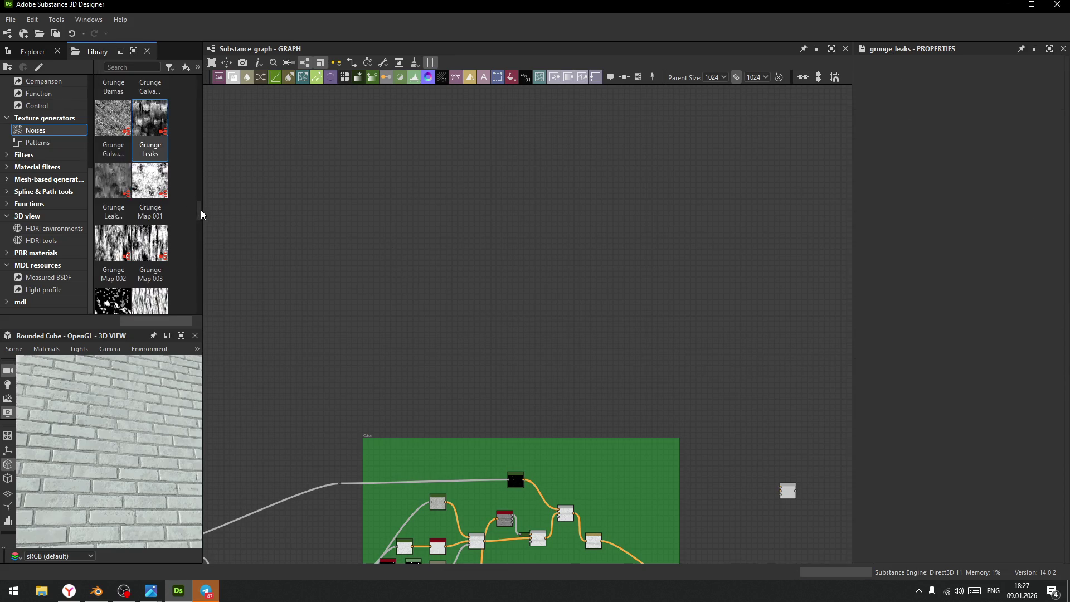
- Add a Grunge Leaky Paint node from the Library and set its Balance to 0.6
{"action": "left_click", "coordinate": [110, 124]}
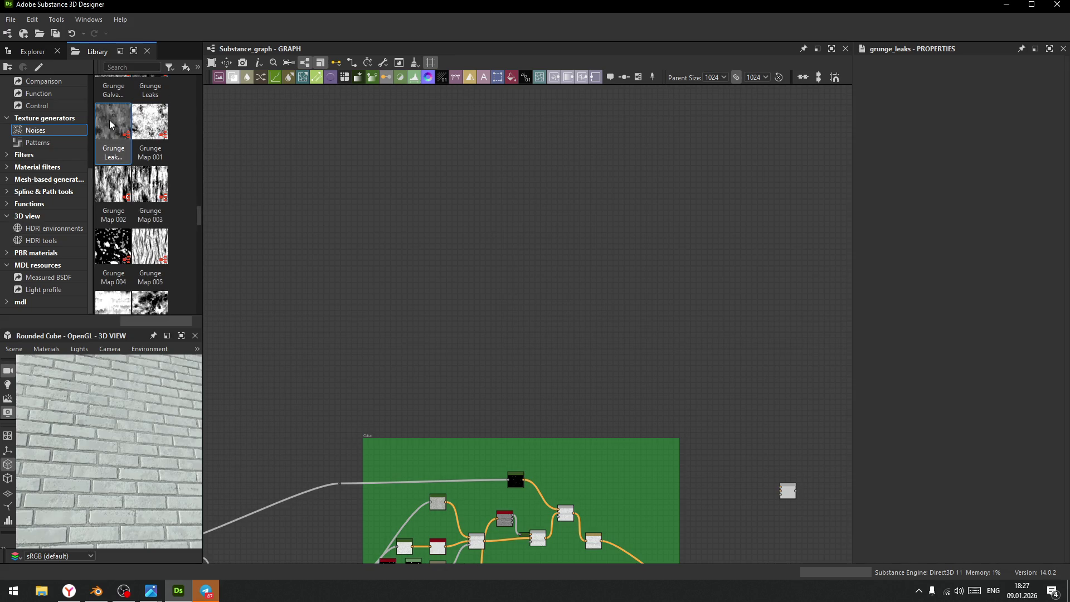
{"action": "left_click_drag", "start_coordinate": [110, 124], "coordinate": [472, 195]}
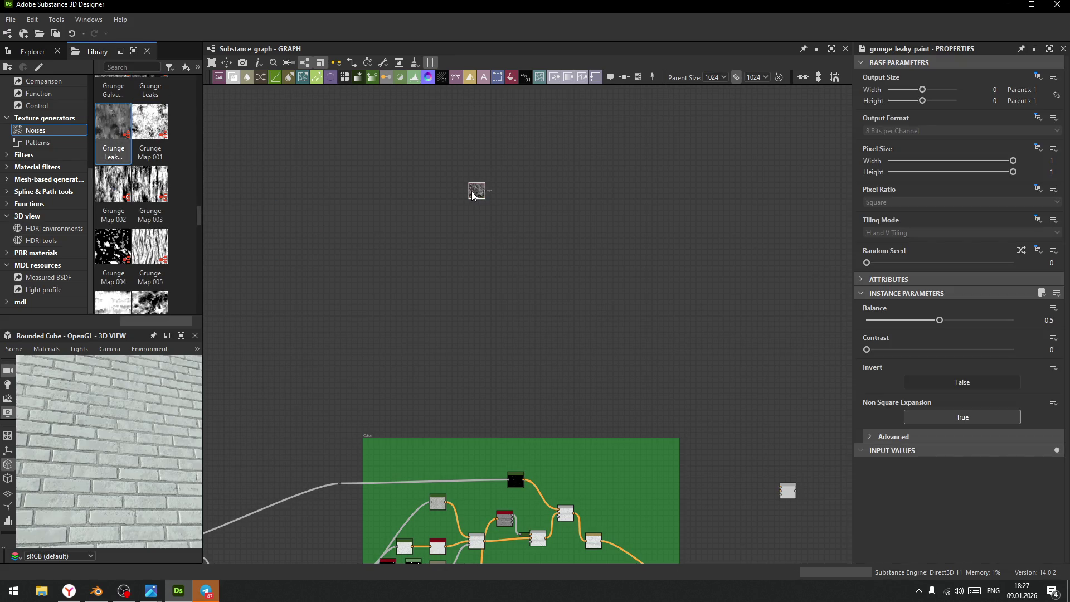
{"action": "mouse_move", "coordinate": [942, 324]}
{"action": "left_mouse_down"}
{"action": "mouse_move", "coordinate": [903, 327]}
{"action": "mouse_move", "coordinate": [966, 326]}
{"action": "mouse_move", "coordinate": [946, 326]}
{"action": "mouse_move", "coordinate": [955, 336]}
{"action": "left_mouse_up"}
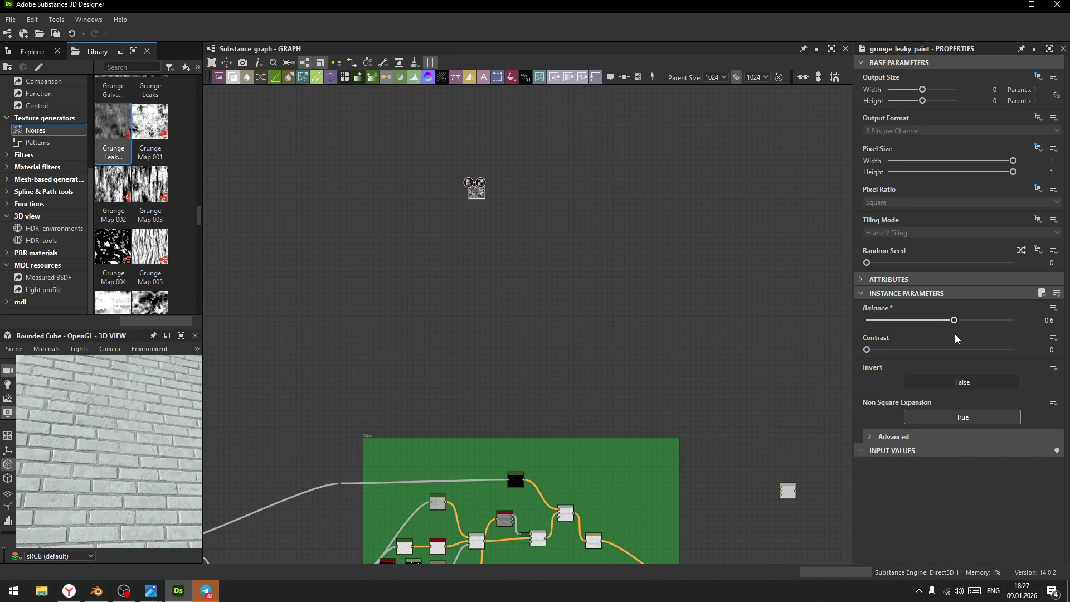
- Move the Grunge Leaky Paint node into the green frame and pull a link from Sharpen
{"action": "mouse_move", "coordinate": [537, 331]}
{"action": "middle_mouse_down"}
{"action": "mouse_move", "coordinate": [460, 356]}
{"action": "mouse_move", "coordinate": [386, 168]}
{"action": "mouse_move", "coordinate": [468, 334]}
{"action": "middle_mouse_up"}
{"action": "scroll", "coordinate": [386, 169], "scroll_direction": "up", "scroll_amount": 1}
{"action": "scroll", "coordinate": [468, 334], "scroll_direction": "down", "scroll_amount": 2}
{"action": "left_click_drag", "start_coordinate": [404, 202], "coordinate": [431, 342]}
{"action": "middle_click_drag", "start_coordinate": [475, 361], "coordinate": [469, 343]}
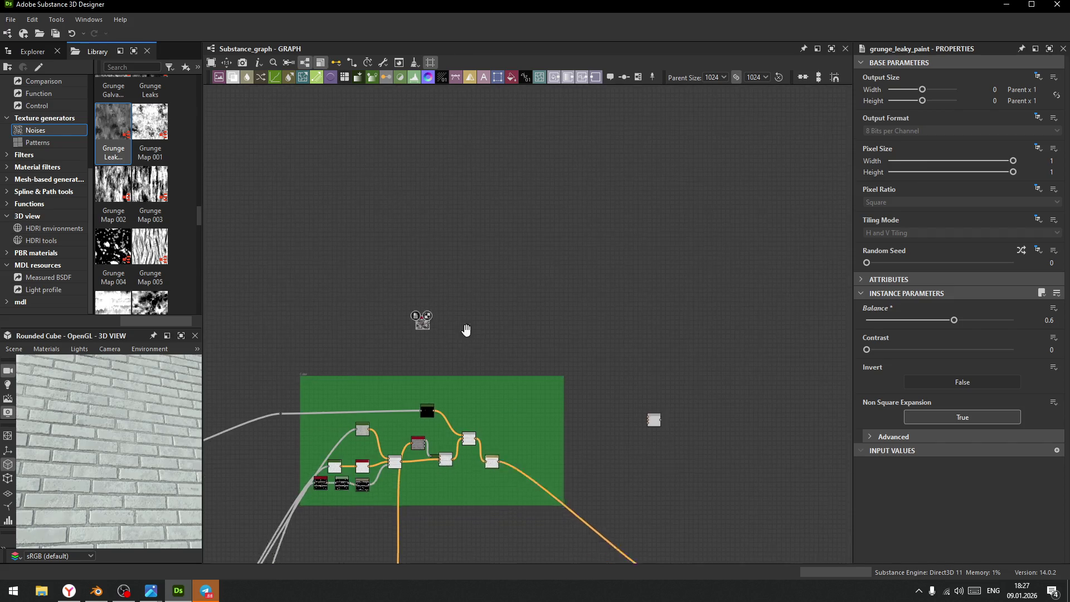
{"action": "scroll", "coordinate": [470, 343], "scroll_direction": "up", "scroll_amount": 3}
{"action": "mouse_move", "coordinate": [367, 243]}
{"action": "left_mouse_down"}
{"action": "mouse_move", "coordinate": [416, 309]}
{"action": "mouse_move", "coordinate": [418, 369]}
{"action": "left_mouse_up"}
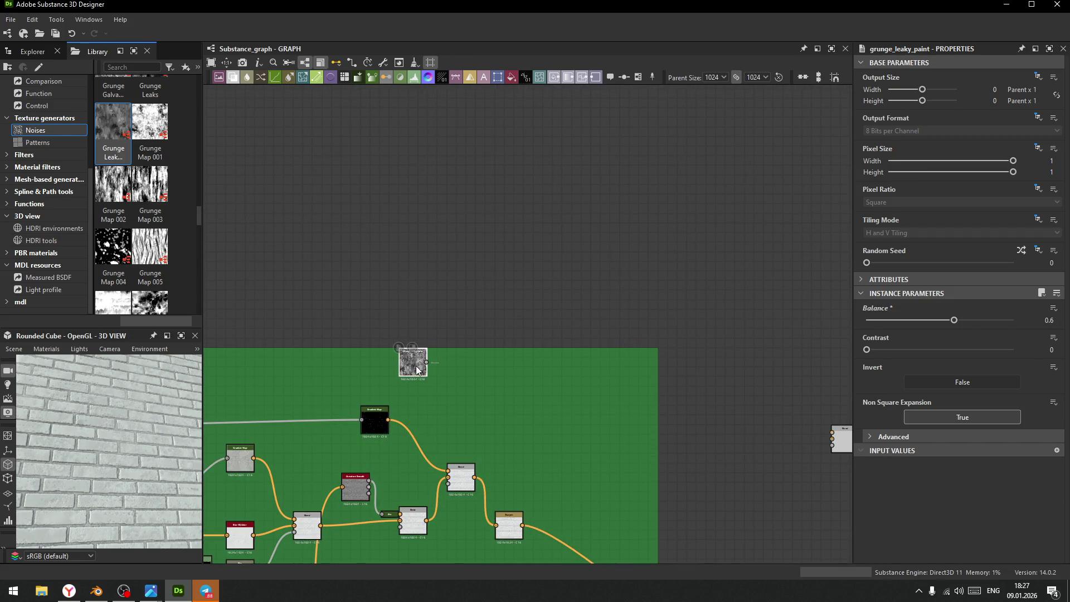
{"action": "middle_click_drag", "start_coordinate": [503, 386], "coordinate": [465, 300]}
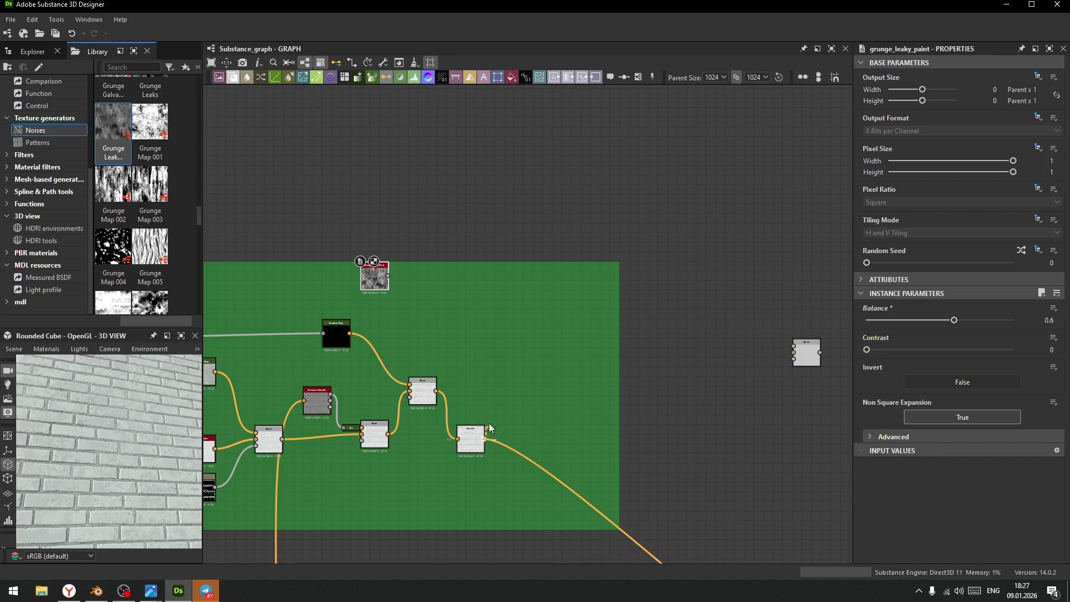
{"action": "left_click_drag", "start_coordinate": [484, 439], "coordinate": [514, 355]}
- Create a Blend on the Sharpen link and feed it the grunge through a Gradient Map
{"action": "type", "text": "ble"}
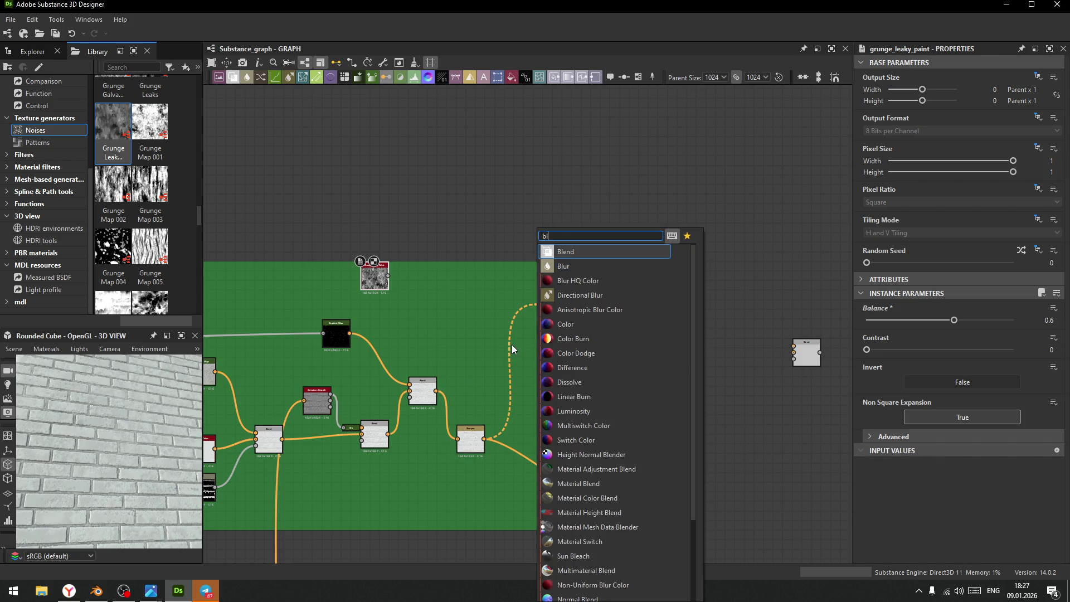
{"action": "left_click", "coordinate": [563, 252]}
{"action": "mouse_move", "coordinate": [377, 277]}
{"action": "left_mouse_down"}
{"action": "mouse_move", "coordinate": [412, 295]}
{"action": "mouse_move", "coordinate": [621, 302]}
{"action": "left_mouse_up"}
{"action": "scroll", "coordinate": [421, 295], "scroll_direction": "up", "scroll_amount": 3}
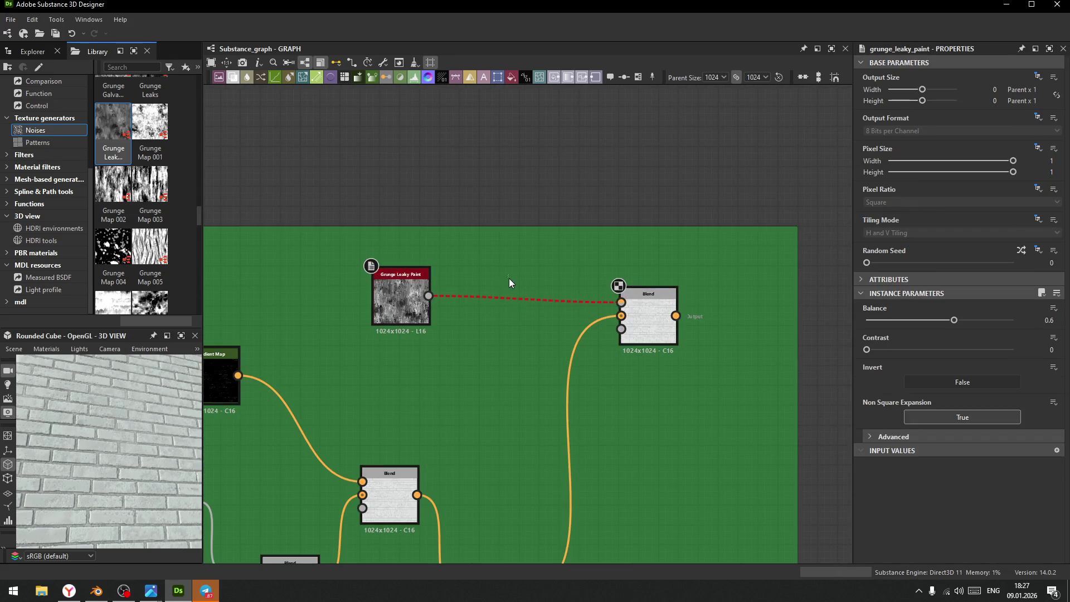
{"action": "left_click", "coordinate": [370, 77]}
{"action": "left_click_drag", "start_coordinate": [522, 319], "coordinate": [599, 304]}
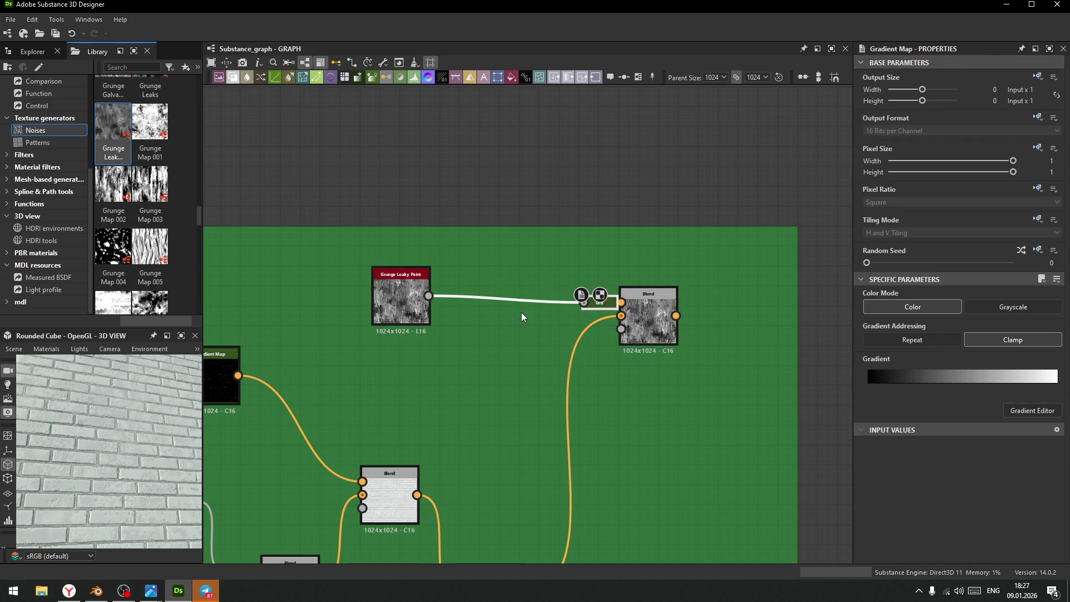
- Set the new Blend to Overlay mode at opacity 1, after briefly trying Multiply
{"action": "left_click", "coordinate": [645, 312]}
{"action": "left_click", "coordinate": [908, 337]}
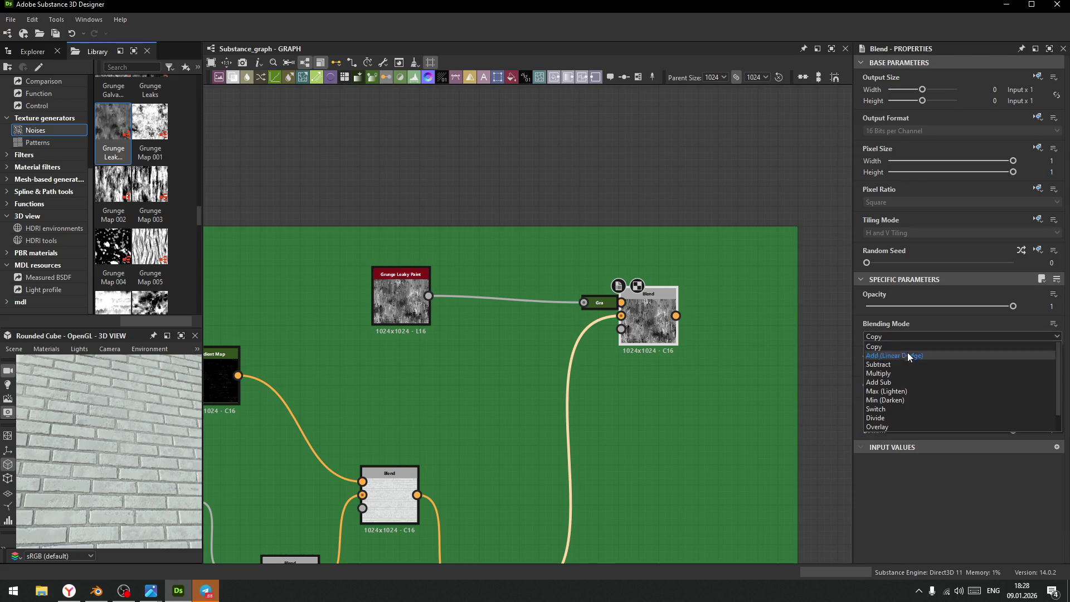
{"action": "left_click", "coordinate": [895, 374]}
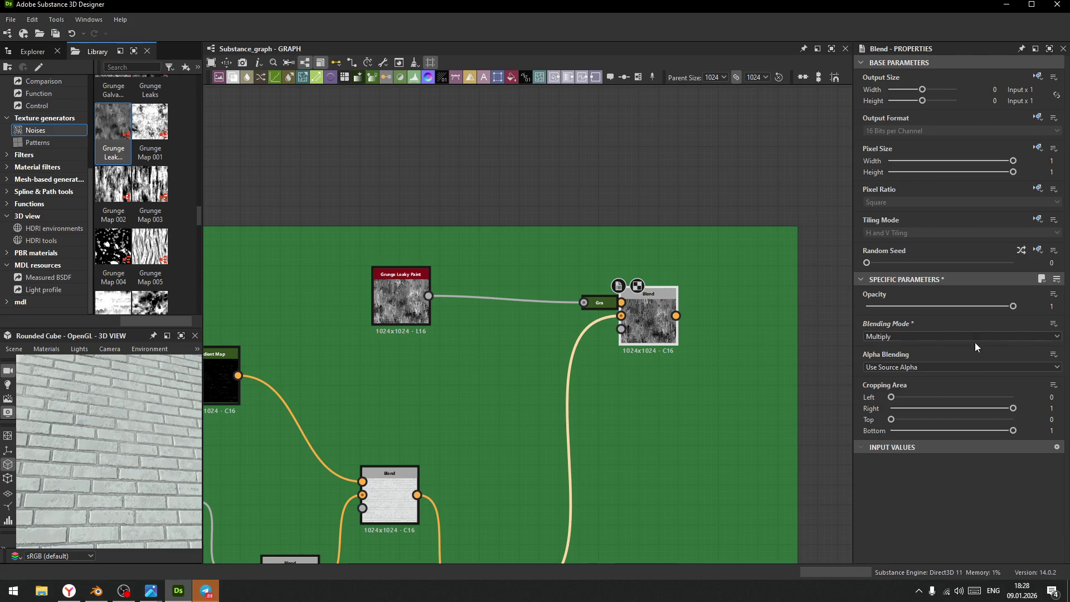
{"action": "mouse_move", "coordinate": [915, 314]}
{"action": "left_mouse_down"}
{"action": "mouse_move", "coordinate": [874, 312]}
{"action": "mouse_move", "coordinate": [895, 319]}
{"action": "mouse_move", "coordinate": [887, 322]}
{"action": "left_mouse_up"}
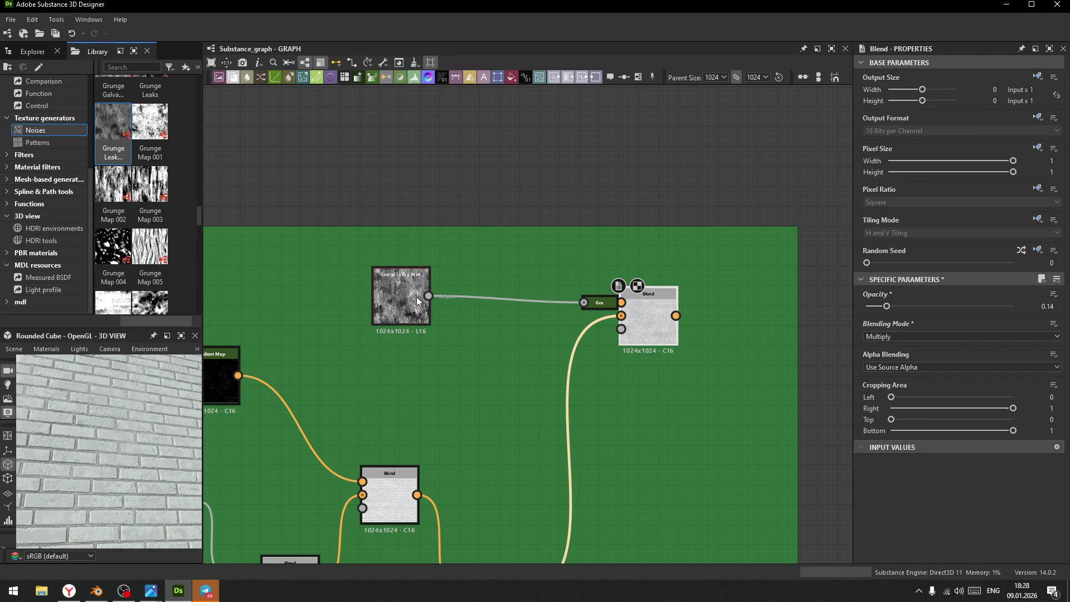
{"action": "left_click", "coordinate": [894, 336]}
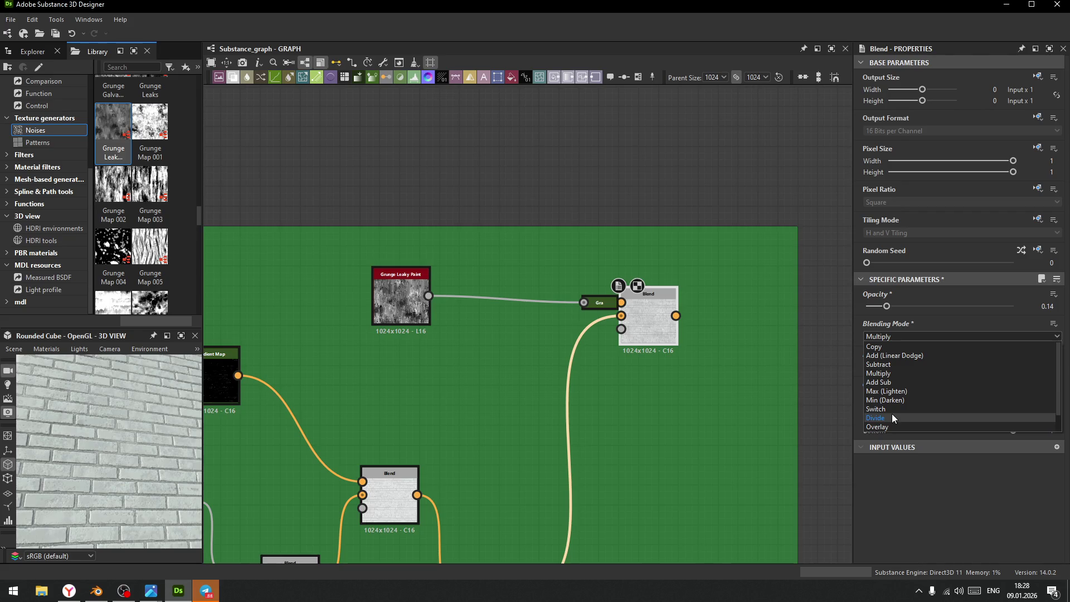
{"action": "left_click", "coordinate": [888, 426]}
{"action": "left_click_drag", "start_coordinate": [888, 307], "coordinate": [1039, 318]}
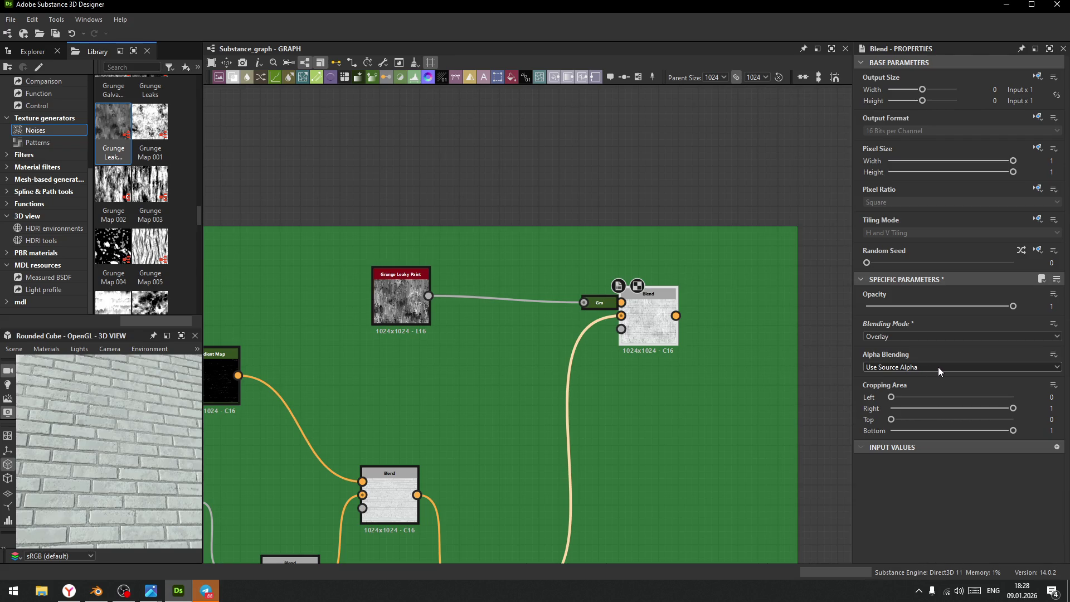
{"action": "middle_click_drag", "start_coordinate": [641, 422], "coordinate": [596, 242]}
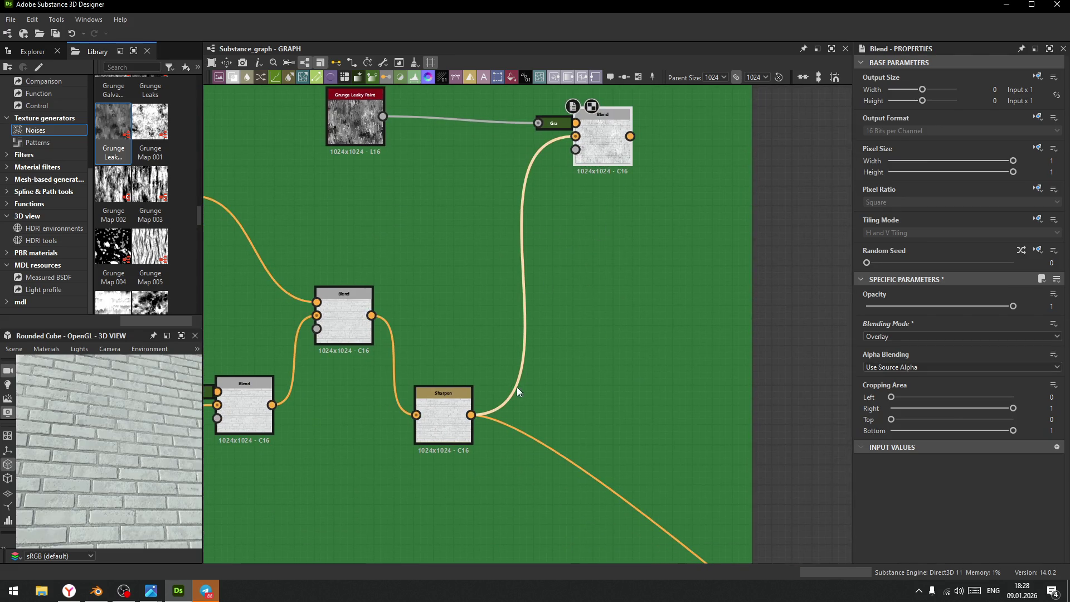
- Route the middle Blend through the new Blend into Sharpen and place it beside Sharpen
{"action": "mouse_move", "coordinate": [371, 315]}
{"action": "left_mouse_down"}
{"action": "mouse_move", "coordinate": [396, 316]}
{"action": "mouse_move", "coordinate": [535, 151]}
{"action": "mouse_move", "coordinate": [575, 136]}
{"action": "left_mouse_up"}
{"action": "mouse_move", "coordinate": [608, 172]}
{"action": "left_mouse_down"}
{"action": "mouse_move", "coordinate": [439, 416]}
{"action": "mouse_move", "coordinate": [593, 367]}
{"action": "mouse_move", "coordinate": [541, 379]}
{"action": "left_mouse_up"}
{"action": "left_click", "coordinate": [432, 416], "text": "shift"}
{"action": "left_click", "coordinate": [488, 357]}
{"action": "left_click_drag", "start_coordinate": [685, 110], "coordinate": [480, 275]}
{"action": "key", "text": "Escape"}
{"action": "mouse_move", "coordinate": [695, 112]}
{"action": "left_mouse_down"}
{"action": "mouse_move", "coordinate": [447, 259]}
{"action": "mouse_move", "coordinate": [445, 332]}
{"action": "mouse_move", "coordinate": [446, 321]}
{"action": "left_mouse_up"}
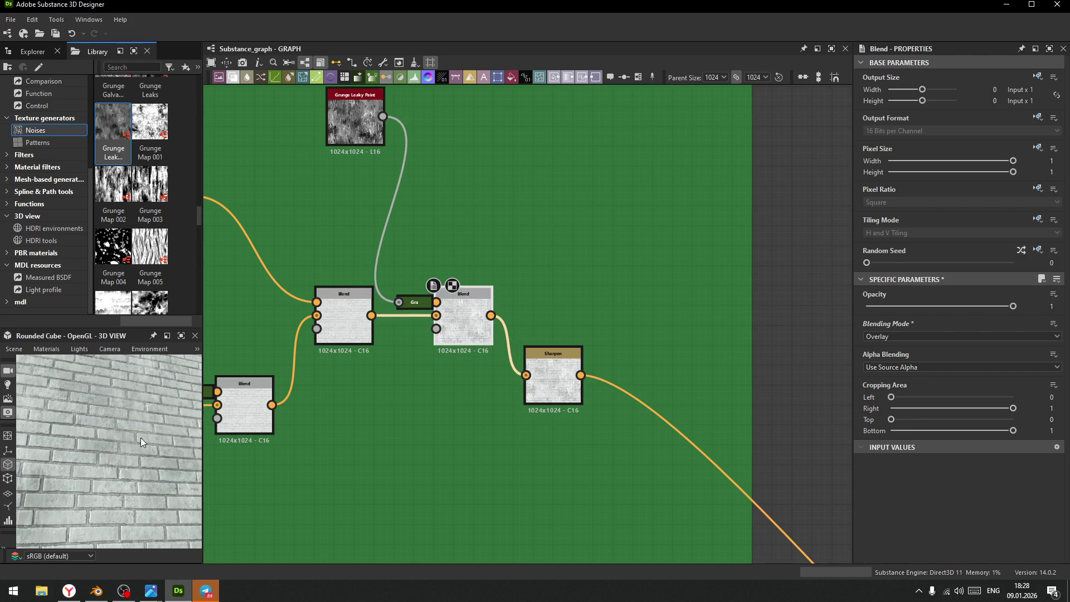
- Widen the Library and 3D View panels and enlarge the cube preview
{"action": "scroll", "coordinate": [141, 439], "scroll_direction": "down", "scroll_amount": 5}
{"action": "scroll", "coordinate": [125, 421], "scroll_direction": "up", "scroll_amount": 8}
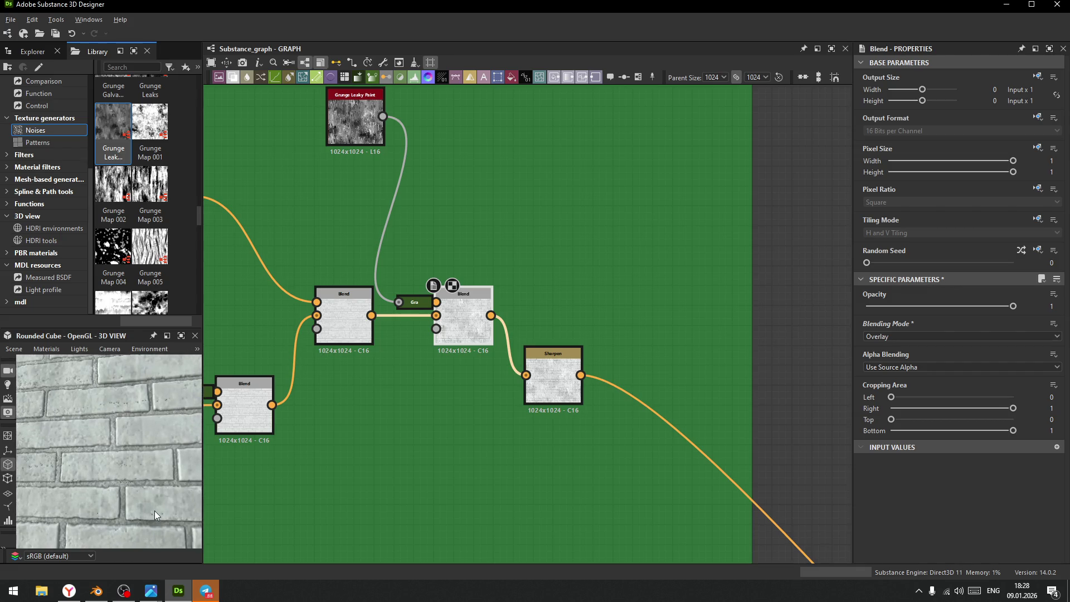
{"action": "left_click_drag", "start_coordinate": [85, 429], "coordinate": [133, 462]}
{"action": "scroll", "coordinate": [133, 462], "scroll_direction": "down", "scroll_amount": 5}
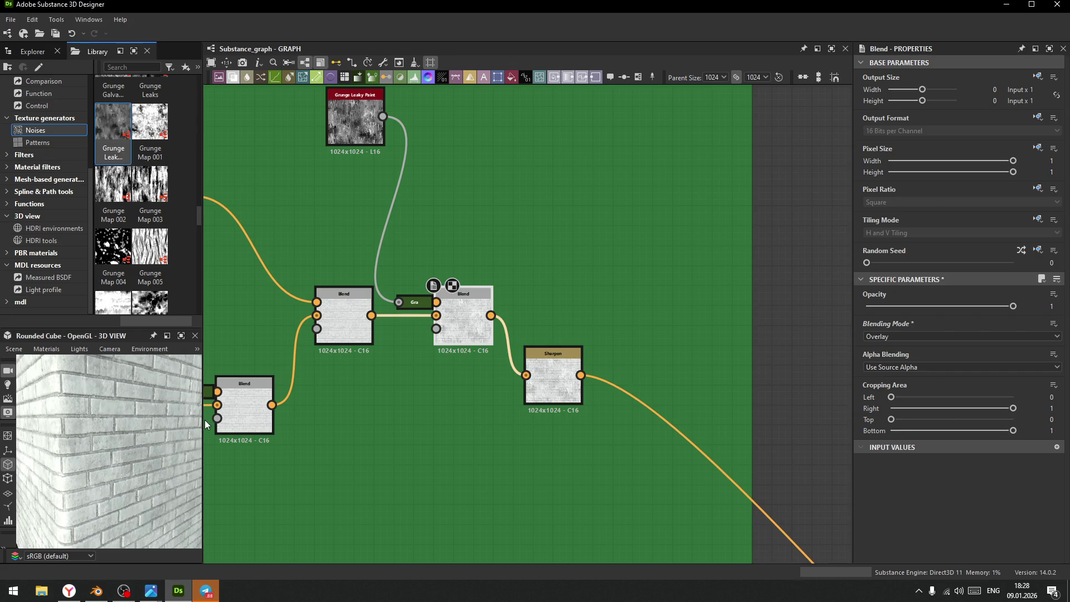
{"action": "mouse_move", "coordinate": [202, 424]}
{"action": "left_mouse_down"}
{"action": "mouse_move", "coordinate": [397, 423]}
{"action": "mouse_move", "coordinate": [389, 434]}
{"action": "mouse_move", "coordinate": [223, 390]}
{"action": "left_mouse_up"}
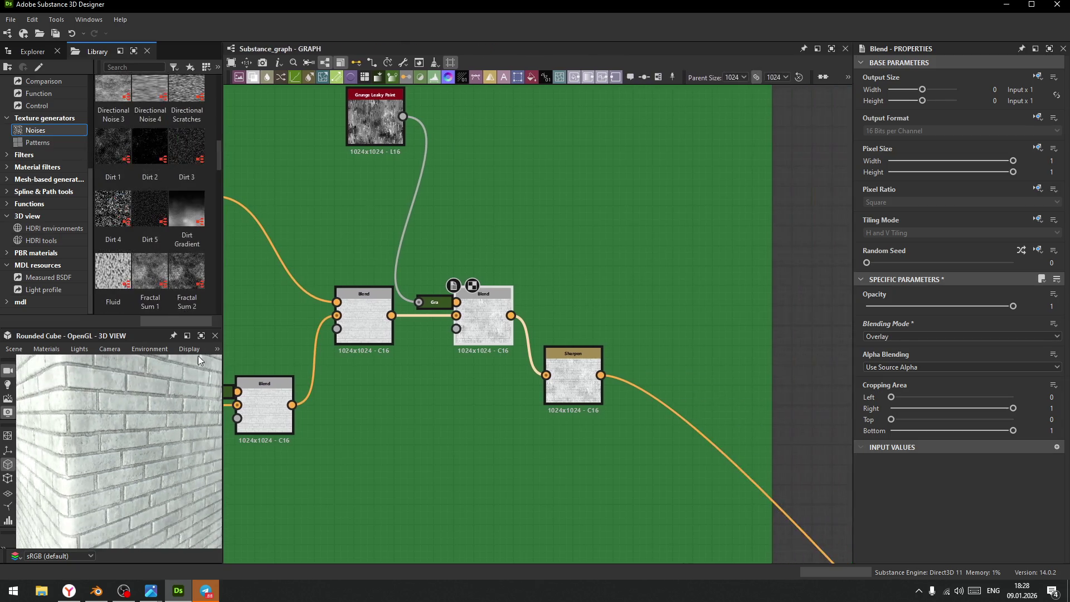
{"action": "left_click", "coordinate": [201, 336]}
{"action": "scroll", "coordinate": [588, 349], "scroll_direction": "down", "scroll_amount": 5}
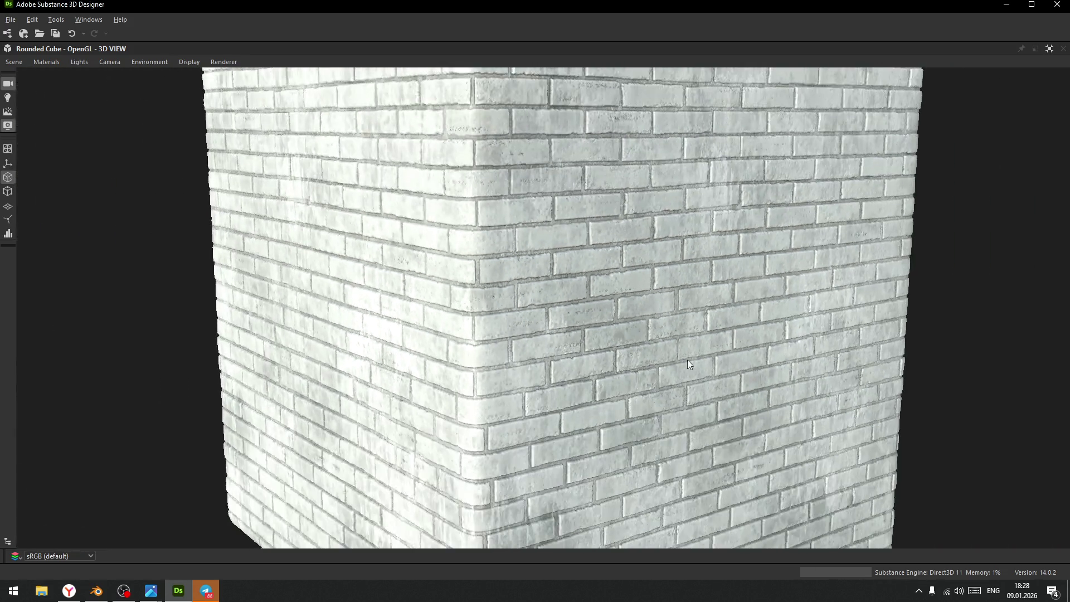
{"action": "left_click_drag", "start_coordinate": [684, 356], "coordinate": [630, 357]}
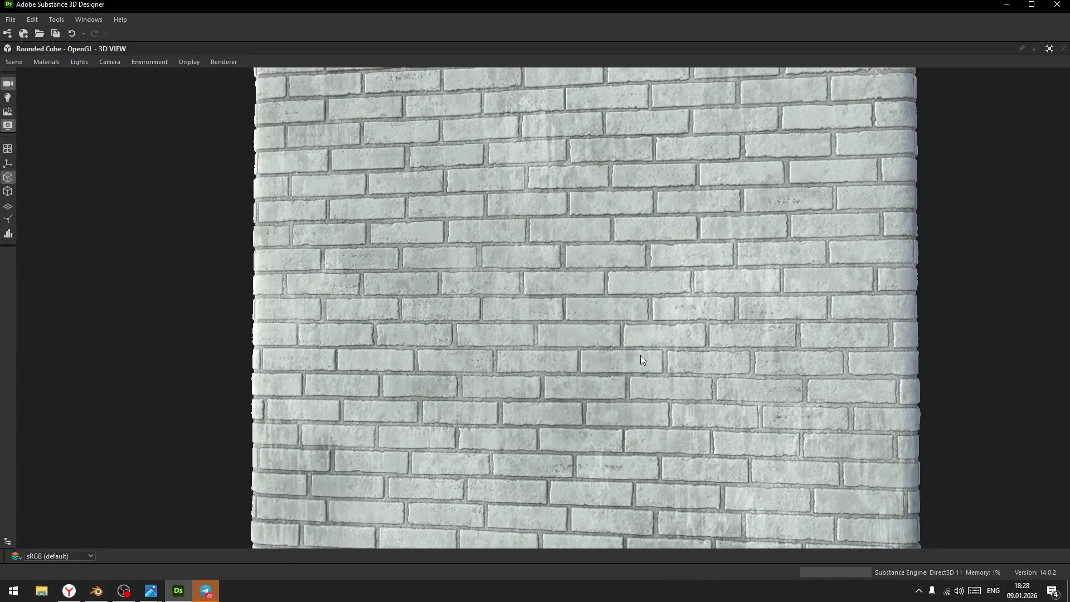
{"action": "scroll", "coordinate": [638, 358], "scroll_direction": "down", "scroll_amount": 3}
{"action": "scroll", "coordinate": [637, 463], "scroll_direction": "up", "scroll_amount": 3}
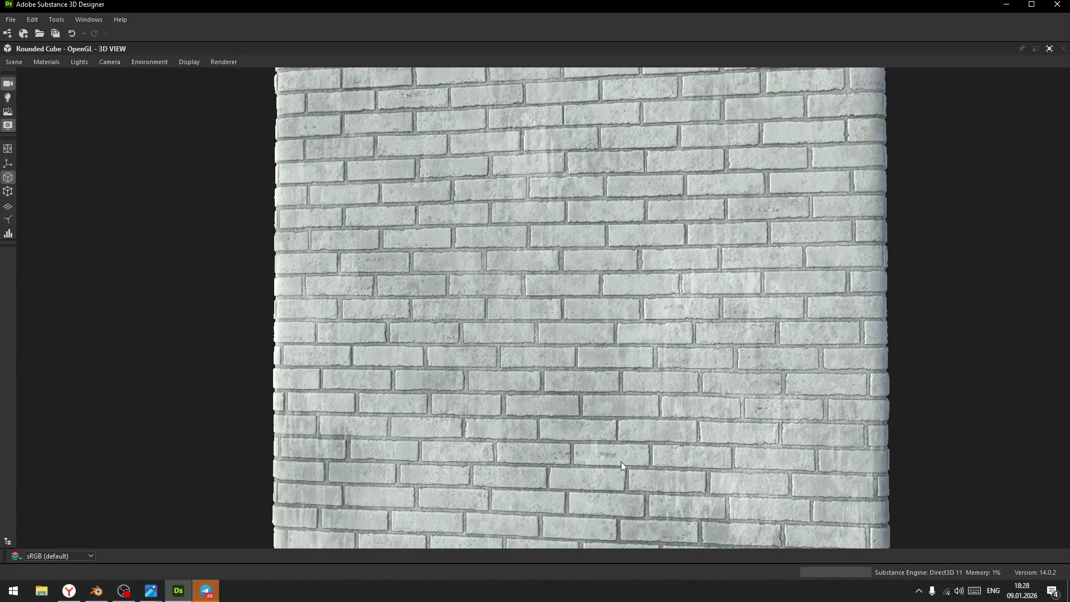
{"action": "left_click", "coordinate": [1050, 50]}
{"action": "scroll", "coordinate": [567, 235], "scroll_direction": "down", "scroll_amount": 5}
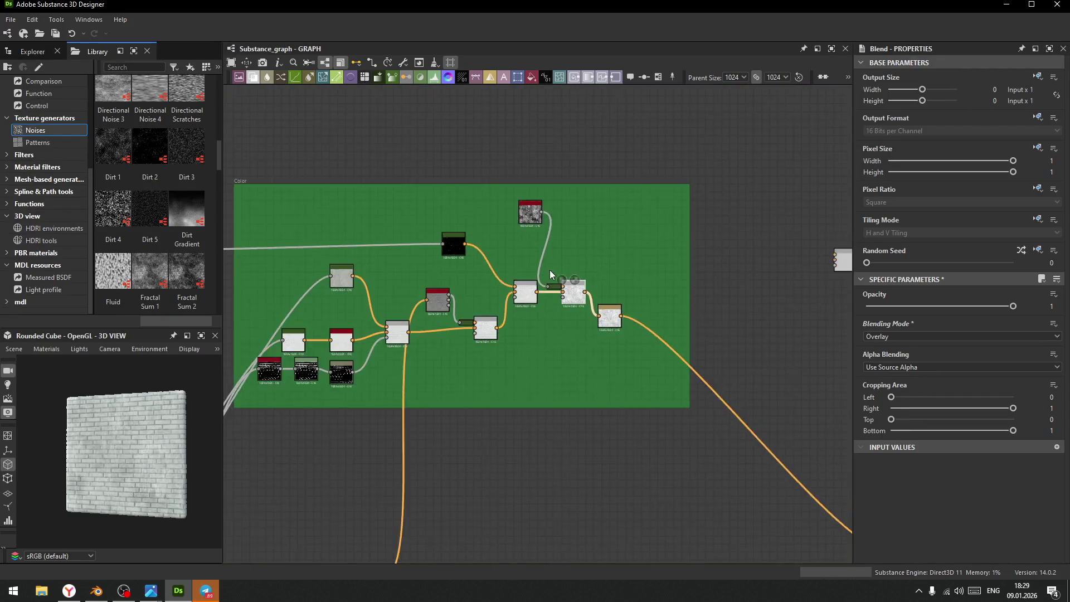
- Duplicate flood_fill_to_gradient_2 with Ctrl+D and place the copy above the flood fill group
{"action": "middle_click_drag", "start_coordinate": [350, 319], "coordinate": [453, 292]}
{"action": "scroll", "coordinate": [501, 273], "scroll_direction": "up", "scroll_amount": 8}
{"action": "scroll", "coordinate": [453, 340], "scroll_direction": "down", "scroll_amount": 9}
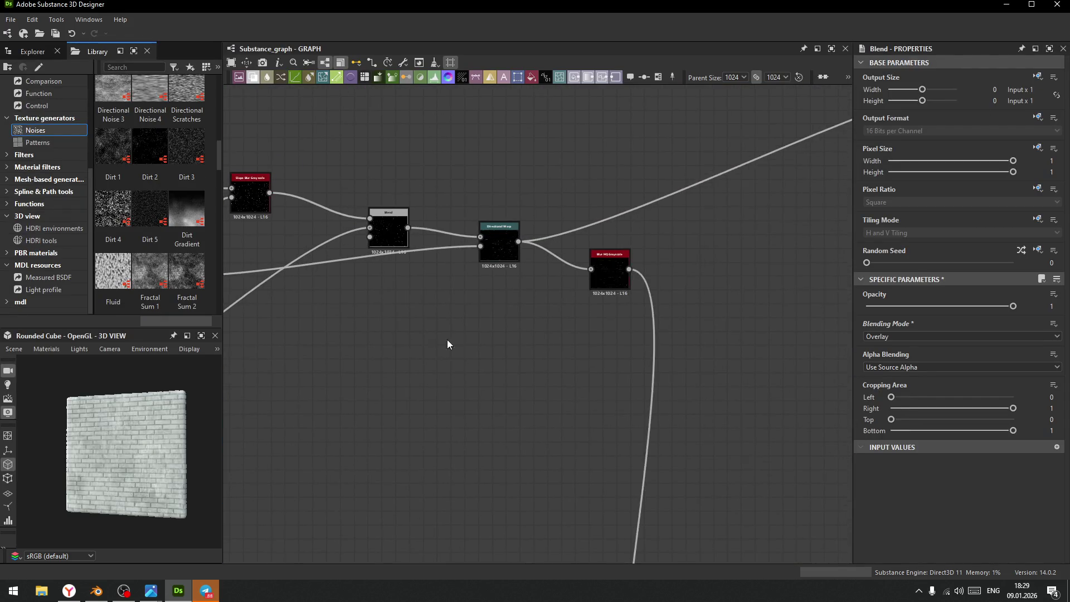
{"action": "scroll", "coordinate": [608, 283], "scroll_direction": "up", "scroll_amount": 3}
{"action": "scroll", "coordinate": [607, 284], "scroll_direction": "up", "scroll_amount": 5}
{"action": "left_click", "coordinate": [577, 357]}
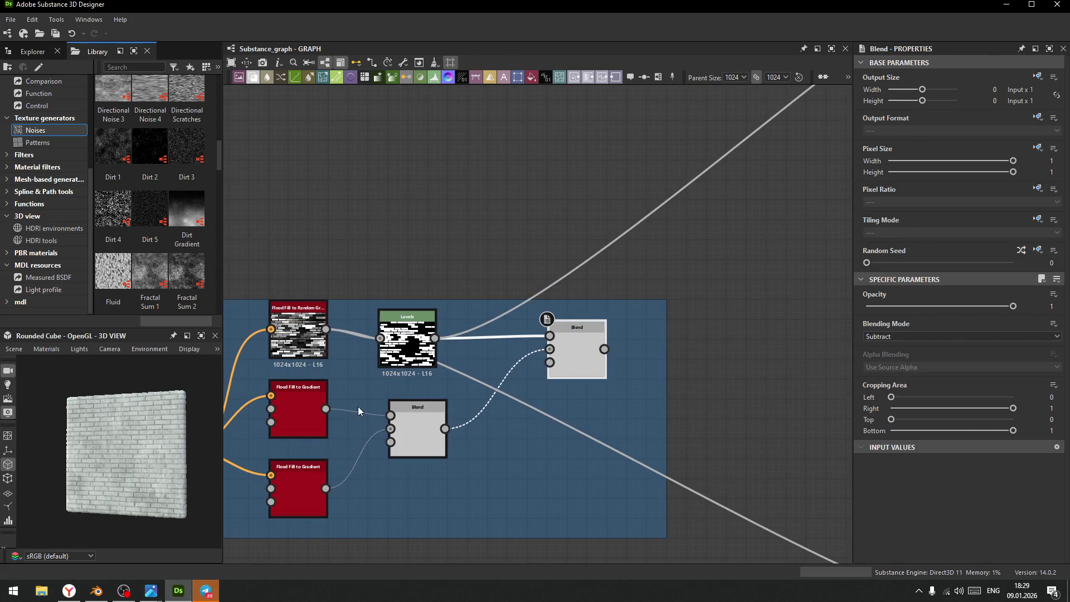
{"action": "left_click", "coordinate": [299, 395]}
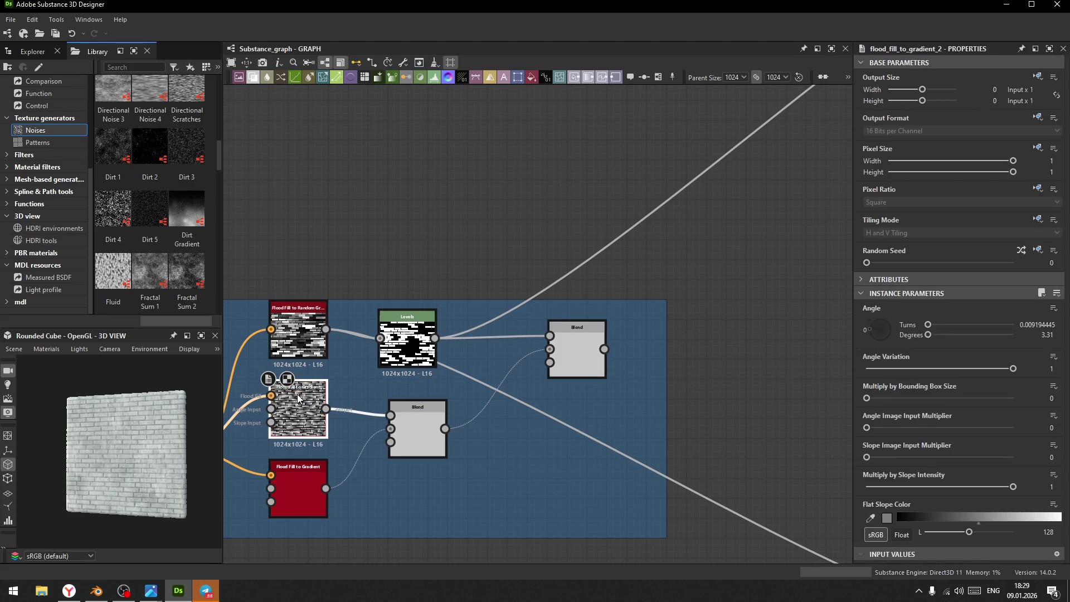
{"action": "scroll", "coordinate": [334, 420], "scroll_direction": "up", "scroll_amount": 2}
{"action": "middle_click_drag", "start_coordinate": [333, 420], "coordinate": [432, 350]}
{"action": "key", "text": "ctrl+d"}
{"action": "left_click_drag", "start_coordinate": [430, 351], "coordinate": [402, 159]}
- Set the copy's Angle Variation to 0 and its Angle to 0.25 turns (90°)
{"action": "left_click_drag", "start_coordinate": [873, 326], "coordinate": [880, 357]}
{"action": "left_click", "coordinate": [868, 368]}
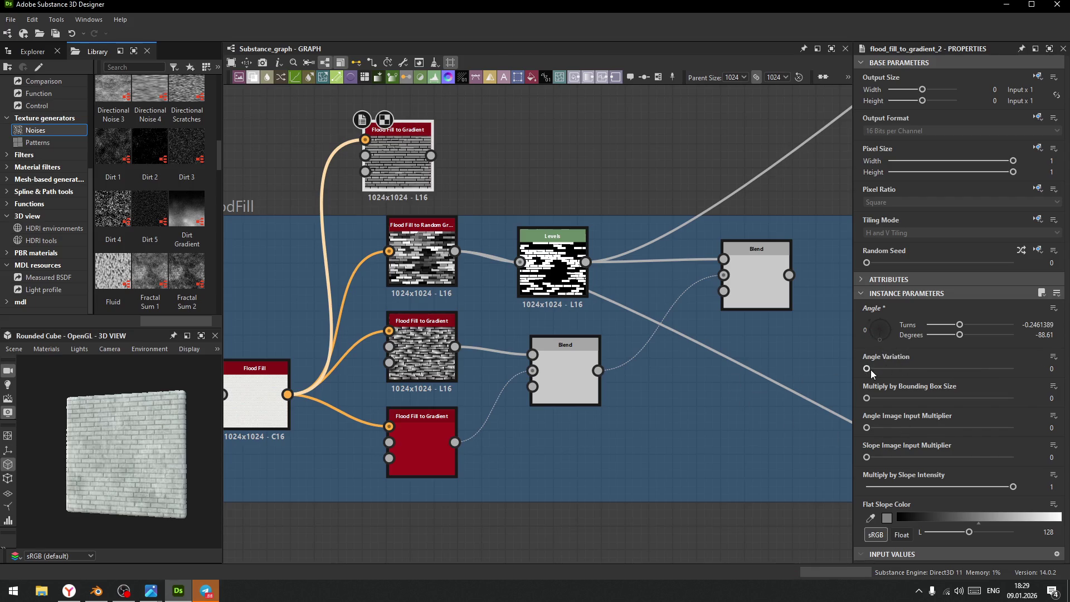
{"action": "mouse_move", "coordinate": [882, 345]}
{"action": "left_mouse_down"}
{"action": "mouse_move", "coordinate": [867, 326]}
{"action": "mouse_move", "coordinate": [881, 302]}
{"action": "left_mouse_up"}
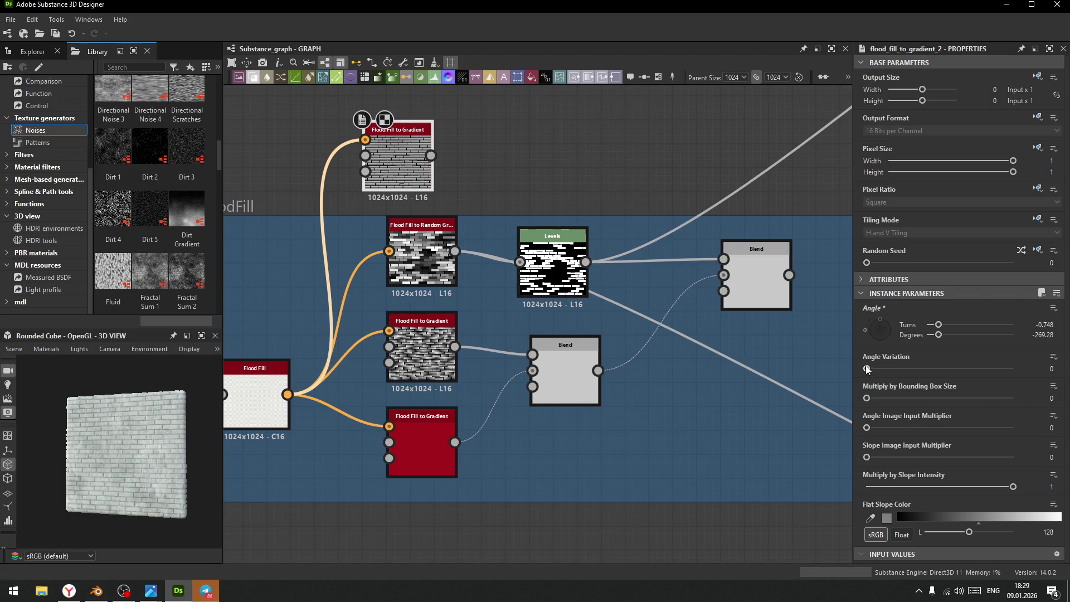
{"action": "double_click", "coordinate": [1042, 325]}
{"action": "type", "text": "0"}
{"action": "key", "text": "Return"}
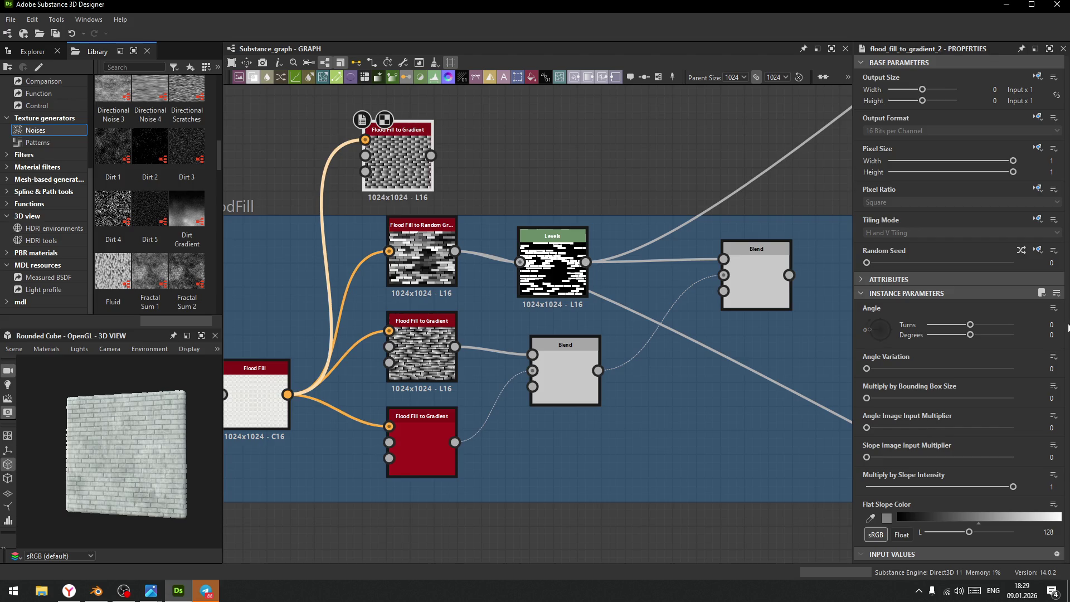
{"action": "mouse_move", "coordinate": [970, 324]}
{"action": "left_mouse_down"}
{"action": "mouse_move", "coordinate": [1001, 325]}
{"action": "mouse_move", "coordinate": [981, 325]}
{"action": "left_mouse_up"}
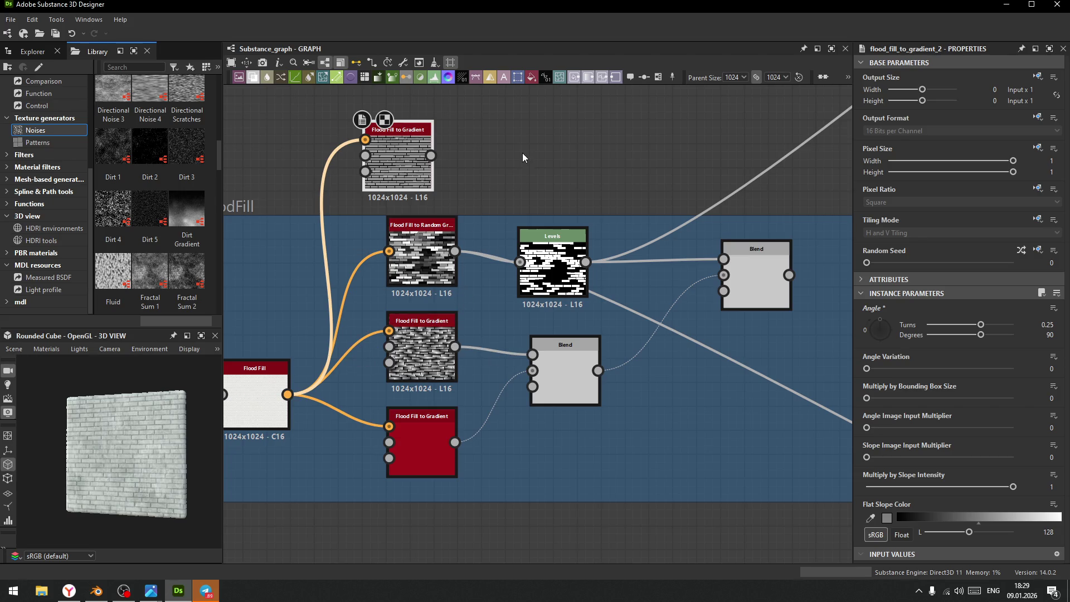
{"action": "middle_click_drag", "start_coordinate": [523, 156], "coordinate": [506, 219]}
{"action": "key", "text": "space"}
{"action": "type", "text": "ble"}
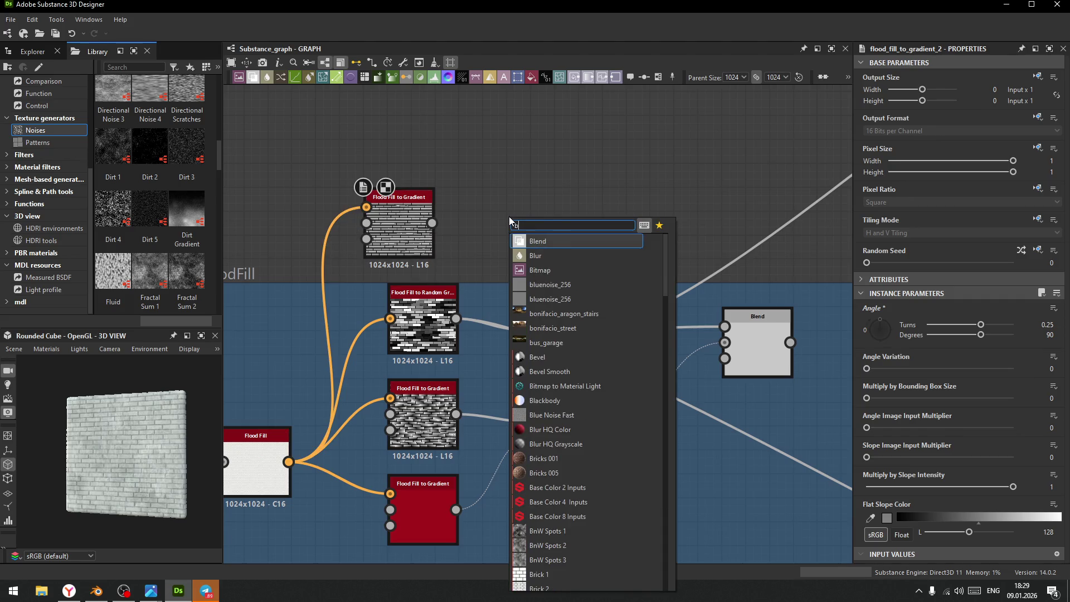
{"action": "left_click", "coordinate": [550, 241]}
{"action": "left_click_drag", "start_coordinate": [432, 223], "coordinate": [486, 208]}
{"action": "left_click_drag", "start_coordinate": [456, 318], "coordinate": [484, 239]}
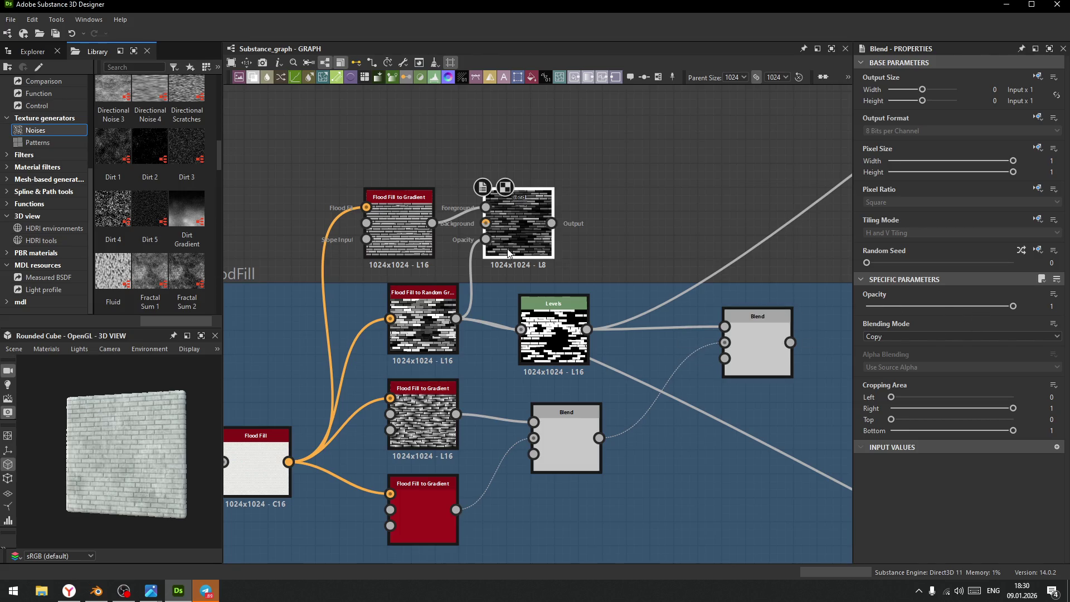
{"action": "left_click_drag", "start_coordinate": [432, 223], "coordinate": [486, 223]}
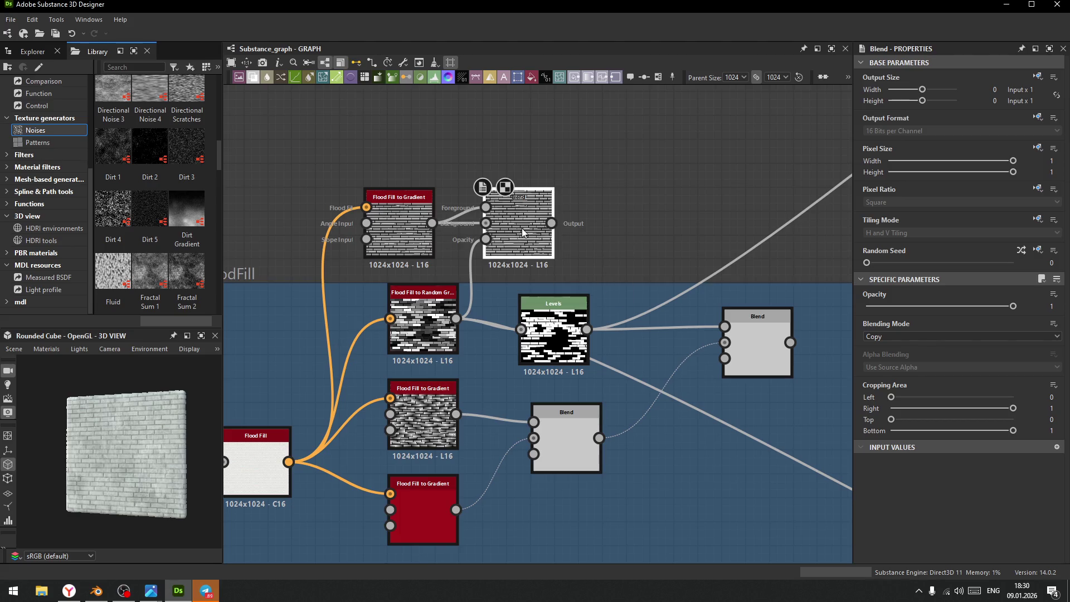
{"action": "key", "text": "Delete"}
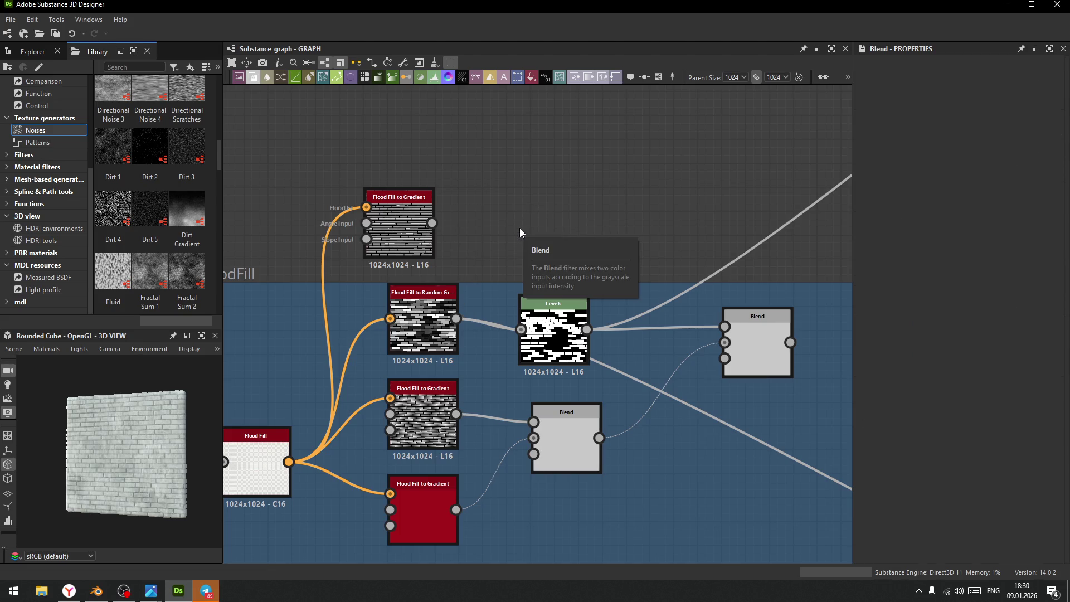
{"action": "left_click", "coordinate": [403, 235]}
- Centre the Levels and Blur HQ Grayscale nodes and preview the Levels output in 2D
{"action": "scroll", "coordinate": [562, 410], "scroll_direction": "down", "scroll_amount": 3}
{"action": "mouse_move", "coordinate": [561, 410]}
{"action": "middle_mouse_down"}
{"action": "mouse_move", "coordinate": [501, 234]}
{"action": "mouse_move", "coordinate": [424, 184]}
{"action": "mouse_move", "coordinate": [504, 337]}
{"action": "middle_mouse_up"}
{"action": "scroll", "coordinate": [603, 340], "scroll_direction": "up", "scroll_amount": 5}
{"action": "scroll", "coordinate": [413, 358], "scroll_direction": "down", "scroll_amount": 3}
{"action": "middle_click_drag", "start_coordinate": [383, 399], "coordinate": [667, 327]}
{"action": "left_click", "coordinate": [597, 321]}
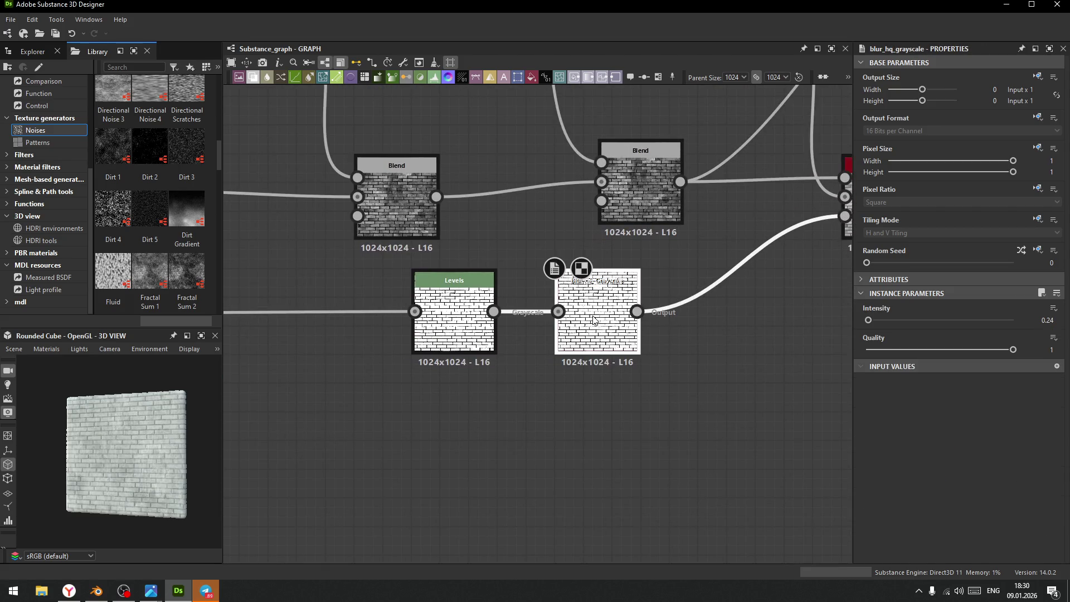
{"action": "left_click", "coordinate": [467, 326]}
{"action": "double_click", "coordinate": [466, 326]}
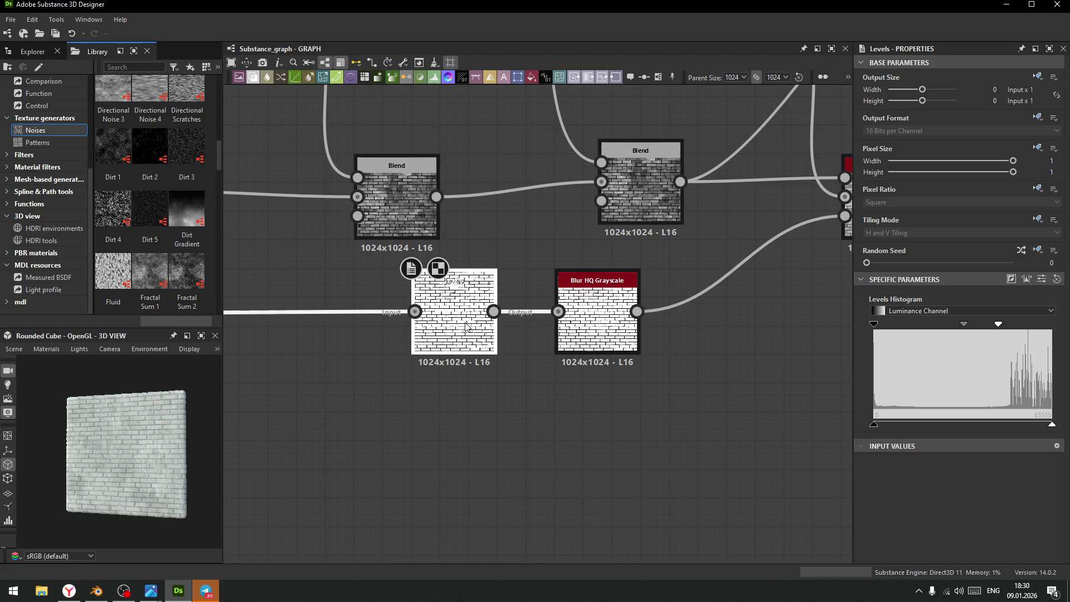
- Add a Gradient (Dynamic) node, replacing a trial Gradient Map, with Levels as its grayscale input
{"action": "left_click_drag", "start_coordinate": [494, 312], "coordinate": [563, 457]}
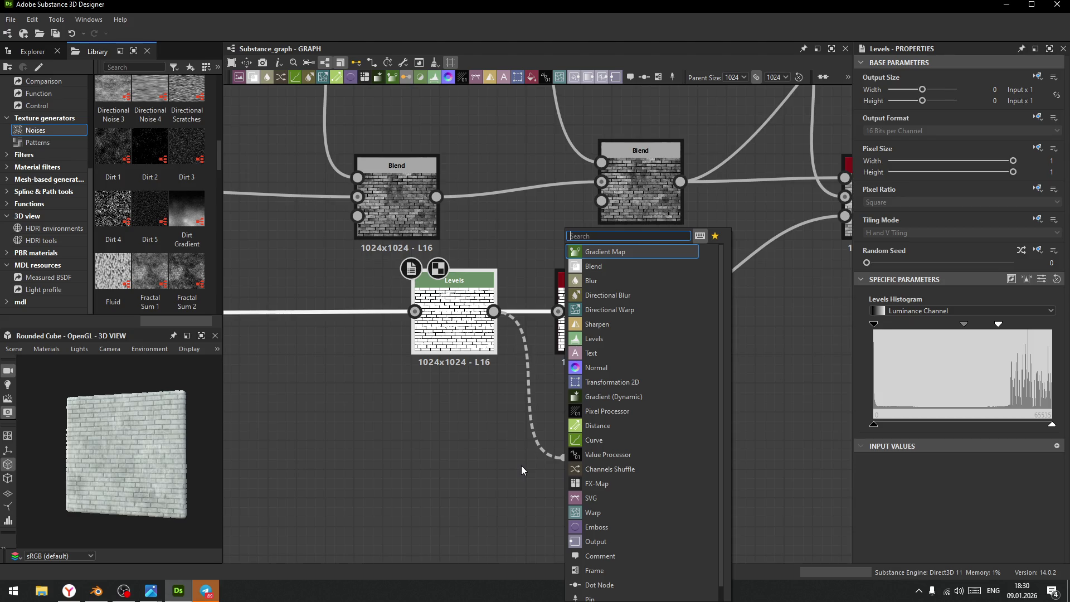
{"action": "left_click", "coordinate": [620, 250]}
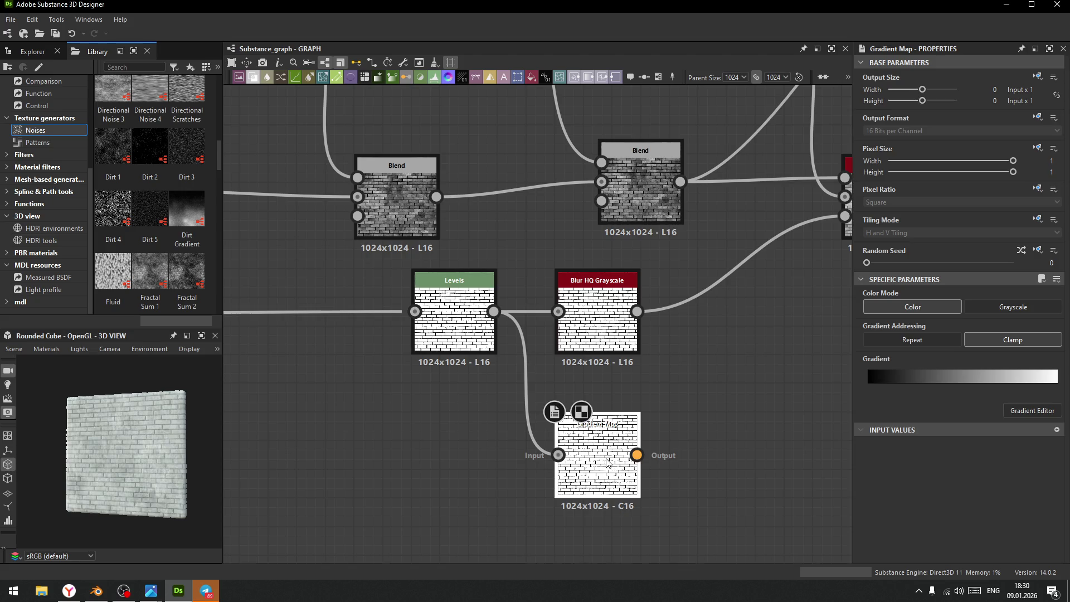
{"action": "key", "text": "Delete"}
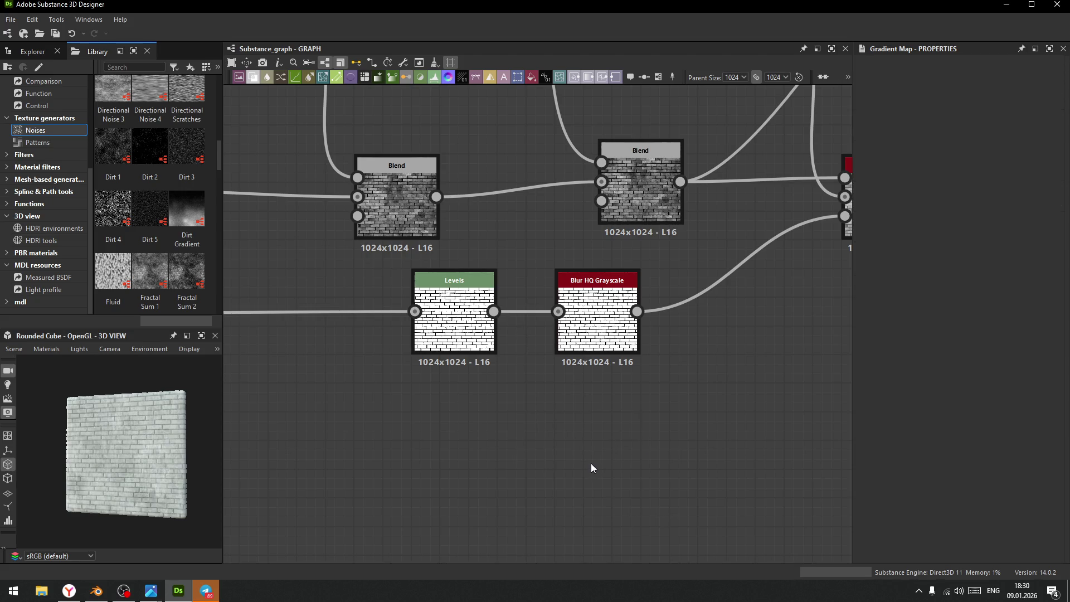
{"action": "key", "text": "space"}
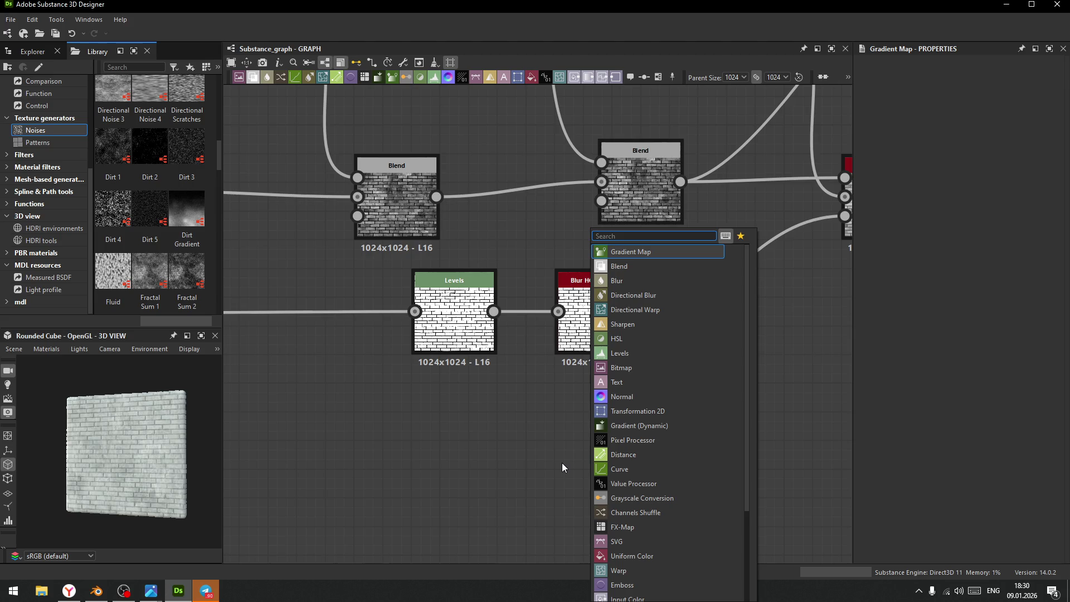
{"action": "type", "text": "gr"}
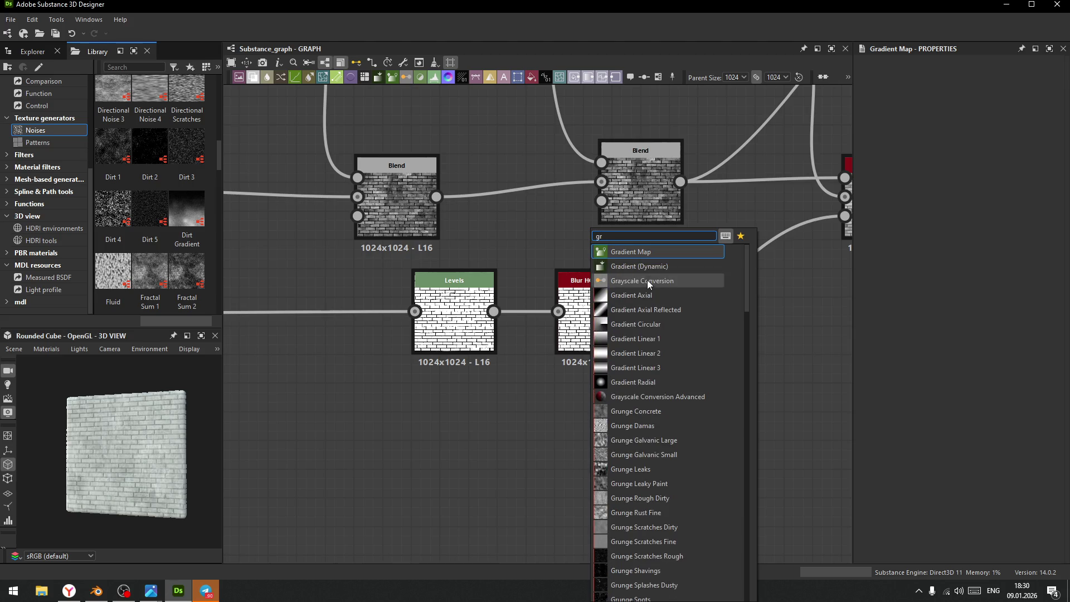
{"action": "left_click", "coordinate": [640, 273]}
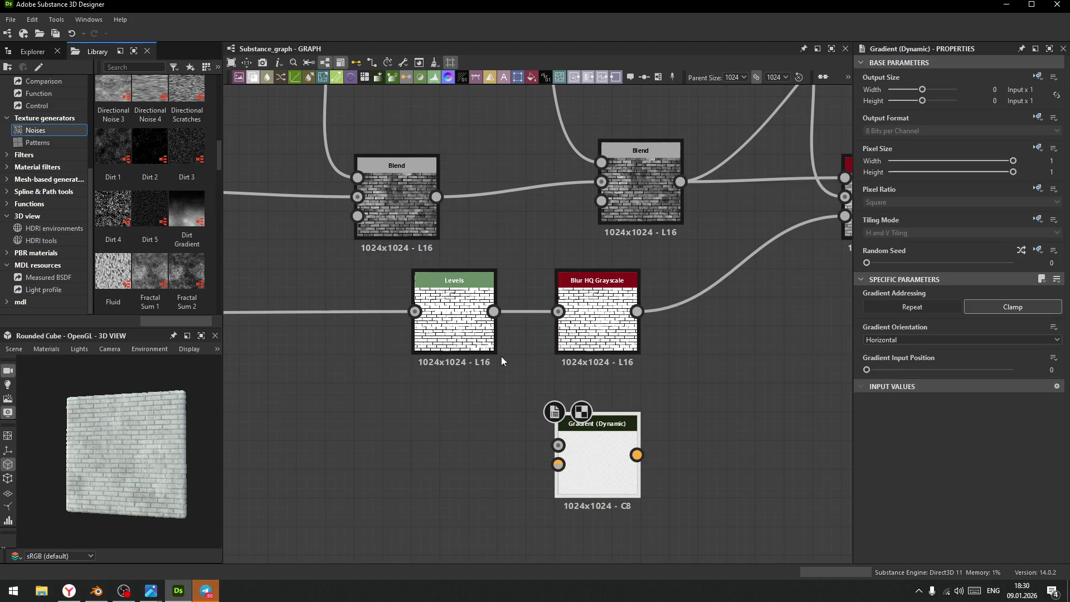
{"action": "left_click_drag", "start_coordinate": [494, 313], "coordinate": [558, 445]}
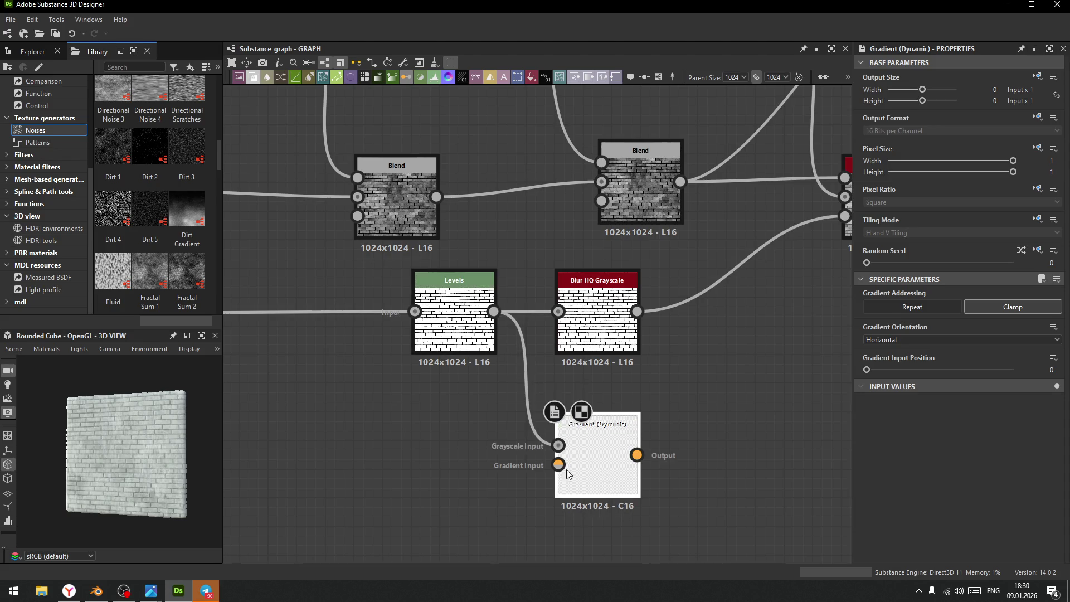
- Connect MoistureNoise to the Gradient Input and add a Directional Warp after it
{"action": "scroll", "coordinate": [567, 472], "scroll_direction": "down", "scroll_amount": 4}
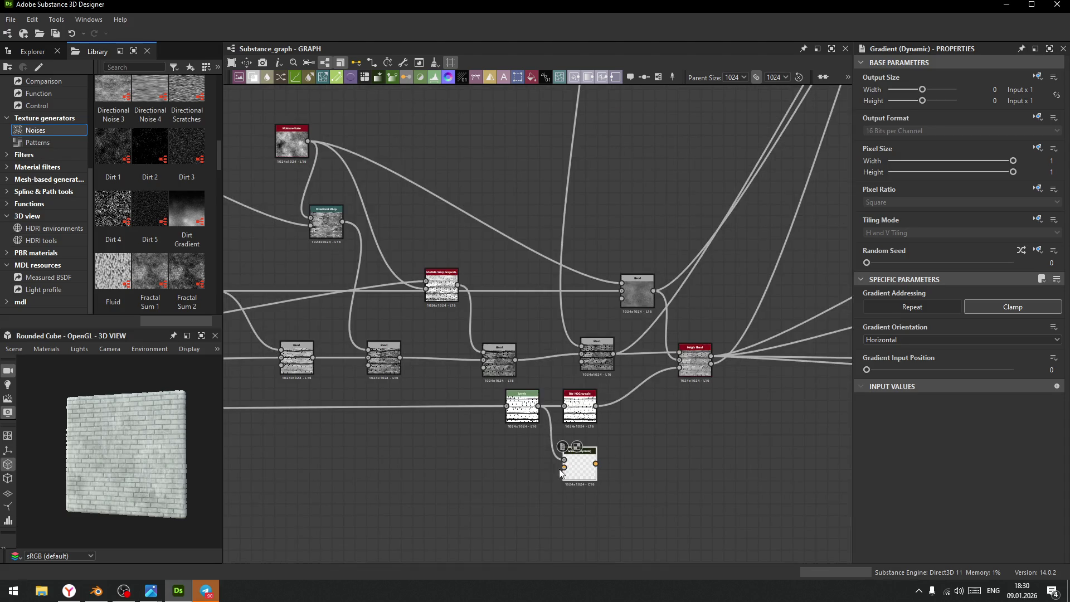
{"action": "middle_click_drag", "start_coordinate": [434, 475], "coordinate": [596, 453]}
{"action": "mouse_move", "coordinate": [495, 117]}
{"action": "left_mouse_down"}
{"action": "mouse_move", "coordinate": [757, 466]}
{"action": "mouse_move", "coordinate": [771, 444]}
{"action": "left_mouse_up"}
{"action": "middle_click_drag", "start_coordinate": [764, 438], "coordinate": [691, 436]}
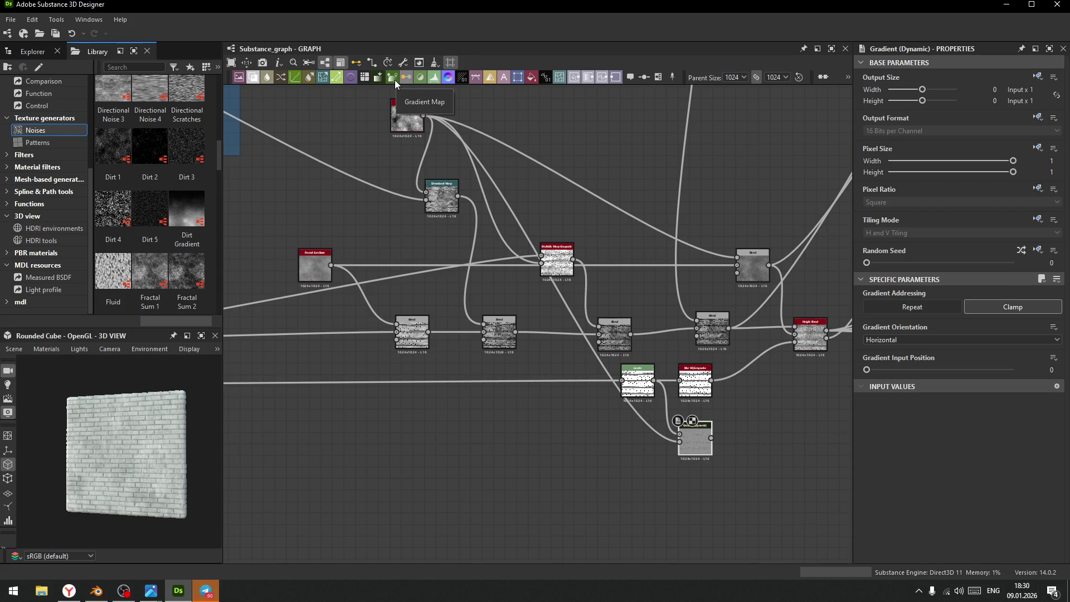
{"action": "left_click", "coordinate": [325, 76]}
- Feed Levels into Directional Warp, delete Gradient (Dynamic), and set warp angle ~-87°, intensity 20
{"action": "scroll", "coordinate": [758, 437], "scroll_direction": "up", "scroll_amount": 3}
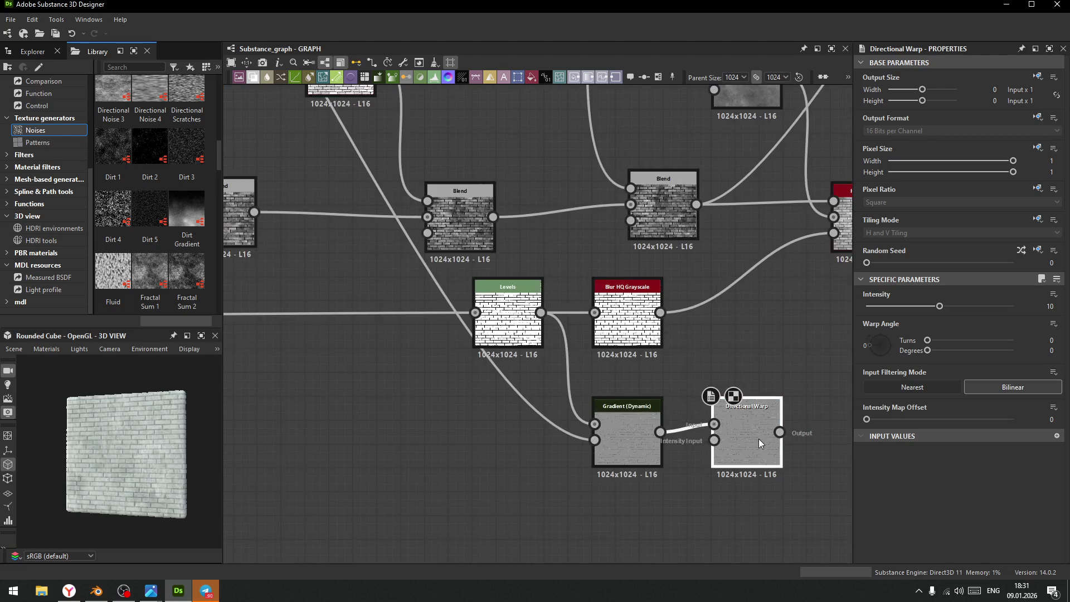
{"action": "left_click_drag", "start_coordinate": [540, 314], "coordinate": [758, 415]}
{"action": "left_click_drag", "start_coordinate": [632, 419], "coordinate": [632, 466]}
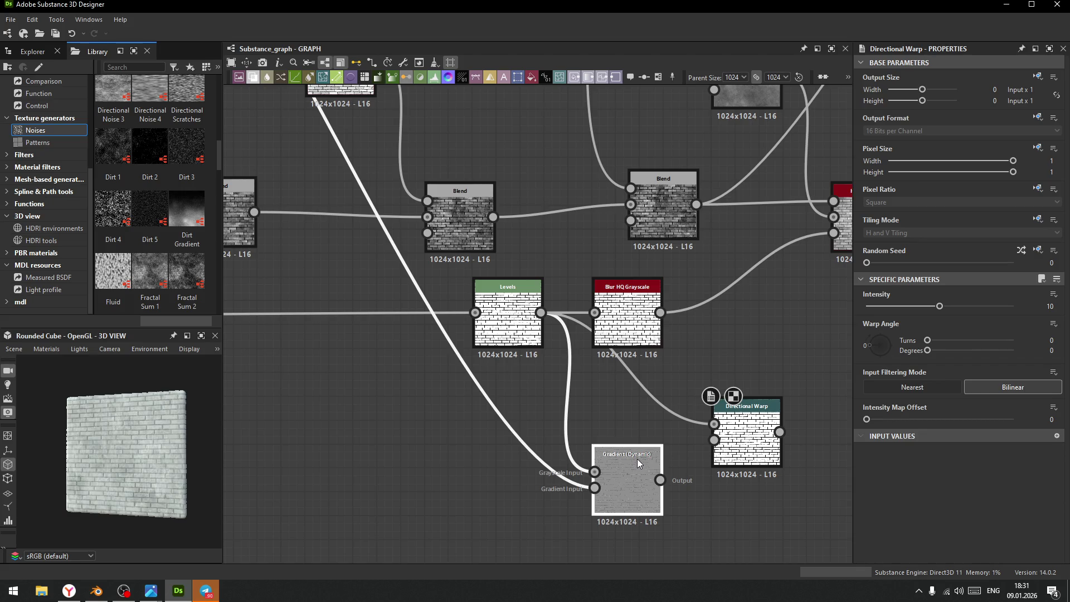
{"action": "key", "text": "Delete"}
{"action": "left_click_drag", "start_coordinate": [747, 443], "coordinate": [604, 443]}
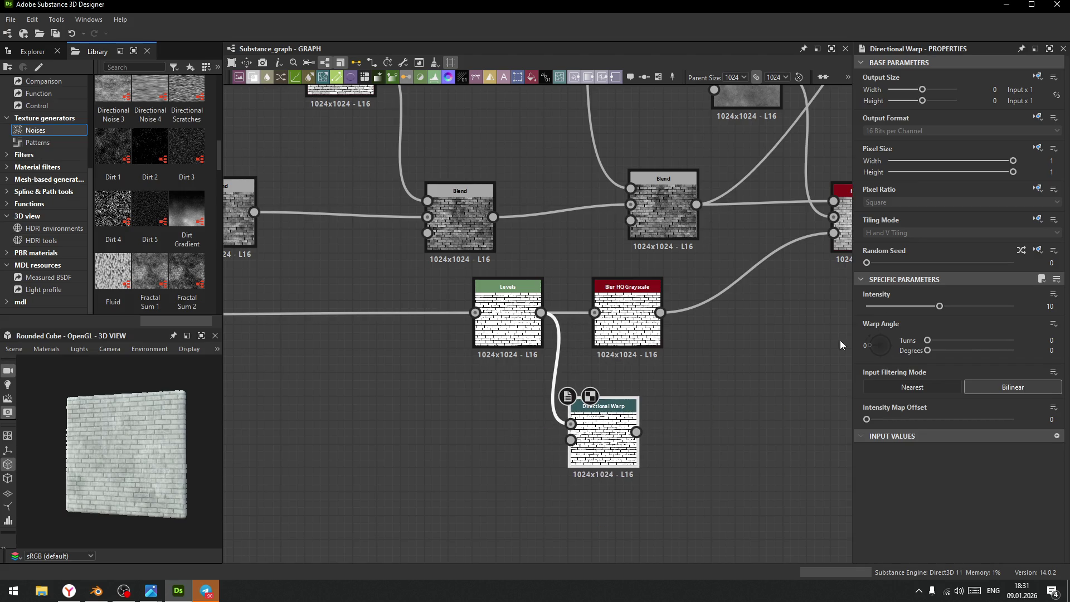
{"action": "left_click_drag", "start_coordinate": [875, 345], "coordinate": [880, 363]}
{"action": "left_click_drag", "start_coordinate": [939, 306], "coordinate": [1013, 306]}
- Add a Perlin Noise driving the warp's Intensity Input and raise warp Intensity to 40
{"action": "scroll", "coordinate": [584, 457], "scroll_direction": "up", "scroll_amount": 3}
{"action": "left_click_drag", "start_coordinate": [584, 457], "coordinate": [612, 457]}
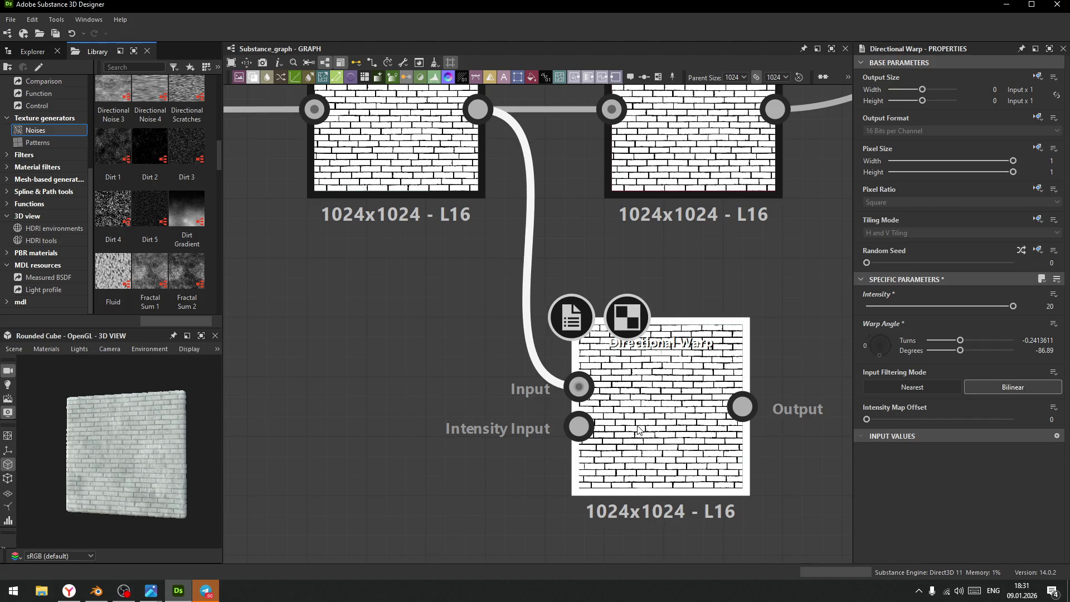
{"action": "scroll", "coordinate": [551, 434], "scroll_direction": "down", "scroll_amount": 5}
{"action": "key", "text": "space"}
{"action": "type", "text": "perlin"}
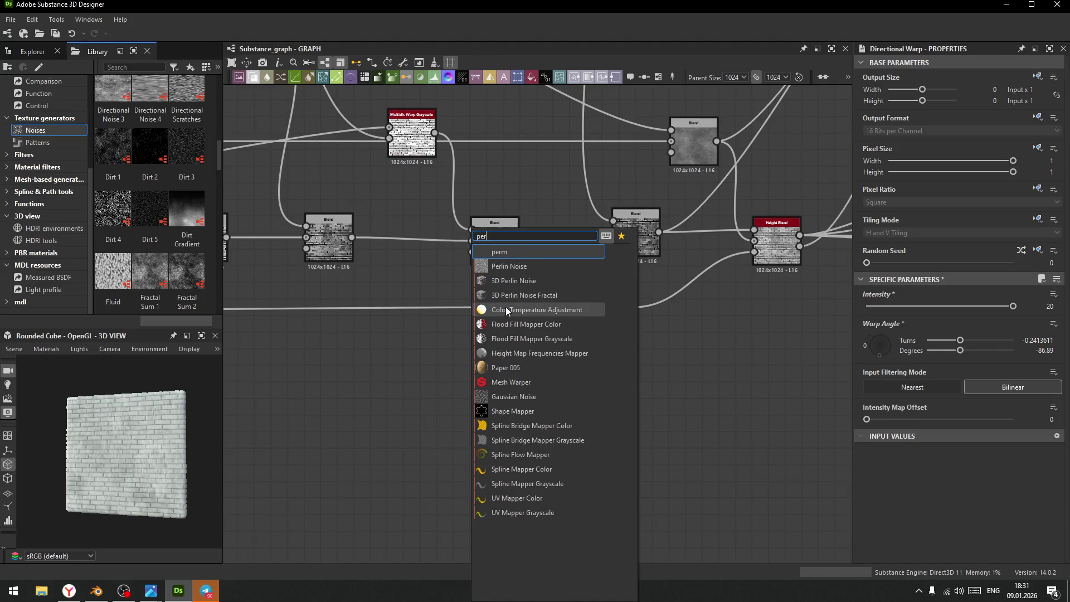
{"action": "left_click", "coordinate": [503, 266]}
{"action": "left_click_drag", "start_coordinate": [499, 427], "coordinate": [579, 396]}
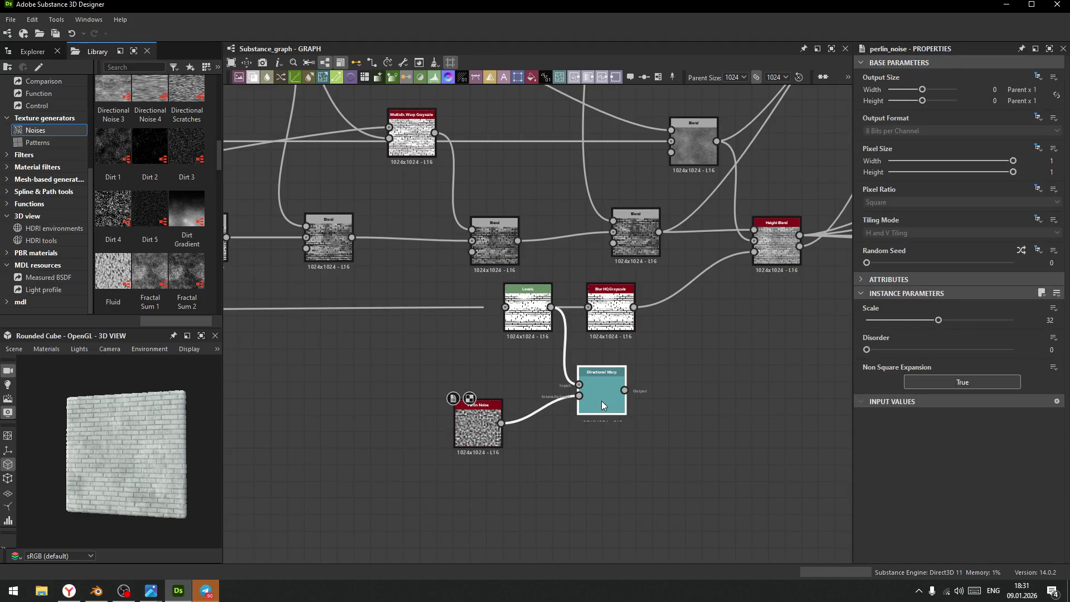
{"action": "left_click", "coordinate": [600, 400]}
{"action": "scroll", "coordinate": [603, 424], "scroll_direction": "up", "scroll_amount": 5}
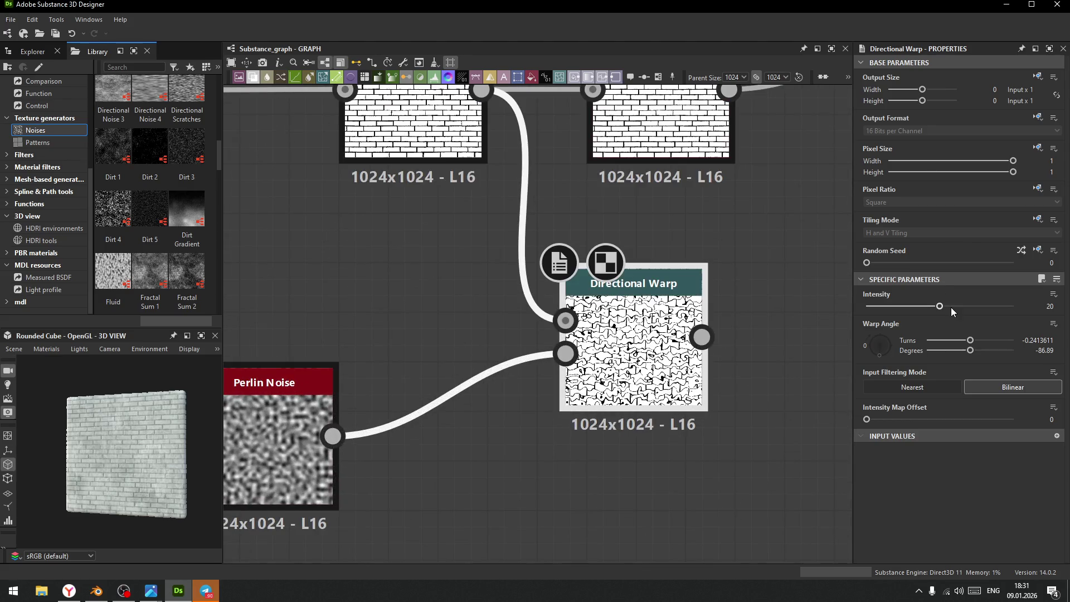
{"action": "left_click_drag", "start_coordinate": [939, 306], "coordinate": [991, 307]}
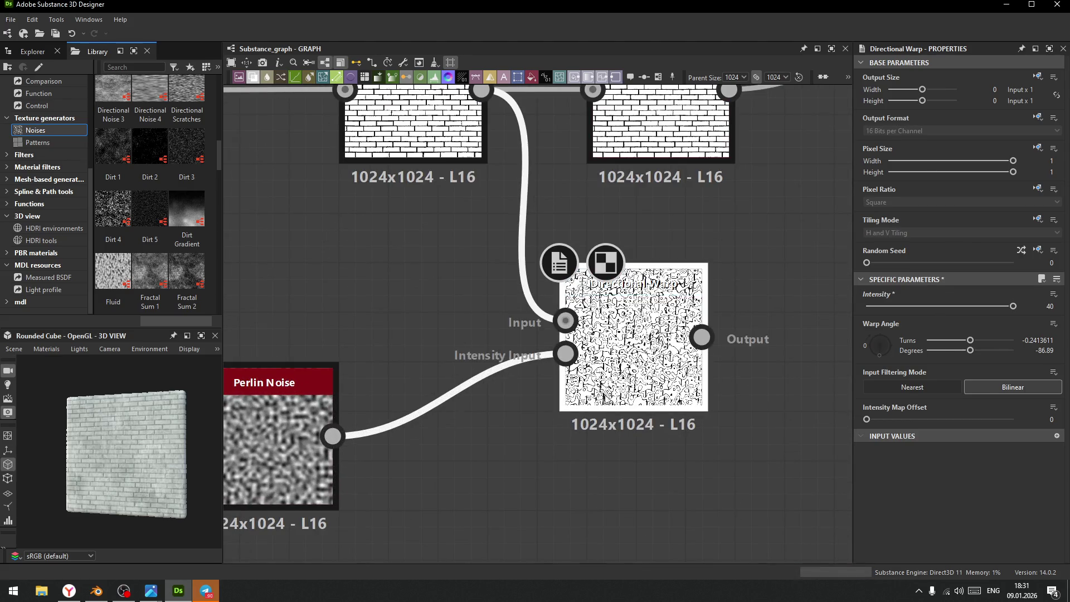
- Set the Perlin Noise Scale to 4 and add a Gradient (Dynamic) node
{"action": "left_click", "coordinate": [270, 450]}
{"action": "left_click_drag", "start_coordinate": [939, 321], "coordinate": [869, 333]}
{"action": "left_click_drag", "start_coordinate": [870, 334], "coordinate": [874, 335]}
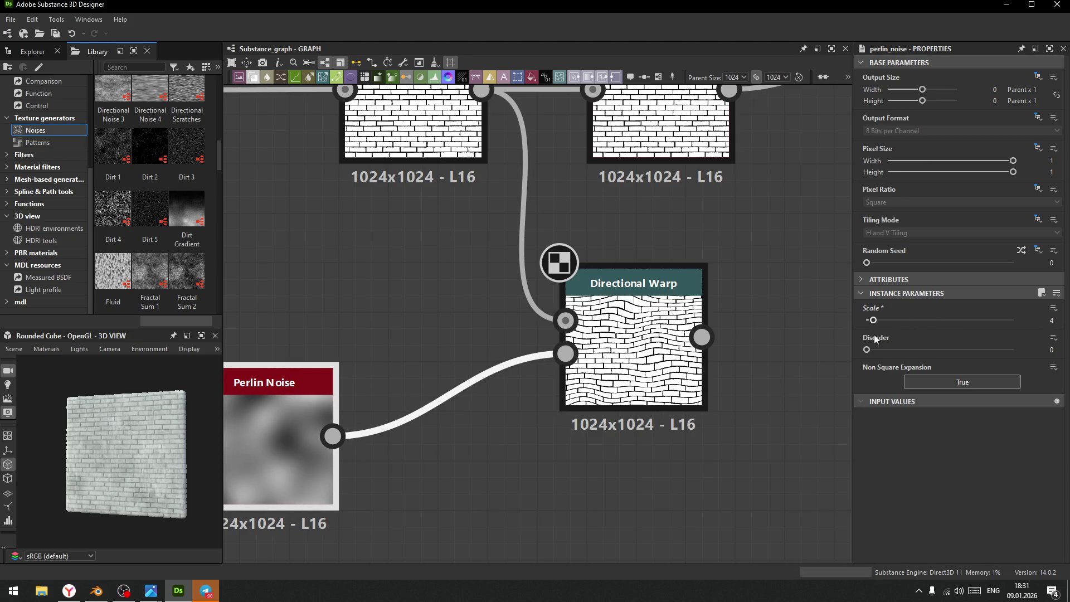
{"action": "middle_click_drag", "start_coordinate": [491, 500], "coordinate": [550, 482]}
{"action": "key", "text": "space"}
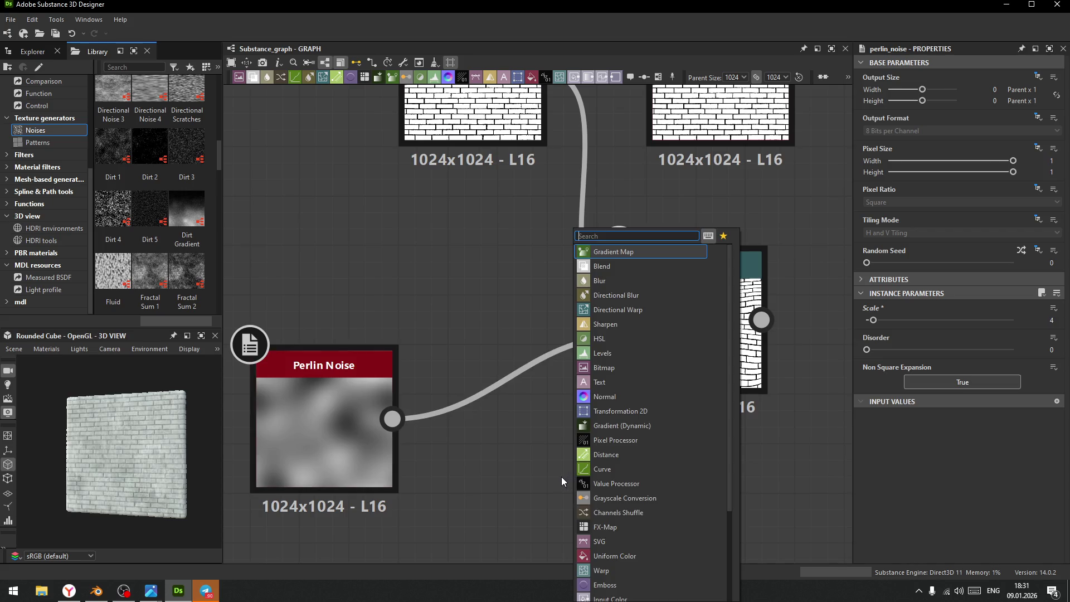
{"action": "type", "text": "gr"}
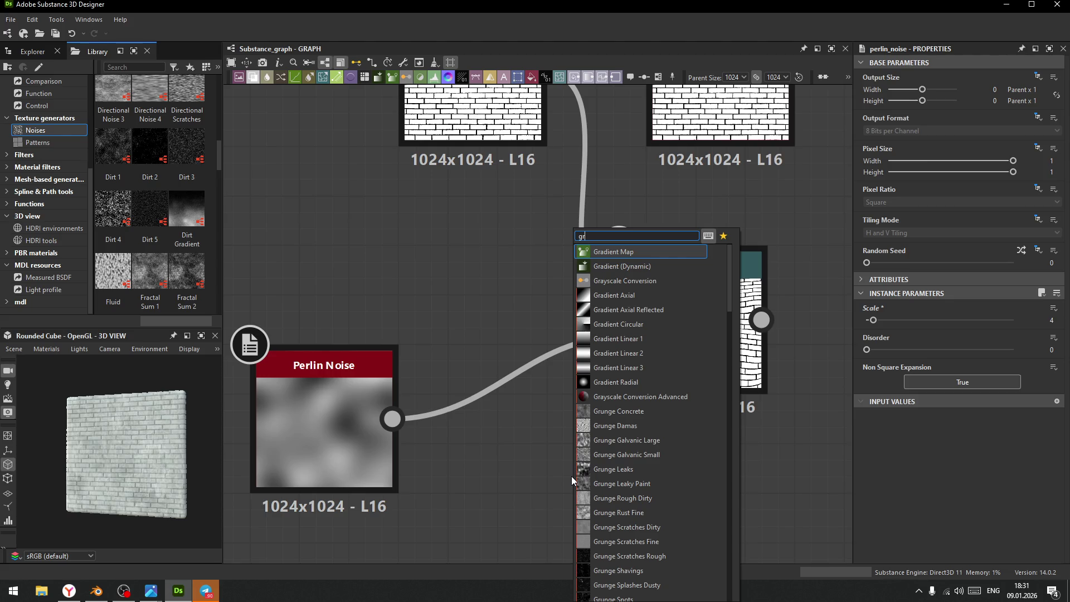
{"action": "left_click", "coordinate": [619, 266]}
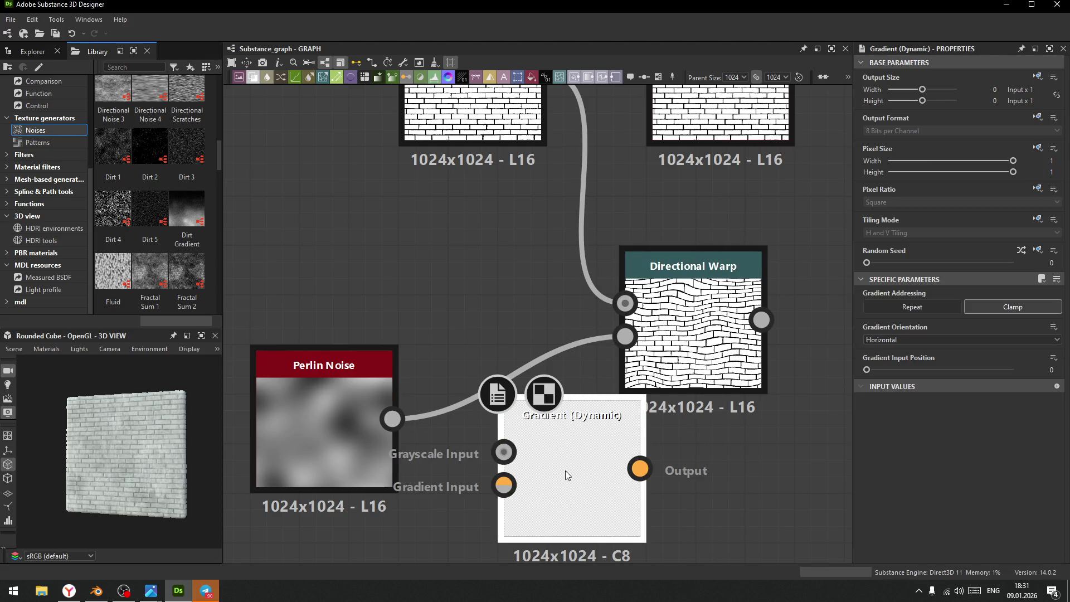
- Wire the bricks and Perlin Noise into Gradient (Dynamic), set position 0.4, then delete it
{"action": "scroll", "coordinate": [528, 193], "scroll_direction": "down", "scroll_amount": 2}
{"action": "left_click_drag", "start_coordinate": [537, 113], "coordinate": [513, 377]}
{"action": "left_click_drag", "start_coordinate": [435, 355], "coordinate": [512, 400]}
{"action": "mouse_move", "coordinate": [867, 370]}
{"action": "left_mouse_down"}
{"action": "mouse_move", "coordinate": [948, 370]}
{"action": "mouse_move", "coordinate": [925, 370]}
{"action": "left_mouse_up"}
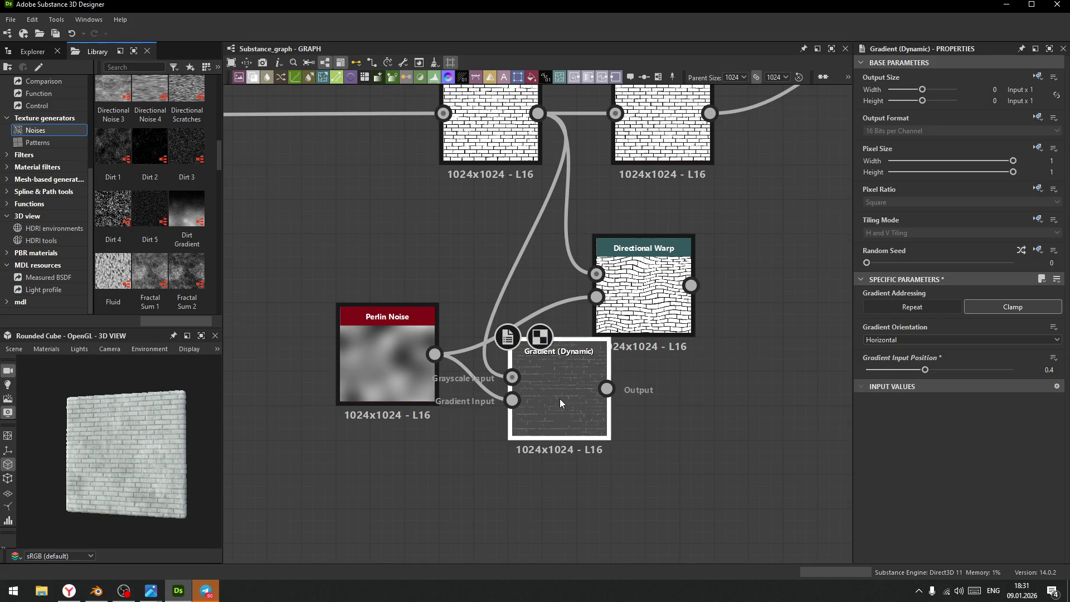
{"action": "key", "text": "Delete"}
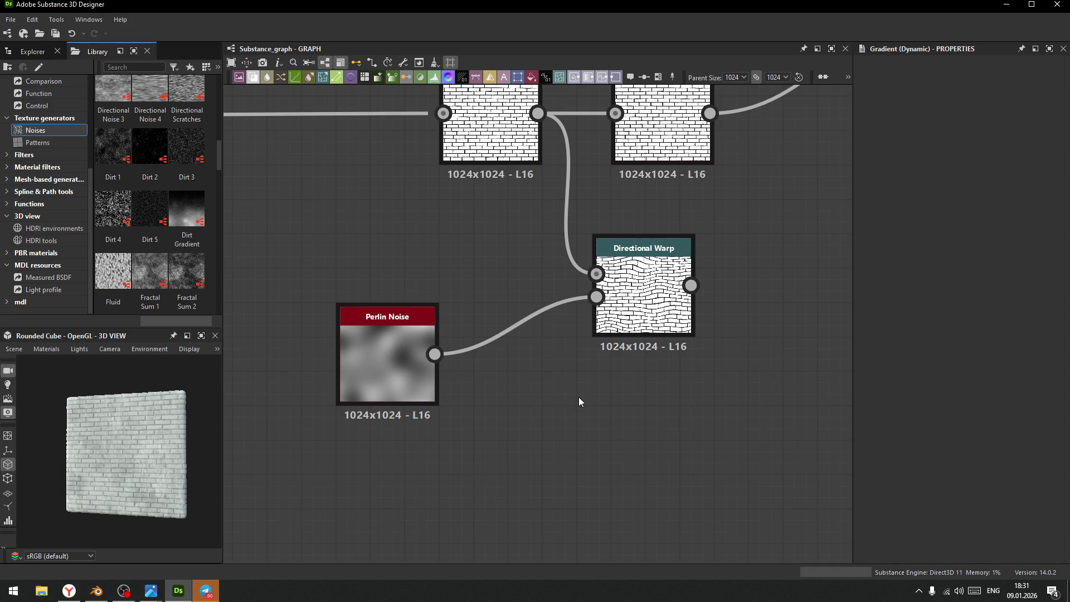
{"action": "key", "text": "space"}
- Add a second Directional Warp node via the 'di' node search
{"action": "type", "text": "di"}
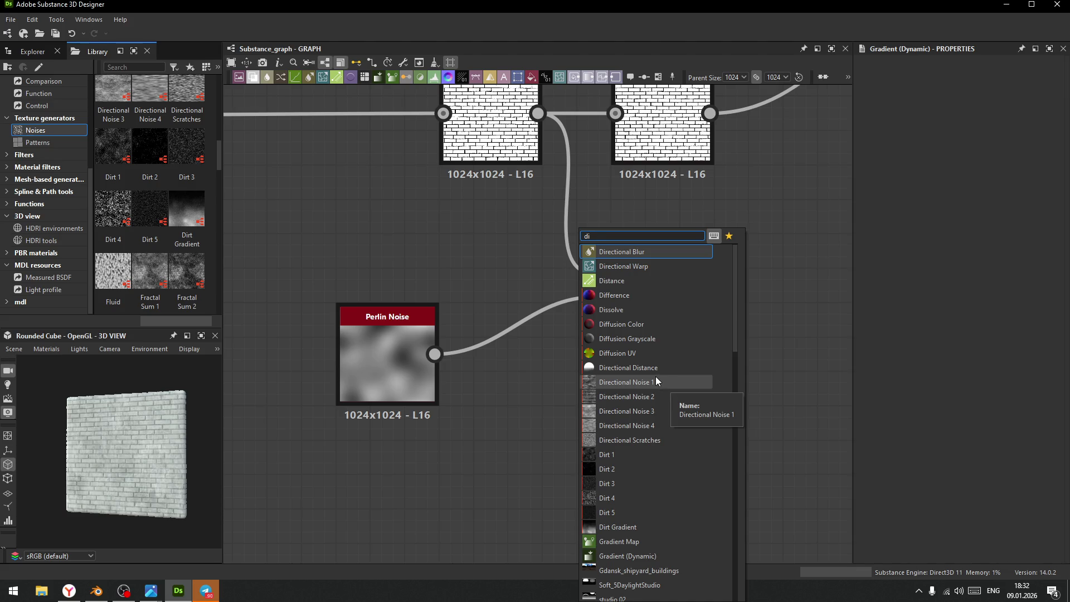
{"action": "left_click", "coordinate": [624, 266]}
{"action": "key", "text": "ctrl+d"}
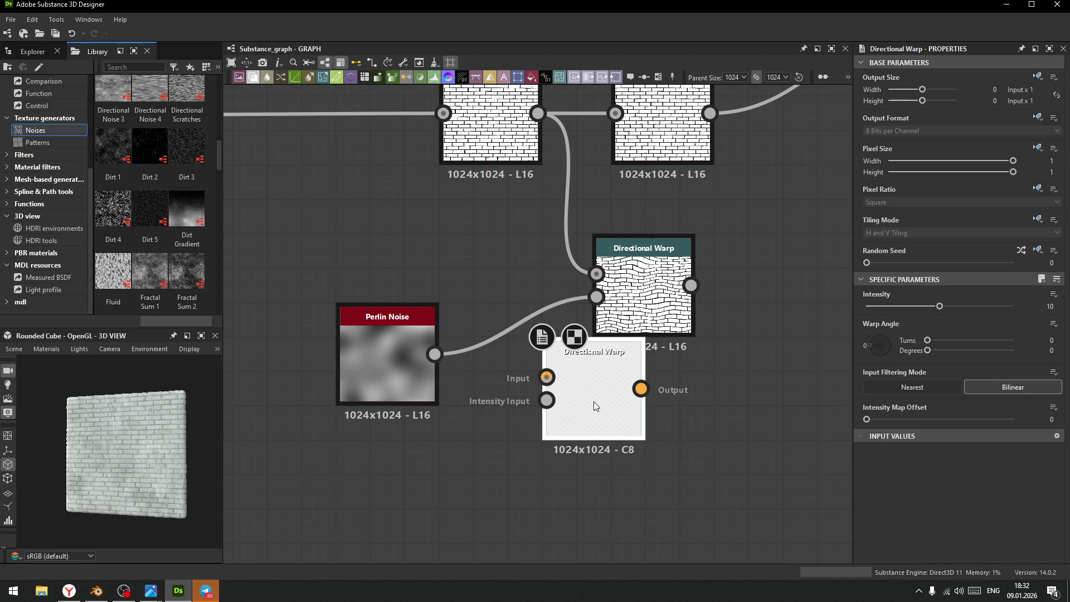
{"action": "left_click", "coordinate": [641, 301]}
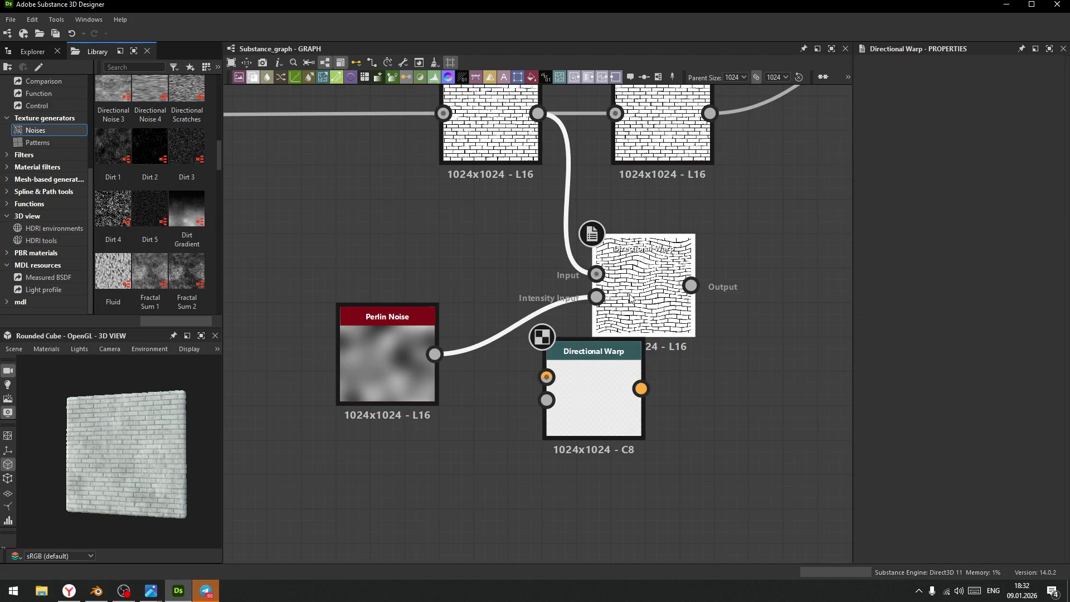
- Max out the Perlin Noise Scale and lower the first warp's Intensity to 7.58
{"action": "left_click", "coordinate": [397, 356]}
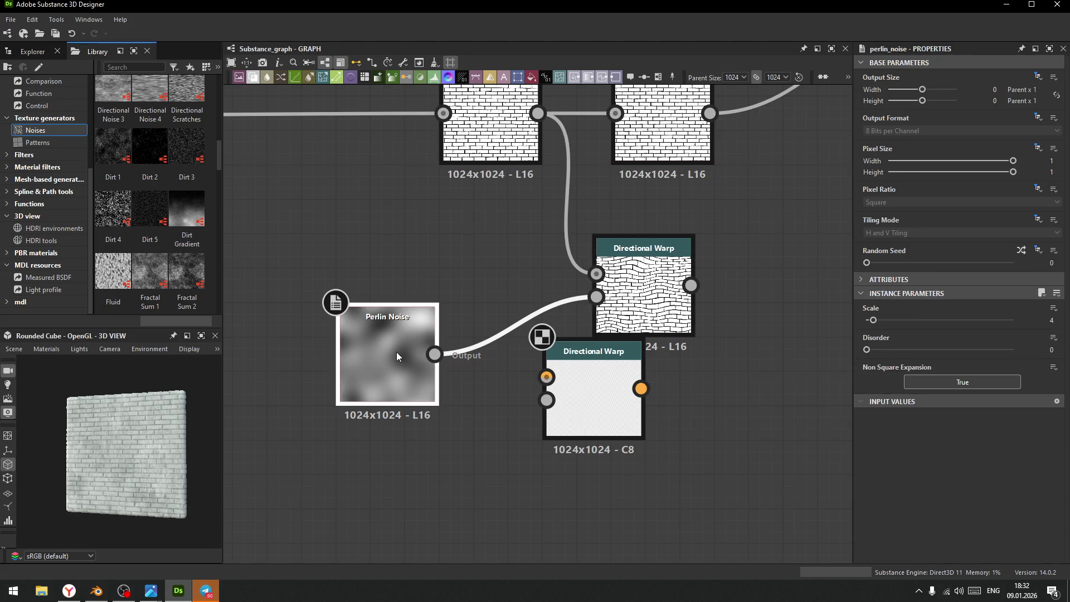
{"action": "left_click_drag", "start_coordinate": [872, 320], "coordinate": [1052, 319]}
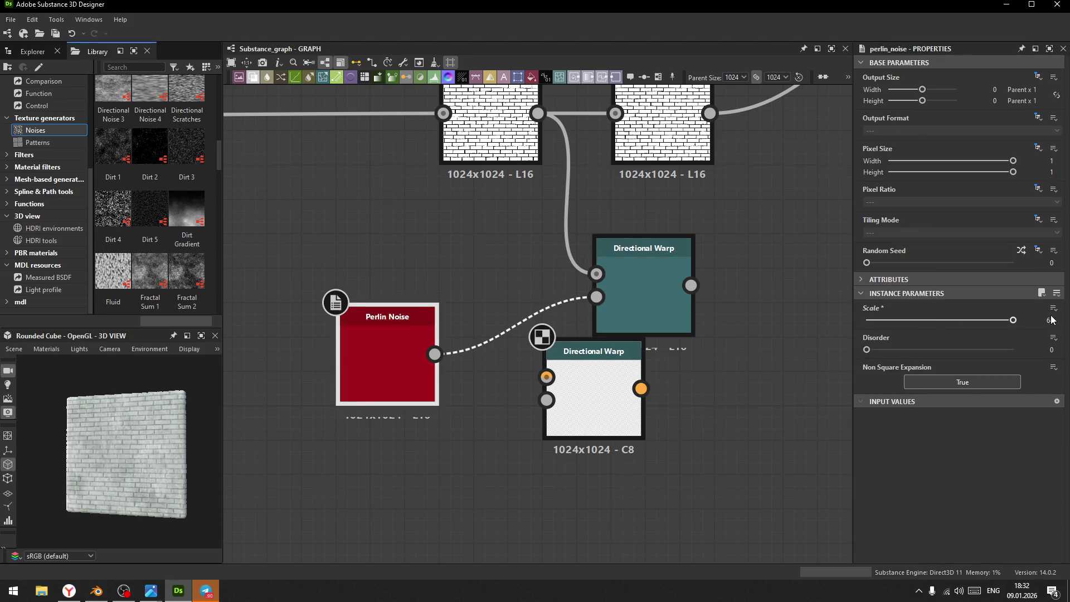
{"action": "left_click", "coordinate": [641, 304]}
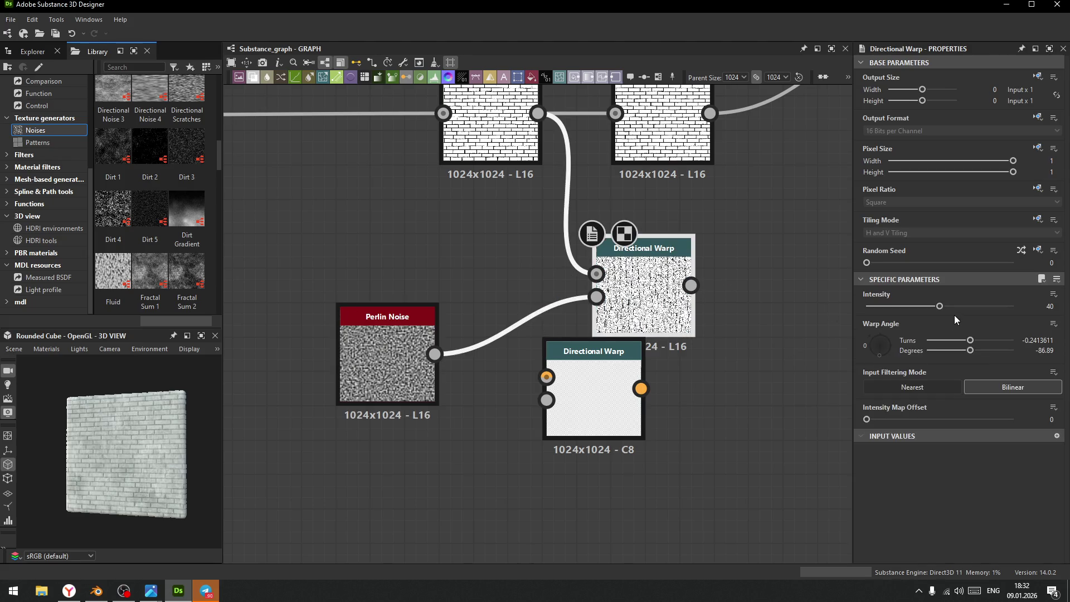
{"action": "scroll", "coordinate": [684, 307], "scroll_direction": "up", "scroll_amount": 3}
{"action": "mouse_move", "coordinate": [941, 306]}
{"action": "left_mouse_down"}
{"action": "mouse_move", "coordinate": [1007, 304]}
{"action": "mouse_move", "coordinate": [881, 322]}
{"action": "left_mouse_up"}
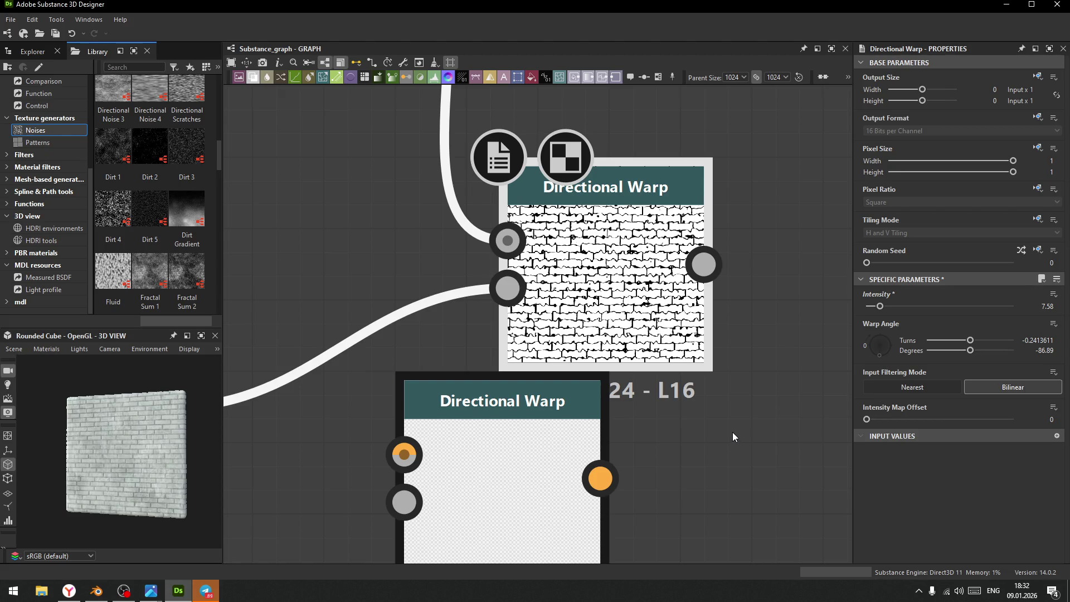
- Add a trial Gradient (Dynamic) after the warp, then delete it
{"action": "scroll", "coordinate": [733, 433], "scroll_direction": "down", "scroll_amount": 3}
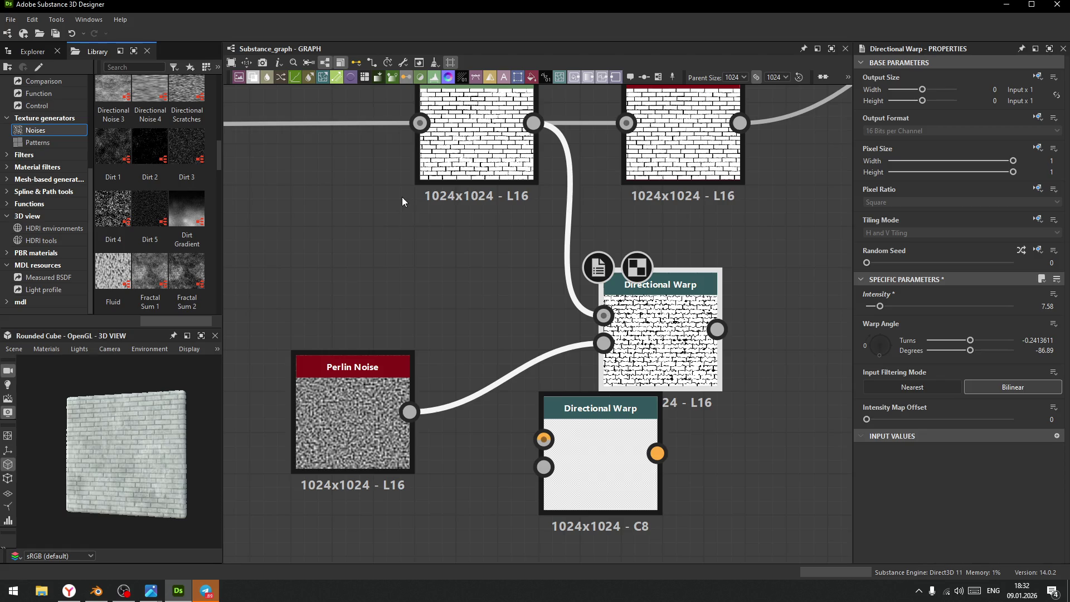
{"action": "left_click", "coordinate": [383, 78]}
{"action": "middle_click_drag", "start_coordinate": [734, 365], "coordinate": [618, 369]}
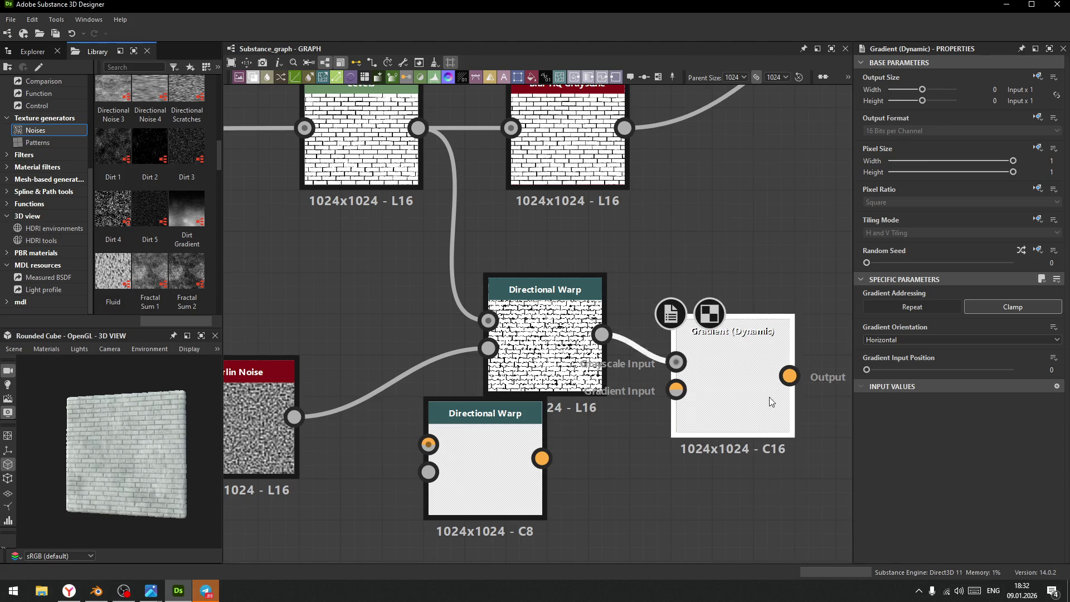
{"action": "left_click_drag", "start_coordinate": [773, 395], "coordinate": [772, 417]}
{"action": "middle_click_drag", "start_coordinate": [485, 452], "coordinate": [494, 379]}
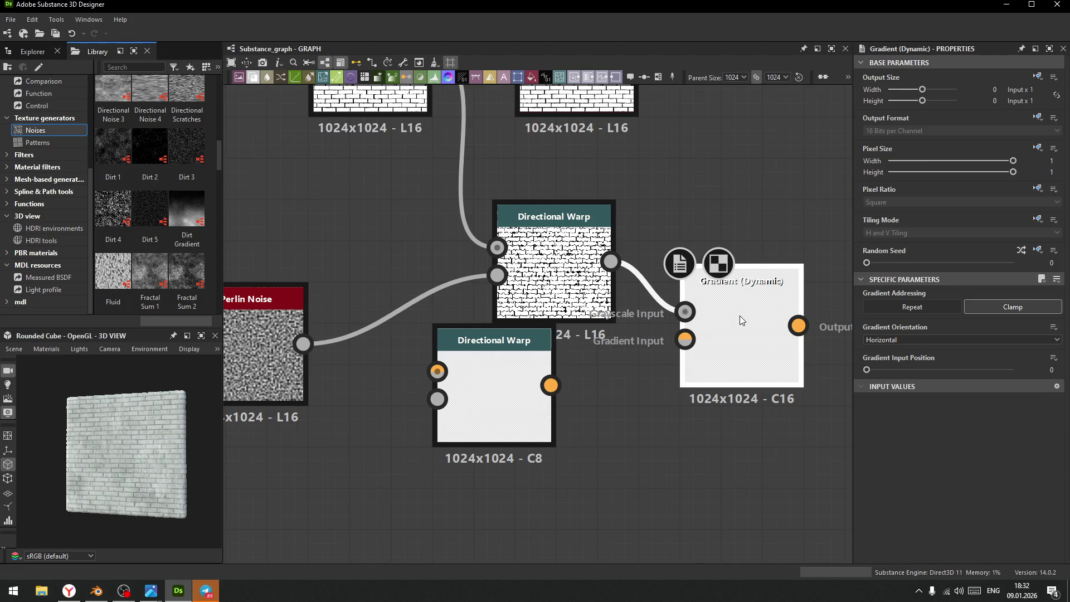
{"action": "key", "text": "Delete"}
- Box-select and delete both Directional Warp nodes, then select Levels
{"action": "mouse_move", "coordinate": [740, 313]}
{"action": "middle_mouse_down"}
{"action": "mouse_move", "coordinate": [765, 375]}
{"action": "mouse_move", "coordinate": [755, 378]}
{"action": "middle_mouse_up"}
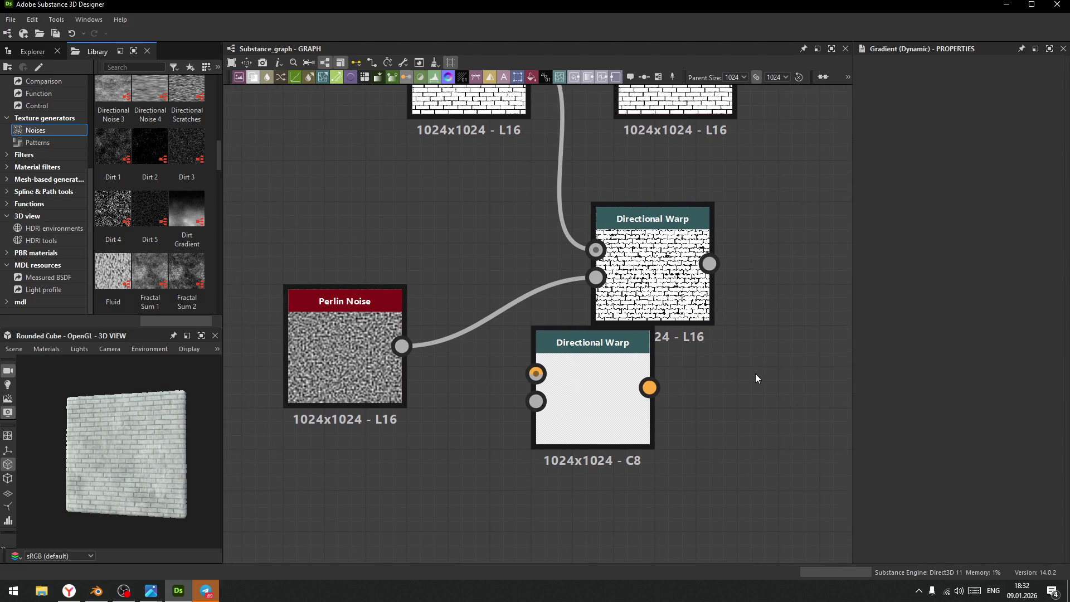
{"action": "scroll", "coordinate": [747, 370], "scroll_direction": "down", "scroll_amount": 4}
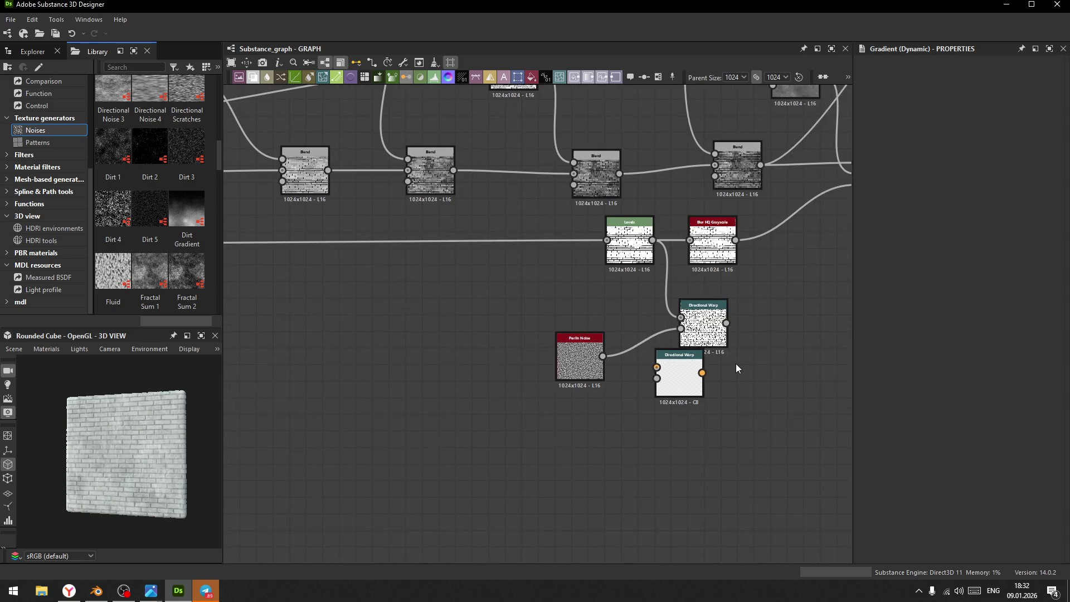
{"action": "left_click_drag", "start_coordinate": [645, 316], "coordinate": [721, 396]}
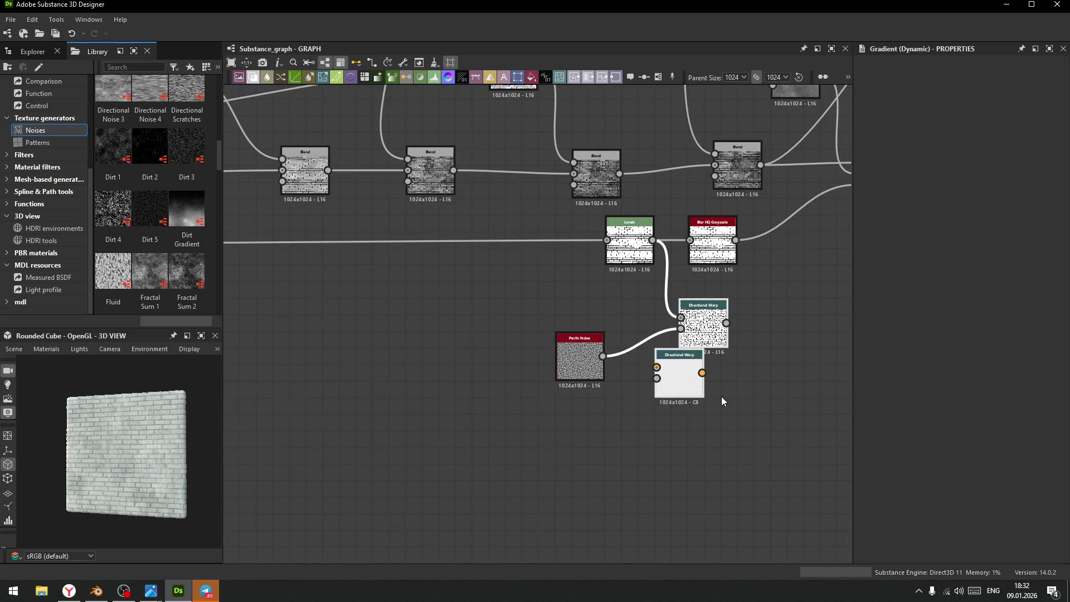
{"action": "key", "text": "Delete"}
{"action": "middle_click_drag", "start_coordinate": [676, 335], "coordinate": [691, 374]}
{"action": "left_click", "coordinate": [643, 289]}
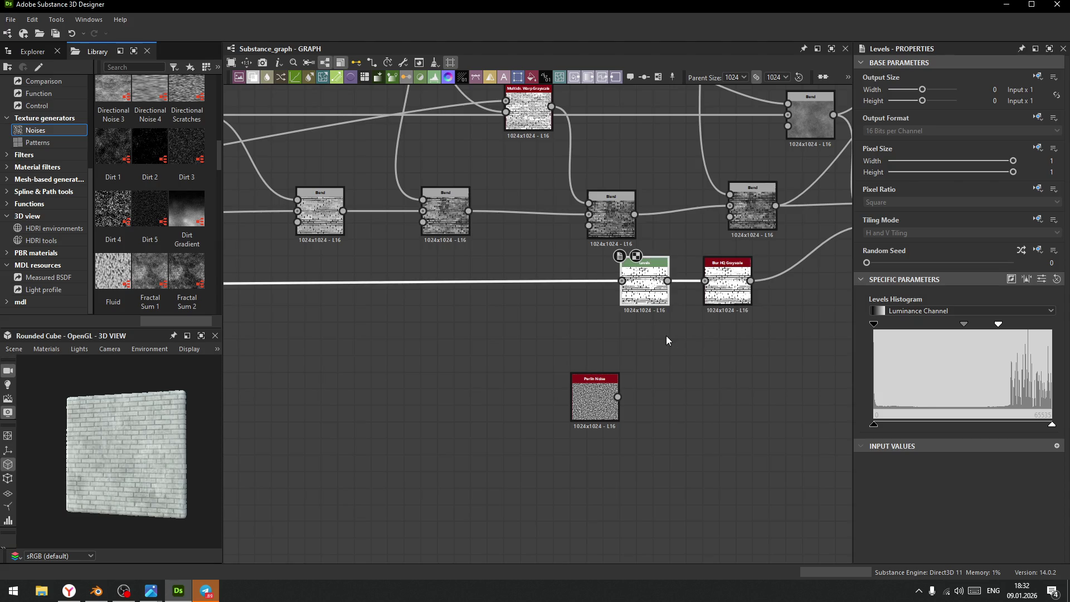
- Search 'gra' and place a Gradient Linear 1 node below the Perlin Noise
{"action": "left_click", "coordinate": [672, 373]}
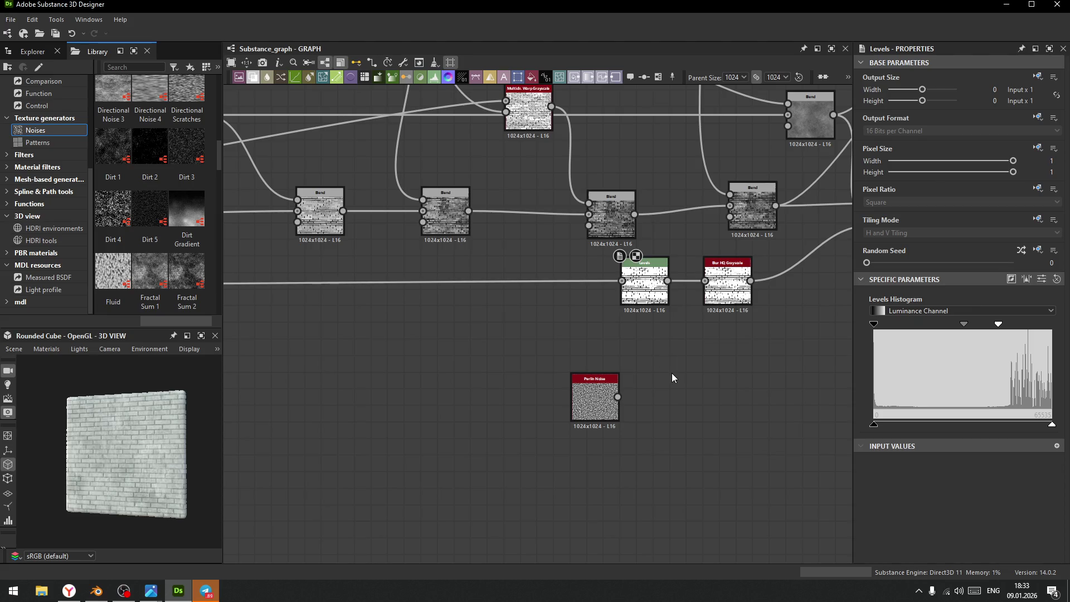
{"action": "key", "text": "space"}
{"action": "type", "text": "o"}
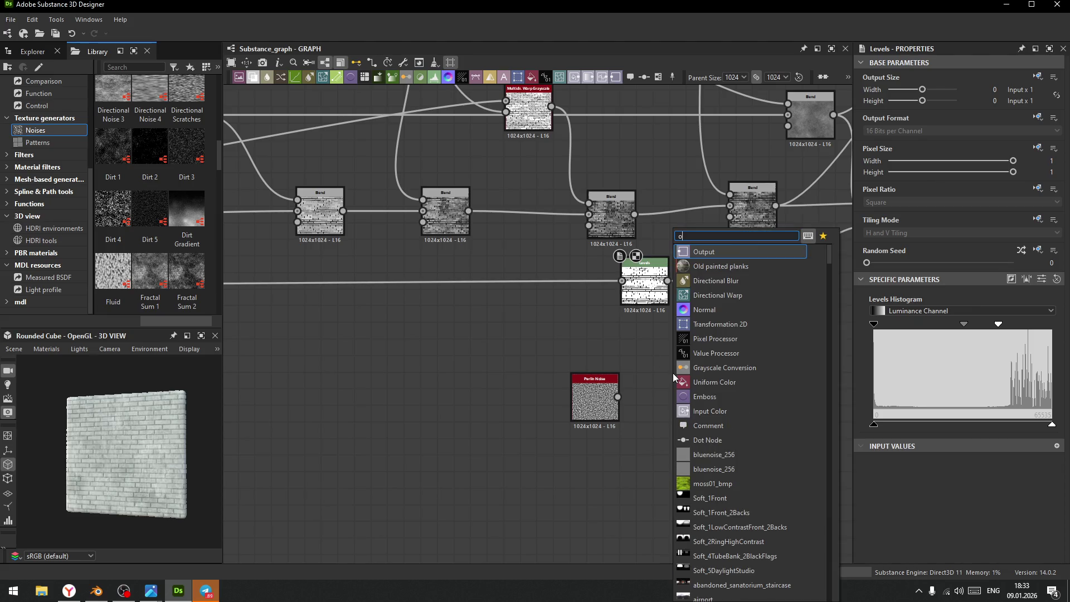
{"action": "type", "text": "f"}
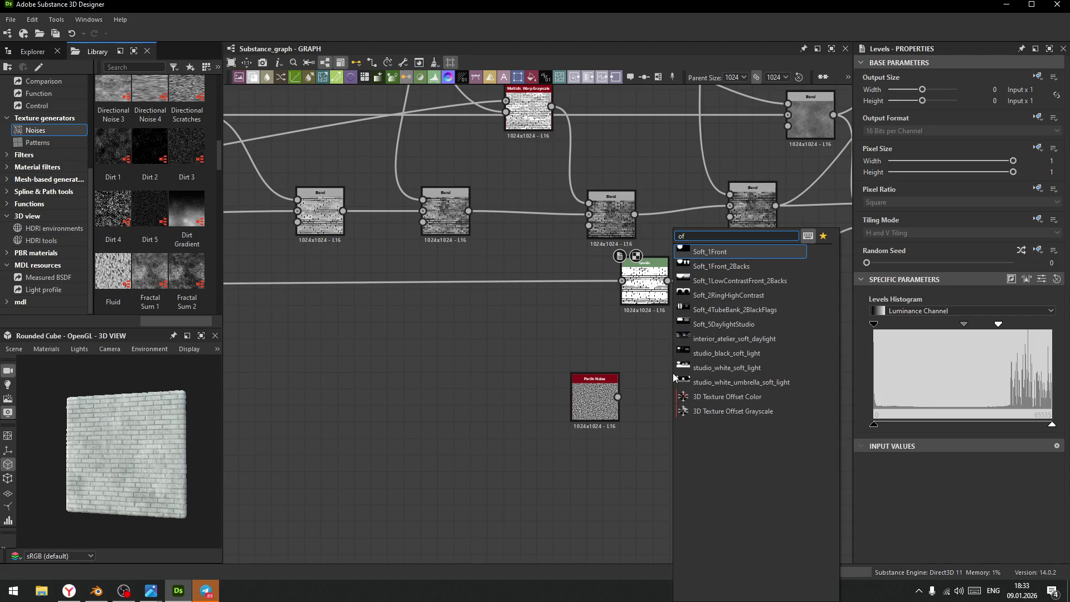
{"action": "key", "text": "BackSpace"}
{"action": "key", "text": "BackSpace"}
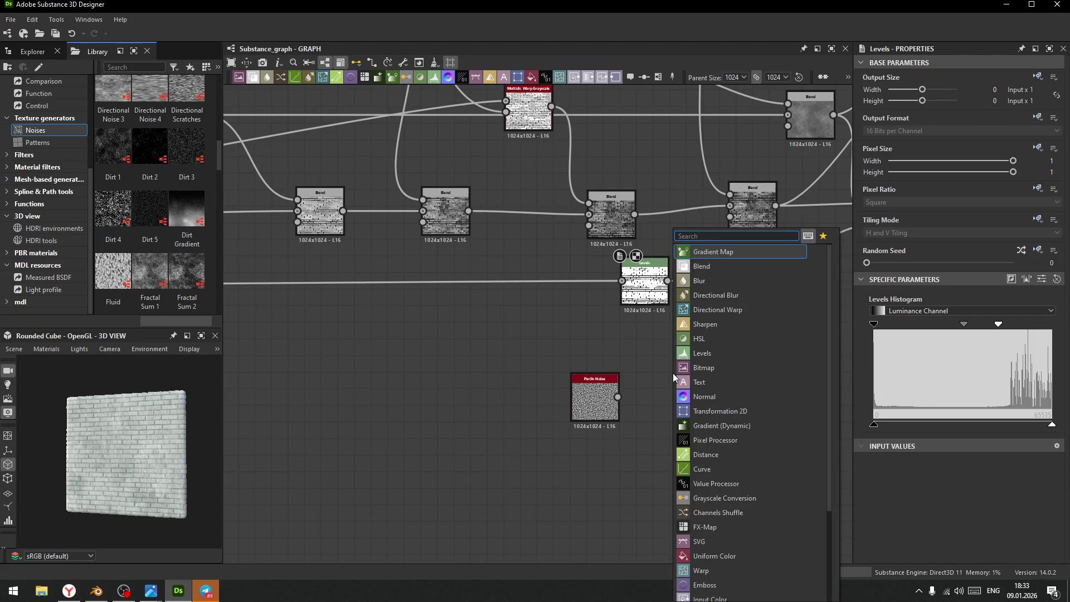
{"action": "type", "text": "gra"}
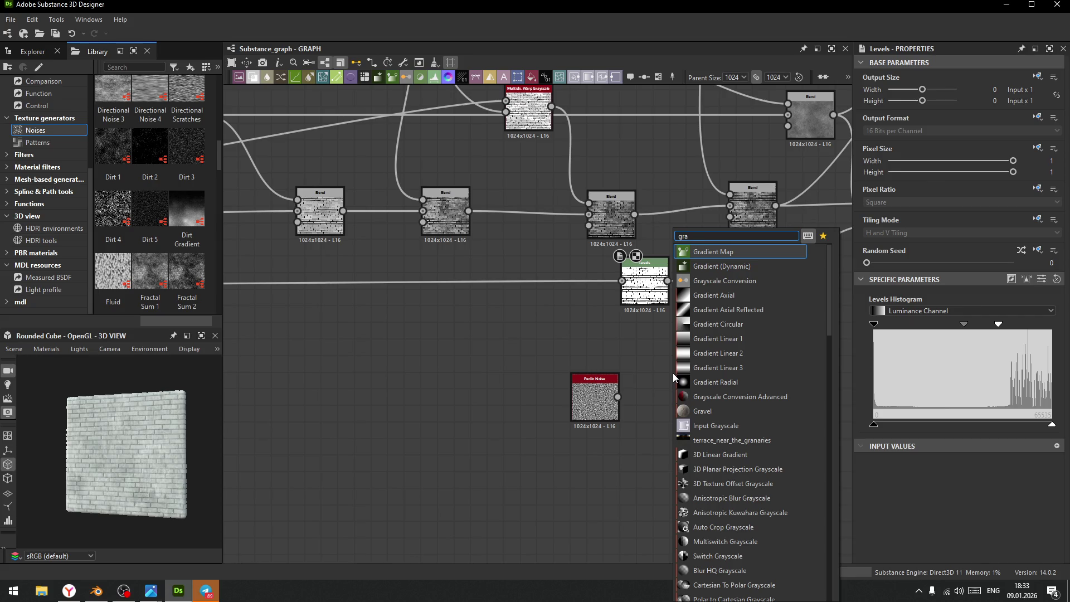
{"action": "left_click", "coordinate": [716, 339]}
{"action": "left_click", "coordinate": [647, 462]}
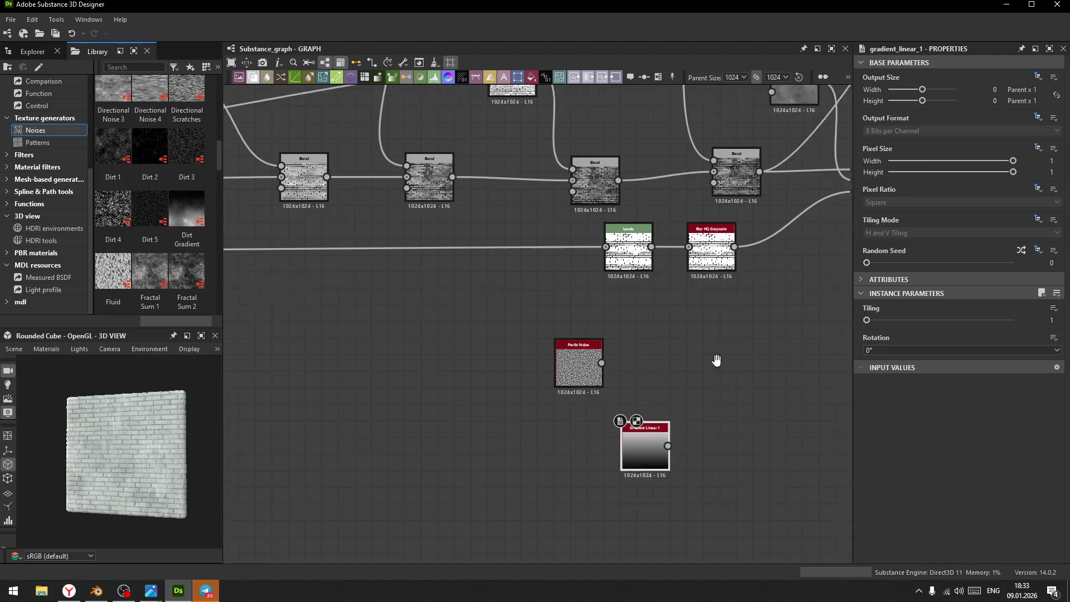
{"action": "key", "text": "space"}
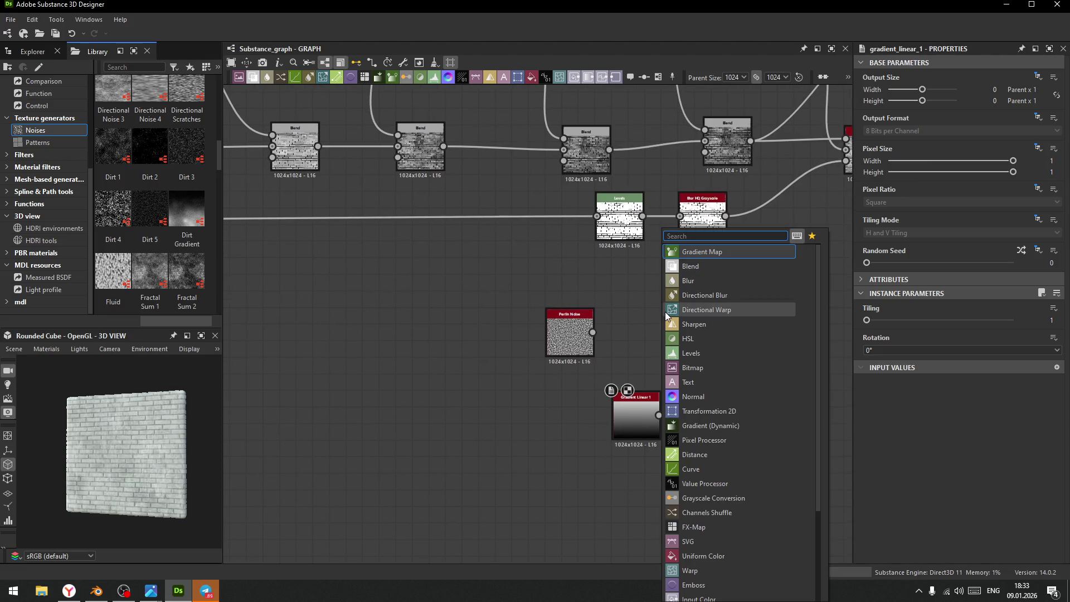
- Wire Levels and Gradient Linear 1 into the Warp node and set its intensity to about 10.08
{"action": "key", "text": "Escape"}
{"action": "left_click_drag", "start_coordinate": [642, 216], "coordinate": [646, 309]}
{"action": "left_click_drag", "start_coordinate": [659, 415], "coordinate": [646, 321]}
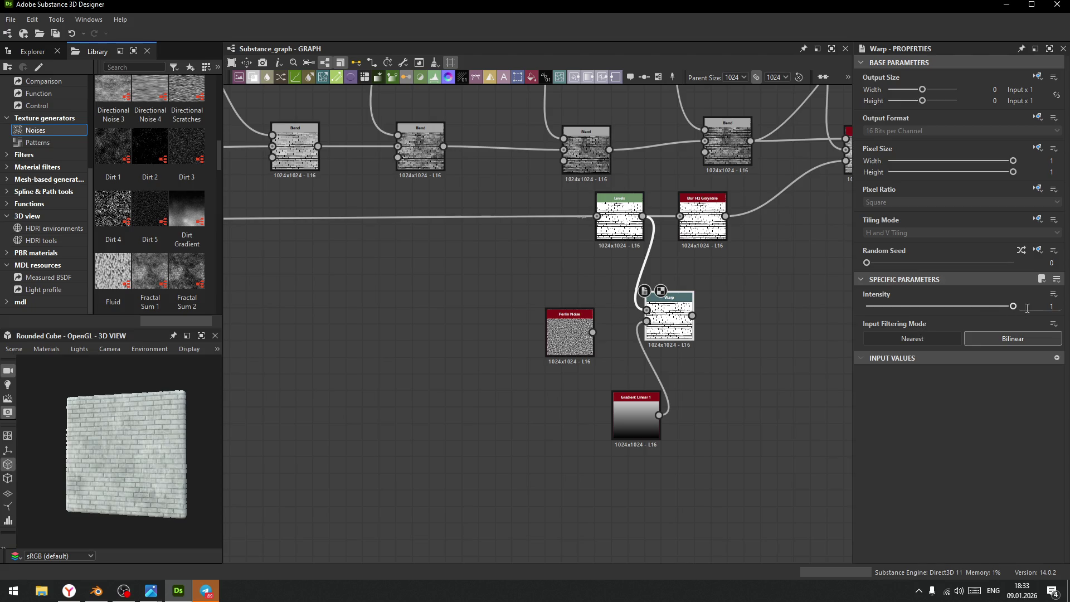
{"action": "type", "text": "0"}
{"action": "key", "text": "Return"}
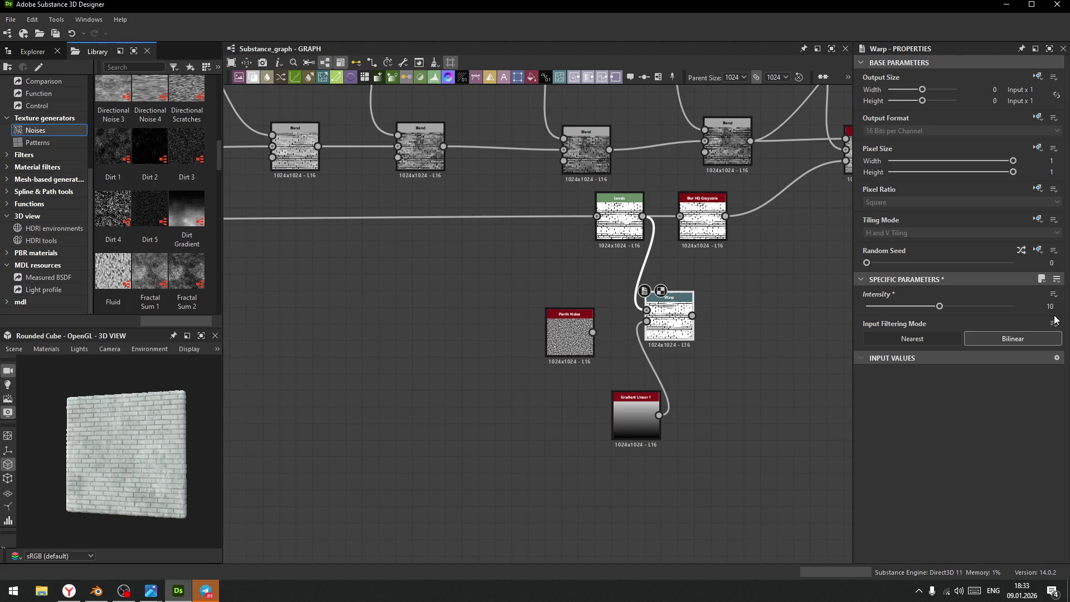
{"action": "left_click", "coordinate": [941, 306]}
{"action": "left_click_drag", "start_coordinate": [942, 305], "coordinate": [941, 306]}
- Move the Warp node right and Gradient Linear 1 up closer to it
{"action": "scroll", "coordinate": [719, 324], "scroll_direction": "up", "scroll_amount": 3}
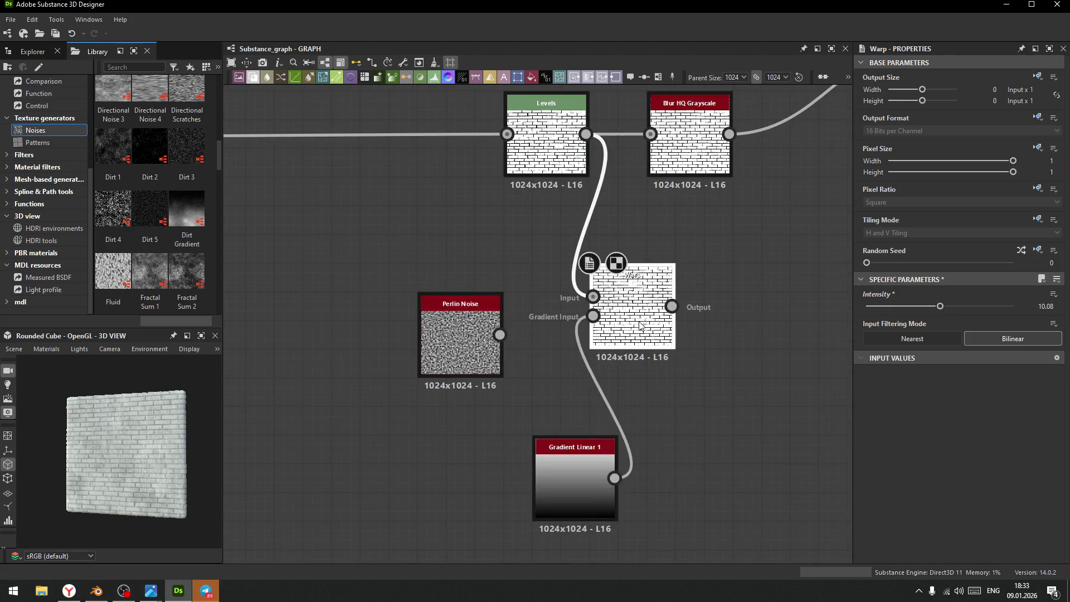
{"action": "left_click_drag", "start_coordinate": [593, 351], "coordinate": [674, 351]}
{"action": "left_click_drag", "start_coordinate": [580, 481], "coordinate": [572, 366]}
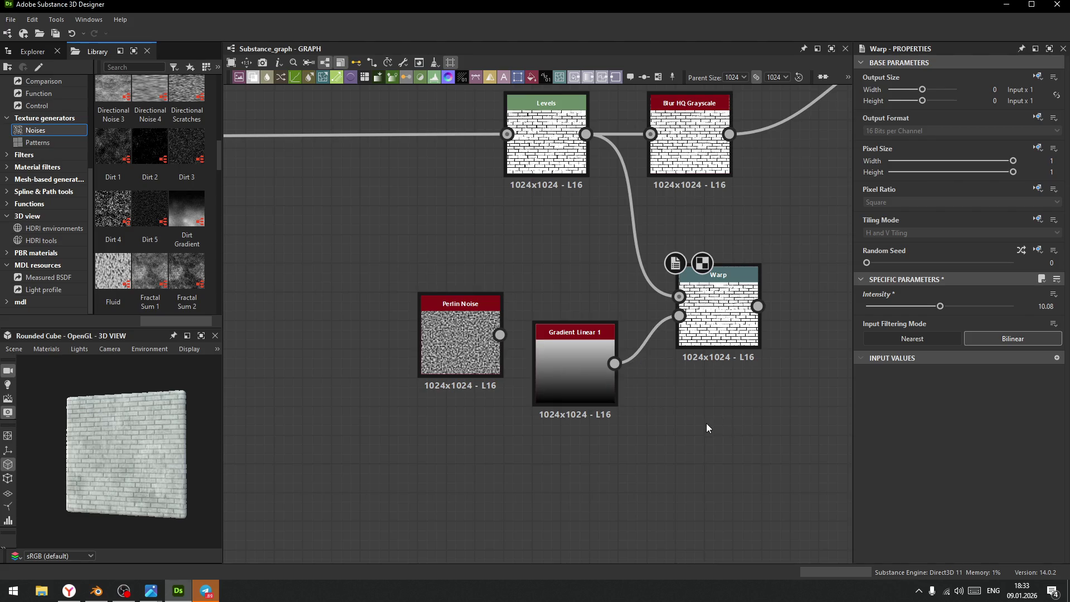
{"action": "key", "text": "space"}
- Add a Multidir. Warp Grayscale node fed by the Levels bricks and Gradient Linear 1
{"action": "type", "text": "wa"}
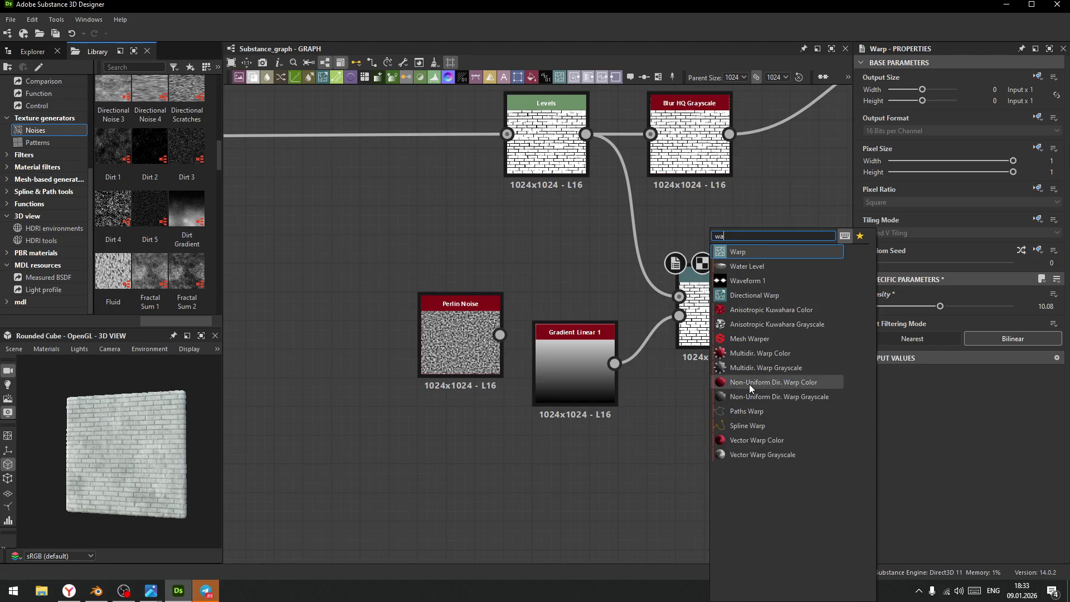
{"action": "left_click", "coordinate": [748, 367]}
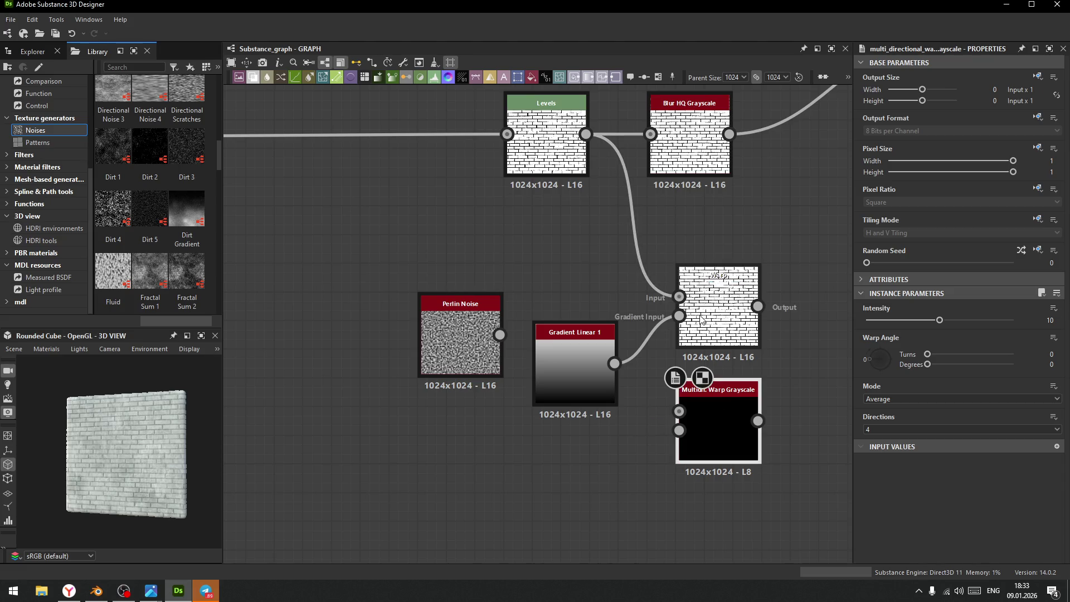
{"action": "left_click_drag", "start_coordinate": [585, 134], "coordinate": [679, 411]}
{"action": "left_click_drag", "start_coordinate": [499, 335], "coordinate": [679, 431]}
- Set the warp angle to about -94° with a single direction, trying Max mode
{"action": "left_click_drag", "start_coordinate": [875, 358], "coordinate": [876, 385]}
{"action": "left_click", "coordinate": [875, 429]}
{"action": "left_click", "coordinate": [875, 439]}
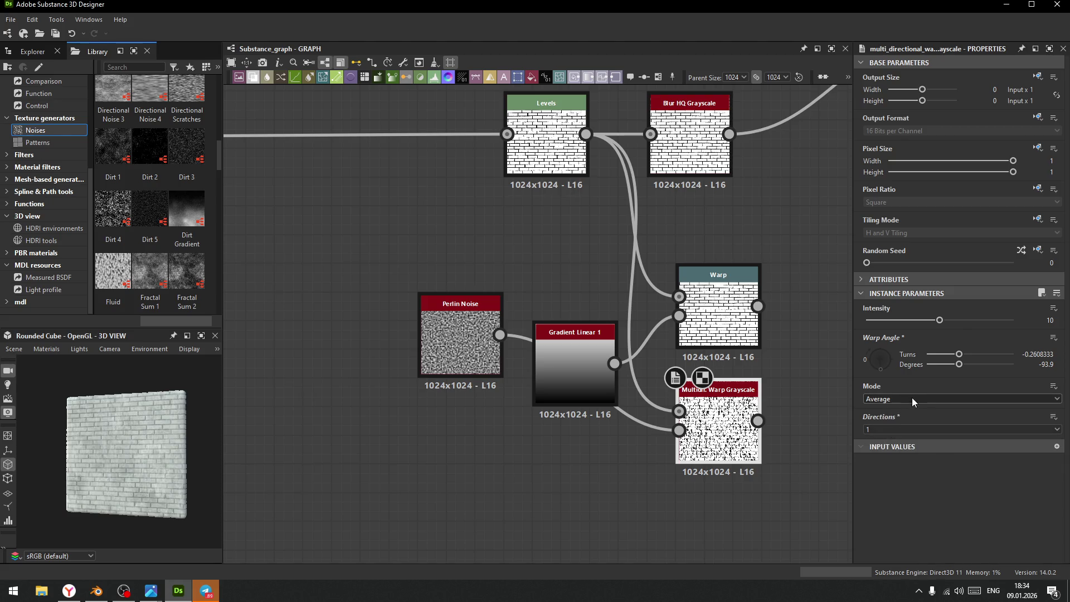
{"action": "left_click", "coordinate": [897, 398]}
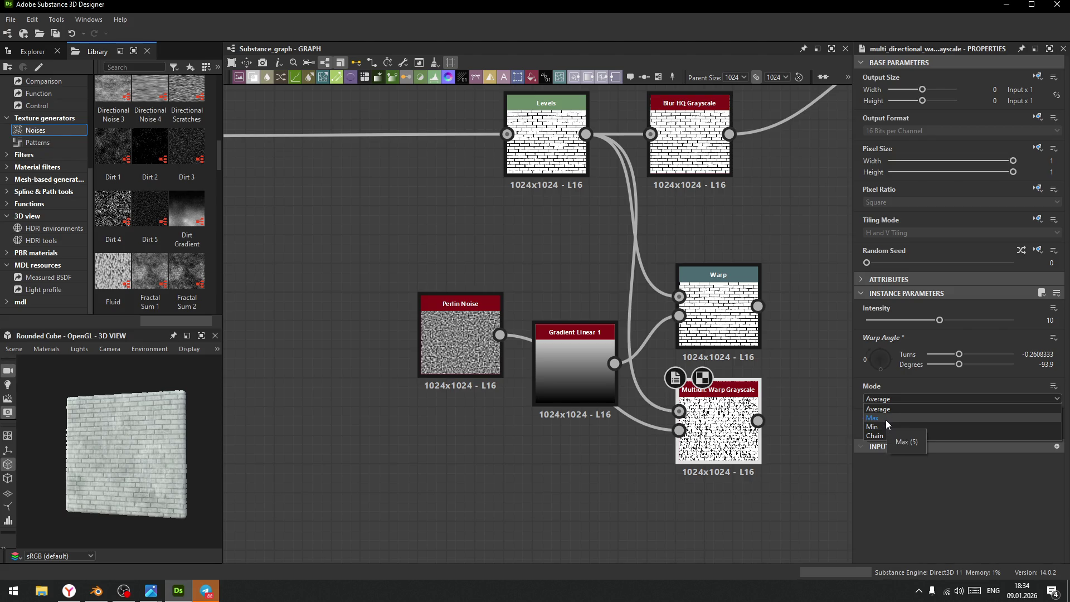
{"action": "left_click", "coordinate": [886, 421]}
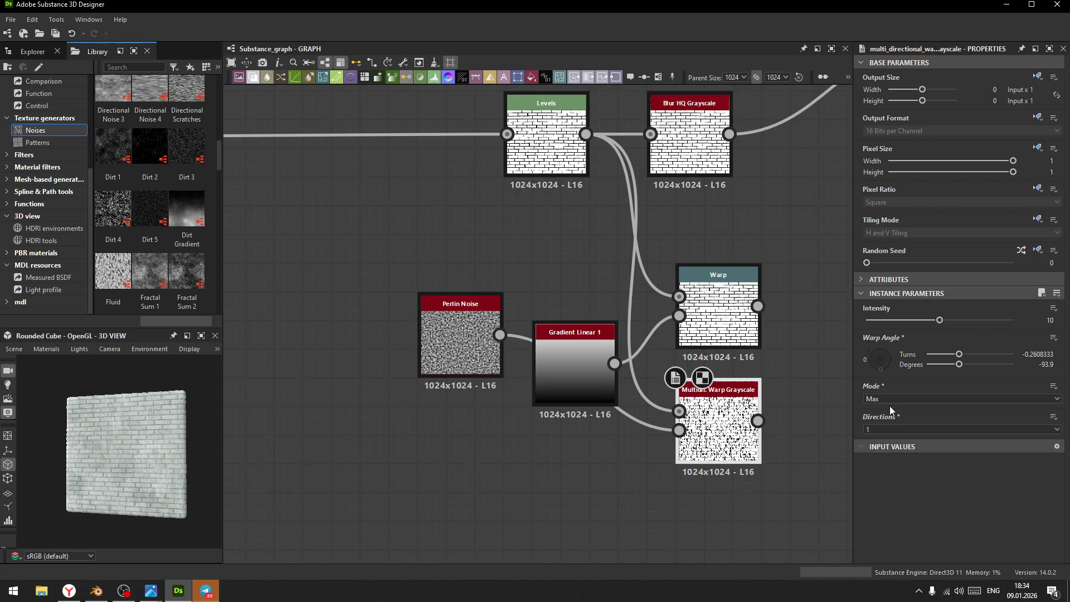
- Switch the warp mode to Min, keep one direction, and tune intensity to about 5.61
{"action": "mouse_move", "coordinate": [940, 320]}
{"action": "left_mouse_down"}
{"action": "mouse_move", "coordinate": [888, 324]}
{"action": "mouse_move", "coordinate": [966, 327]}
{"action": "mouse_move", "coordinate": [913, 335]}
{"action": "left_mouse_up"}
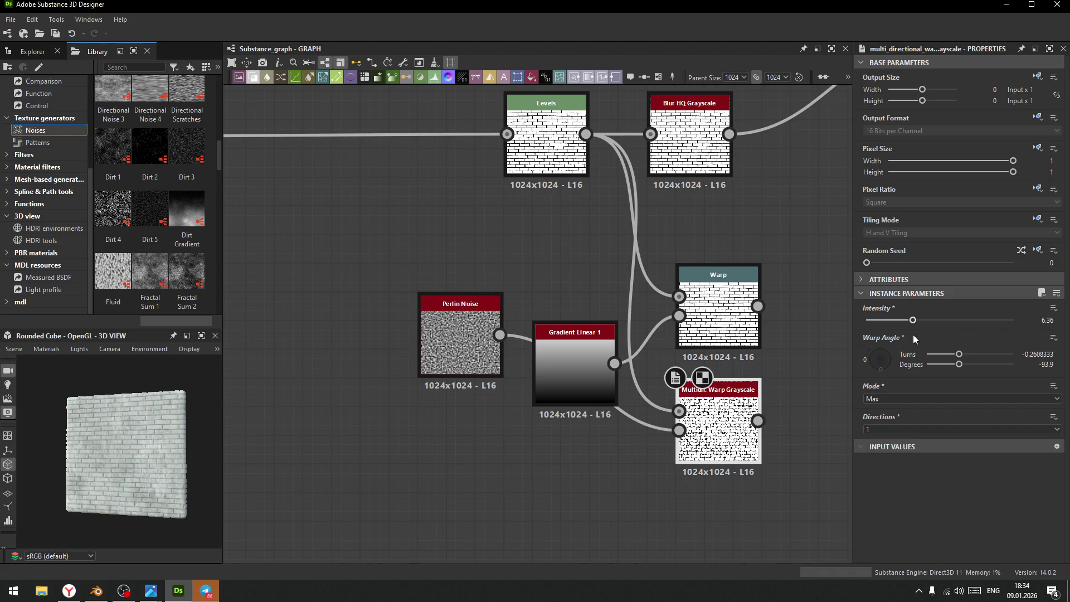
{"action": "left_click", "coordinate": [900, 398]}
{"action": "left_click", "coordinate": [889, 425]}
{"action": "left_click", "coordinate": [889, 427]}
{"action": "left_click", "coordinate": [885, 449]}
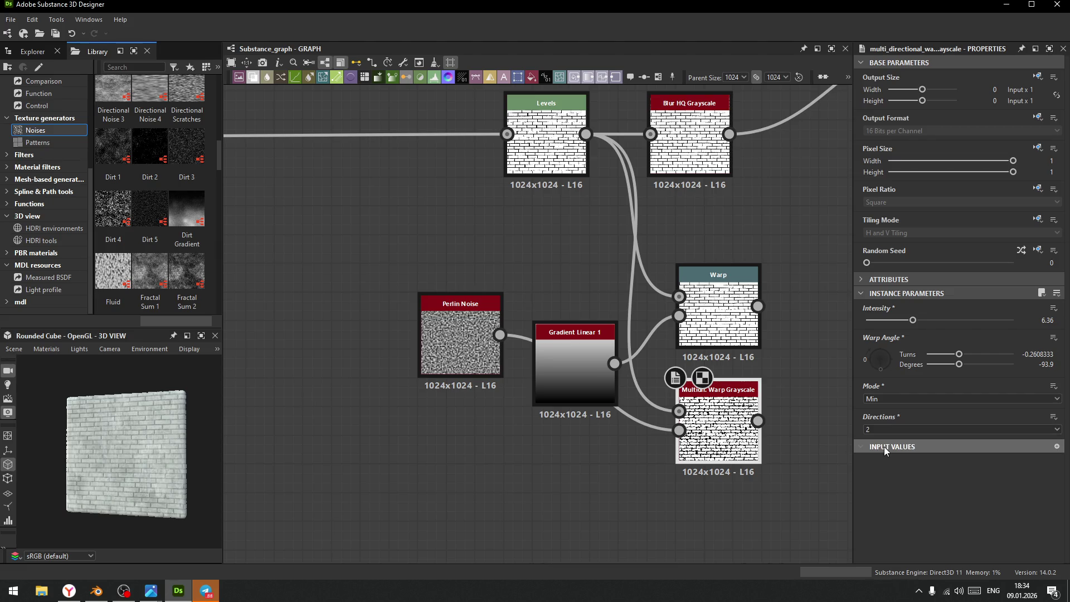
{"action": "mouse_move", "coordinate": [914, 321]}
{"action": "left_mouse_down"}
{"action": "mouse_move", "coordinate": [894, 320]}
{"action": "mouse_move", "coordinate": [887, 333]}
{"action": "mouse_move", "coordinate": [918, 333]}
{"action": "mouse_move", "coordinate": [909, 332]}
{"action": "left_mouse_up"}
{"action": "left_click", "coordinate": [881, 432]}
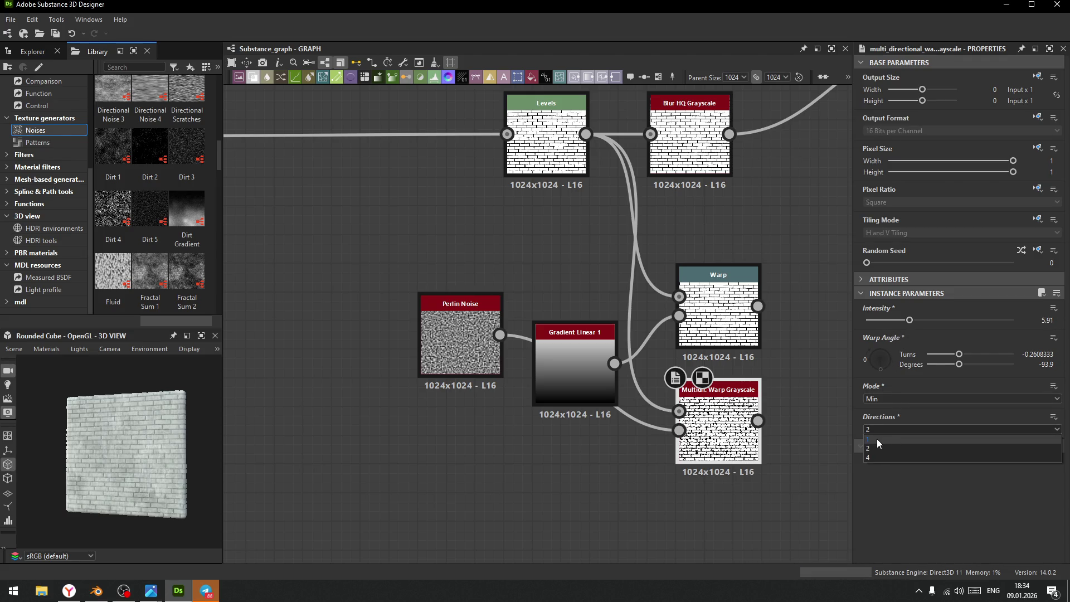
{"action": "left_click", "coordinate": [878, 444]}
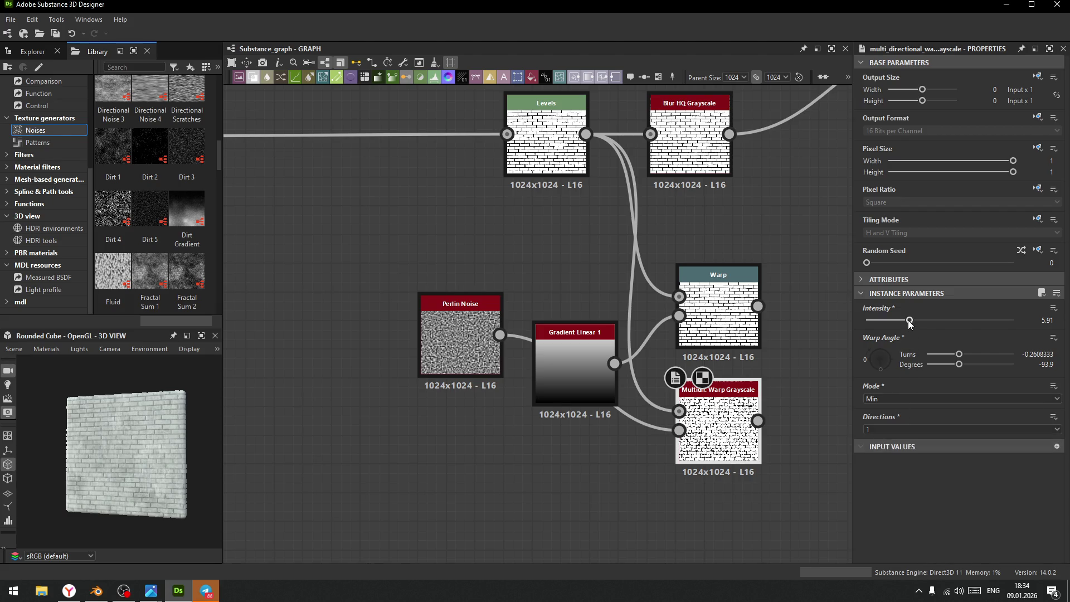
{"action": "mouse_move", "coordinate": [910, 322]}
{"action": "left_mouse_down"}
{"action": "mouse_move", "coordinate": [933, 326]}
{"action": "mouse_move", "coordinate": [895, 335]}
{"action": "mouse_move", "coordinate": [907, 336]}
{"action": "left_mouse_up"}
- Add a Directional Blur node and place it near the gradient
{"action": "left_click", "coordinate": [715, 294]}
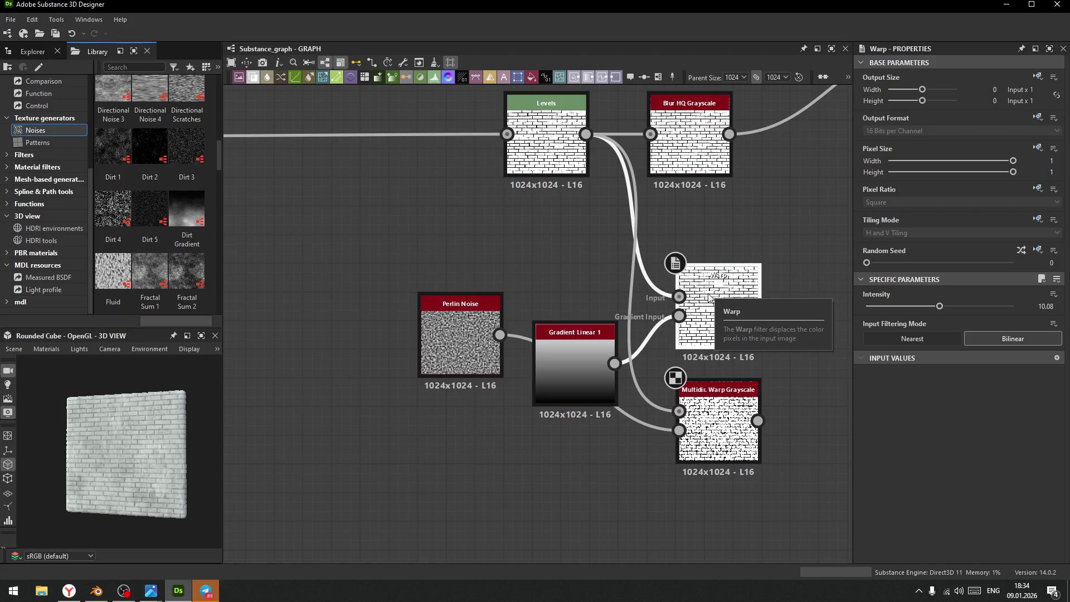
{"action": "middle_click_drag", "start_coordinate": [592, 446], "coordinate": [609, 422]}
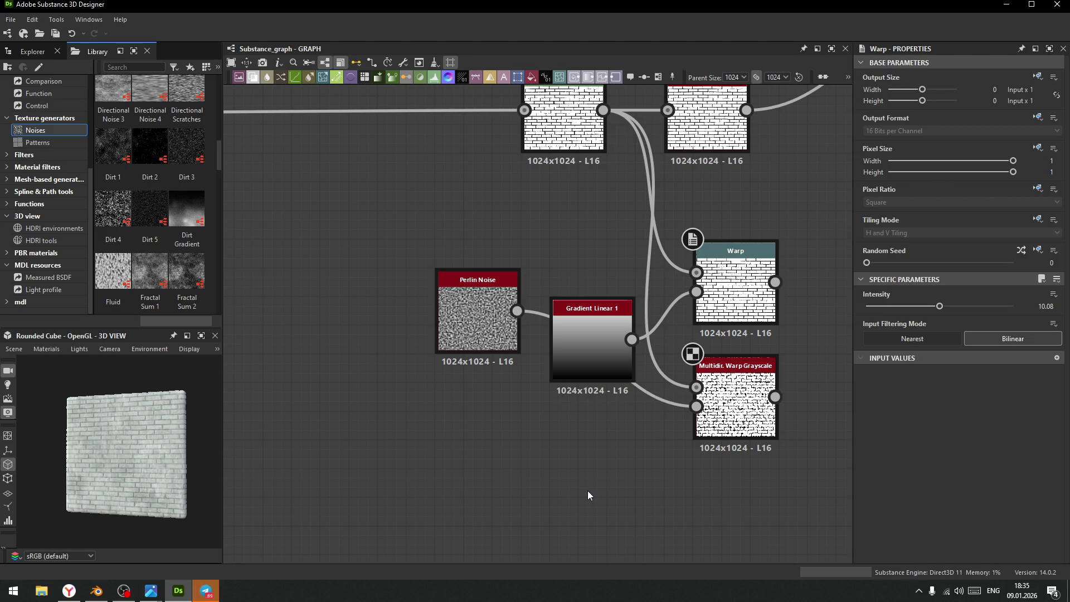
{"action": "key", "text": "space"}
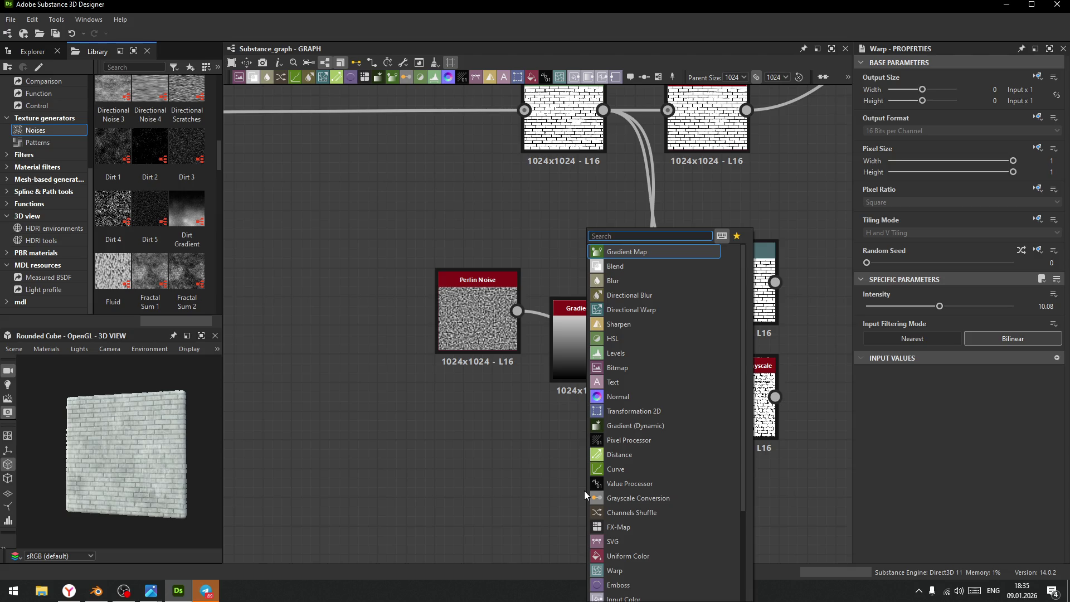
{"action": "type", "text": "di"}
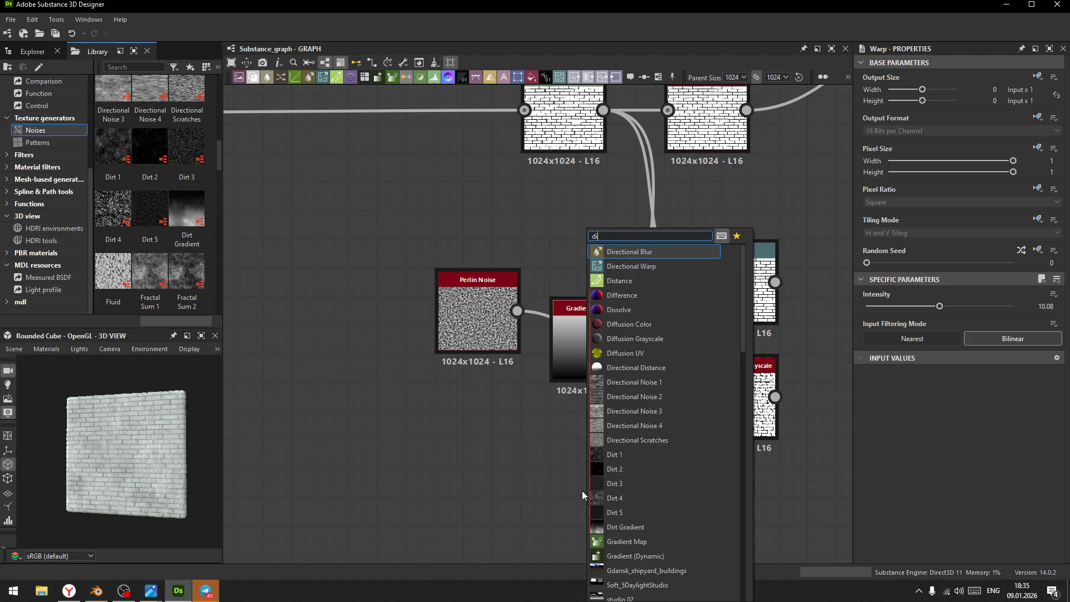
{"action": "left_click", "coordinate": [630, 252]}
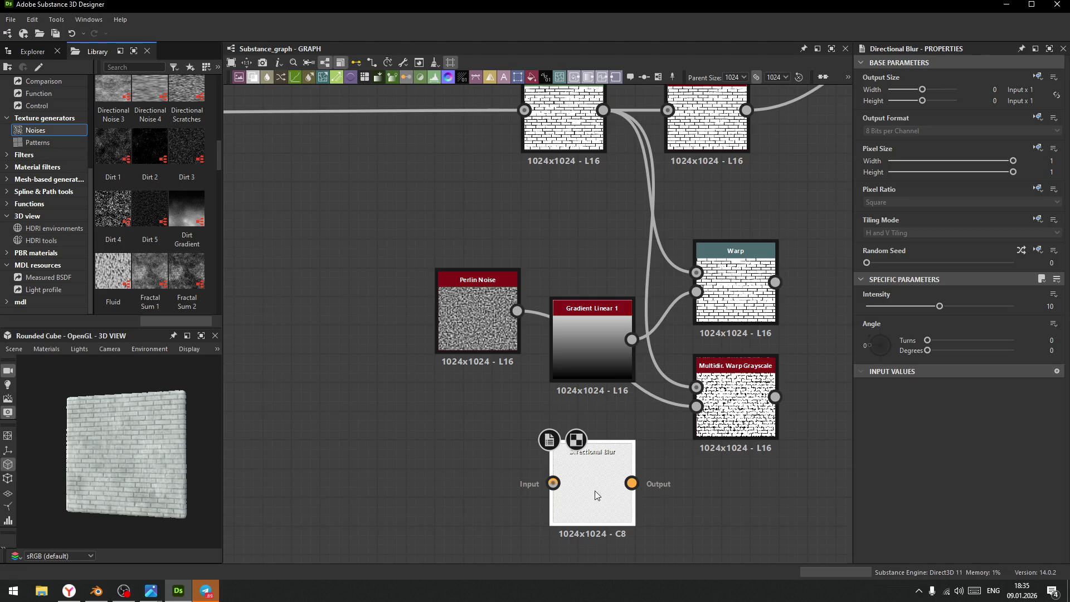
{"action": "left_click_drag", "start_coordinate": [593, 493], "coordinate": [607, 440]}
{"action": "scroll", "coordinate": [601, 165], "scroll_direction": "up", "scroll_amount": 2}
{"action": "left_click_drag", "start_coordinate": [574, 167], "coordinate": [566, 496]}
{"action": "key", "text": "Escape"}
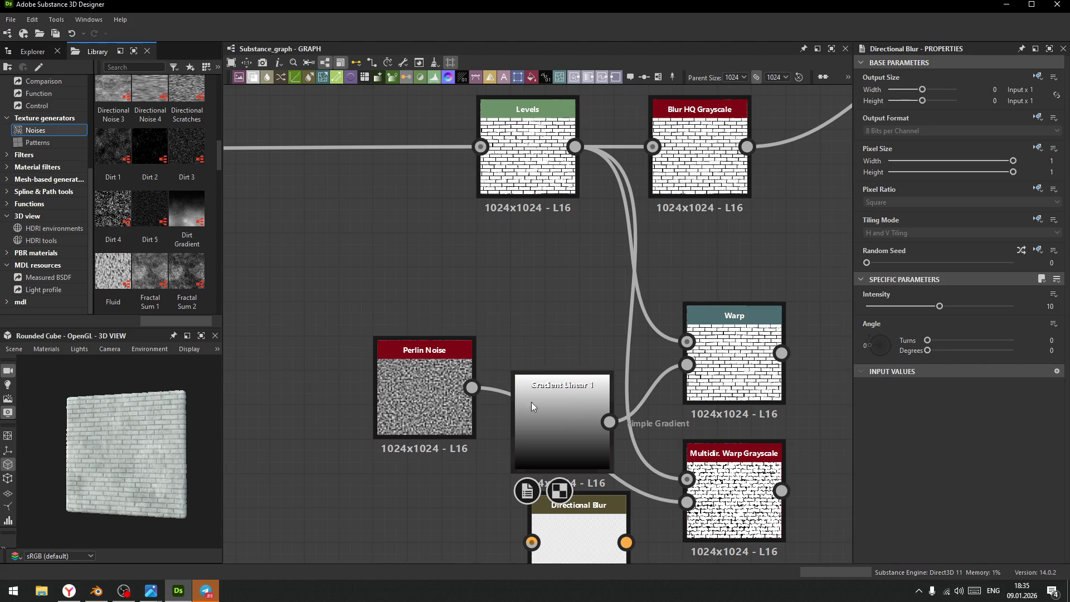
- Delete Gradient Linear 1, the Multidir. Warp Grayscale and an accidental Normal node
{"action": "left_click_drag", "start_coordinate": [554, 424], "coordinate": [492, 323]}
{"action": "key", "text": "Delete"}
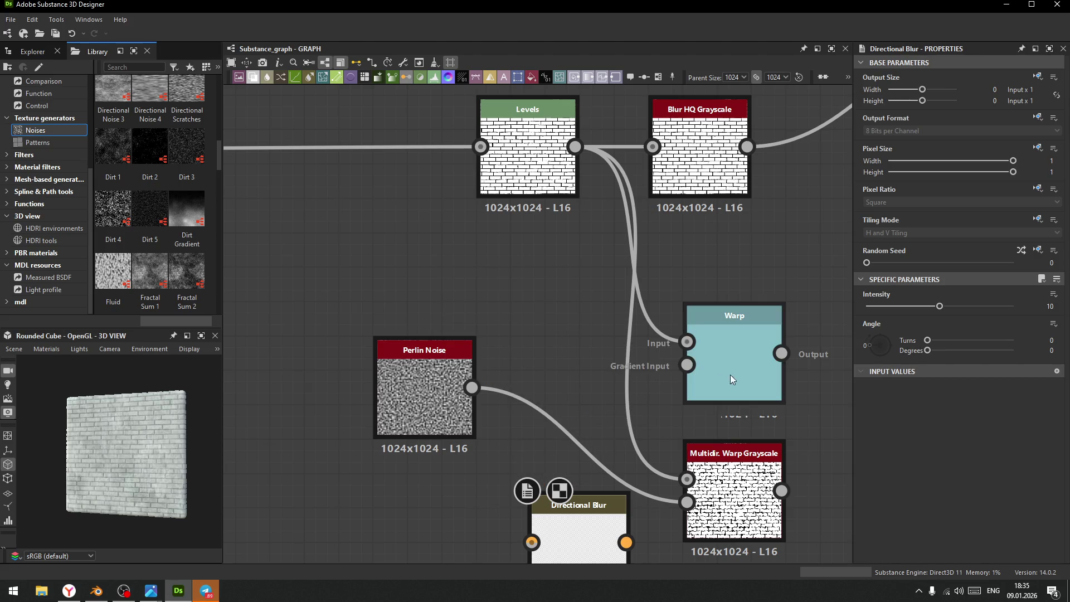
{"action": "left_click", "coordinate": [734, 502]}
{"action": "key", "text": "Delete"}
{"action": "left_click_drag", "start_coordinate": [579, 524], "coordinate": [650, 350]}
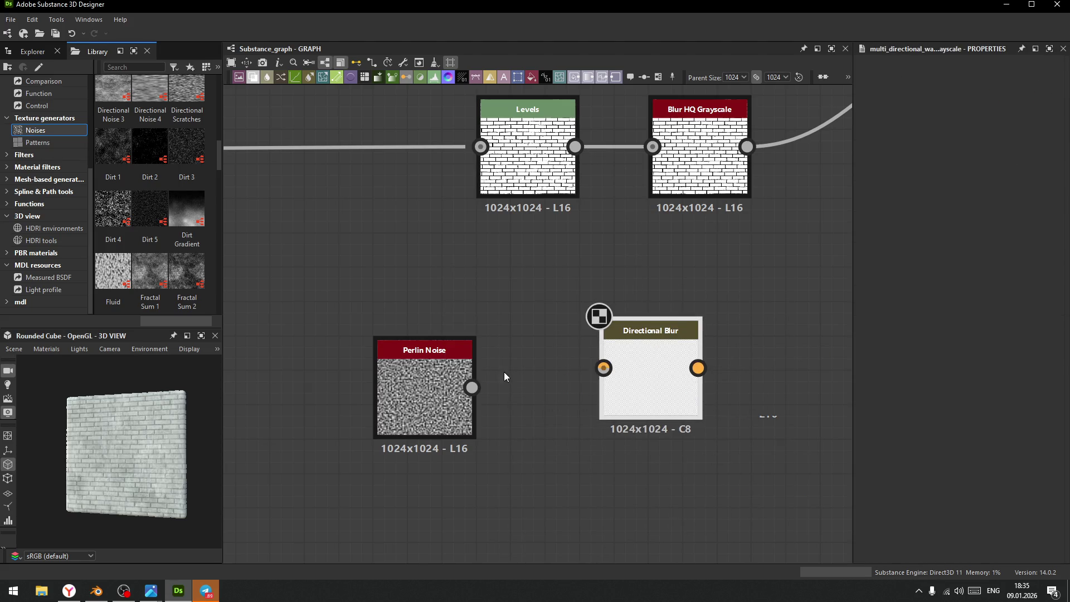
{"action": "mouse_move", "coordinate": [471, 387]}
{"action": "left_mouse_down"}
{"action": "mouse_move", "coordinate": [603, 369]}
{"action": "mouse_move", "coordinate": [549, 378]}
{"action": "left_mouse_up"}
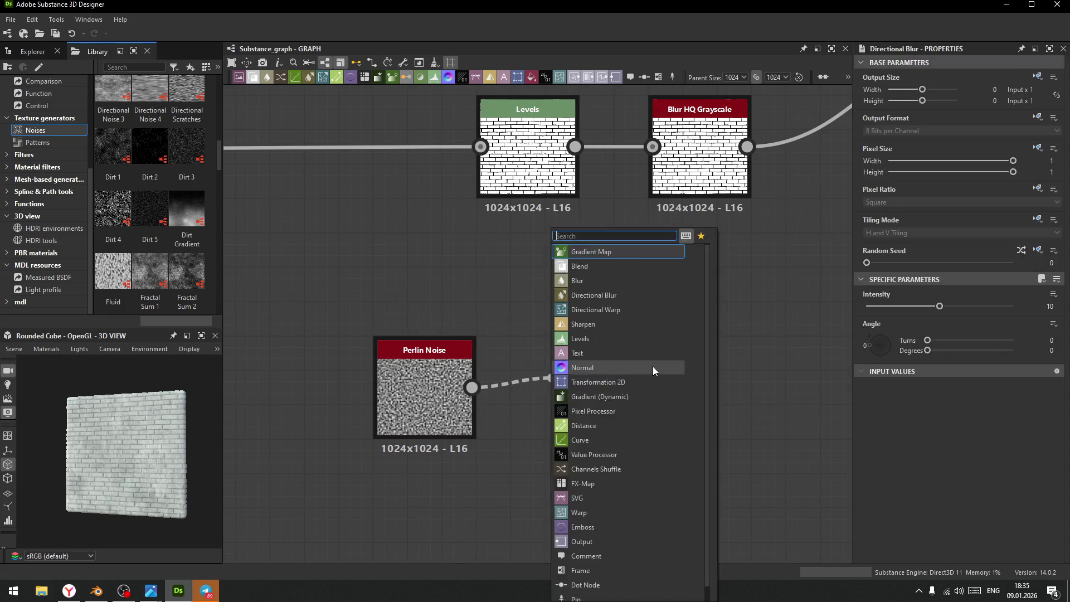
{"action": "left_click", "coordinate": [654, 367]}
{"action": "key", "text": "Delete"}
- Feed Levels into Directional Blur, testing angle about -93° and intensity about 3.33
{"action": "left_click_drag", "start_coordinate": [574, 158], "coordinate": [604, 367]}
{"action": "left_click", "coordinate": [650, 360]}
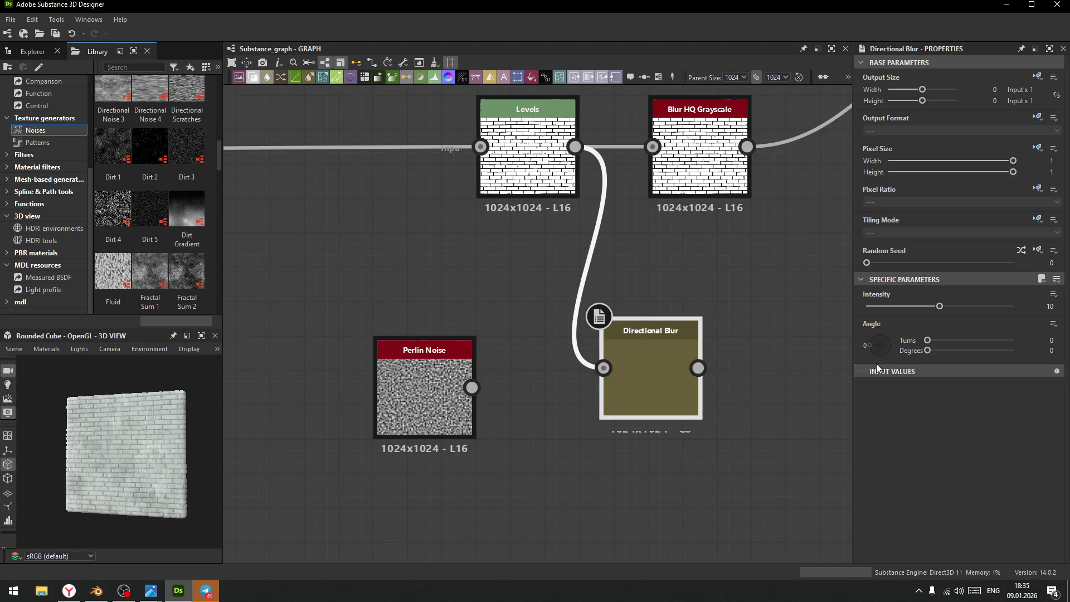
{"action": "left_click_drag", "start_coordinate": [874, 352], "coordinate": [880, 362]}
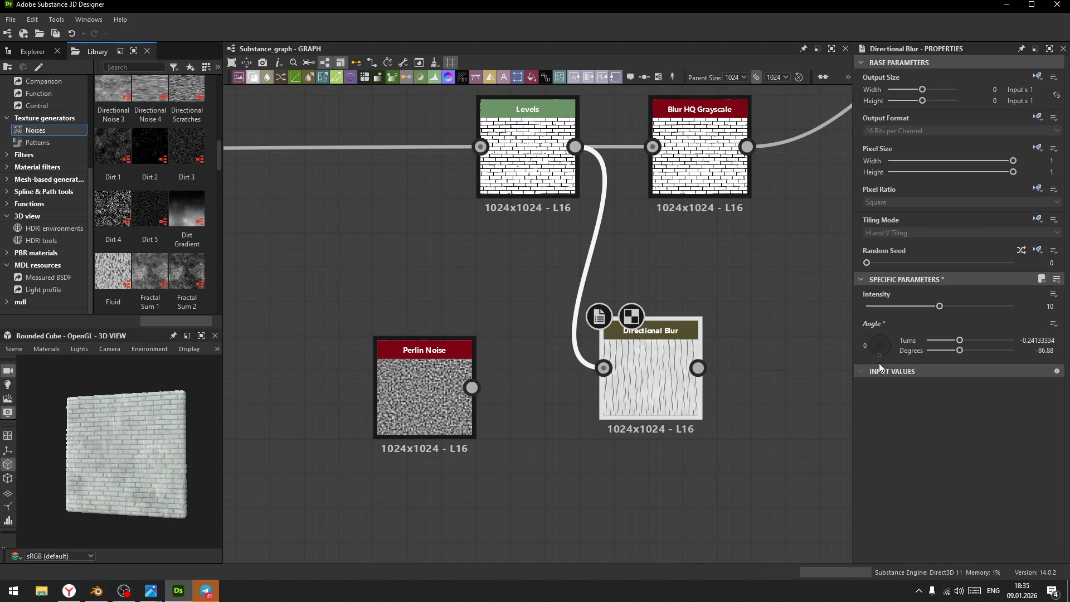
{"action": "mouse_move", "coordinate": [937, 311]}
{"action": "left_mouse_down"}
{"action": "mouse_move", "coordinate": [854, 321]}
{"action": "mouse_move", "coordinate": [878, 329]}
{"action": "mouse_move", "coordinate": [868, 347]}
{"action": "mouse_move", "coordinate": [913, 308]}
{"action": "mouse_move", "coordinate": [870, 313]}
{"action": "left_mouse_up"}
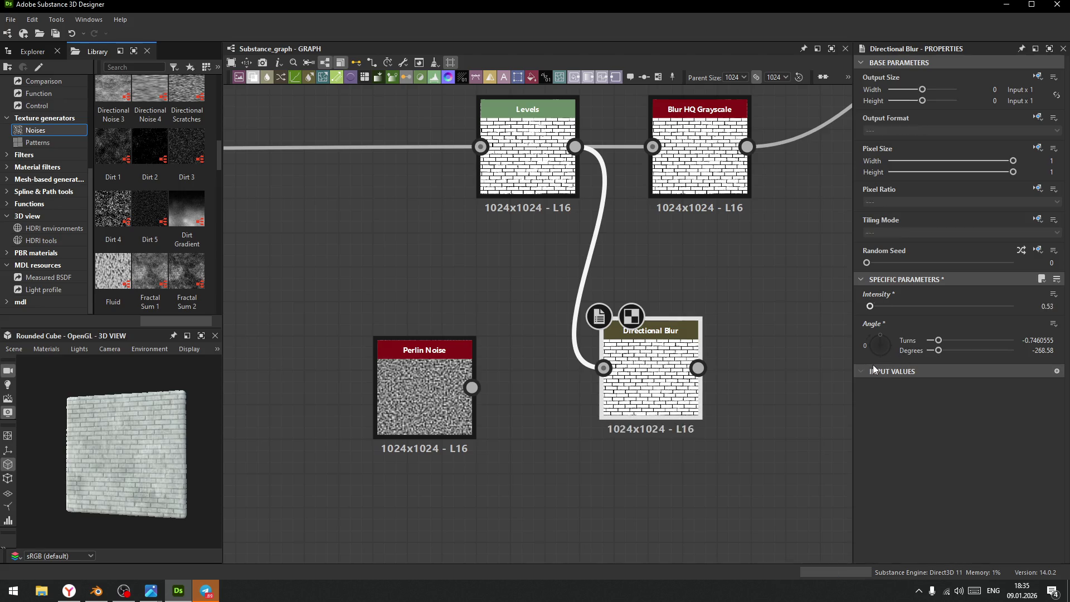
{"action": "left_click_drag", "start_coordinate": [873, 369], "coordinate": [879, 368]}
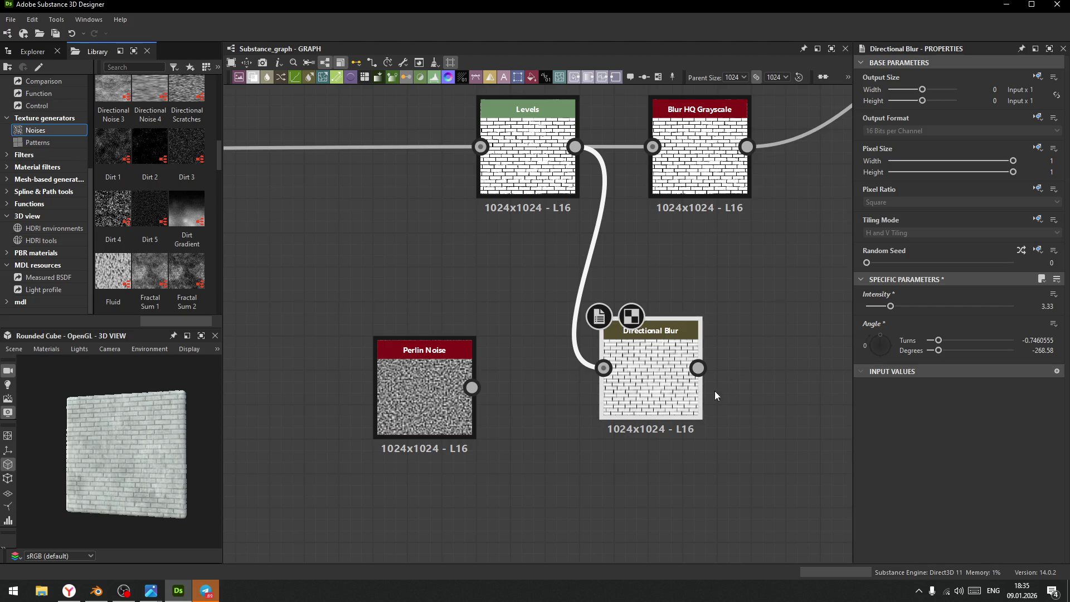
- Delete the trial Directional Blur and Perlin Noise nodes
{"action": "key", "text": "Delete"}
{"action": "left_click", "coordinate": [433, 387]}
{"action": "key", "text": "Delete"}
{"action": "scroll", "coordinate": [519, 366], "scroll_direction": "down", "scroll_amount": 3}
{"action": "scroll", "coordinate": [519, 366], "scroll_direction": "down", "scroll_amount": 5}
- Survey the graph and cube preview, then select the Flood Fill to Gradient node
{"action": "mouse_move", "coordinate": [512, 382]}
{"action": "middle_mouse_down"}
{"action": "mouse_move", "coordinate": [657, 466]}
{"action": "mouse_move", "coordinate": [527, 518]}
{"action": "middle_mouse_up"}
{"action": "scroll", "coordinate": [527, 342], "scroll_direction": "up", "scroll_amount": 6}
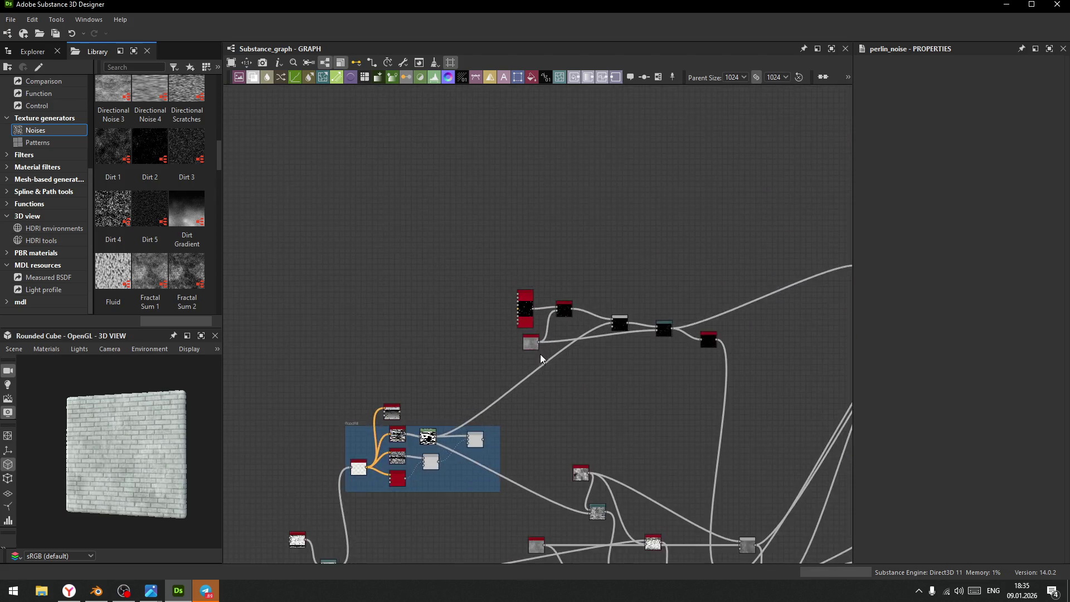
{"action": "left_click", "coordinate": [528, 334]}
{"action": "scroll", "coordinate": [656, 427], "scroll_direction": "down", "scroll_amount": 5}
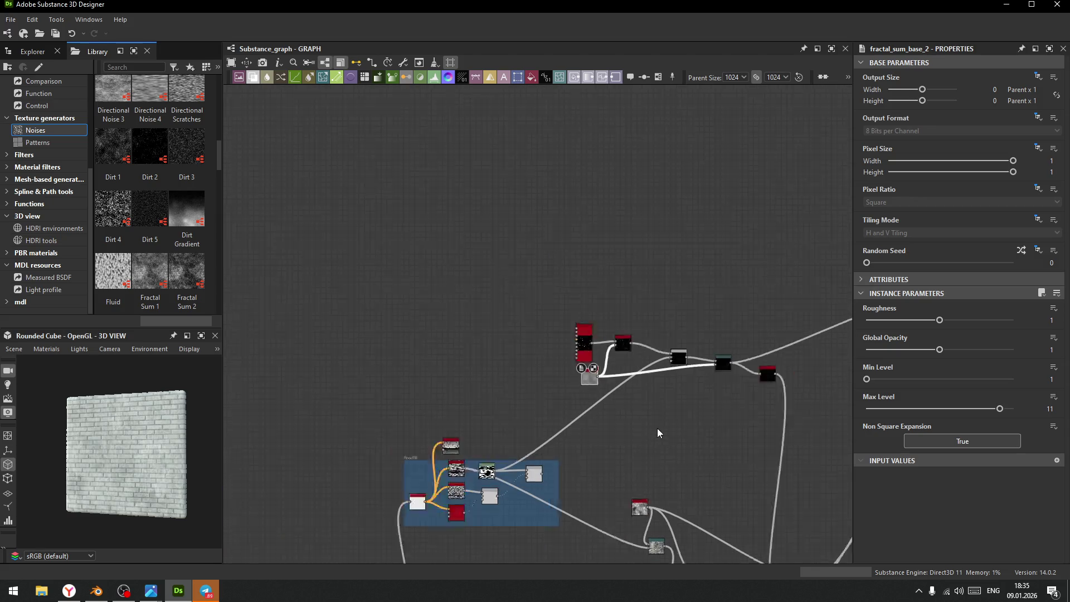
{"action": "middle_click_drag", "start_coordinate": [674, 471], "coordinate": [565, 393]}
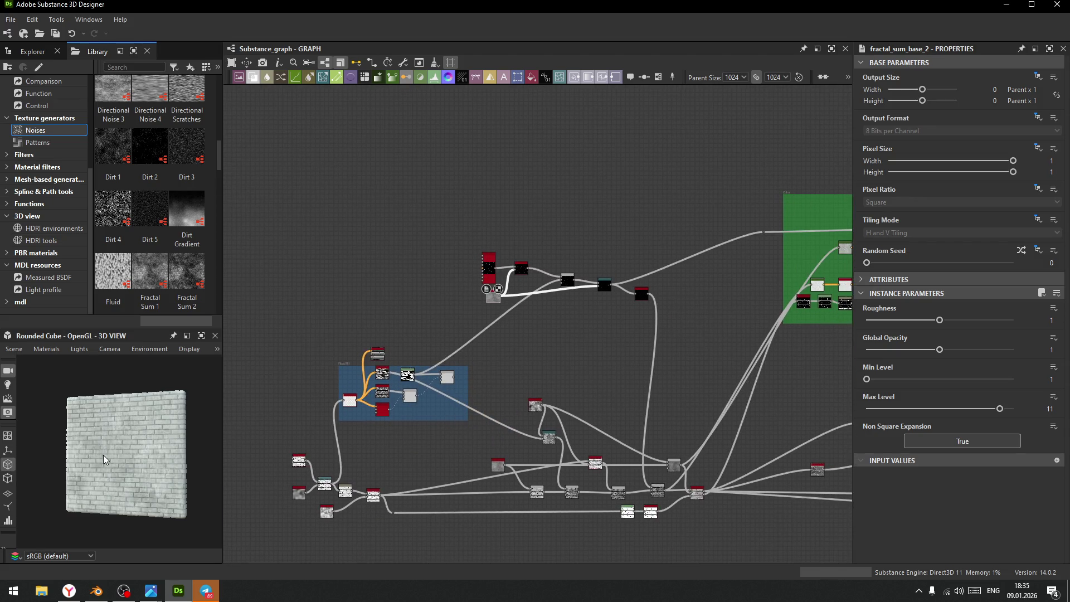
{"action": "mouse_move", "coordinate": [109, 455]}
{"action": "left_mouse_down"}
{"action": "mouse_move", "coordinate": [138, 451]}
{"action": "mouse_move", "coordinate": [133, 459]}
{"action": "mouse_move", "coordinate": [116, 445]}
{"action": "mouse_move", "coordinate": [158, 434]}
{"action": "left_mouse_up"}
{"action": "scroll", "coordinate": [134, 451], "scroll_direction": "up", "scroll_amount": 4}
{"action": "scroll", "coordinate": [139, 443], "scroll_direction": "down", "scroll_amount": 5}
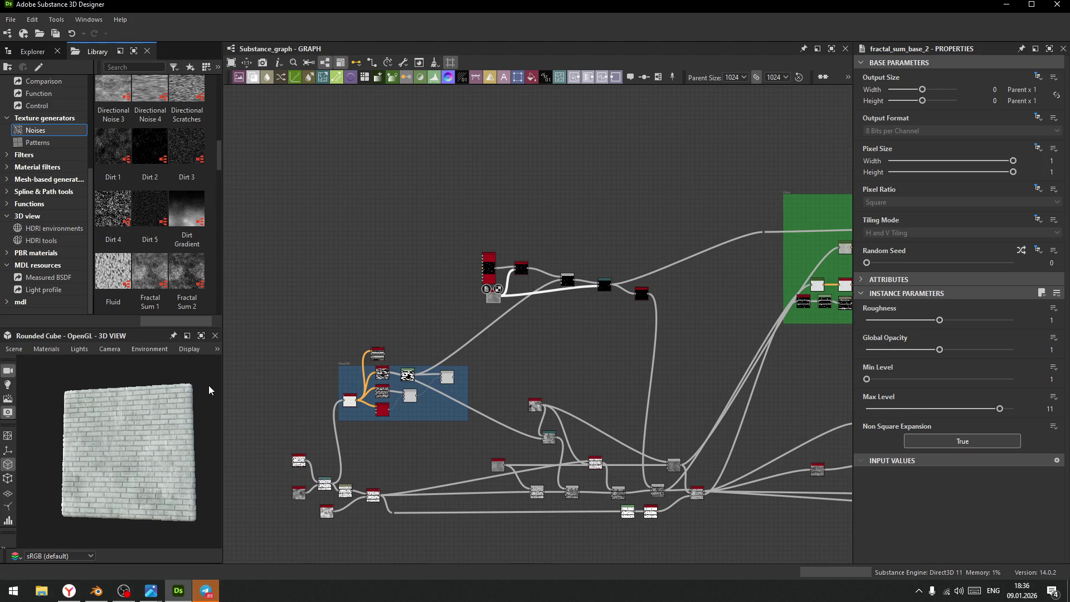
{"action": "mouse_move", "coordinate": [545, 367]}
{"action": "middle_mouse_down"}
{"action": "mouse_move", "coordinate": [547, 349]}
{"action": "mouse_move", "coordinate": [440, 308]}
{"action": "mouse_move", "coordinate": [588, 317]}
{"action": "middle_mouse_up"}
{"action": "scroll", "coordinate": [470, 301], "scroll_direction": "up", "scroll_amount": 10}
{"action": "left_click", "coordinate": [533, 272]}
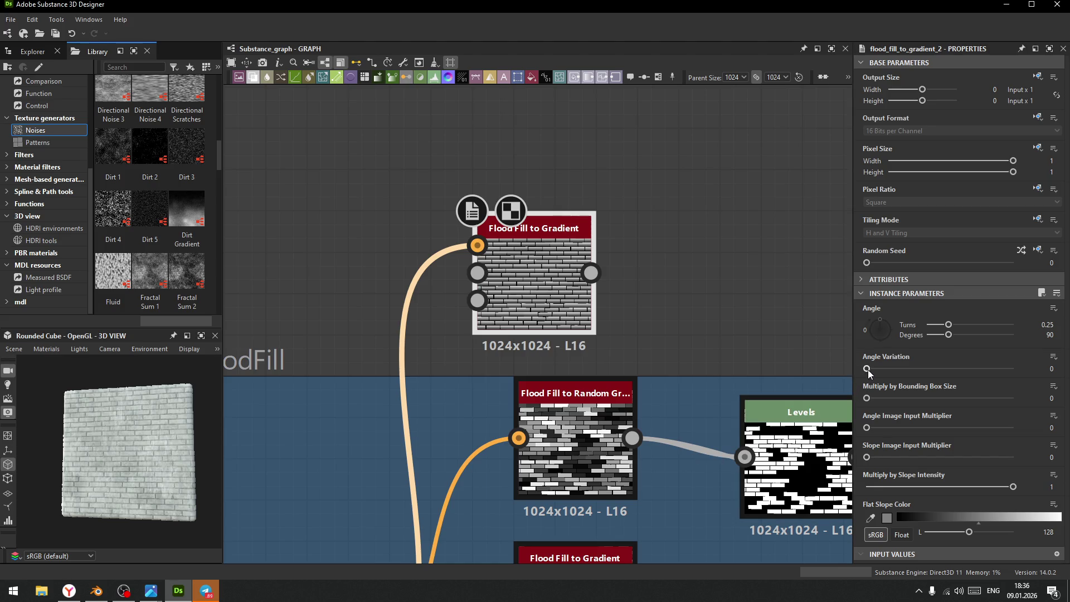
- Add a Levels node after Flood Fill to Gradient, adjusting midtones and lowering the white point
{"action": "left_click_drag", "start_coordinate": [591, 273], "coordinate": [651, 235]}
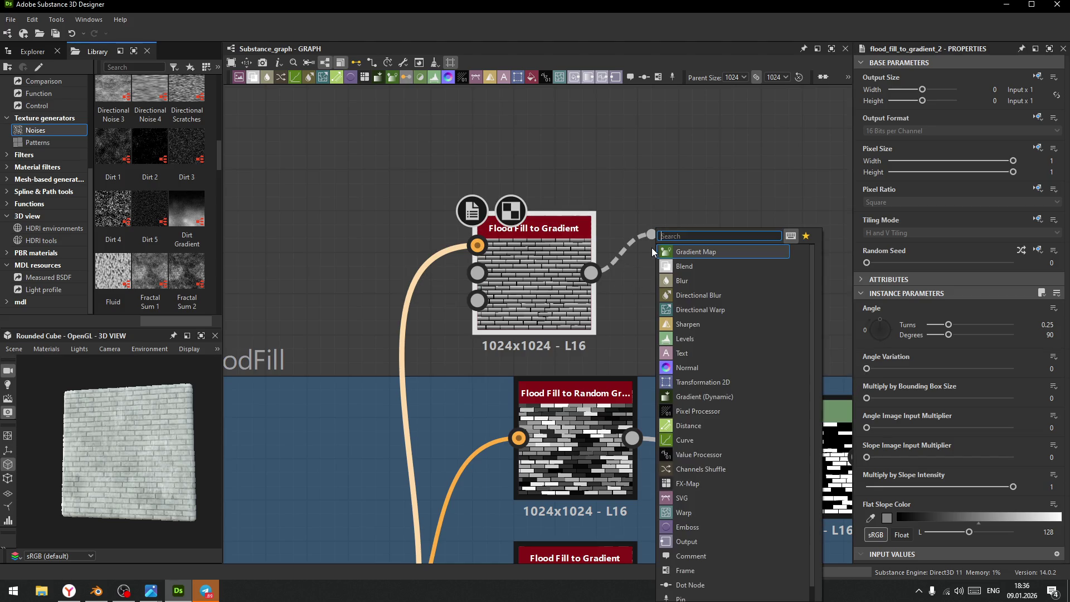
{"action": "left_click", "coordinate": [694, 250]}
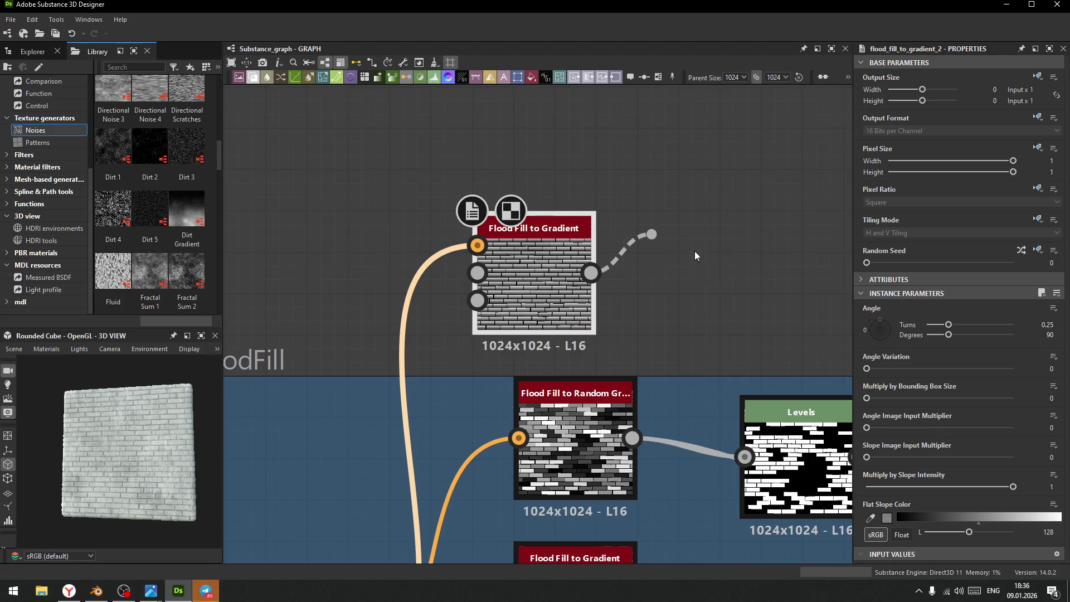
{"action": "left_click_drag", "start_coordinate": [961, 323], "coordinate": [982, 330]}
{"action": "mouse_move", "coordinate": [1052, 325]}
{"action": "left_mouse_down"}
{"action": "mouse_move", "coordinate": [973, 333]}
{"action": "mouse_move", "coordinate": [997, 338]}
{"action": "mouse_move", "coordinate": [1007, 333]}
{"action": "mouse_move", "coordinate": [940, 326]}
{"action": "mouse_move", "coordinate": [992, 326]}
{"action": "mouse_move", "coordinate": [957, 329]}
{"action": "mouse_move", "coordinate": [973, 328]}
{"action": "left_mouse_up"}
{"action": "middle_click_drag", "start_coordinate": [705, 332], "coordinate": [506, 360]}
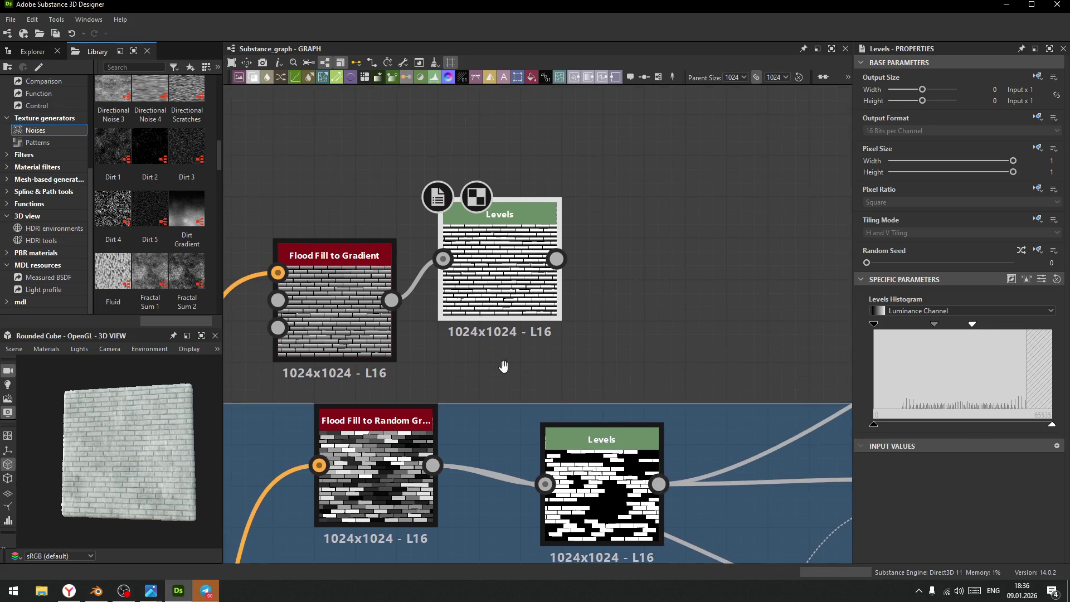
- Add a Slope Blur Grayscale after Levels with a Fractal Sum Base noise in its Slope input
{"action": "key", "text": "space"}
{"action": "type", "text": "slo"}
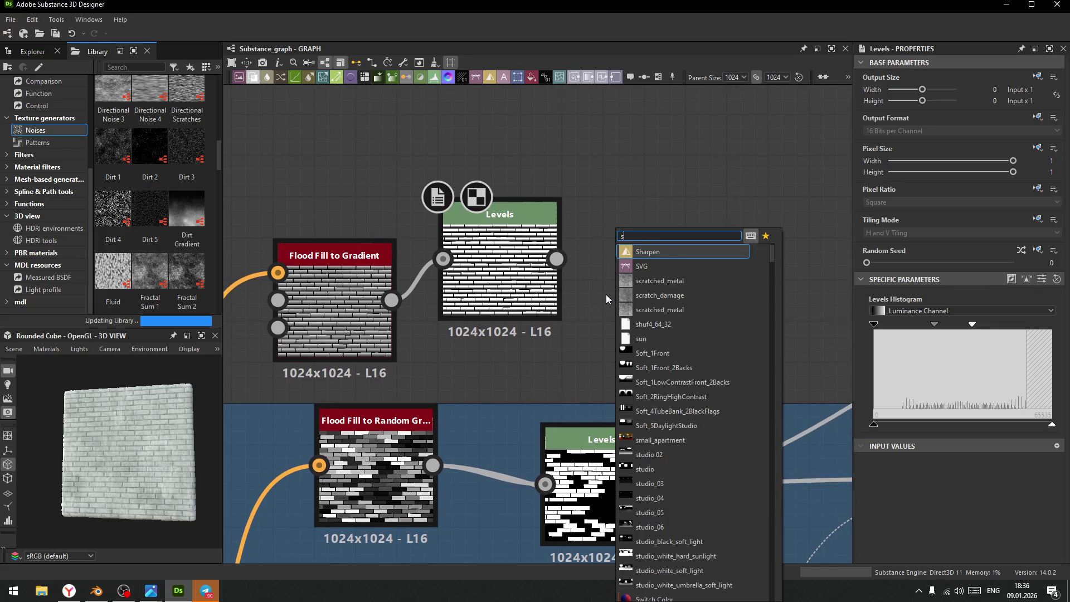
{"action": "left_click", "coordinate": [658, 267]}
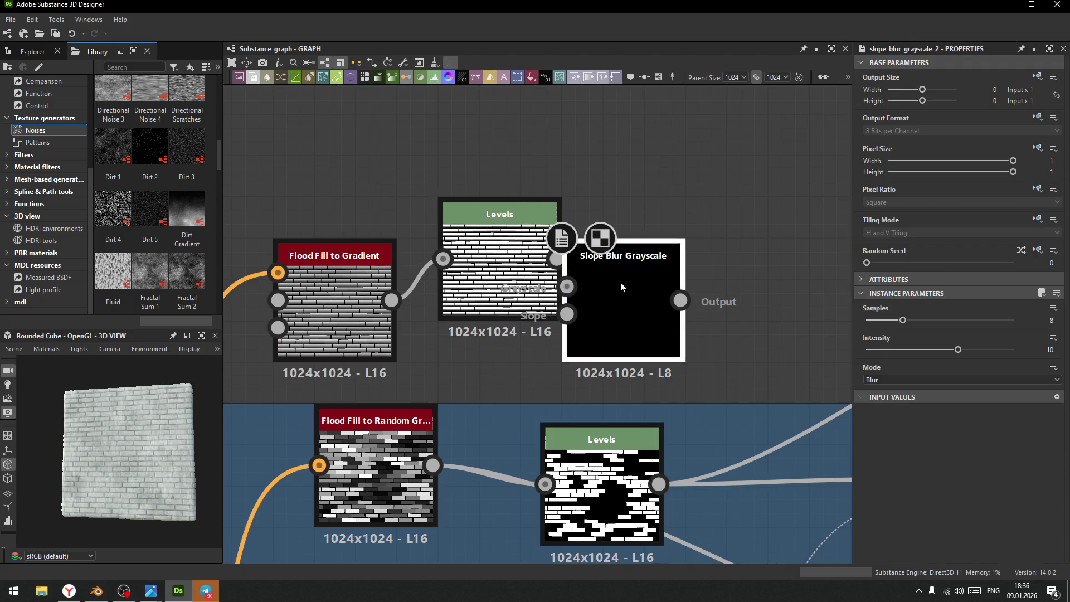
{"action": "key", "text": "space"}
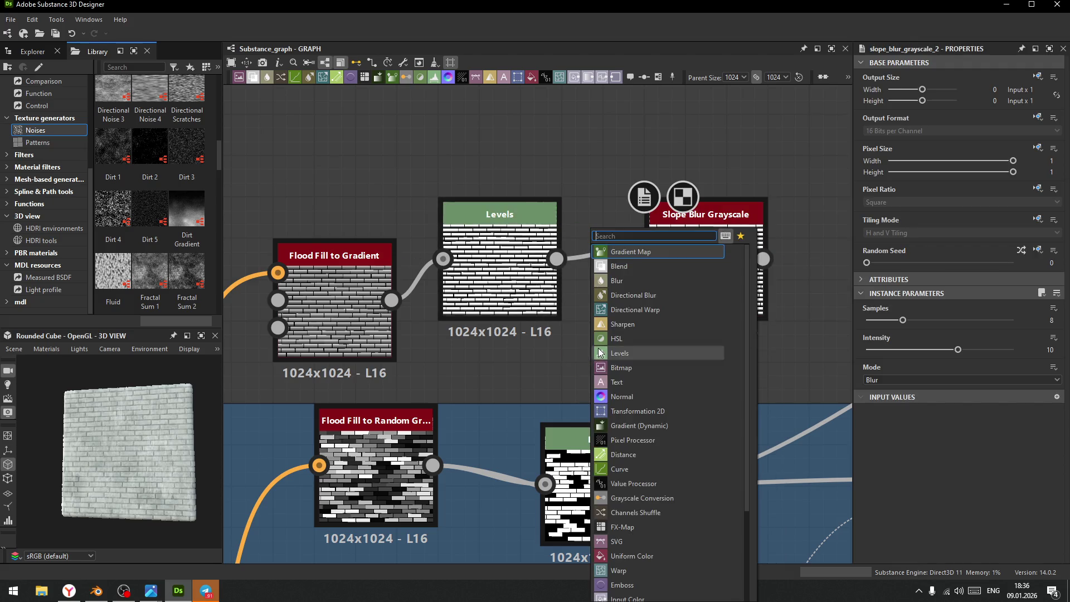
{"action": "type", "text": "fr"}
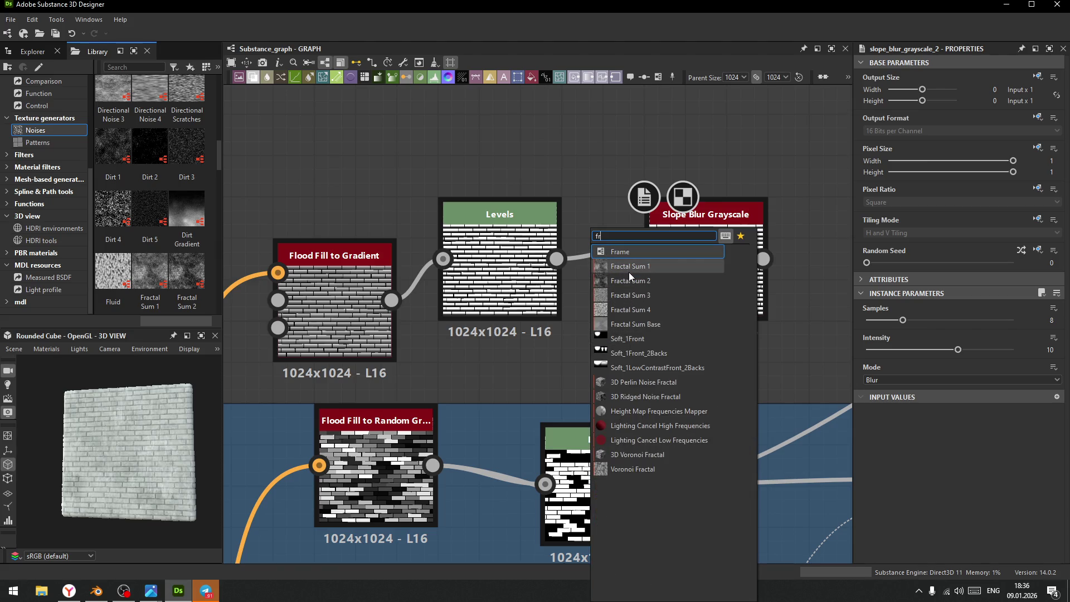
{"action": "left_click", "coordinate": [636, 323]}
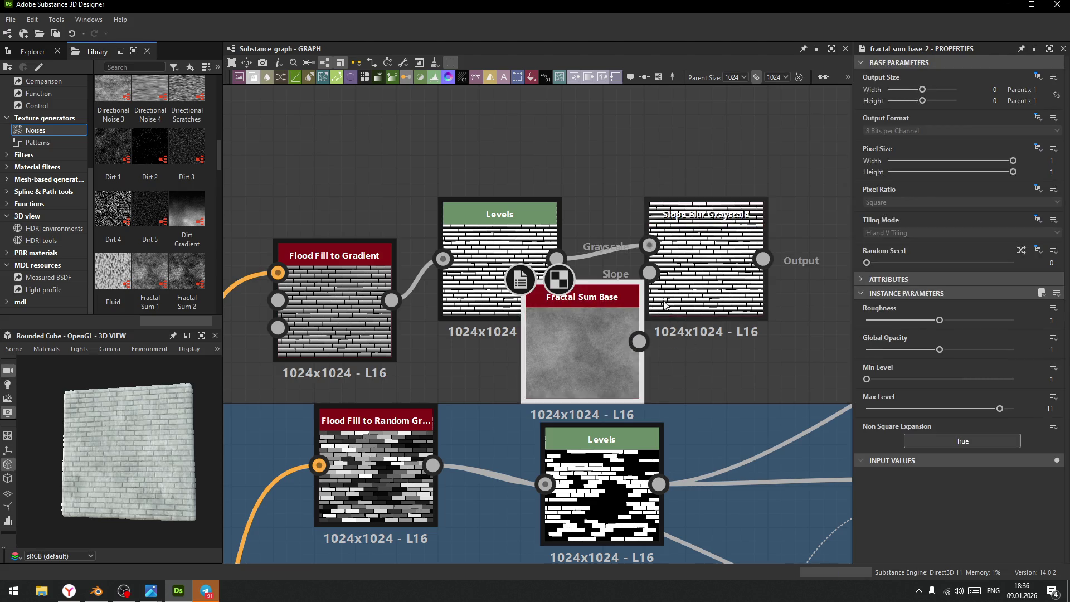
{"action": "mouse_move", "coordinate": [639, 341]}
{"action": "left_mouse_down"}
{"action": "mouse_move", "coordinate": [649, 272]}
{"action": "mouse_move", "coordinate": [745, 283]}
{"action": "left_mouse_up"}
{"action": "mouse_move", "coordinate": [569, 341]}
{"action": "left_mouse_down"}
{"action": "mouse_move", "coordinate": [610, 341]}
{"action": "mouse_move", "coordinate": [628, 319]}
{"action": "left_mouse_up"}
- Set the slope blur intensity to about 0.48 and reposition the Fractal Sum Base node
{"action": "left_click", "coordinate": [795, 282]}
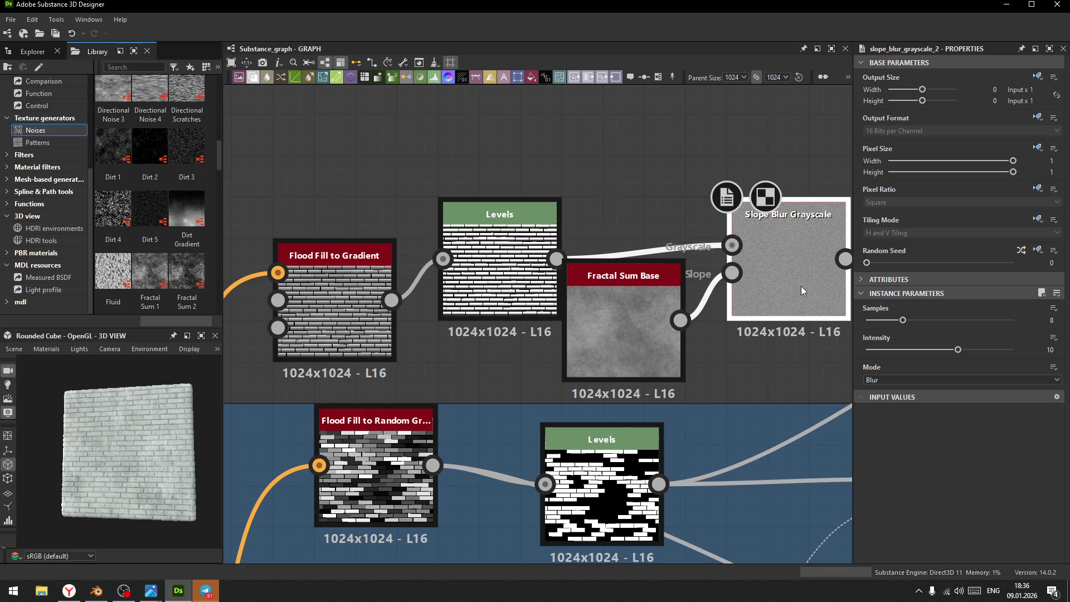
{"action": "left_click_drag", "start_coordinate": [958, 351], "coordinate": [869, 350]}
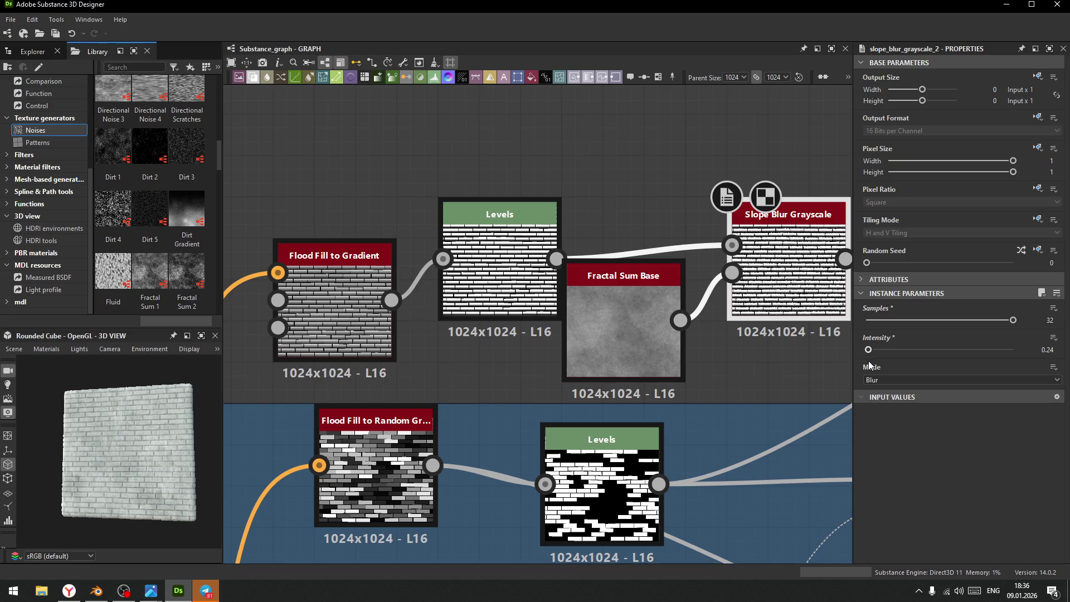
{"action": "left_click_drag", "start_coordinate": [871, 365], "coordinate": [872, 363]}
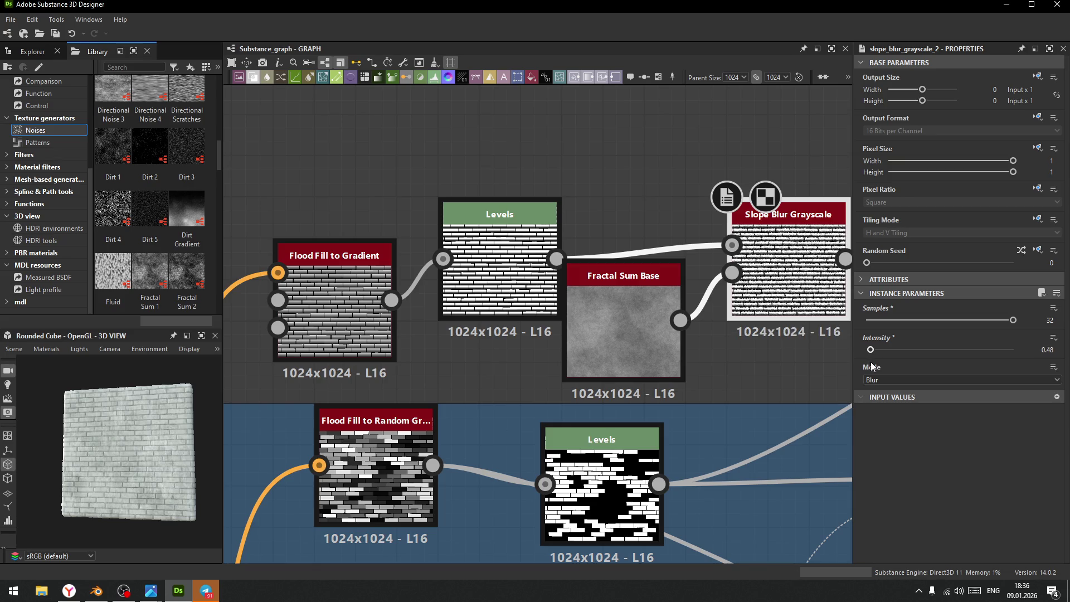
{"action": "mouse_move", "coordinate": [804, 262]}
{"action": "middle_mouse_down"}
{"action": "mouse_move", "coordinate": [770, 246]}
{"action": "mouse_move", "coordinate": [470, 273]}
{"action": "middle_mouse_up"}
{"action": "left_click_drag", "start_coordinate": [286, 338], "coordinate": [368, 341]}
{"action": "middle_click_drag", "start_coordinate": [445, 339], "coordinate": [510, 376]}
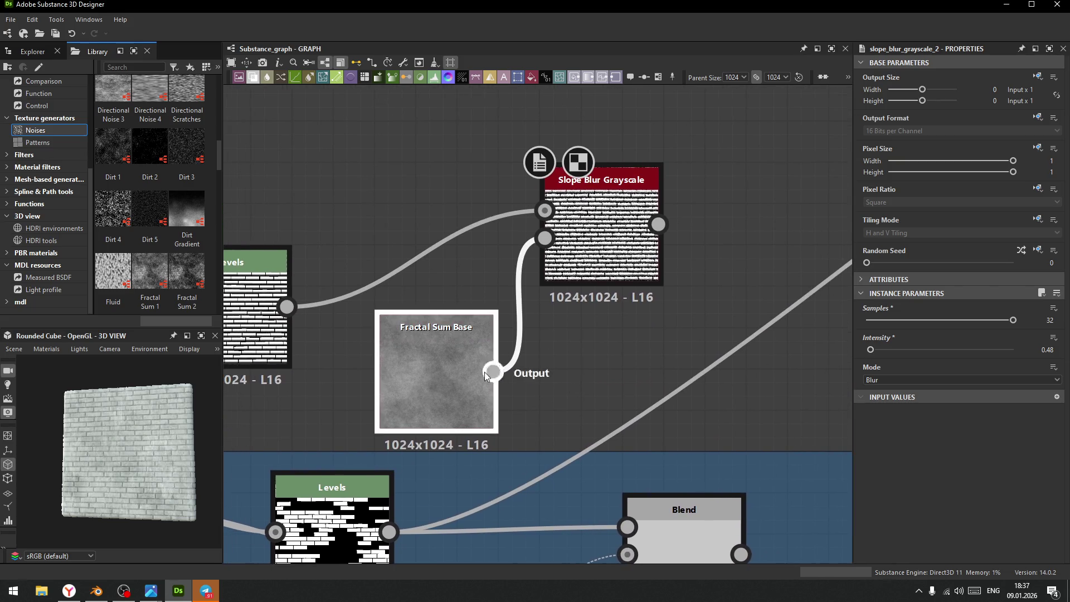
- Shrink the Fractal Sum Base output width to Parent/64, making the noise 16x1024
{"action": "left_click_drag", "start_coordinate": [399, 374], "coordinate": [377, 372]}
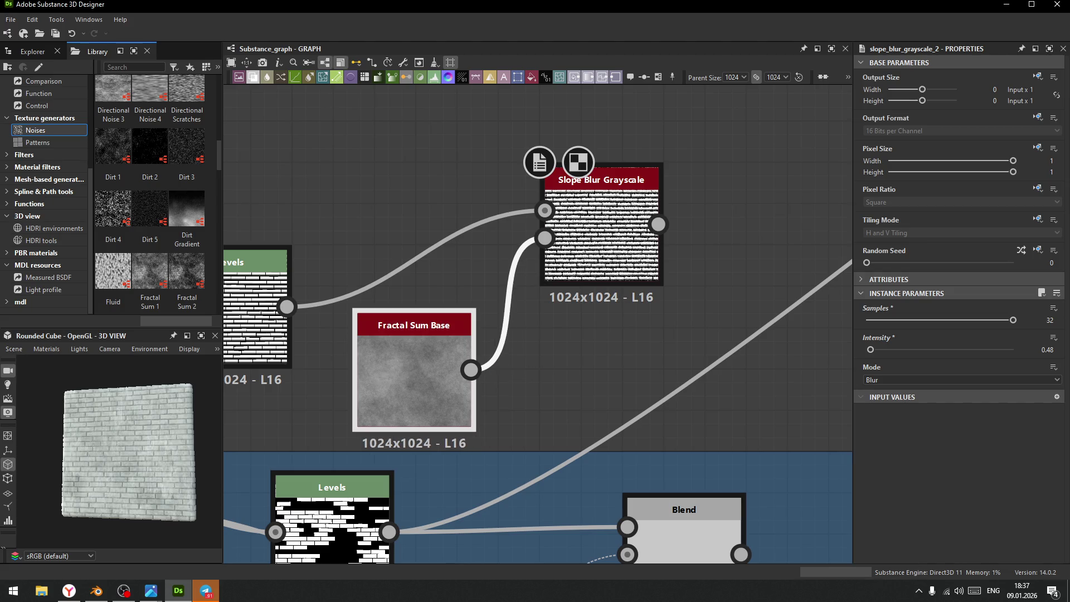
{"action": "left_click", "coordinate": [434, 379]}
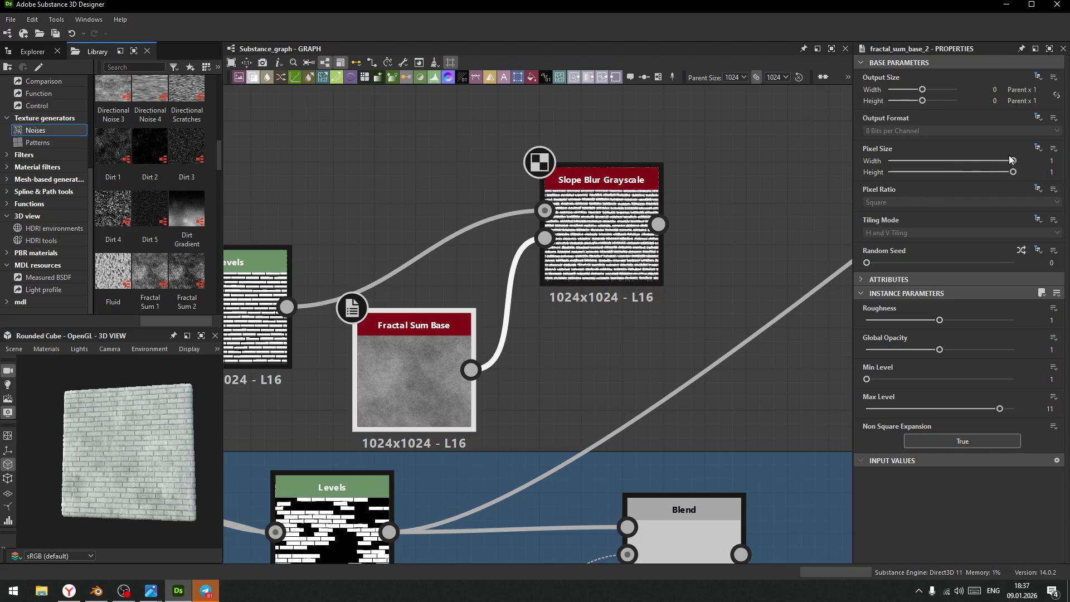
{"action": "mouse_move", "coordinate": [1013, 165]}
{"action": "left_mouse_down"}
{"action": "mouse_move", "coordinate": [898, 172]}
{"action": "mouse_move", "coordinate": [1013, 172]}
{"action": "left_mouse_up"}
{"action": "left_click_drag", "start_coordinate": [922, 103], "coordinate": [907, 97]}
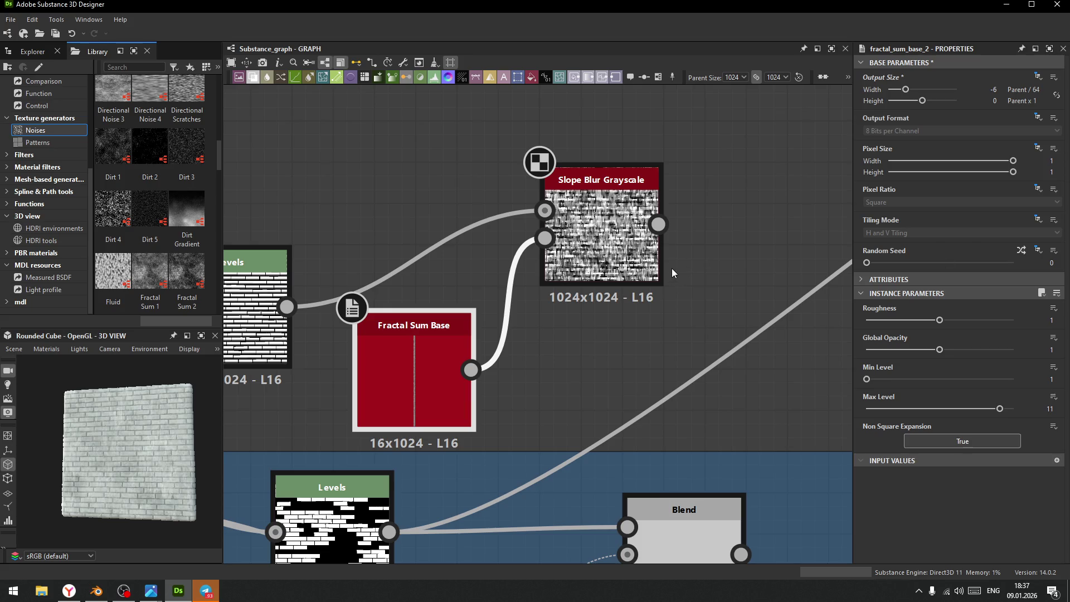
{"action": "scroll", "coordinate": [674, 273], "scroll_direction": "down", "scroll_amount": 3}
{"action": "middle_click_drag", "start_coordinate": [731, 251], "coordinate": [660, 268]}
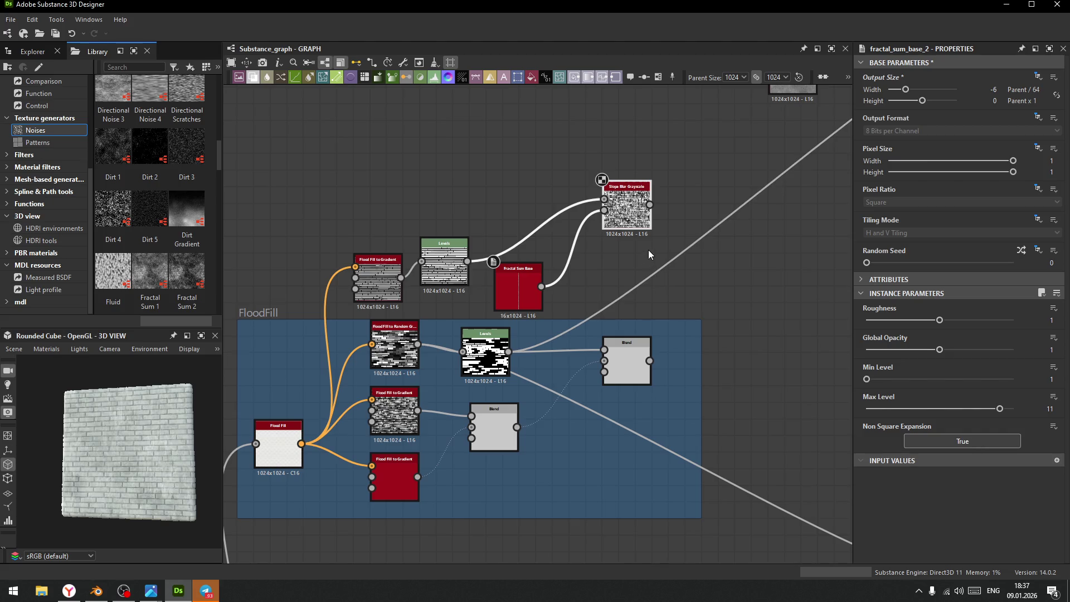
{"action": "left_click", "coordinate": [629, 209]}
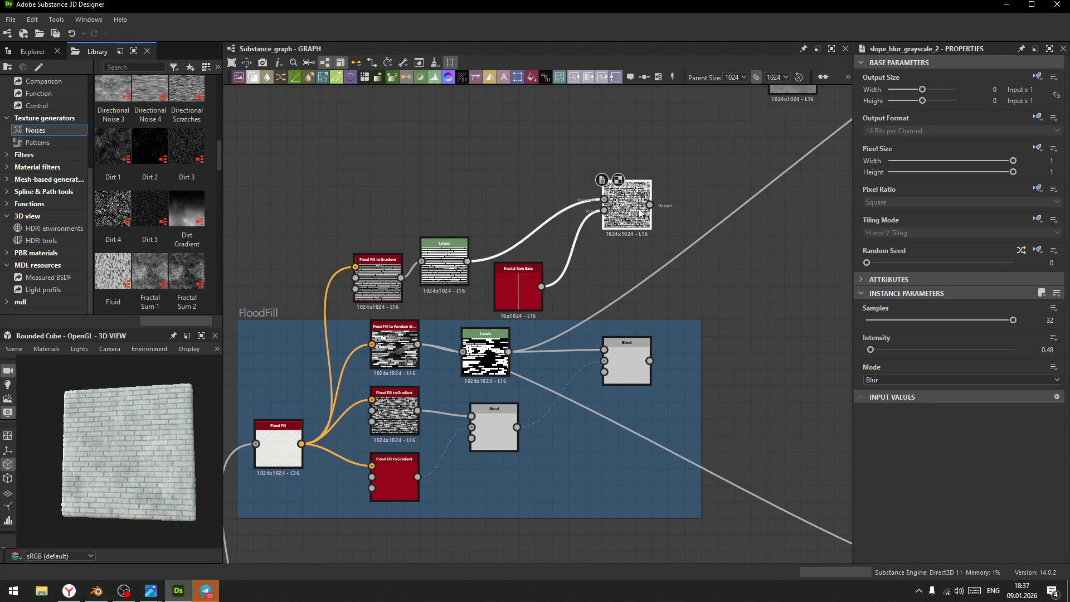
- Move Levels and Flood Fill to Gradient up and place Slope Blur onto the green frame
{"action": "left_click_drag", "start_coordinate": [446, 267], "coordinate": [479, 218]}
{"action": "left_click_drag", "start_coordinate": [379, 279], "coordinate": [395, 253]}
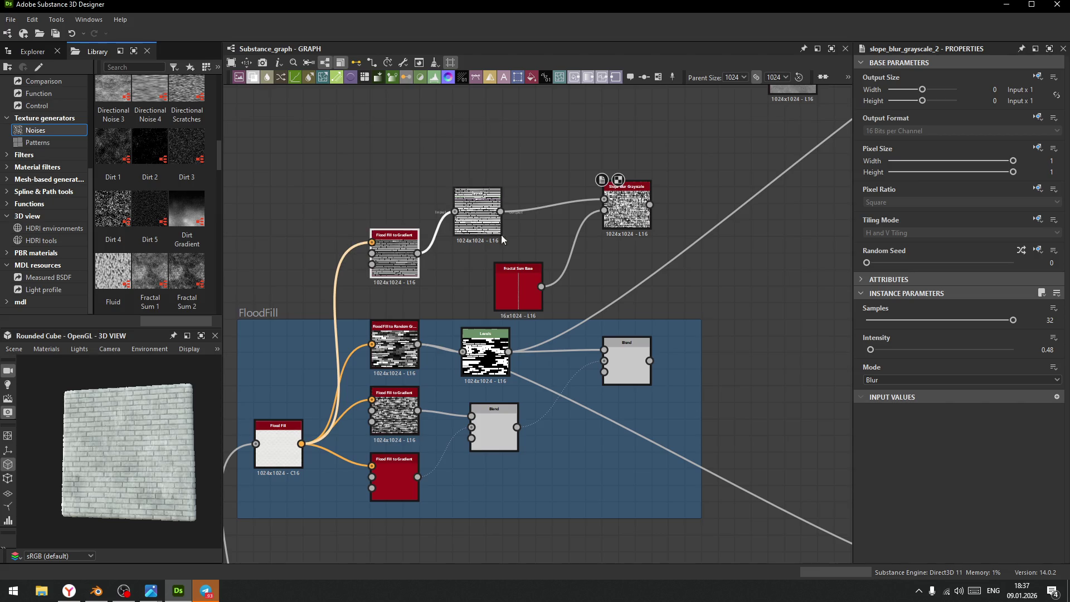
{"action": "scroll", "coordinate": [488, 239], "scroll_direction": "down", "scroll_amount": 8}
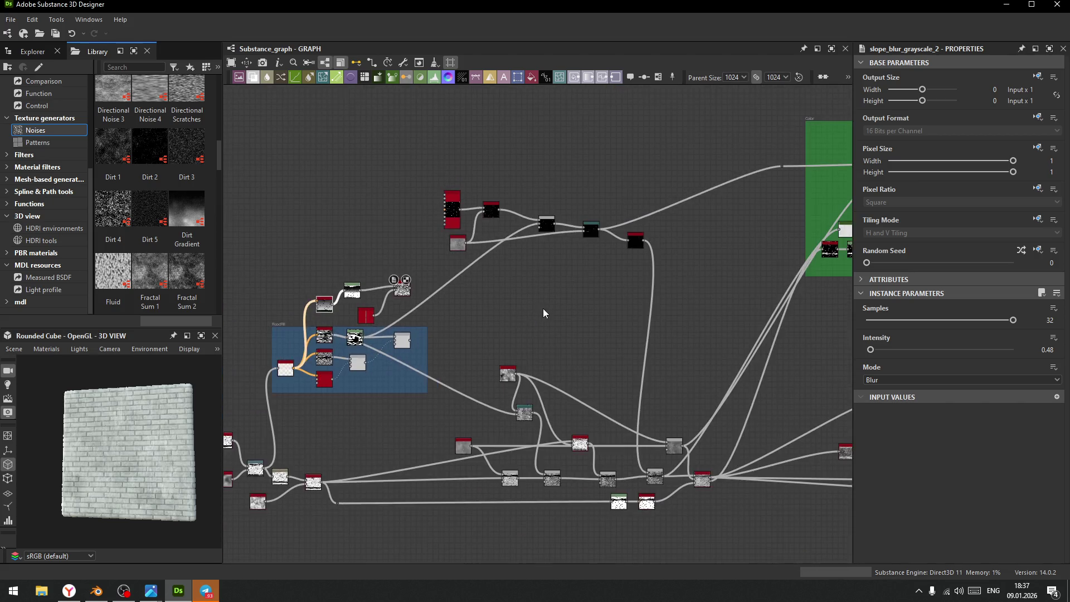
{"action": "middle_click_drag", "start_coordinate": [539, 312], "coordinate": [404, 362]}
{"action": "scroll", "coordinate": [404, 362], "scroll_direction": "down", "scroll_amount": 3}
{"action": "mouse_move", "coordinate": [310, 353]}
{"action": "left_mouse_down"}
{"action": "mouse_move", "coordinate": [513, 242]}
{"action": "mouse_move", "coordinate": [713, 233]}
{"action": "mouse_move", "coordinate": [670, 238]}
{"action": "left_mouse_up"}
{"action": "scroll", "coordinate": [678, 277], "scroll_direction": "up", "scroll_amount": 5}
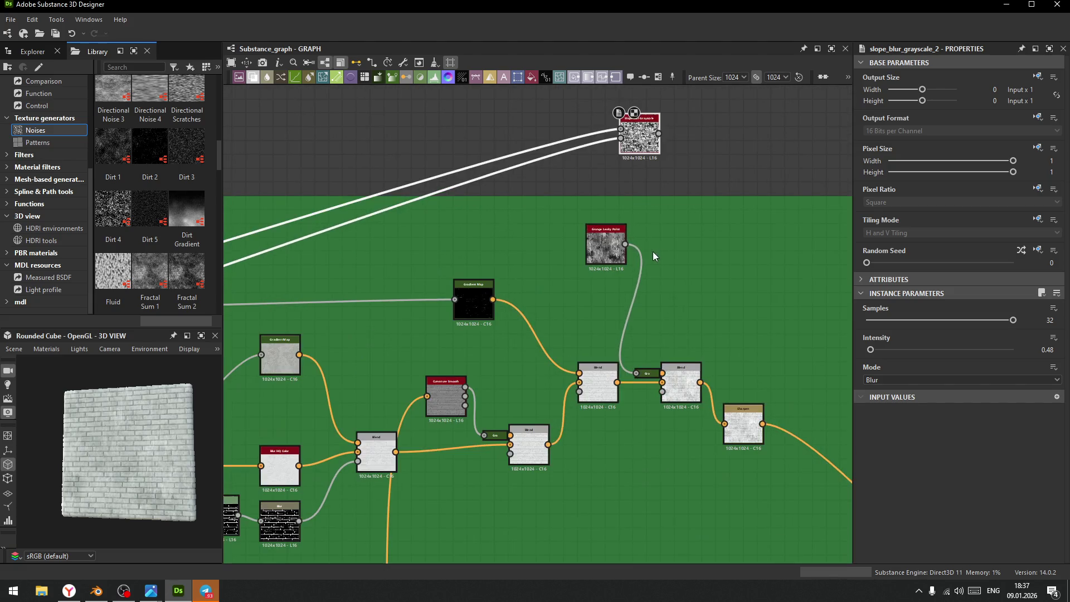
{"action": "scroll", "coordinate": [660, 292], "scroll_direction": "up", "scroll_amount": 3}
{"action": "mouse_move", "coordinate": [575, 119]}
{"action": "left_mouse_down"}
{"action": "mouse_move", "coordinate": [552, 239]}
{"action": "mouse_move", "coordinate": [537, 210]}
{"action": "left_mouse_up"}
- Blend Grunge Leaky Paint with the slope-blurred bricks, trying Subtract and Multiply modes
{"action": "left_click_drag", "start_coordinate": [557, 301], "coordinate": [656, 266]}
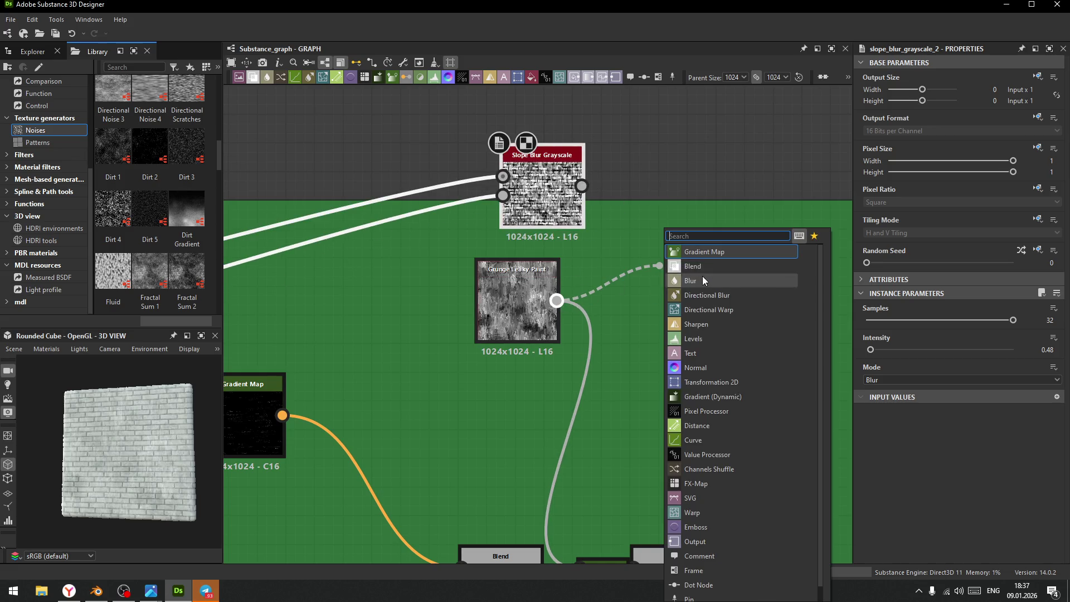
{"action": "left_click", "coordinate": [701, 267]}
{"action": "left_click_drag", "start_coordinate": [581, 186], "coordinate": [662, 253]}
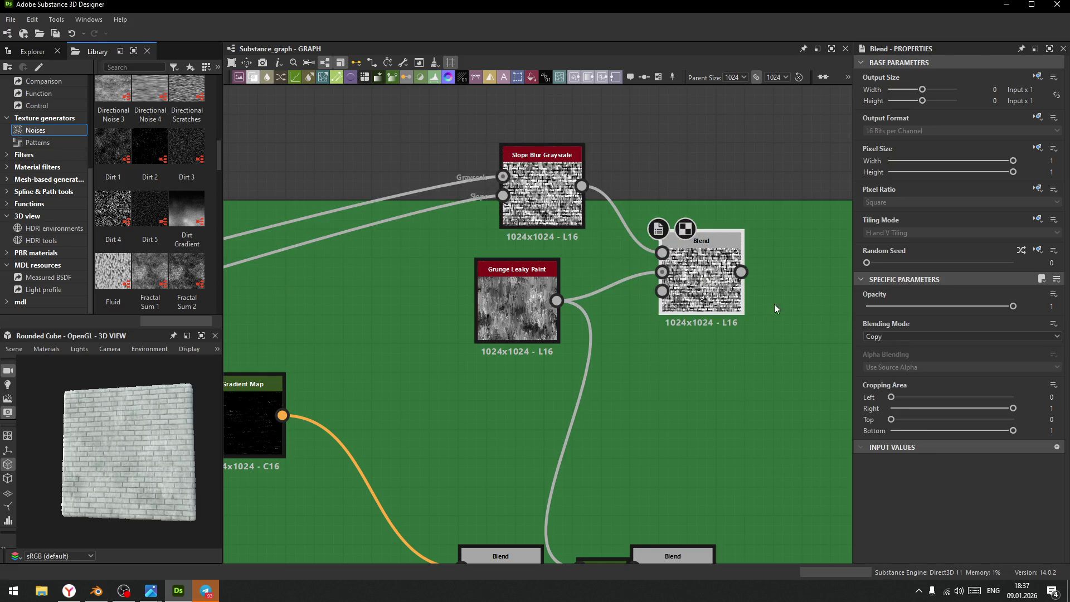
{"action": "left_click", "coordinate": [929, 336]}
{"action": "left_click", "coordinate": [887, 365]}
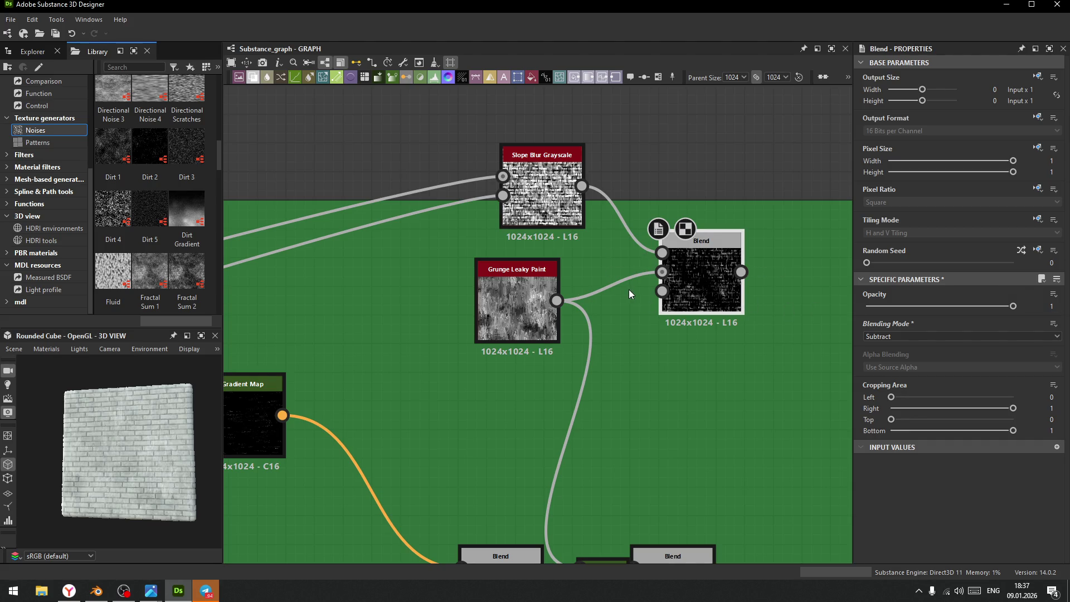
{"action": "left_click", "coordinate": [926, 336]}
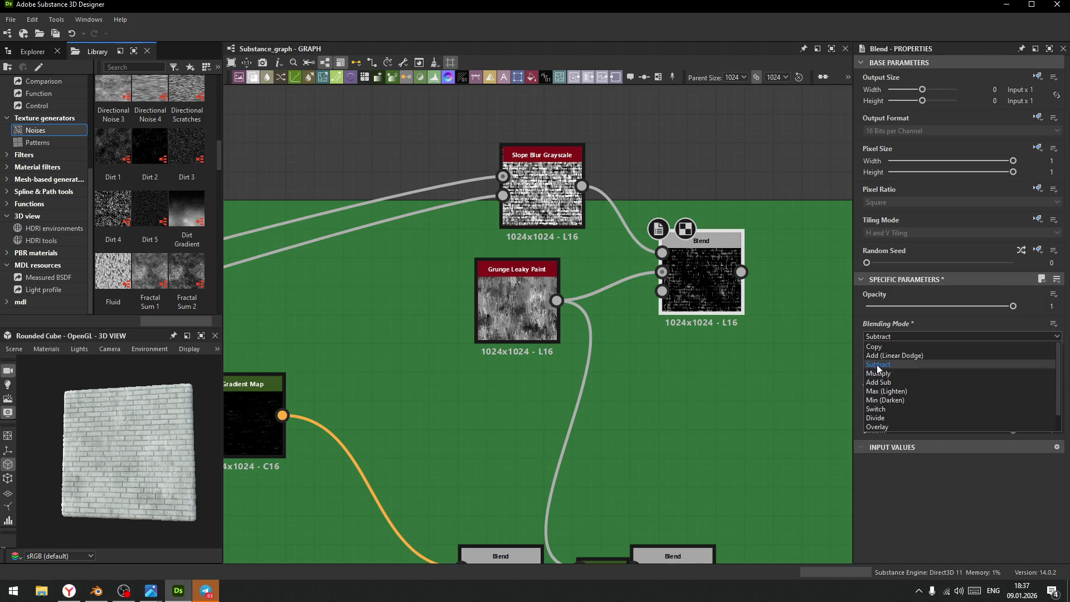
{"action": "left_click", "coordinate": [880, 373]}
- Link the Blend output into the small green Gradient Map node and review the bricks
{"action": "scroll", "coordinate": [896, 333], "scroll_direction": "down", "scroll_amount": 3}
{"action": "scroll", "coordinate": [896, 332], "scroll_direction": "down", "scroll_amount": 1}
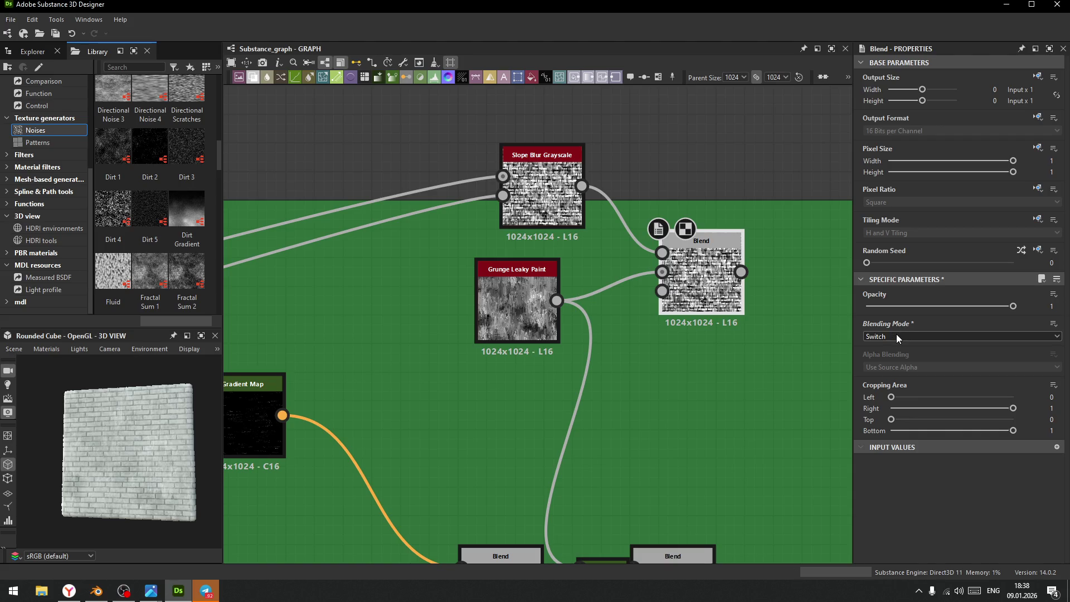
{"action": "left_click", "coordinate": [555, 197]}
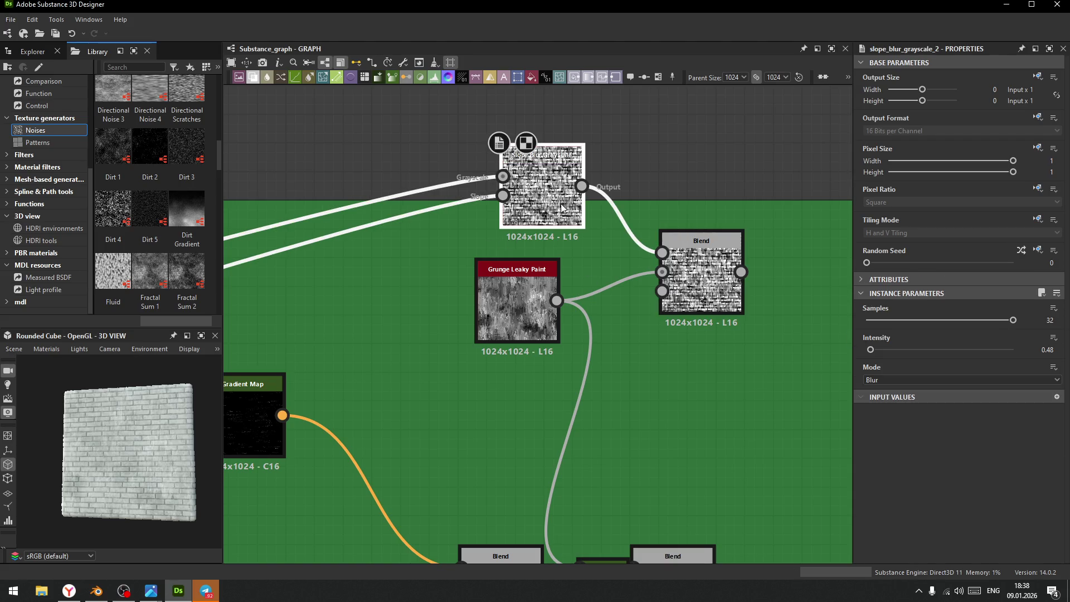
{"action": "middle_click_drag", "start_coordinate": [707, 418], "coordinate": [658, 340]}
{"action": "left_click_drag", "start_coordinate": [691, 195], "coordinate": [531, 492]}
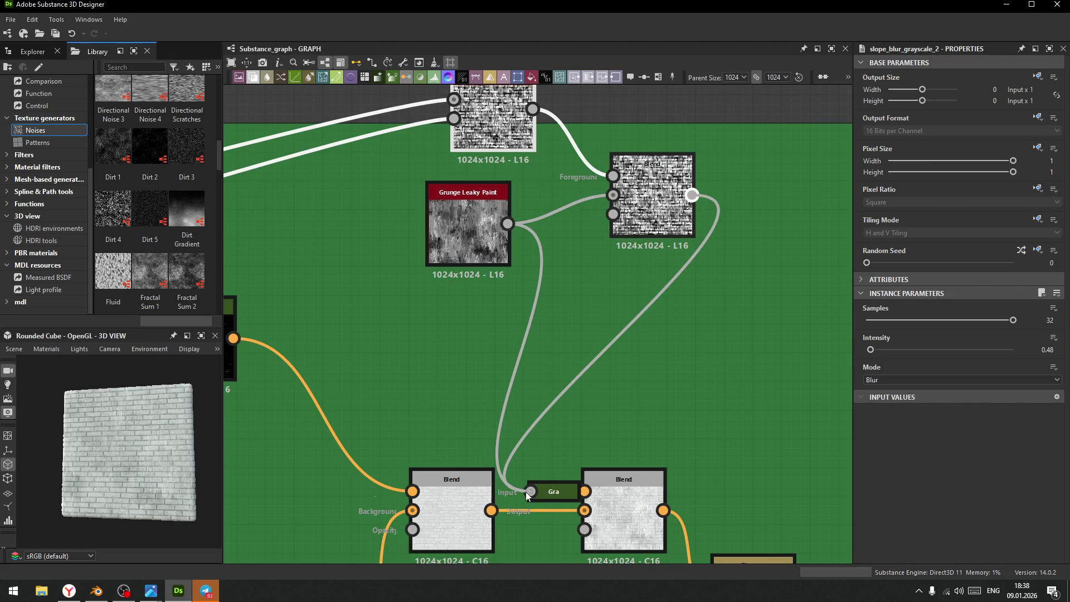
{"action": "scroll", "coordinate": [110, 426], "scroll_direction": "up", "scroll_amount": 5}
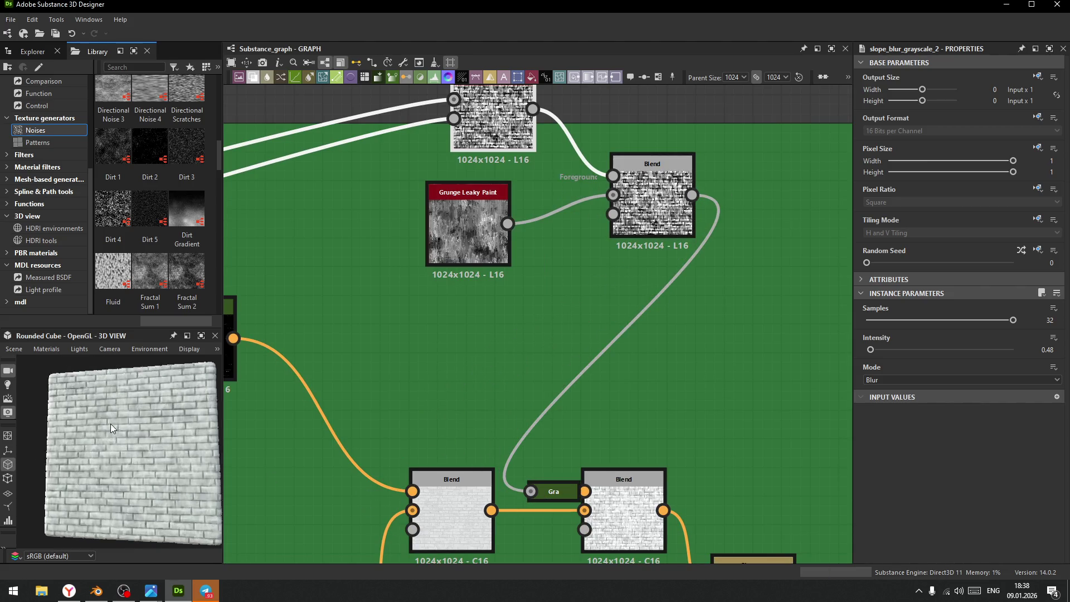
{"action": "scroll", "coordinate": [99, 417], "scroll_direction": "up", "scroll_amount": 5}
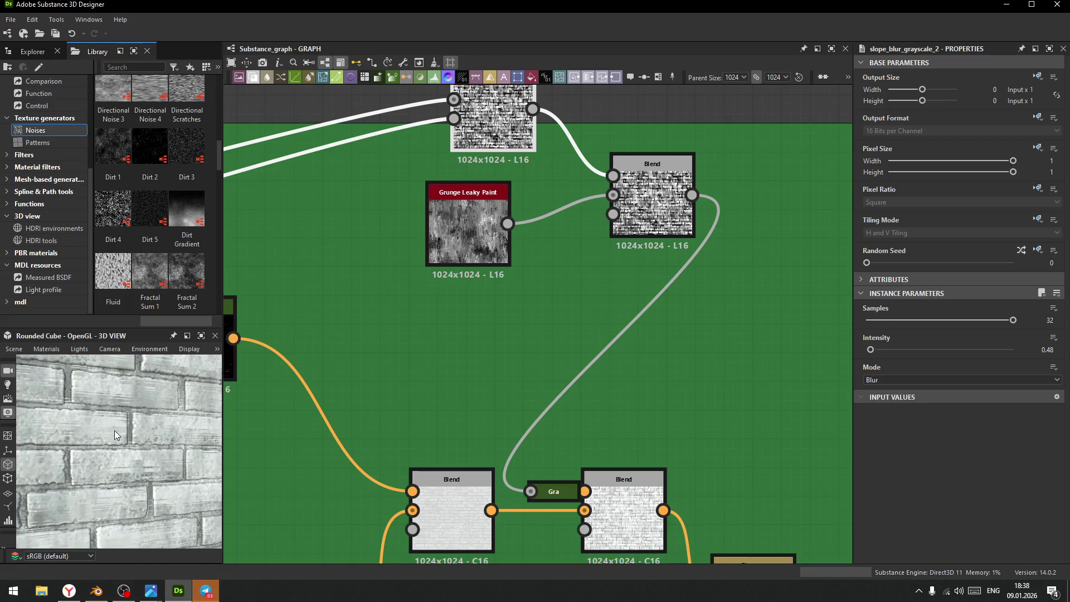
{"action": "left_click_drag", "start_coordinate": [138, 440], "coordinate": [125, 430]}
{"action": "scroll", "coordinate": [131, 418], "scroll_direction": "down", "scroll_amount": 5}
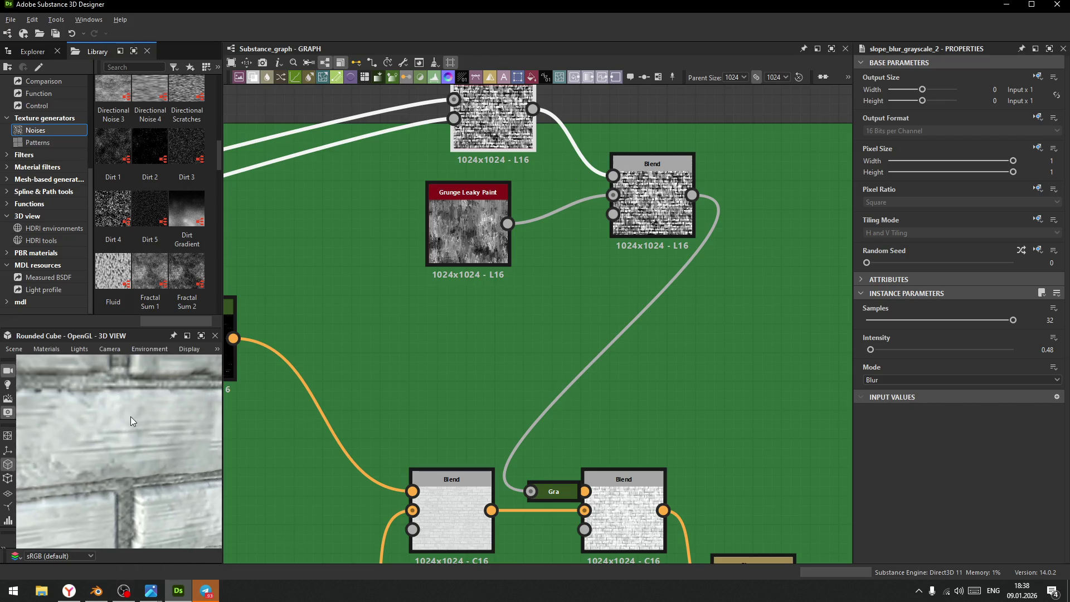
{"action": "left_click", "coordinate": [658, 217]}
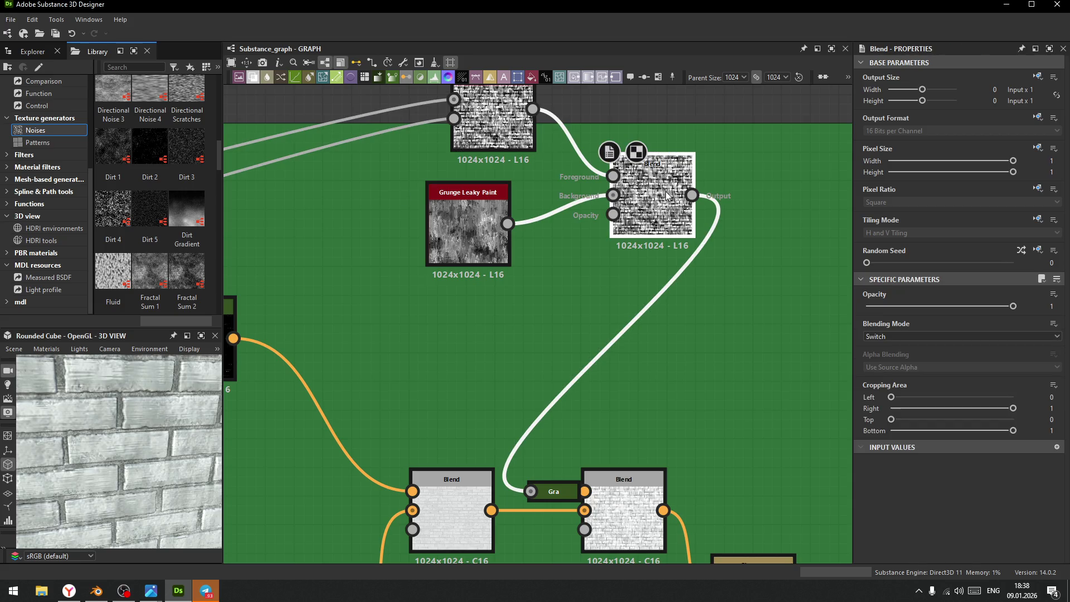
{"action": "left_click", "coordinate": [463, 185]}
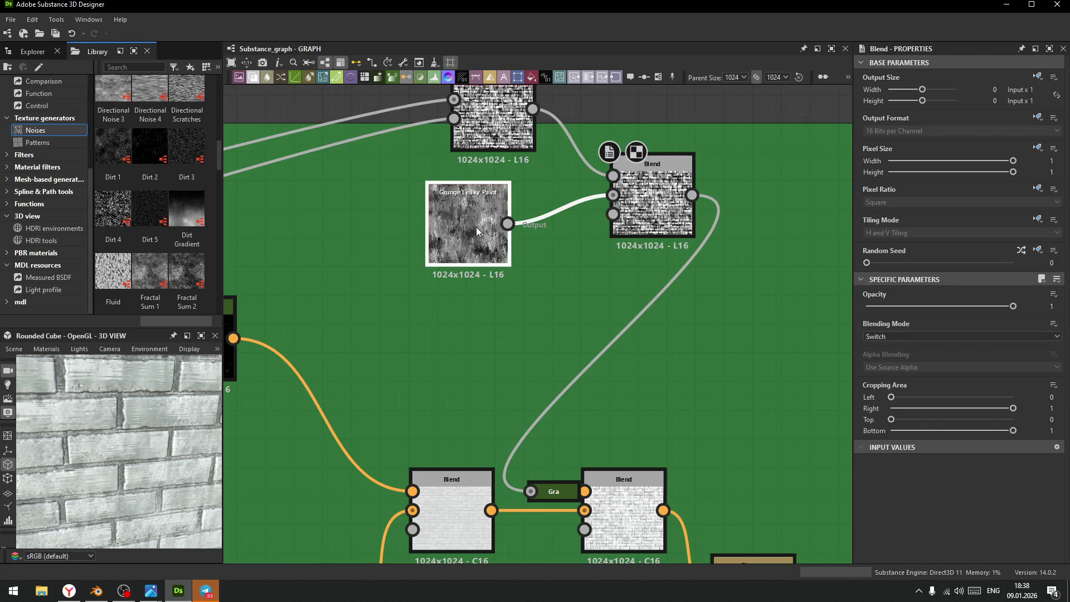
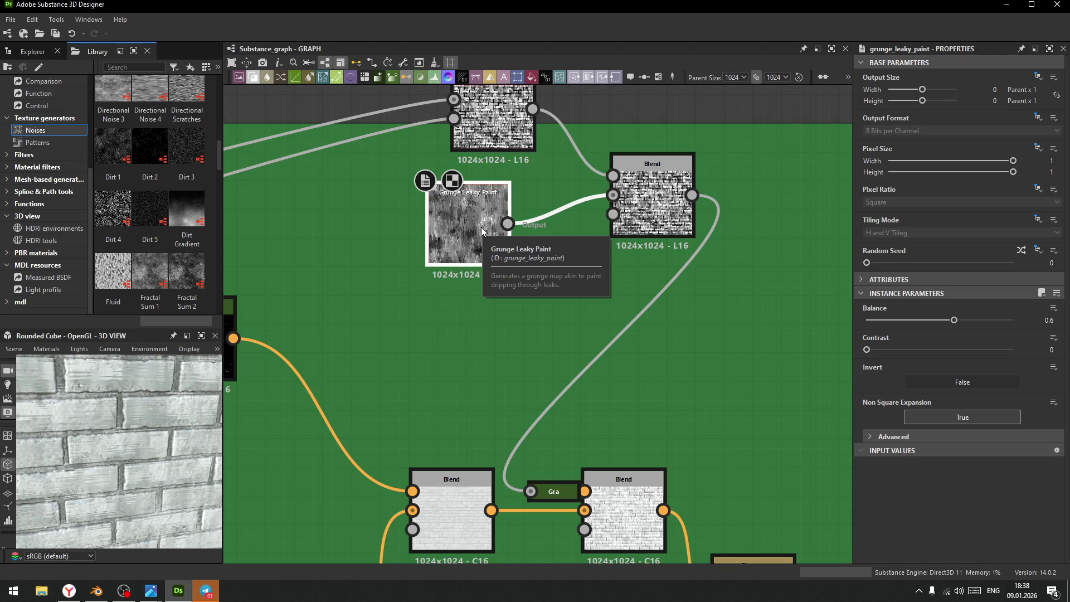
- Pull the Grunge Leaky Paint node out of the green Color frame and shift it left
{"action": "scroll", "coordinate": [466, 299], "scroll_direction": "down", "scroll_amount": 5}
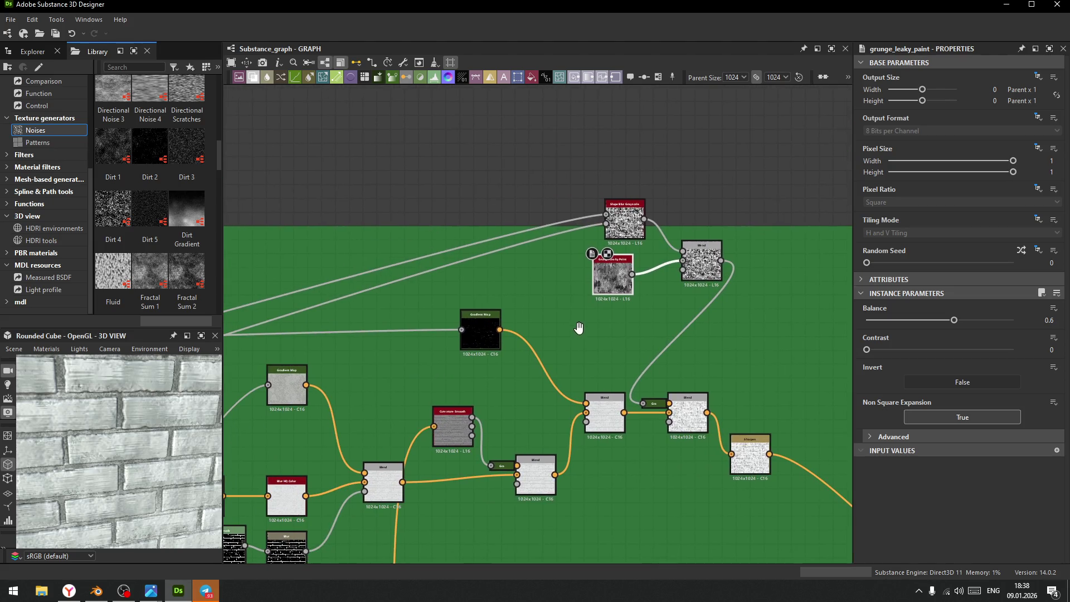
{"action": "scroll", "coordinate": [459, 352], "scroll_direction": "down", "scroll_amount": 3}
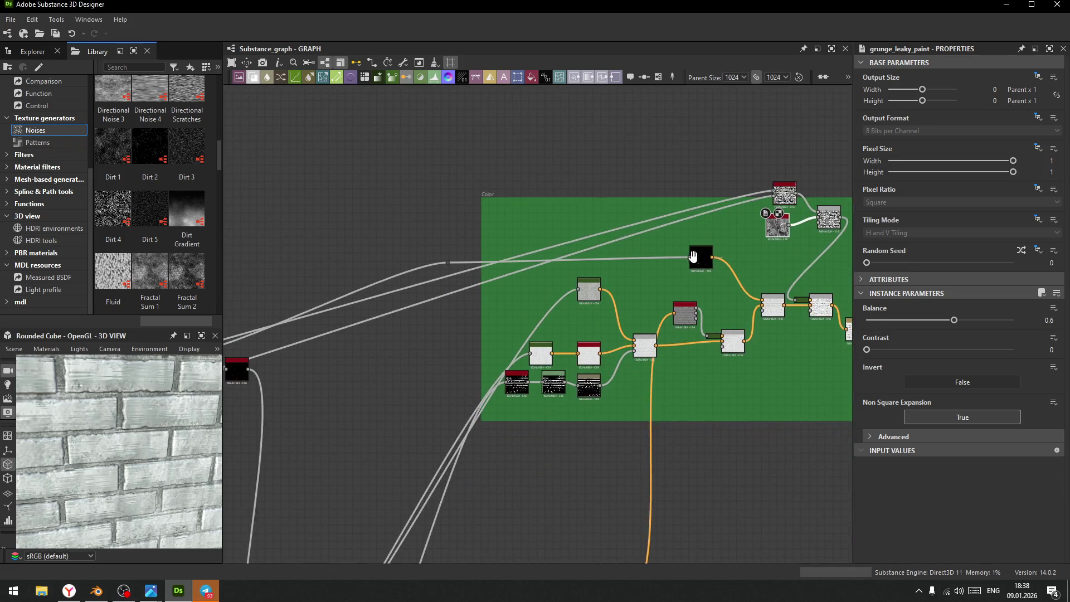
{"action": "mouse_move", "coordinate": [428, 344]}
{"action": "middle_mouse_down"}
{"action": "mouse_move", "coordinate": [526, 399]}
{"action": "mouse_move", "coordinate": [839, 280]}
{"action": "middle_mouse_up"}
{"action": "left_click_drag", "start_coordinate": [780, 294], "coordinate": [367, 279]}
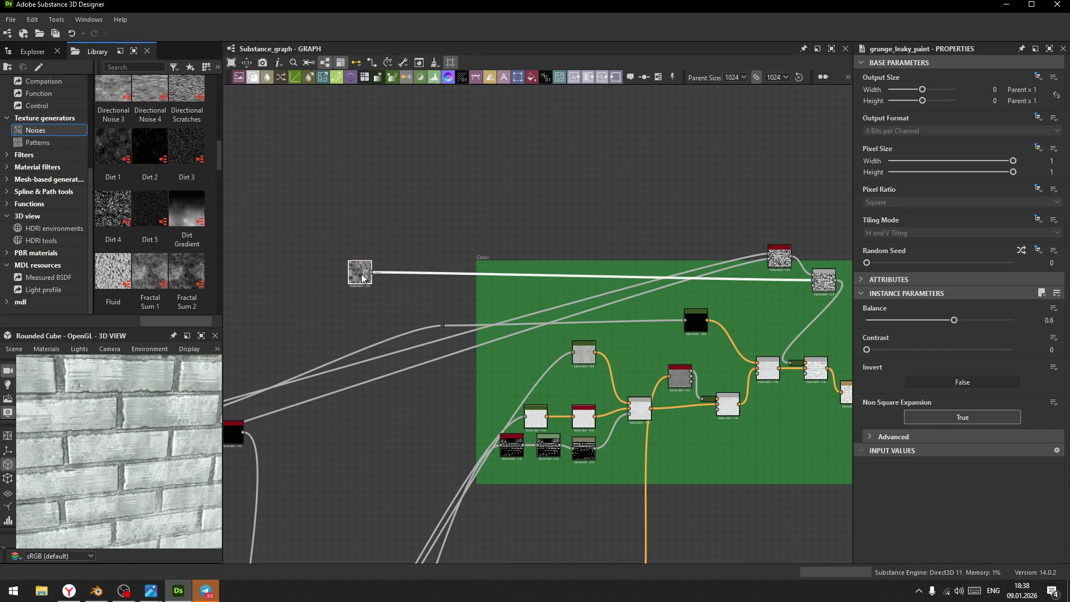
{"action": "mouse_move", "coordinate": [785, 264]}
{"action": "left_mouse_down"}
{"action": "mouse_move", "coordinate": [558, 251]}
{"action": "mouse_move", "coordinate": [615, 241]}
{"action": "mouse_move", "coordinate": [779, 294]}
{"action": "mouse_move", "coordinate": [763, 289]}
{"action": "left_mouse_up"}
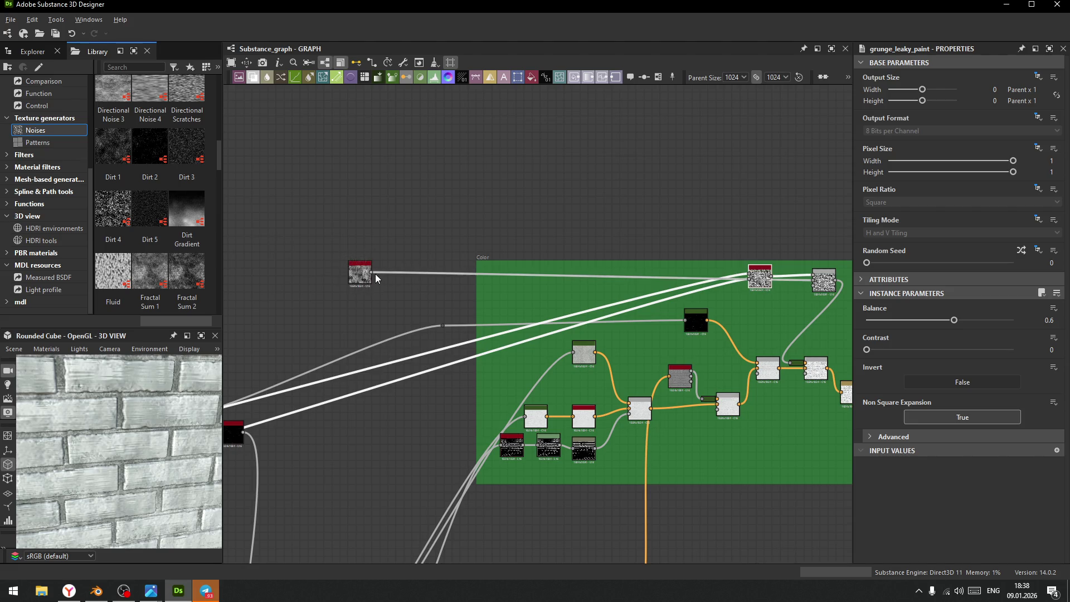
{"action": "left_click_drag", "start_coordinate": [360, 273], "coordinate": [240, 273]}
- Position Grunge Leaky Paint just above the brick Levels node and start a wire from Levels' output
{"action": "scroll", "coordinate": [316, 301], "scroll_direction": "down", "scroll_amount": 2}
{"action": "middle_click_drag", "start_coordinate": [326, 310], "coordinate": [690, 237]}
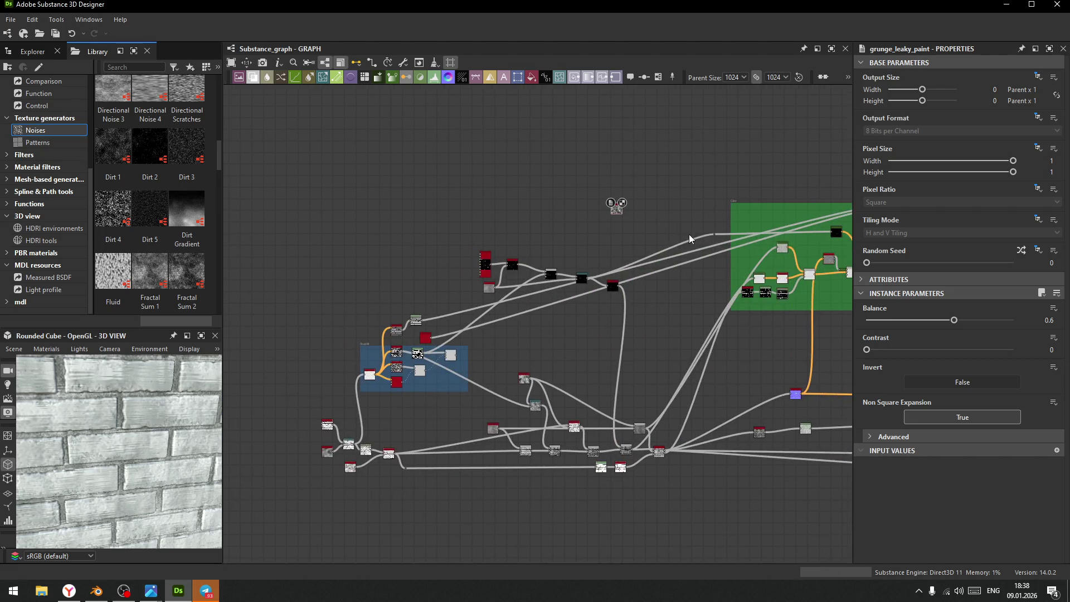
{"action": "scroll", "coordinate": [383, 324], "scroll_direction": "up", "scroll_amount": 2}
{"action": "scroll", "coordinate": [382, 324], "scroll_direction": "up", "scroll_amount": 4}
{"action": "scroll", "coordinate": [490, 354], "scroll_direction": "down", "scroll_amount": 3}
{"action": "left_click_drag", "start_coordinate": [468, 227], "coordinate": [428, 311]}
{"action": "scroll", "coordinate": [490, 357], "scroll_direction": "up", "scroll_amount": 4}
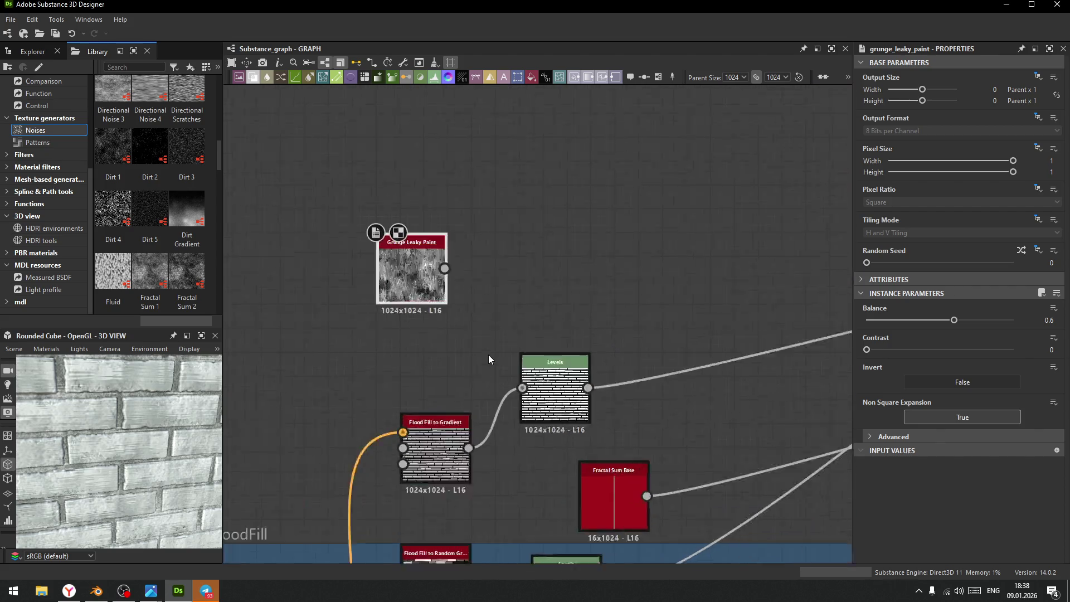
{"action": "mouse_move", "coordinate": [410, 248]}
{"action": "left_mouse_down"}
{"action": "mouse_move", "coordinate": [565, 316]}
{"action": "mouse_move", "coordinate": [600, 278]}
{"action": "left_mouse_up"}
{"action": "scroll", "coordinate": [565, 317], "scroll_direction": "up", "scroll_amount": 3}
{"action": "scroll", "coordinate": [565, 316], "scroll_direction": "up", "scroll_amount": 2}
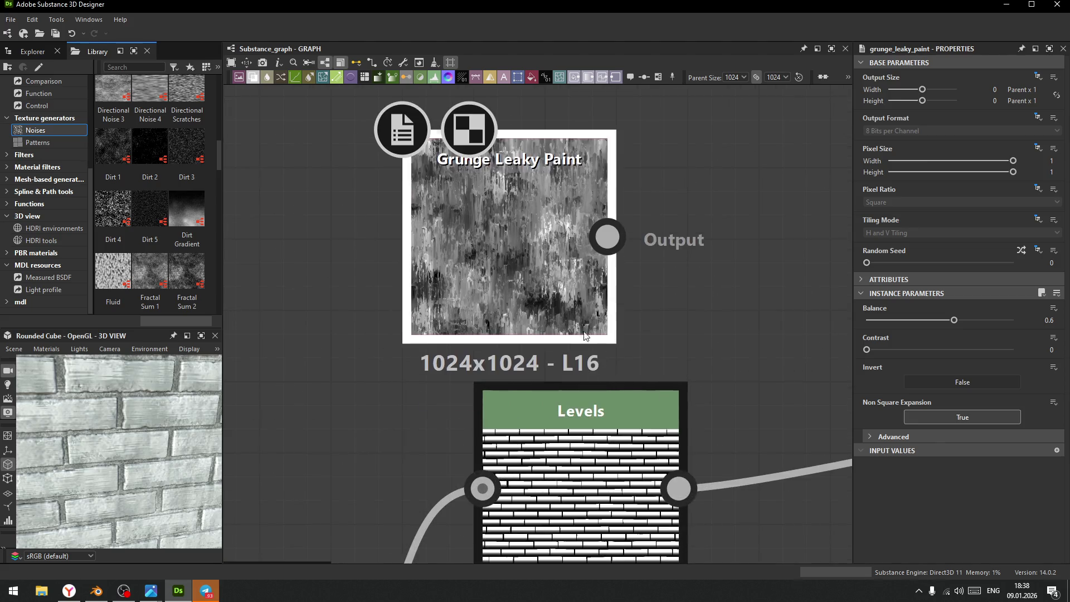
{"action": "left_click_drag", "start_coordinate": [679, 489], "coordinate": [740, 239]}
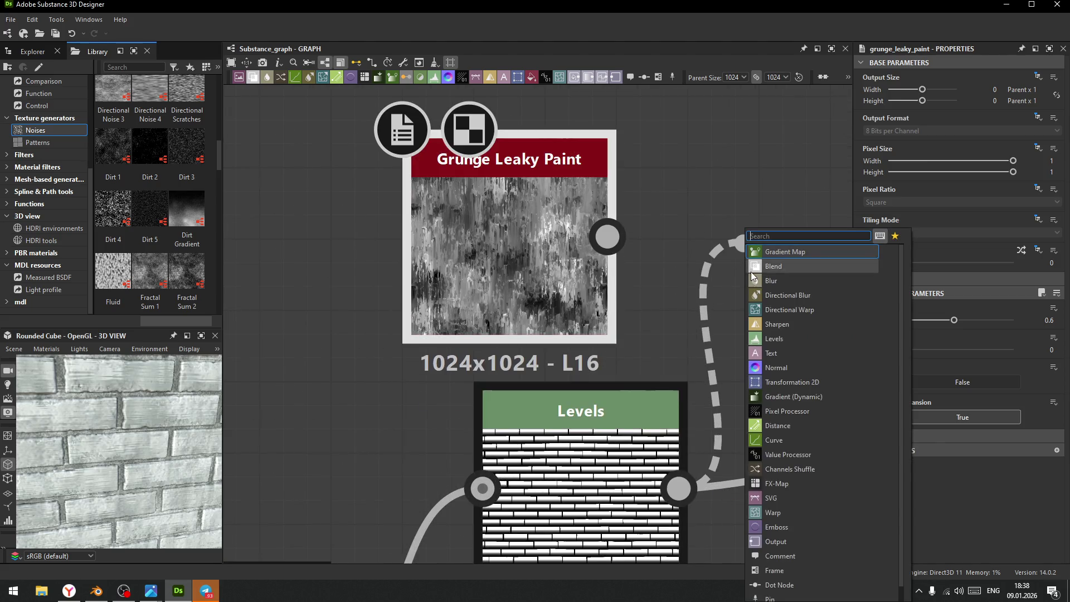
- Add a Blend node after Levels, connect Grunge Leaky Paint into it, and set Subtract
{"action": "left_click", "coordinate": [778, 266]}
{"action": "left_click_drag", "start_coordinate": [607, 236], "coordinate": [751, 157]}
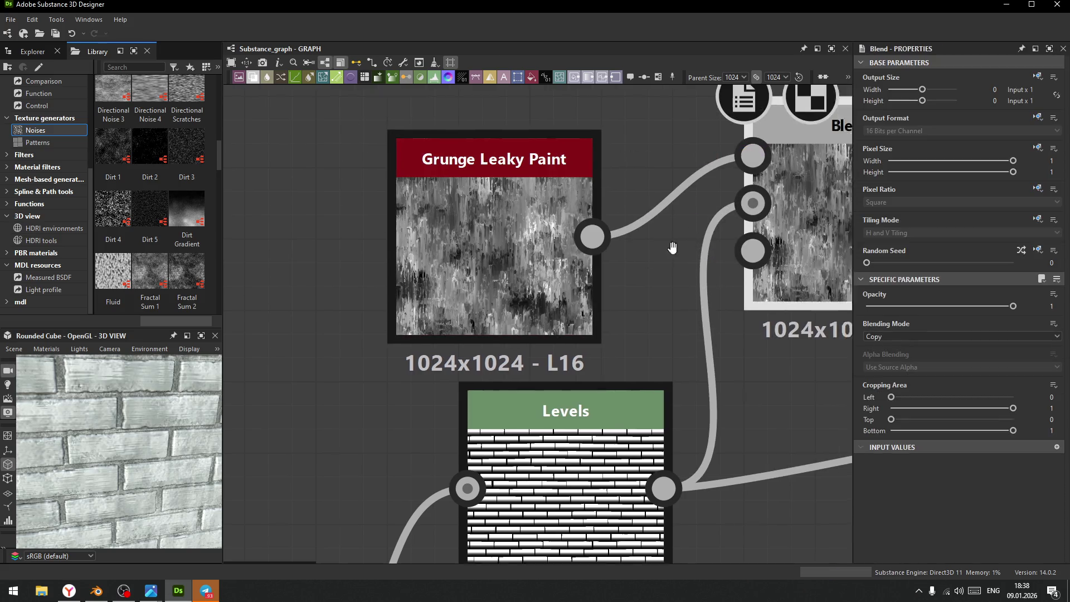
{"action": "middle_click_drag", "start_coordinate": [689, 239], "coordinate": [516, 292]}
{"action": "left_click", "coordinate": [877, 333]}
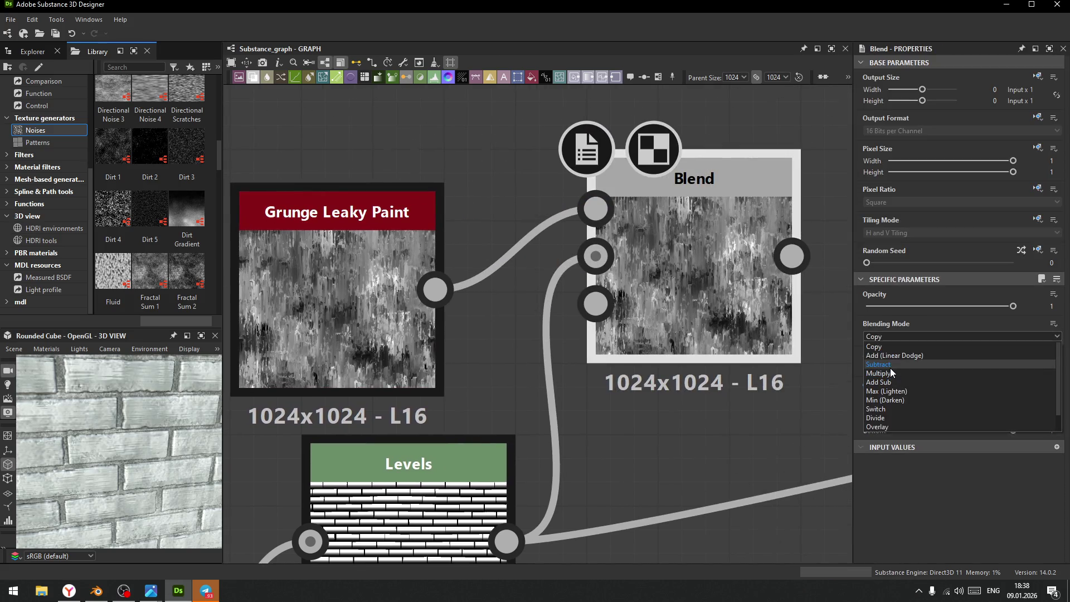
{"action": "left_click", "coordinate": [891, 365]}
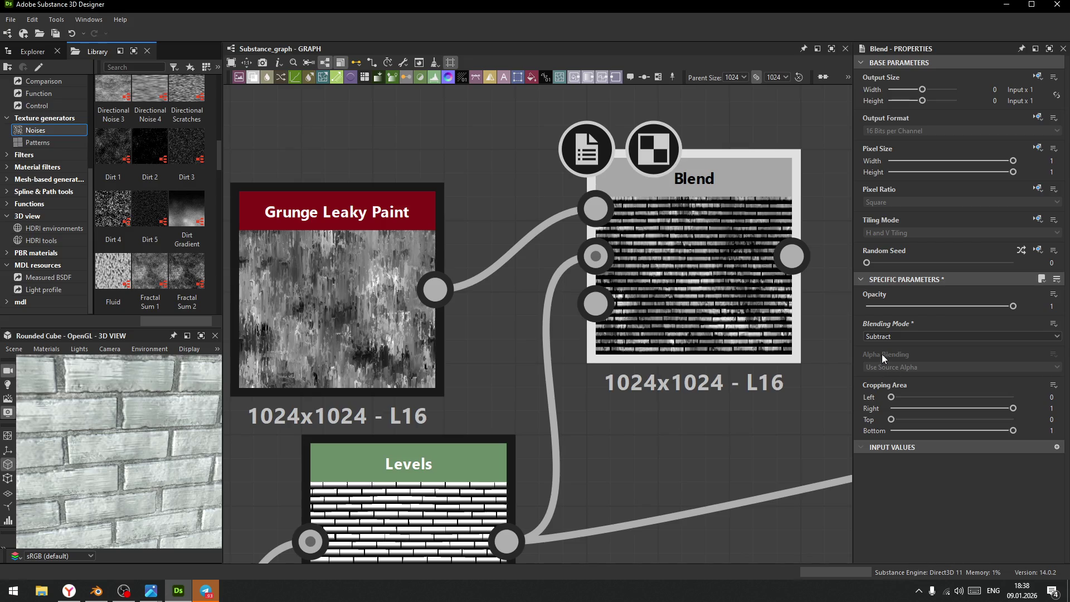
{"action": "mouse_move", "coordinate": [881, 356]}
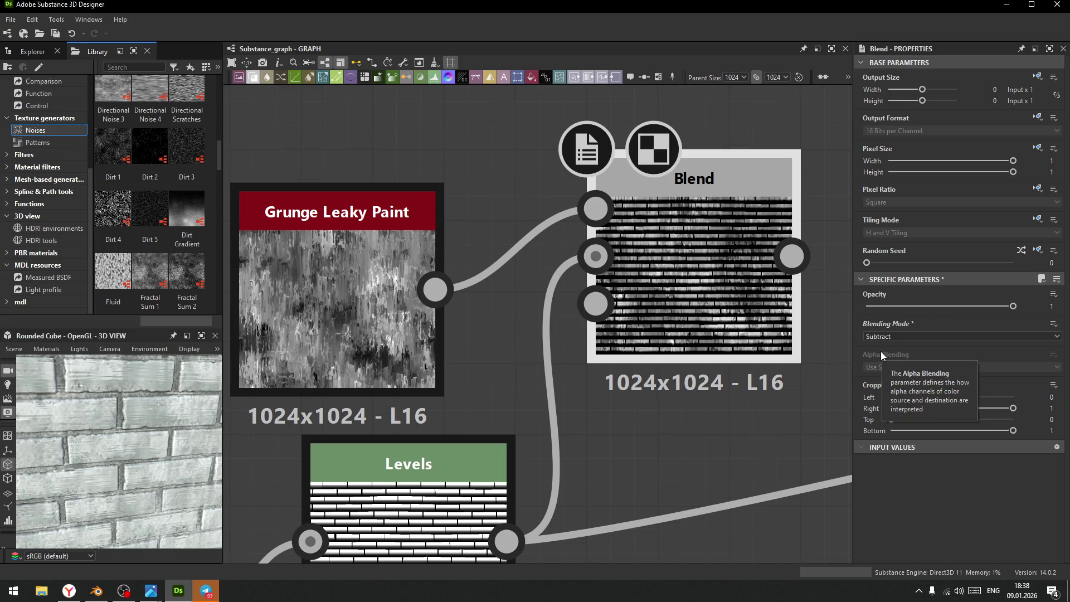
- Swap the Blend node's two inputs with X and re-pick its blending mode
{"action": "scroll", "coordinate": [908, 336], "scroll_direction": "down", "scroll_amount": 1}
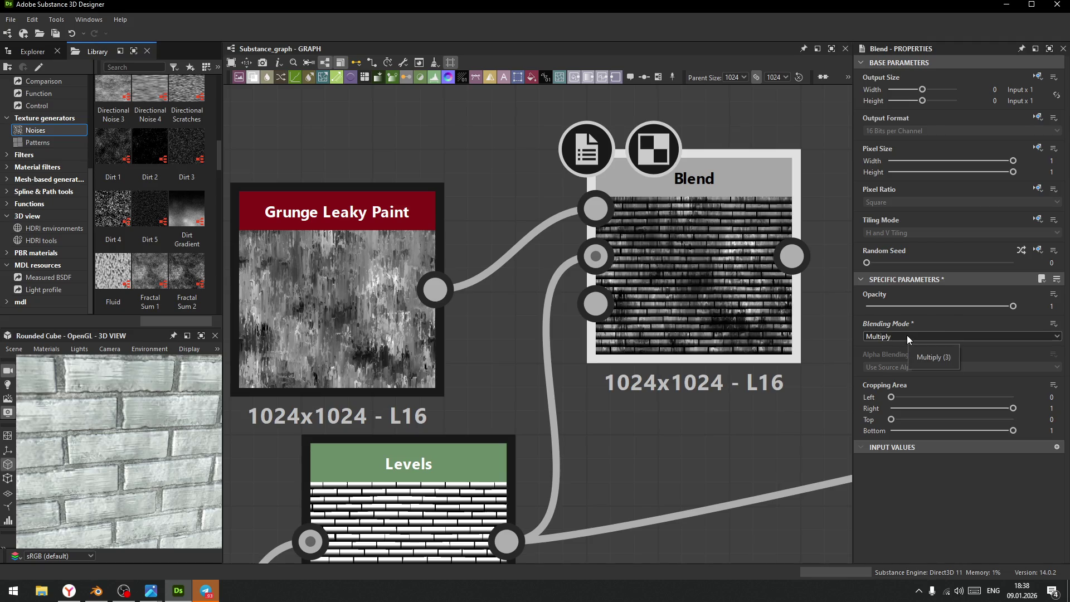
{"action": "scroll", "coordinate": [907, 335], "scroll_direction": "down", "scroll_amount": 1}
{"action": "scroll", "coordinate": [907, 336], "scroll_direction": "down", "scroll_amount": 3}
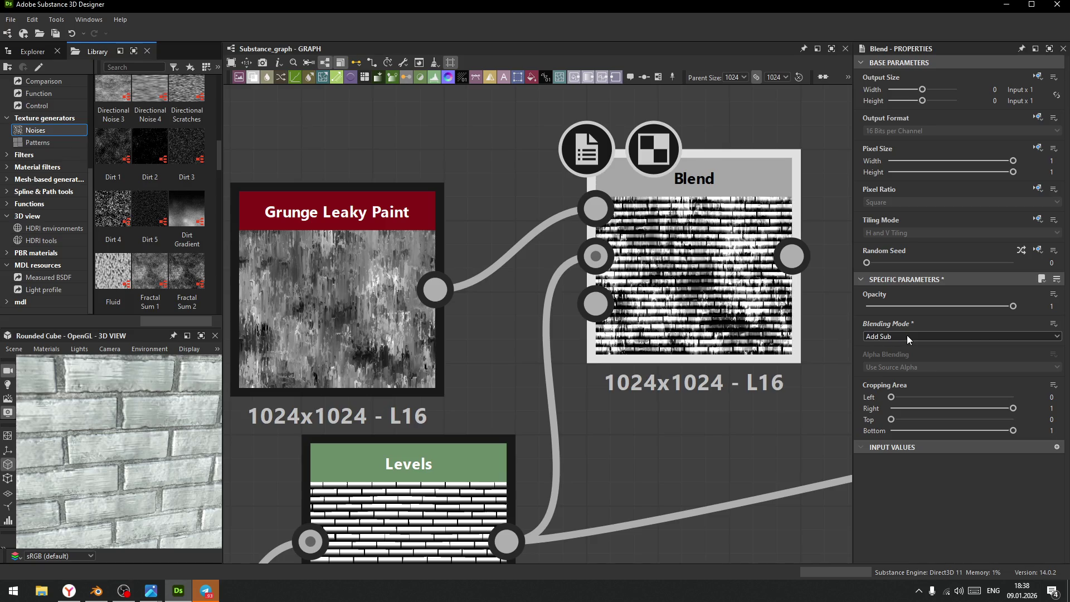
{"action": "scroll", "coordinate": [905, 336], "scroll_direction": "down", "scroll_amount": 1}
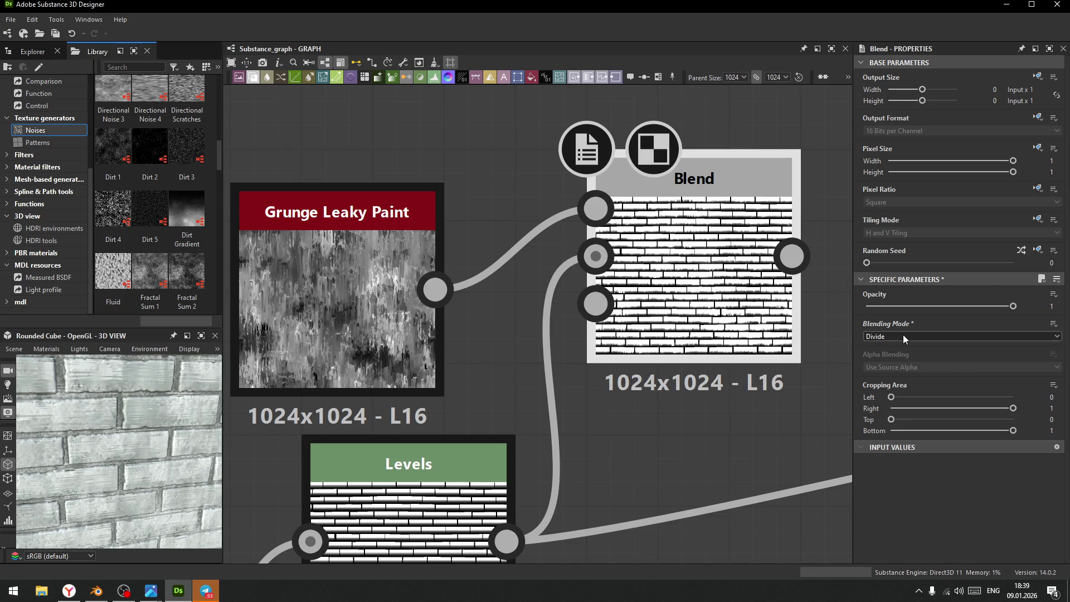
{"action": "scroll", "coordinate": [898, 336], "scroll_direction": "down", "scroll_amount": 3}
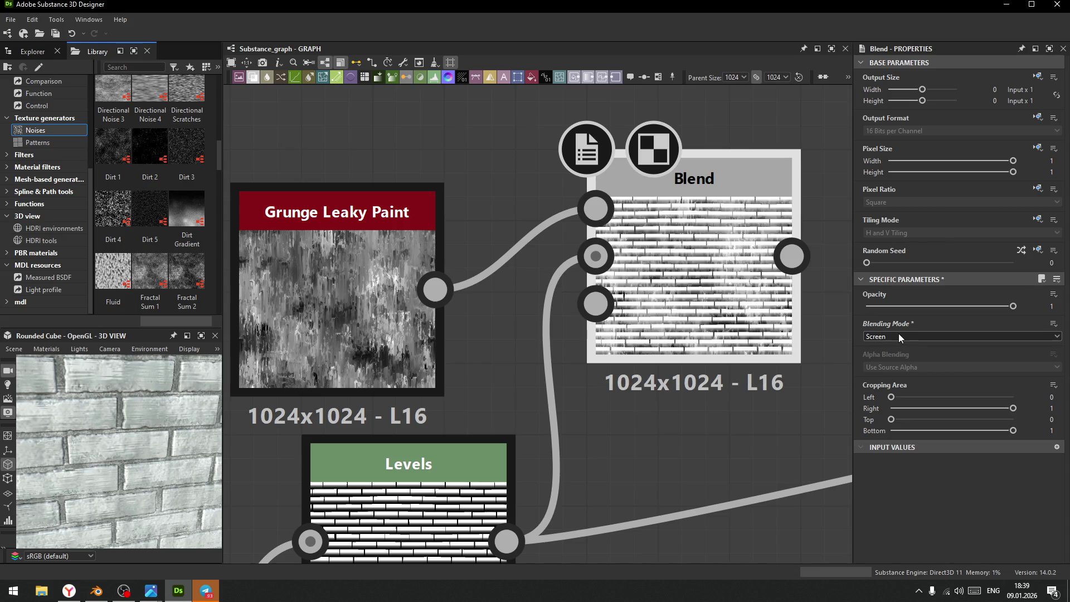
{"action": "scroll", "coordinate": [897, 336], "scroll_direction": "up", "scroll_amount": 7}
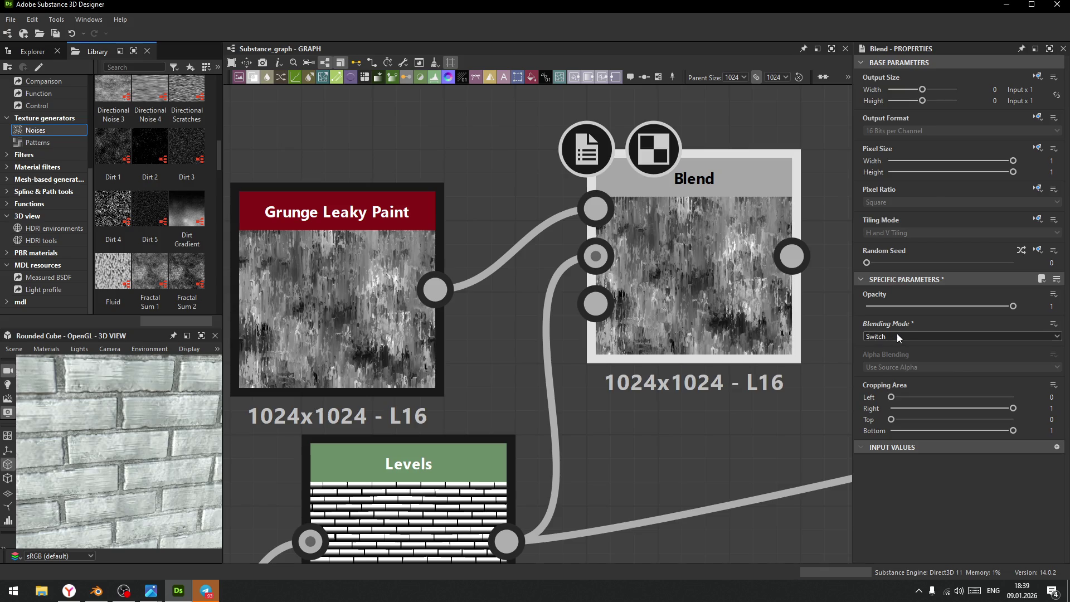
{"action": "scroll", "coordinate": [896, 335], "scroll_direction": "up", "scroll_amount": 4}
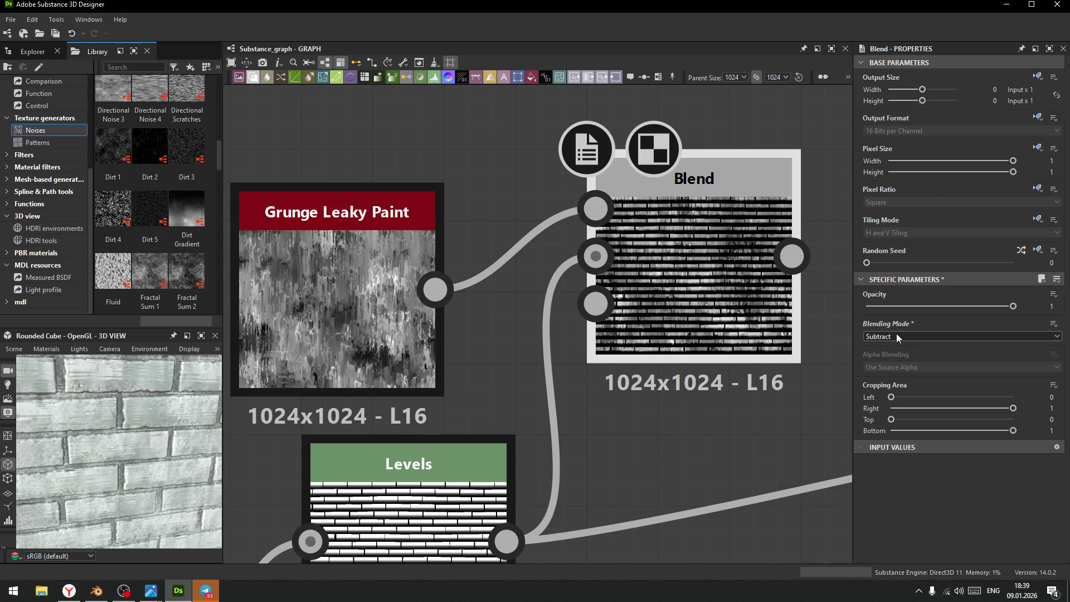
{"action": "scroll", "coordinate": [895, 334], "scroll_direction": "down", "scroll_amount": 1}
{"action": "scroll", "coordinate": [895, 333], "scroll_direction": "up", "scroll_amount": 1}
{"action": "left_click_drag", "start_coordinate": [531, 186], "coordinate": [554, 313]}
{"action": "key", "text": "x"}
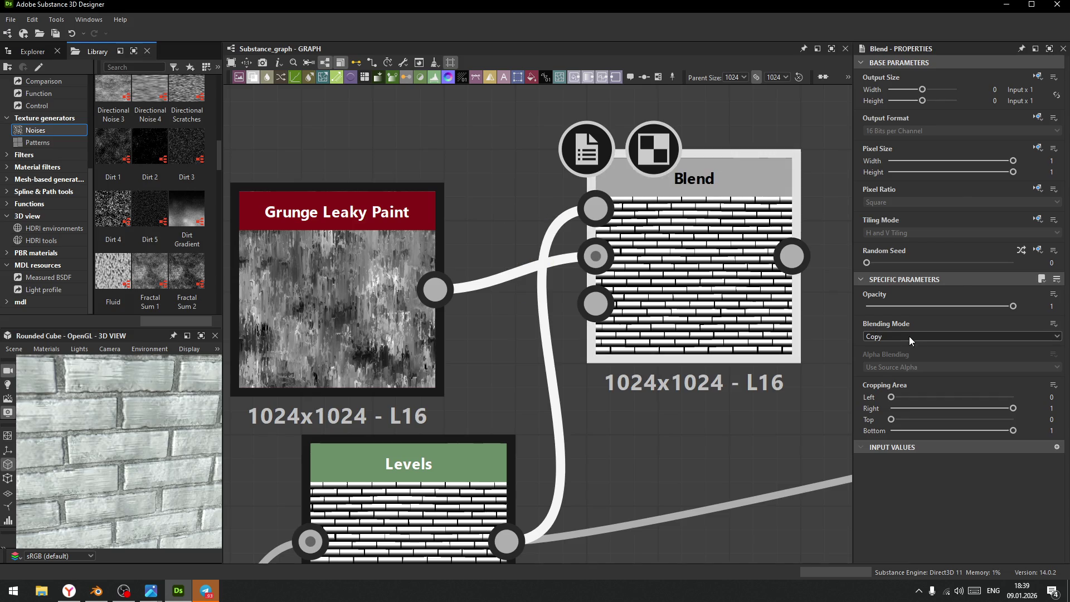
{"action": "left_click", "coordinate": [907, 336]}
{"action": "left_click", "coordinate": [894, 358]}
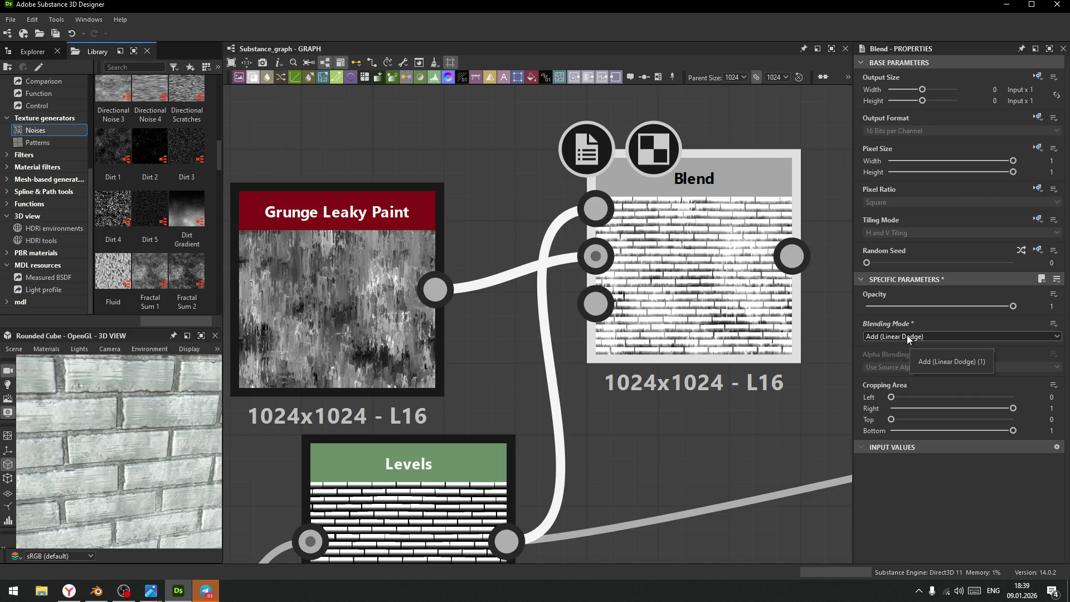
- Zoom and pan the graph to bring Levels and the FloodFill frame into view
{"action": "scroll", "coordinate": [907, 336], "scroll_direction": "down", "scroll_amount": 1}
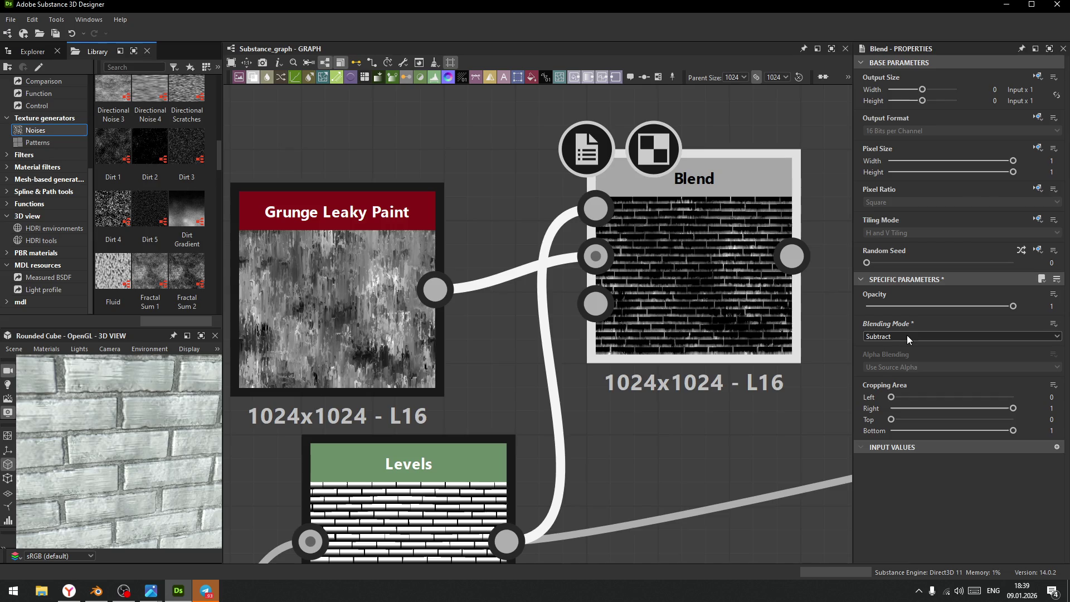
{"action": "scroll", "coordinate": [905, 334], "scroll_direction": "down", "scroll_amount": 1}
{"action": "scroll", "coordinate": [905, 334], "scroll_direction": "up", "scroll_amount": 1}
{"action": "scroll", "coordinate": [905, 334], "scroll_direction": "down", "scroll_amount": 1}
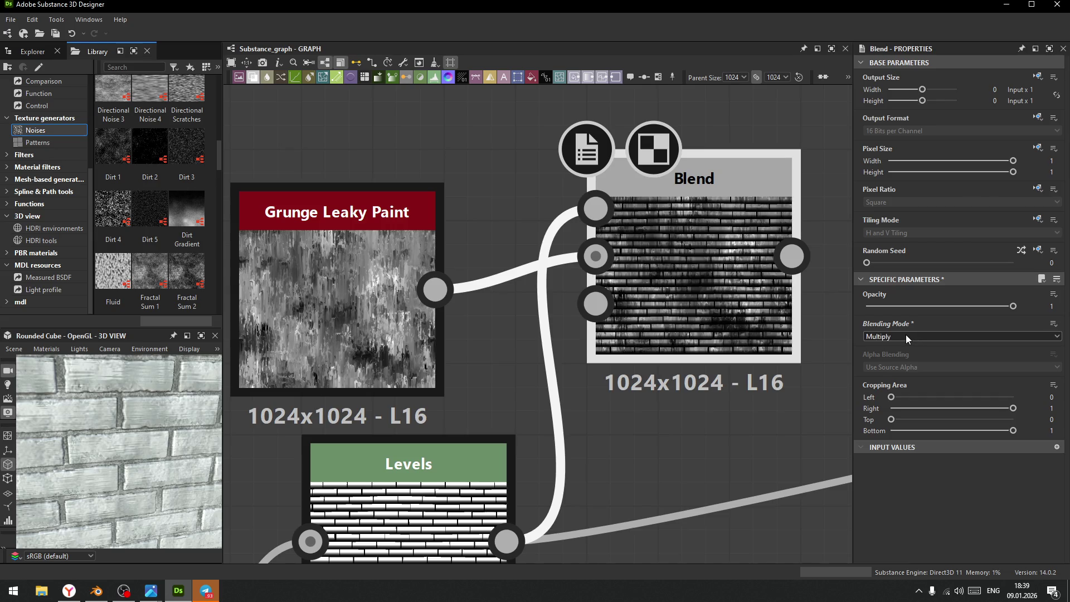
{"action": "scroll", "coordinate": [904, 334], "scroll_direction": "up", "scroll_amount": 1}
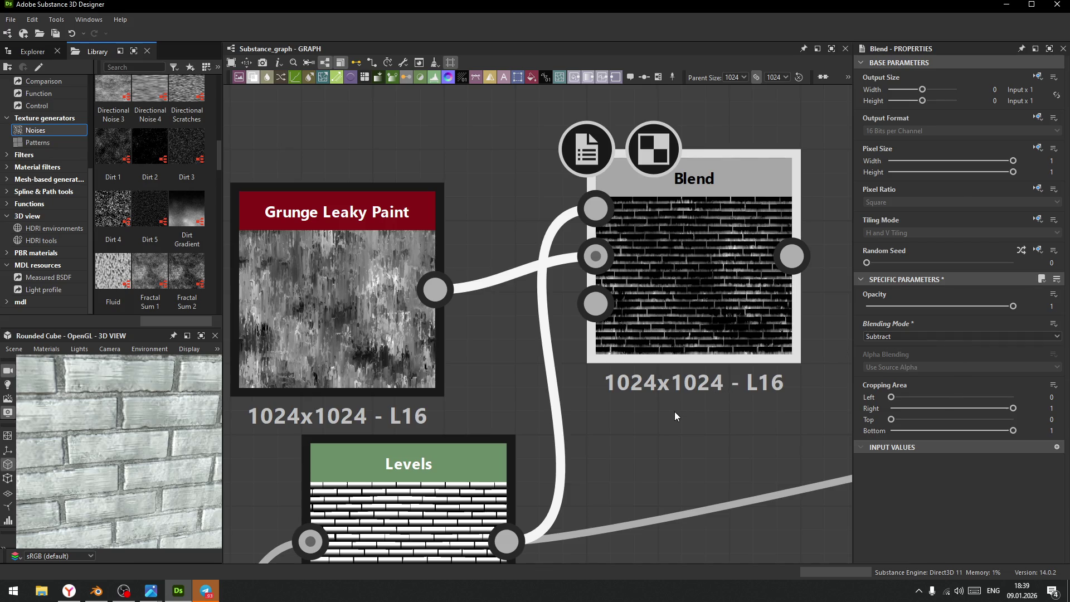
{"action": "scroll", "coordinate": [675, 412], "scroll_direction": "down", "scroll_amount": 6}
{"action": "middle_click_drag", "start_coordinate": [676, 414], "coordinate": [668, 292]}
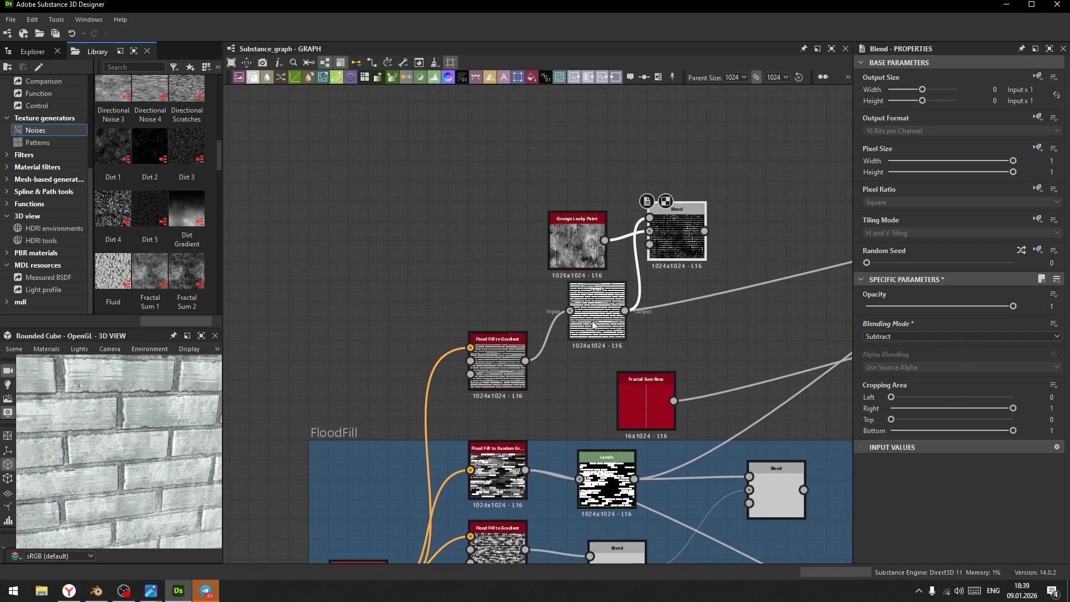
{"action": "left_click", "coordinate": [594, 325]}
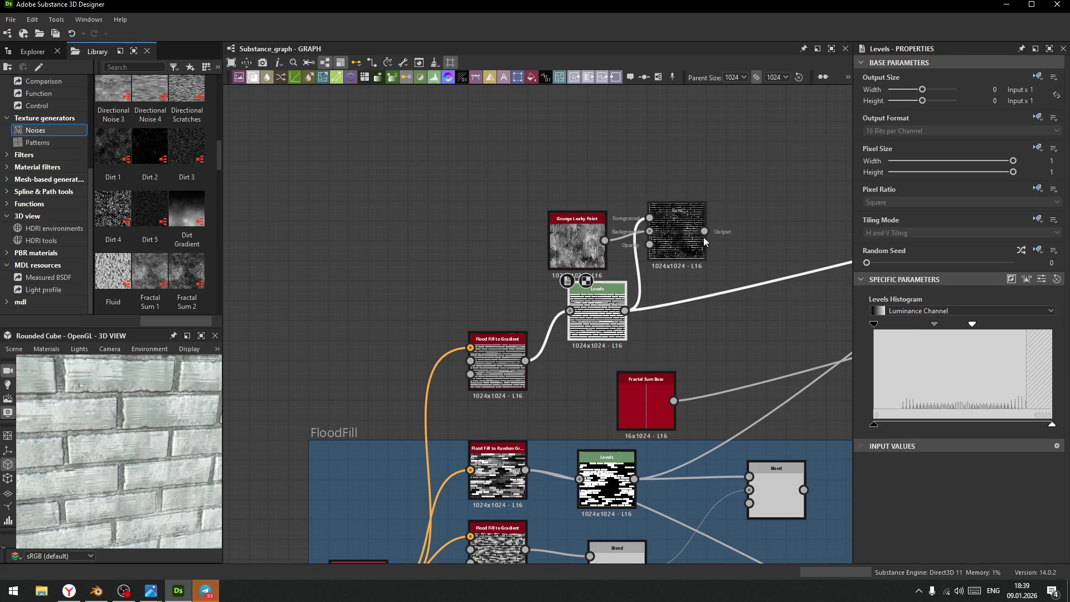
{"action": "left_click", "coordinate": [681, 227]}
{"action": "scroll", "coordinate": [717, 328], "scroll_direction": "down", "scroll_amount": 1}
{"action": "scroll", "coordinate": [717, 328], "scroll_direction": "down", "scroll_amount": 3}
{"action": "mouse_move", "coordinate": [717, 329]}
{"action": "middle_mouse_down"}
{"action": "mouse_move", "coordinate": [513, 334]}
{"action": "mouse_move", "coordinate": [338, 358]}
{"action": "middle_mouse_up"}
{"action": "scroll", "coordinate": [338, 358], "scroll_direction": "down", "scroll_amount": 2}
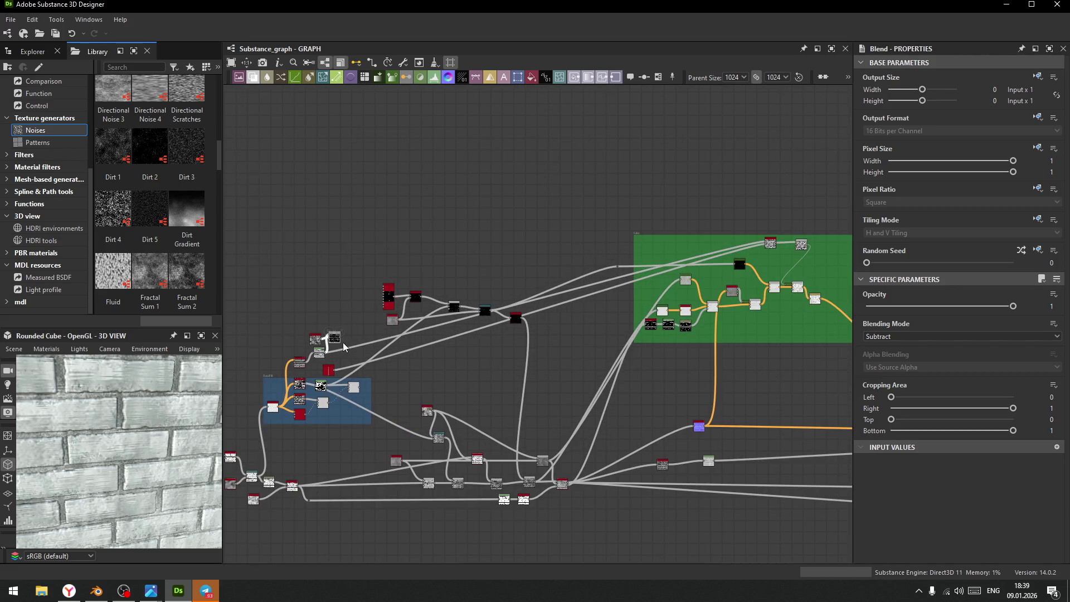
{"action": "mouse_move", "coordinate": [343, 341]}
{"action": "left_mouse_down"}
{"action": "mouse_move", "coordinate": [574, 334]}
{"action": "mouse_move", "coordinate": [777, 268]}
{"action": "mouse_move", "coordinate": [787, 288]}
{"action": "left_mouse_up"}
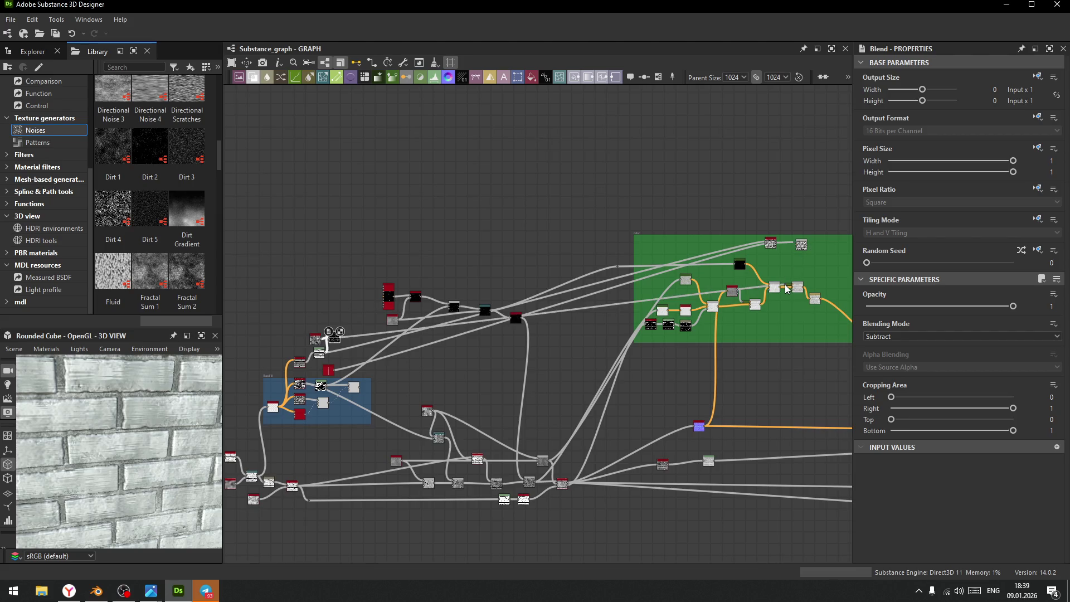
{"action": "scroll", "coordinate": [165, 431], "scroll_direction": "down", "scroll_amount": 3}
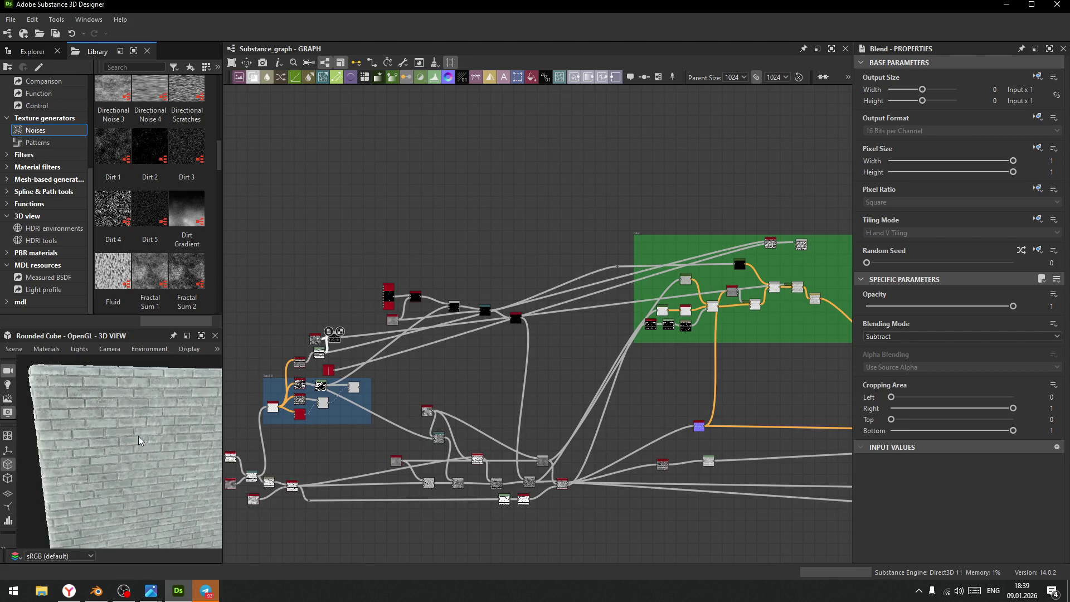
{"action": "mouse_move", "coordinate": [159, 446]}
{"action": "left_mouse_down"}
{"action": "mouse_move", "coordinate": [92, 443]}
{"action": "mouse_move", "coordinate": [44, 508]}
{"action": "mouse_move", "coordinate": [22, 410]}
{"action": "mouse_move", "coordinate": [25, 471]}
{"action": "mouse_move", "coordinate": [200, 543]}
{"action": "left_mouse_up"}
{"action": "scroll", "coordinate": [95, 436], "scroll_direction": "up", "scroll_amount": 5}
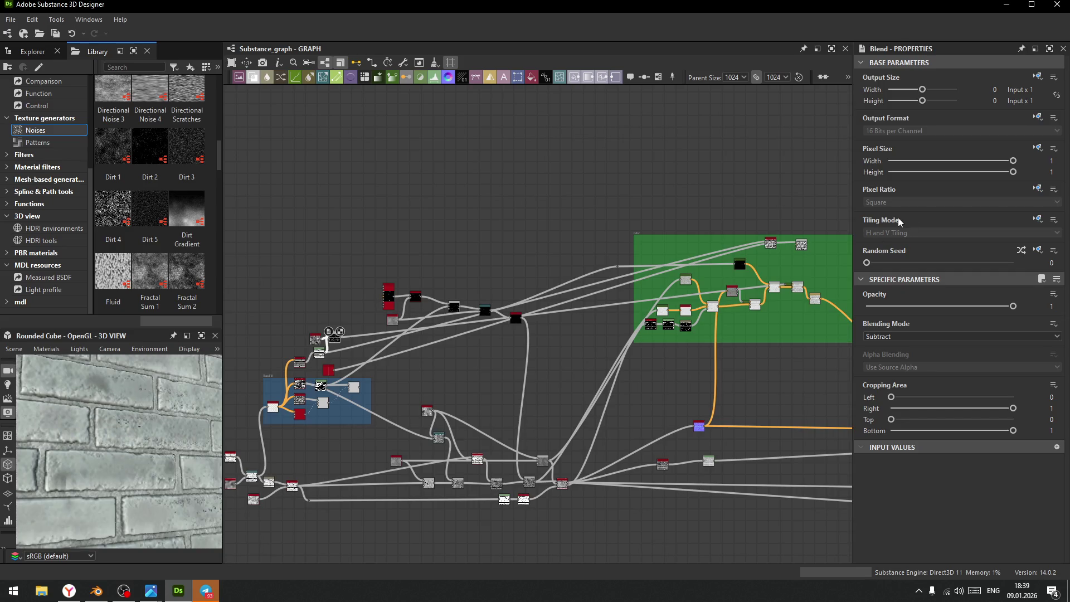
{"action": "scroll", "coordinate": [791, 273], "scroll_direction": "up", "scroll_amount": 5}
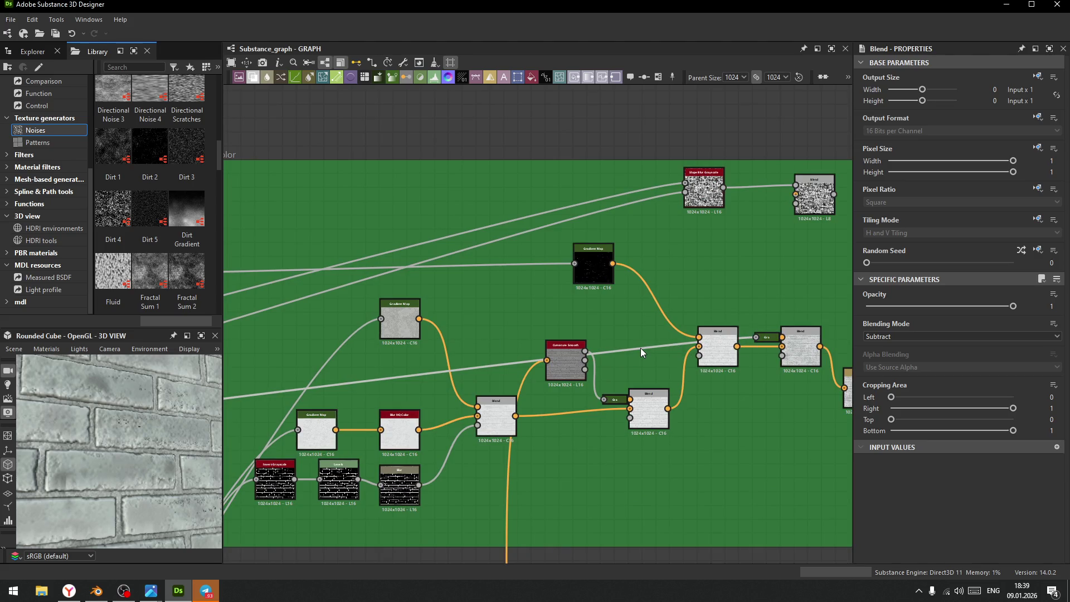
{"action": "double_click", "coordinate": [638, 349]}
- Insert a Levels node onto the link leaving the reroute point feeding the right Blend
{"action": "mouse_move", "coordinate": [638, 349]}
{"action": "left_mouse_down"}
{"action": "mouse_move", "coordinate": [710, 284]}
{"action": "mouse_move", "coordinate": [740, 295]}
{"action": "left_mouse_up"}
{"action": "scroll", "coordinate": [740, 294], "scroll_direction": "up", "scroll_amount": 3}
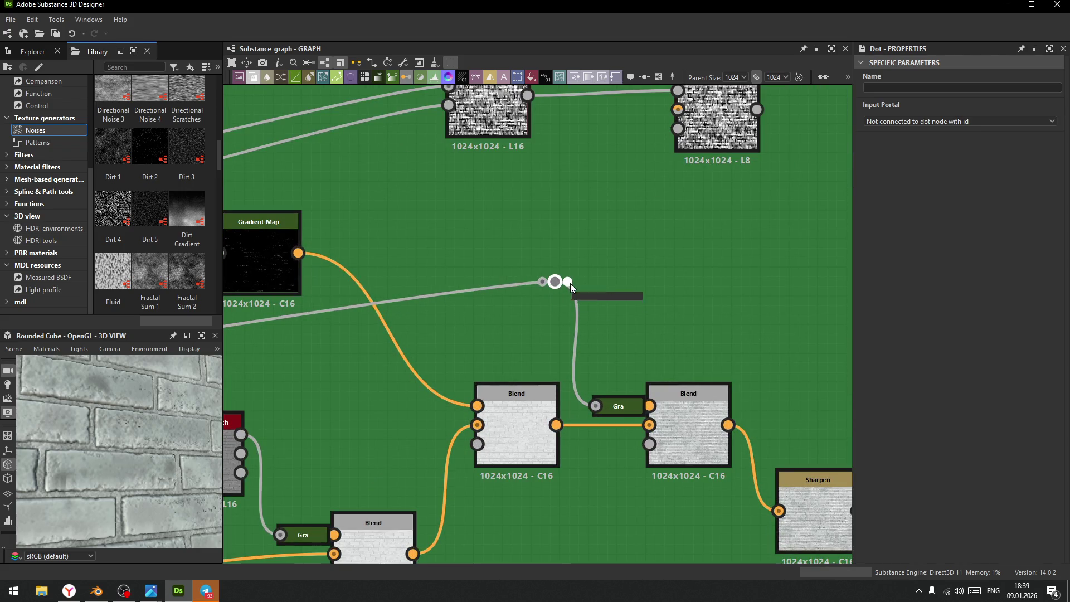
{"action": "left_click", "coordinate": [573, 326]}
{"action": "key", "text": "space"}
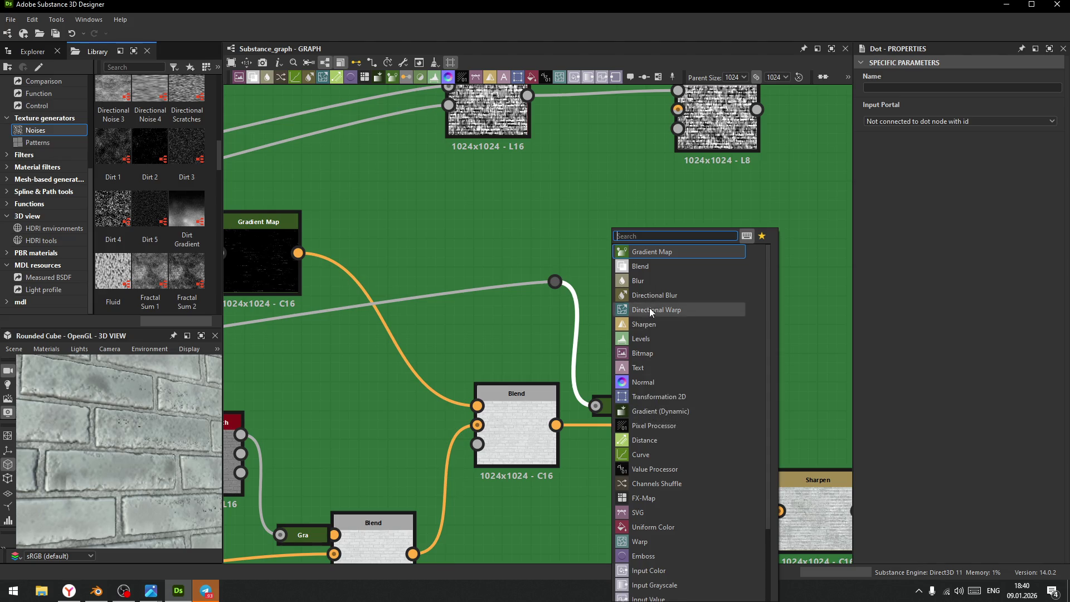
{"action": "left_click", "coordinate": [648, 339]}
{"action": "left_click_drag", "start_coordinate": [580, 340], "coordinate": [604, 339]}
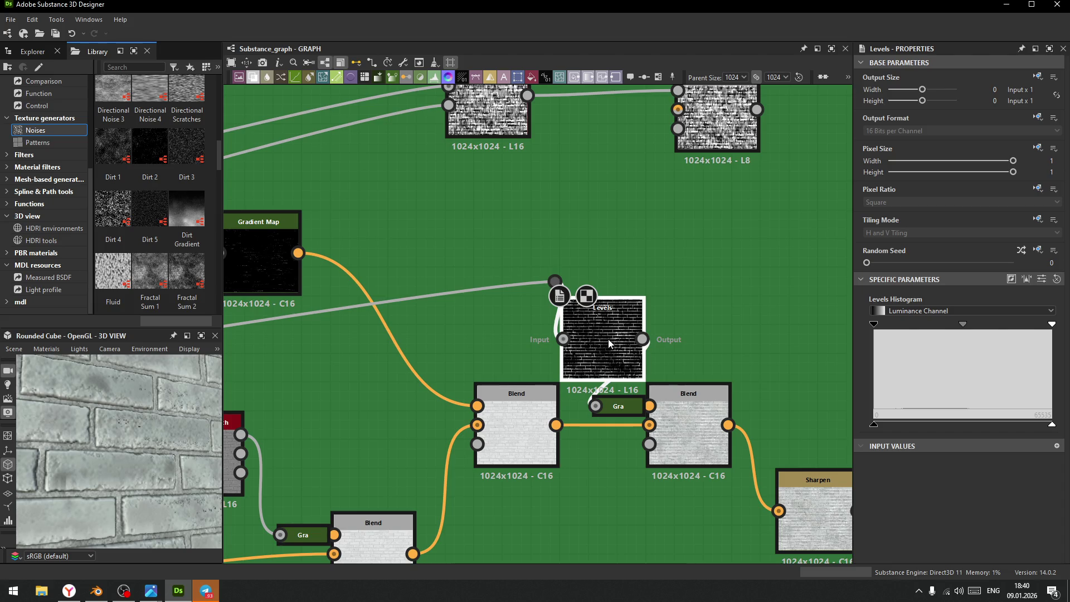
- Adjust the new Levels histogram: lower white point, shift midtone, raise black point
{"action": "mouse_move", "coordinate": [1054, 329]}
{"action": "left_mouse_down"}
{"action": "mouse_move", "coordinate": [944, 336]}
{"action": "mouse_move", "coordinate": [996, 334]}
{"action": "left_mouse_up"}
{"action": "mouse_move", "coordinate": [931, 323]}
{"action": "left_mouse_down"}
{"action": "mouse_move", "coordinate": [989, 325]}
{"action": "mouse_move", "coordinate": [891, 336]}
{"action": "mouse_move", "coordinate": [968, 336]}
{"action": "mouse_move", "coordinate": [919, 340]}
{"action": "mouse_move", "coordinate": [935, 341]}
{"action": "left_mouse_up"}
{"action": "mouse_move", "coordinate": [874, 326]}
{"action": "left_mouse_down"}
{"action": "mouse_move", "coordinate": [941, 332]}
{"action": "mouse_move", "coordinate": [931, 335]}
{"action": "left_mouse_up"}
{"action": "left_click_drag", "start_coordinate": [997, 328], "coordinate": [961, 329]}
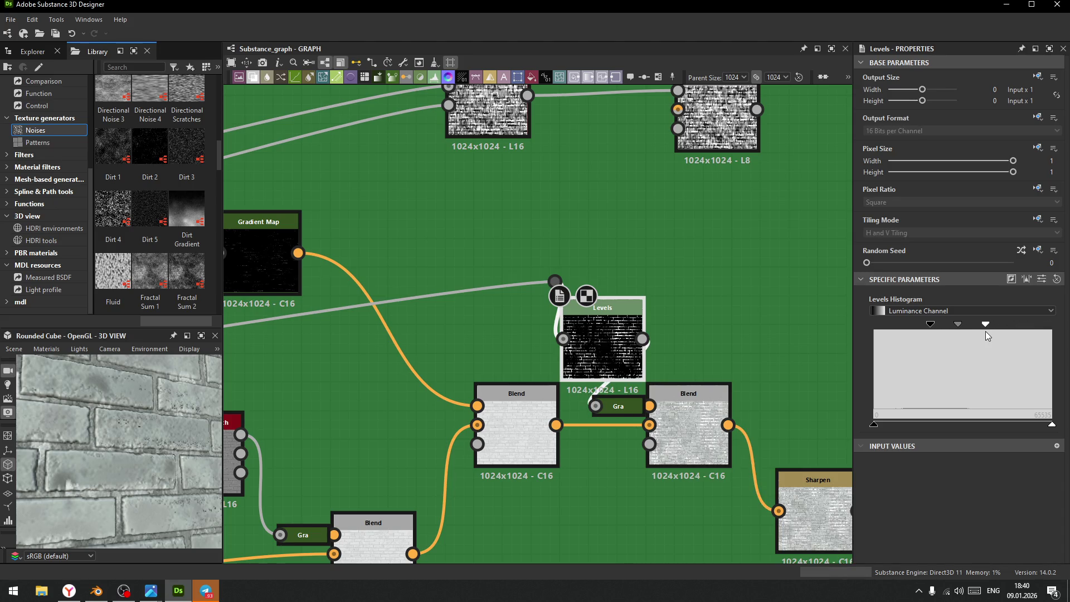
- Tidy the Levels node and reroute point positions up and to the left
{"action": "left_click", "coordinate": [697, 397]}
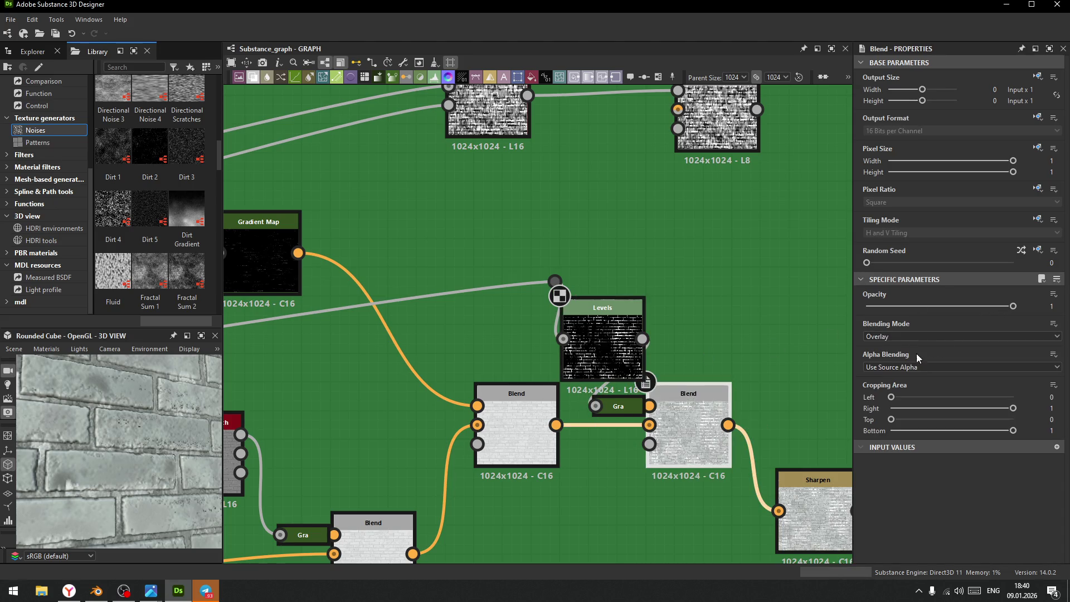
{"action": "mouse_move", "coordinate": [608, 350]}
{"action": "left_mouse_down"}
{"action": "mouse_move", "coordinate": [609, 312]}
{"action": "mouse_move", "coordinate": [637, 309]}
{"action": "left_mouse_up"}
{"action": "left_click_drag", "start_coordinate": [555, 282], "coordinate": [458, 252]}
{"action": "left_click_drag", "start_coordinate": [636, 299], "coordinate": [580, 283]}
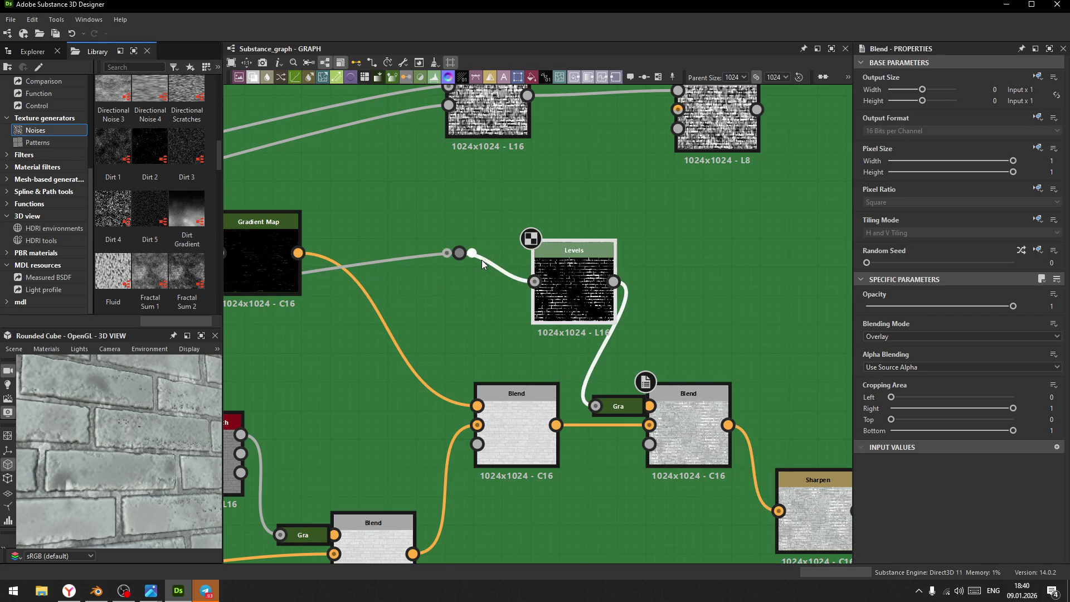
- Turn on Invert for the Levels output and nudge the node up-left
{"action": "left_click", "coordinate": [574, 276]}
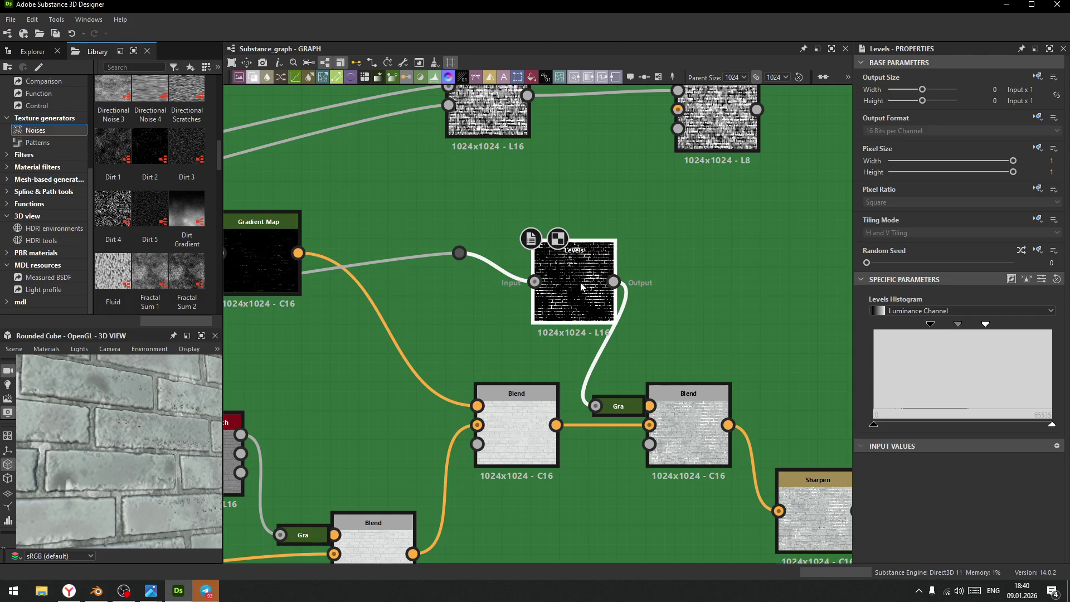
{"action": "left_click", "coordinate": [1012, 279]}
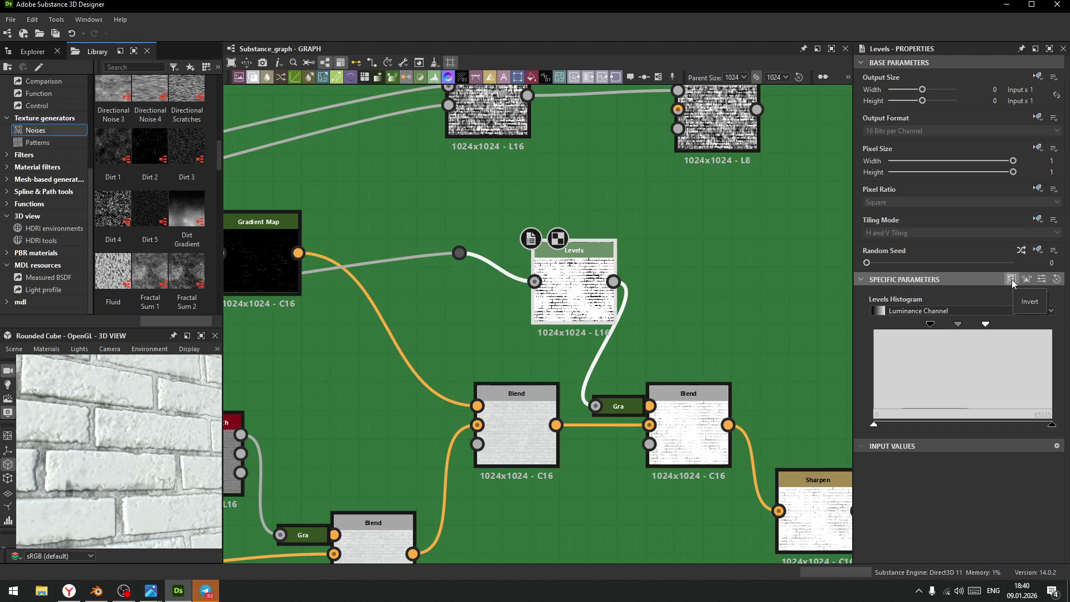
{"action": "left_click_drag", "start_coordinate": [587, 302], "coordinate": [559, 288]}
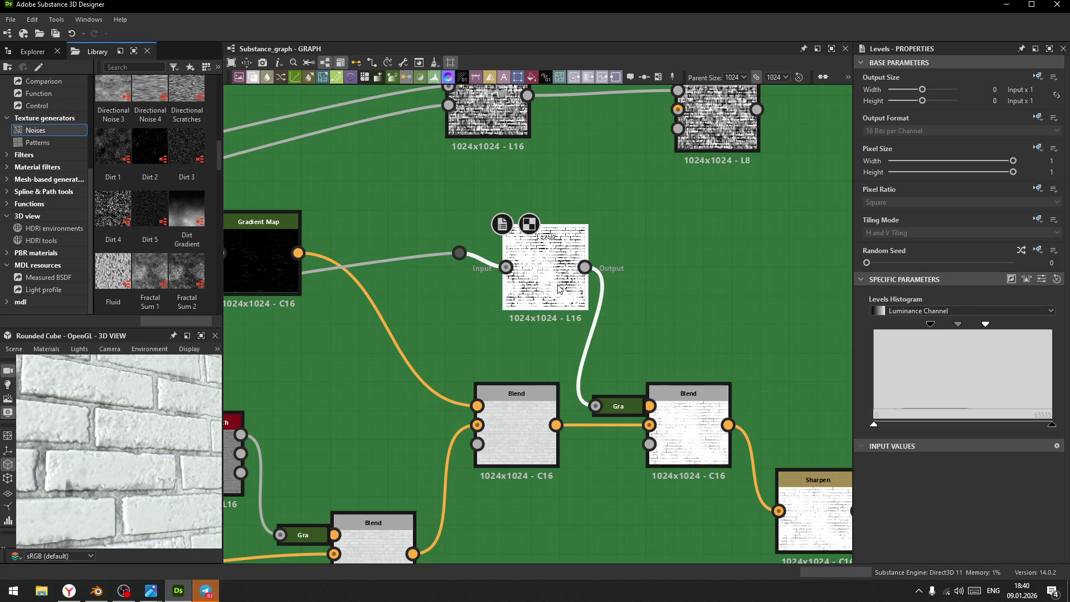
- Lower the right Overlay Blend's Opacity slightly
{"action": "left_click", "coordinate": [703, 430]}
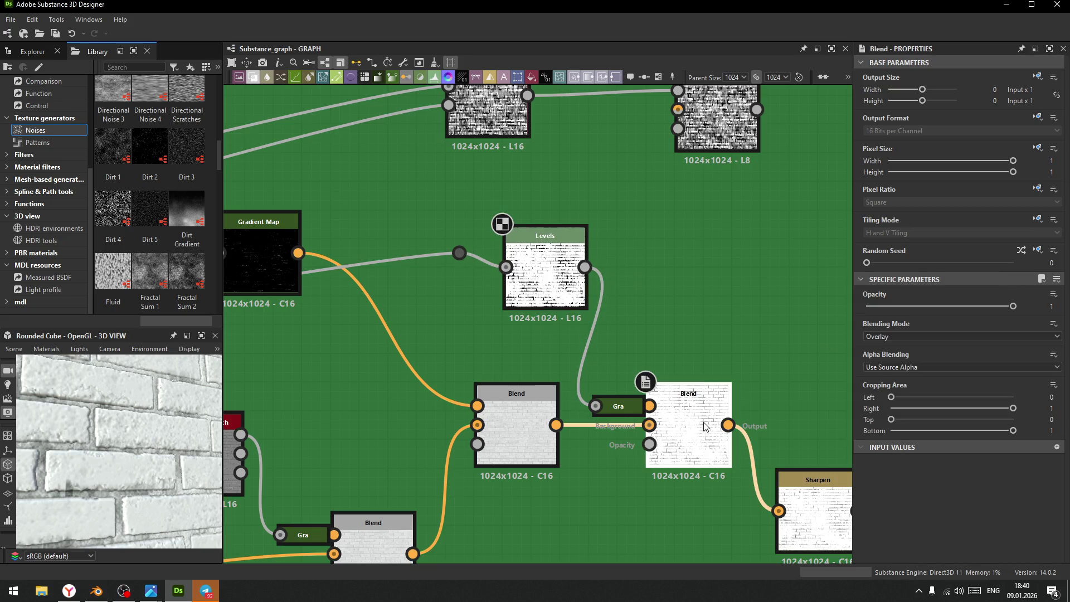
{"action": "left_click", "coordinate": [550, 288]}
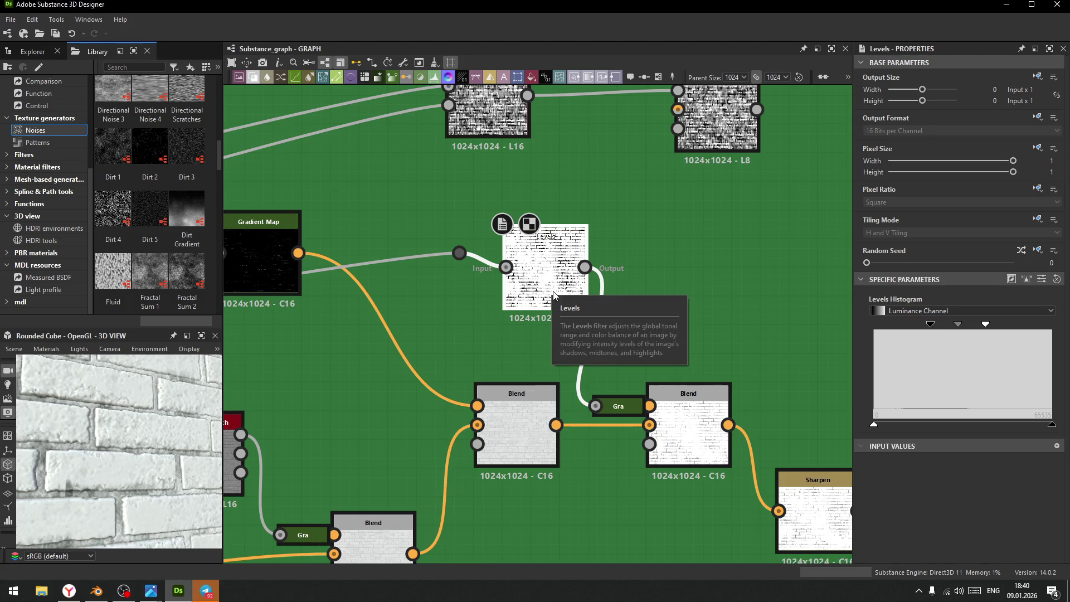
{"action": "left_click", "coordinate": [691, 431]}
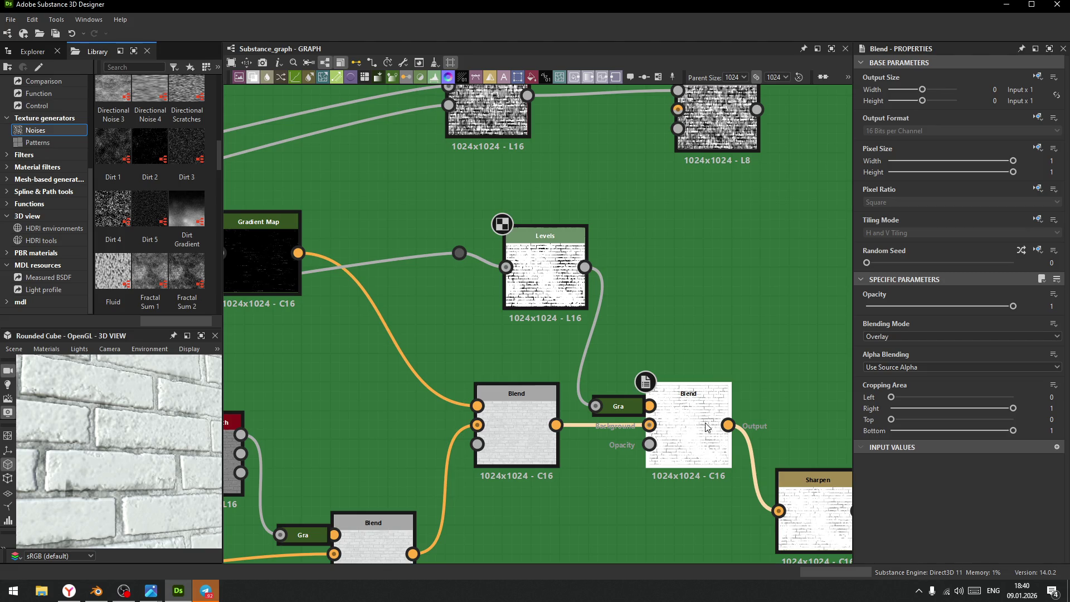
{"action": "mouse_move", "coordinate": [1013, 306]}
{"action": "left_mouse_down"}
{"action": "mouse_move", "coordinate": [928, 306]}
{"action": "mouse_move", "coordinate": [1016, 312]}
{"action": "left_mouse_up"}
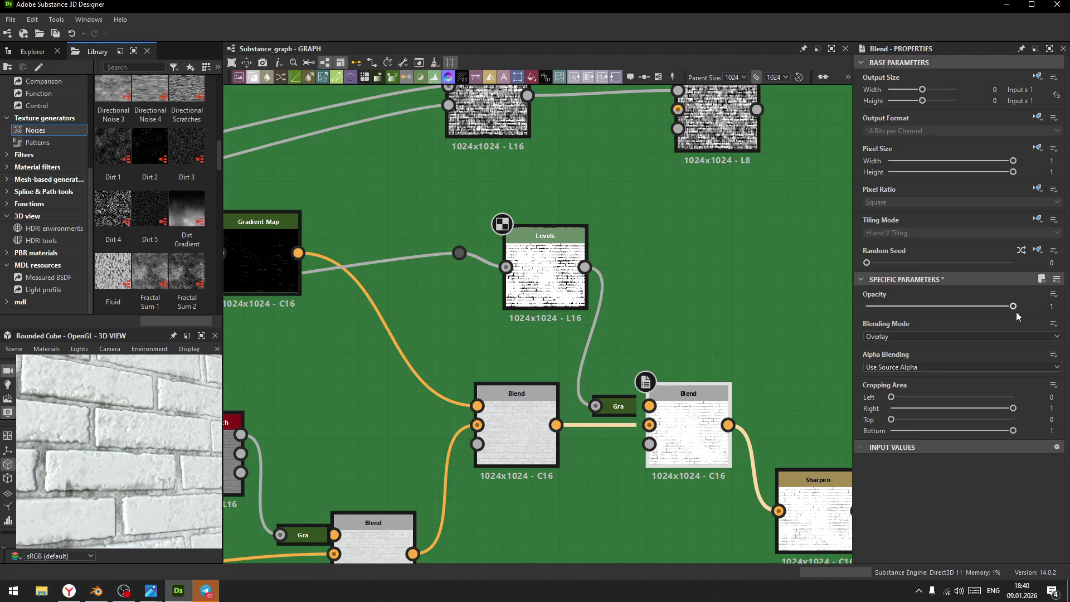
{"action": "left_click", "coordinate": [540, 295]}
- Reset the Levels black point, pull in the white point, and turn Invert back off
{"action": "left_click_drag", "start_coordinate": [926, 330], "coordinate": [876, 332]}
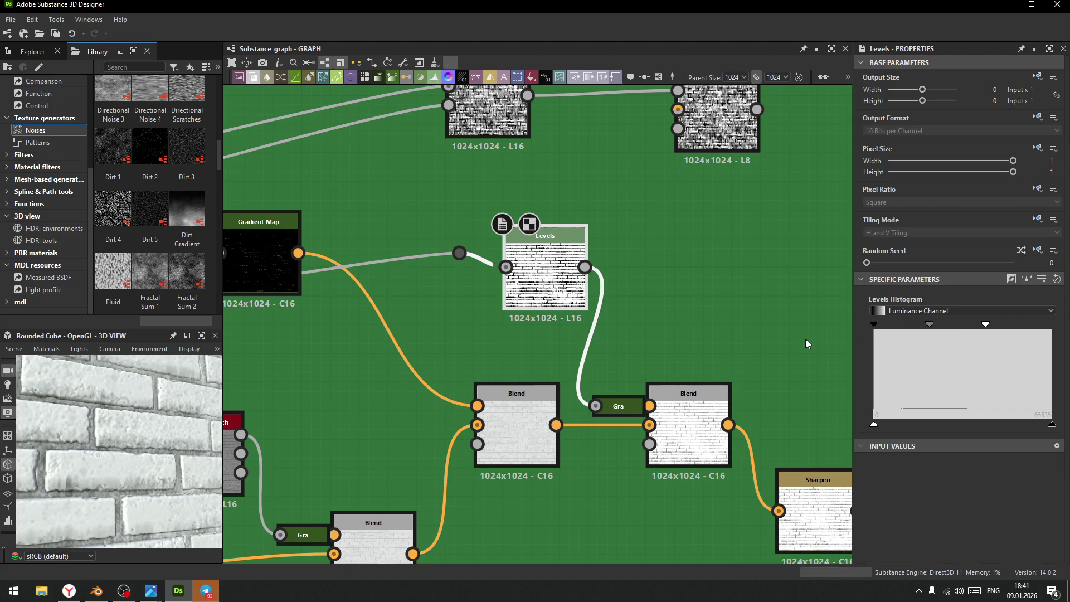
{"action": "mouse_move", "coordinate": [985, 329]}
{"action": "left_mouse_down"}
{"action": "mouse_move", "coordinate": [1052, 329]}
{"action": "mouse_move", "coordinate": [902, 338]}
{"action": "mouse_move", "coordinate": [971, 336]}
{"action": "mouse_move", "coordinate": [942, 341]}
{"action": "left_mouse_up"}
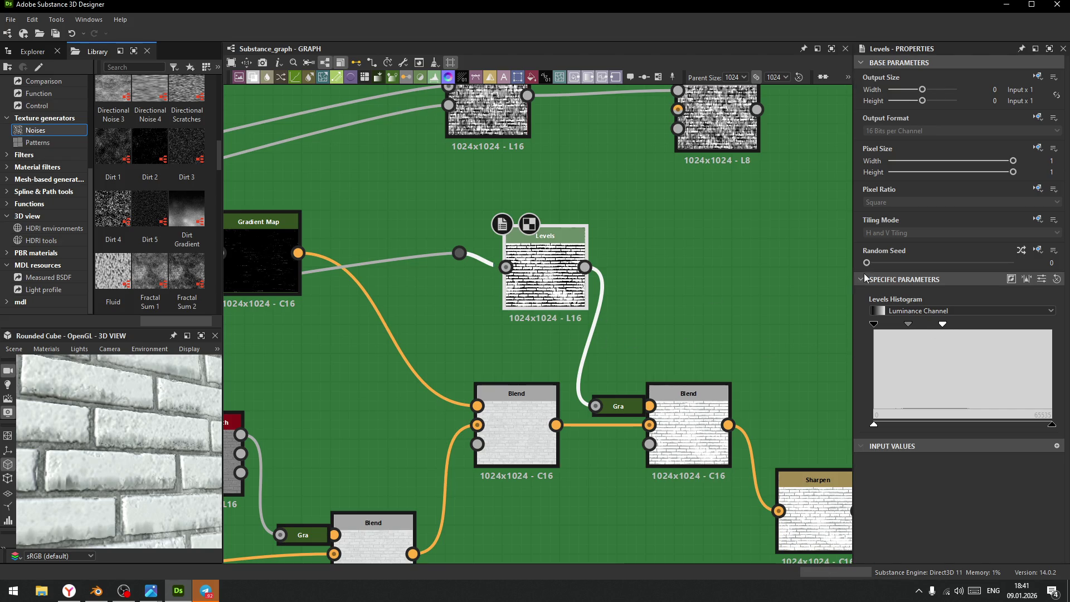
{"action": "left_click", "coordinate": [1010, 282]}
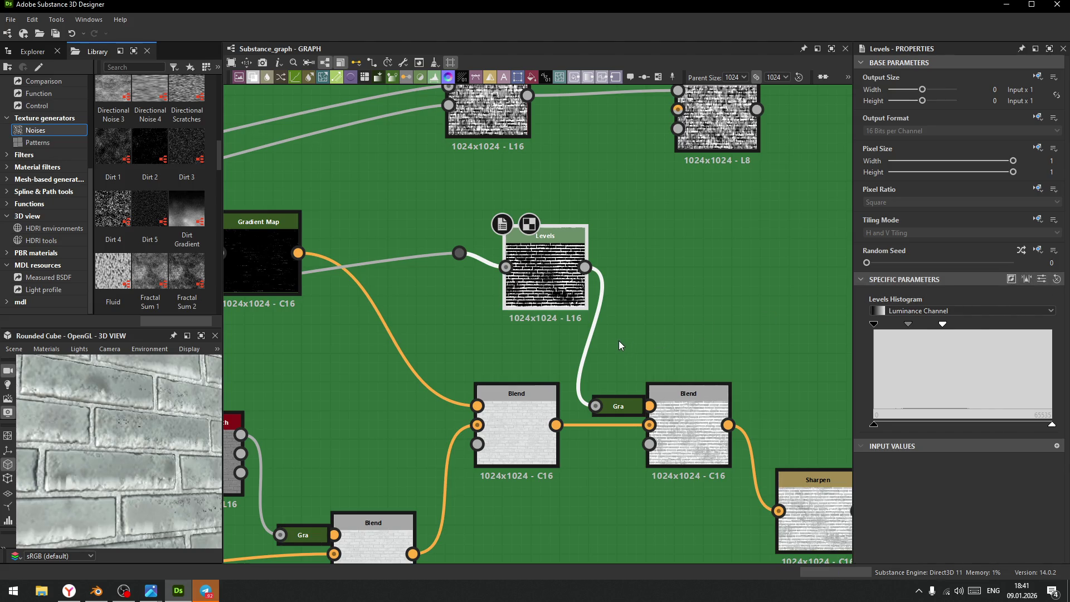
{"action": "mouse_move", "coordinate": [942, 326]}
{"action": "left_mouse_down"}
{"action": "mouse_move", "coordinate": [972, 327]}
{"action": "mouse_move", "coordinate": [898, 327]}
{"action": "left_mouse_up"}
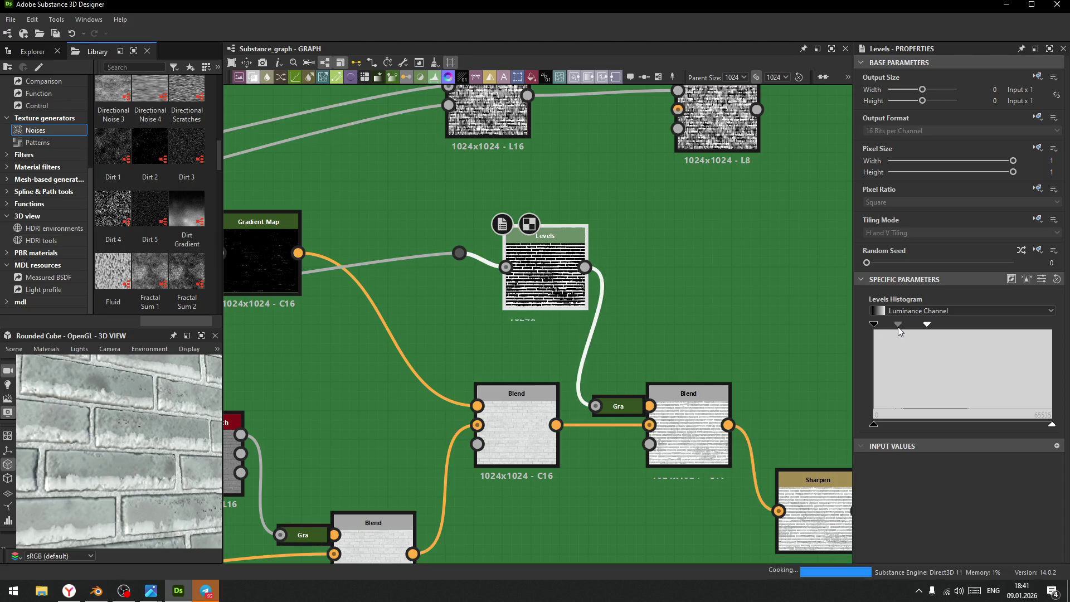
{"action": "scroll", "coordinate": [434, 405], "scroll_direction": "down", "scroll_amount": 8}
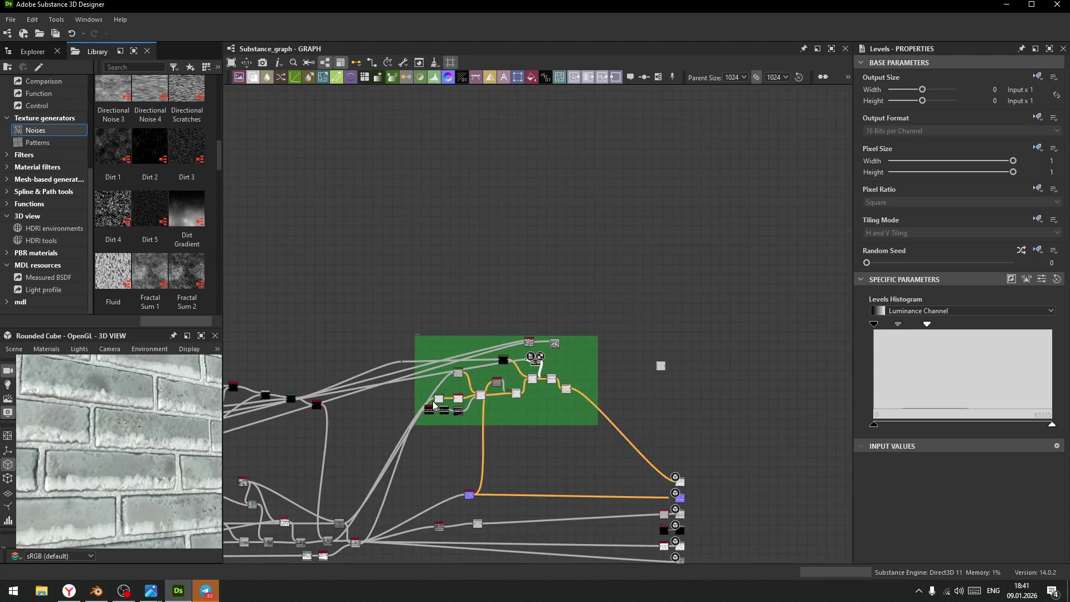
- Find the brick Levels node after Flood Fill to Gradient and push its white point fully right
{"action": "middle_click_drag", "start_coordinate": [434, 405], "coordinate": [708, 324]}
{"action": "scroll", "coordinate": [464, 373], "scroll_direction": "up", "scroll_amount": 5}
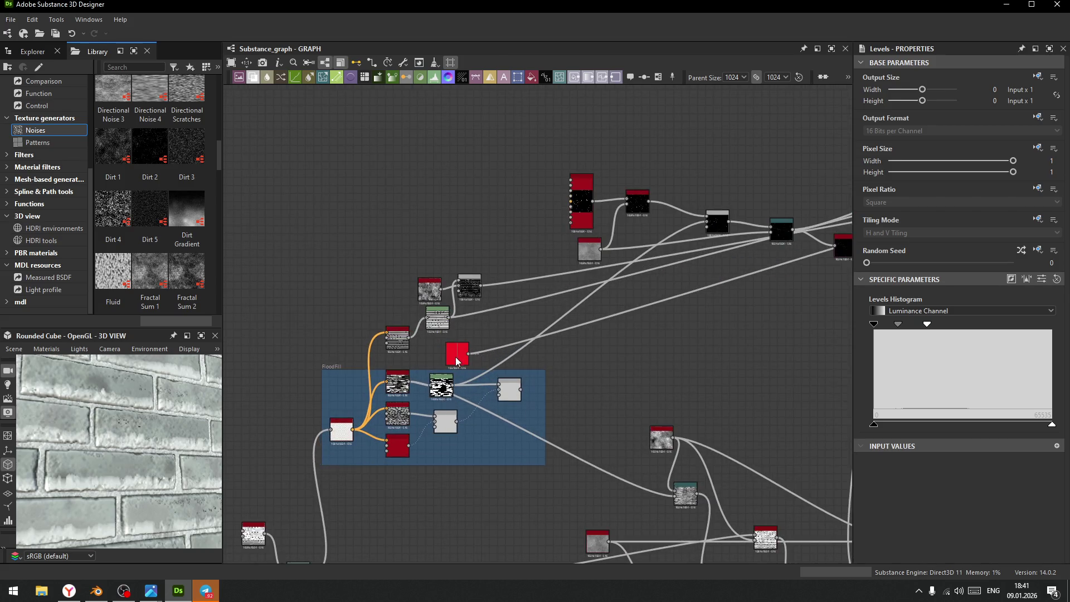
{"action": "mouse_move", "coordinate": [462, 356]}
{"action": "middle_mouse_down"}
{"action": "mouse_move", "coordinate": [389, 377]}
{"action": "mouse_move", "coordinate": [453, 378]}
{"action": "middle_mouse_up"}
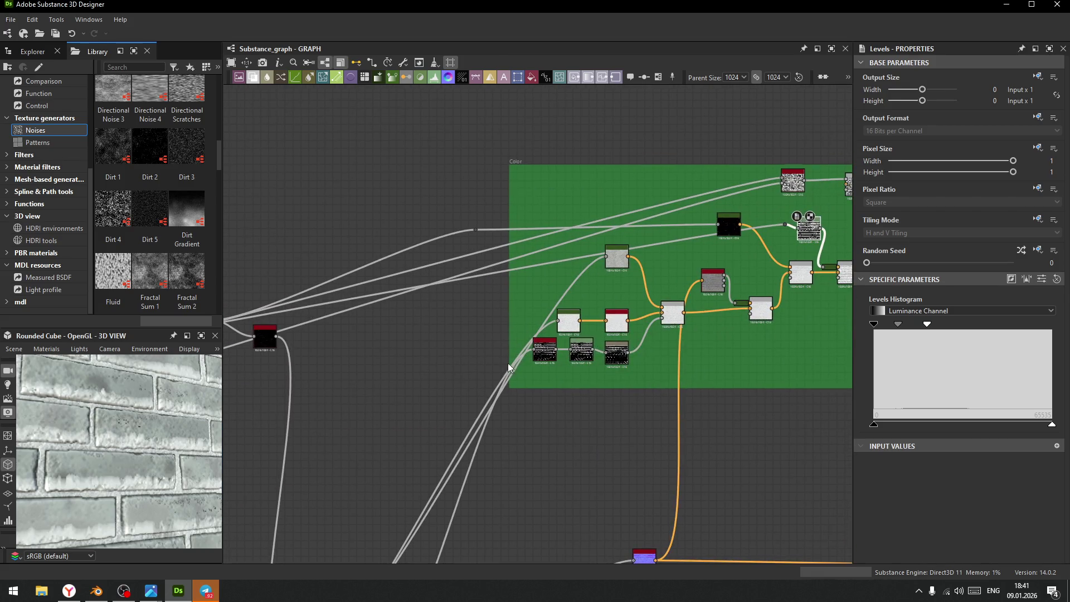
{"action": "mouse_move", "coordinate": [765, 226]}
{"action": "middle_mouse_down"}
{"action": "mouse_move", "coordinate": [735, 359]}
{"action": "mouse_move", "coordinate": [593, 412]}
{"action": "middle_mouse_up"}
{"action": "scroll", "coordinate": [440, 326], "scroll_direction": "up", "scroll_amount": 2}
{"action": "left_click", "coordinate": [482, 316]}
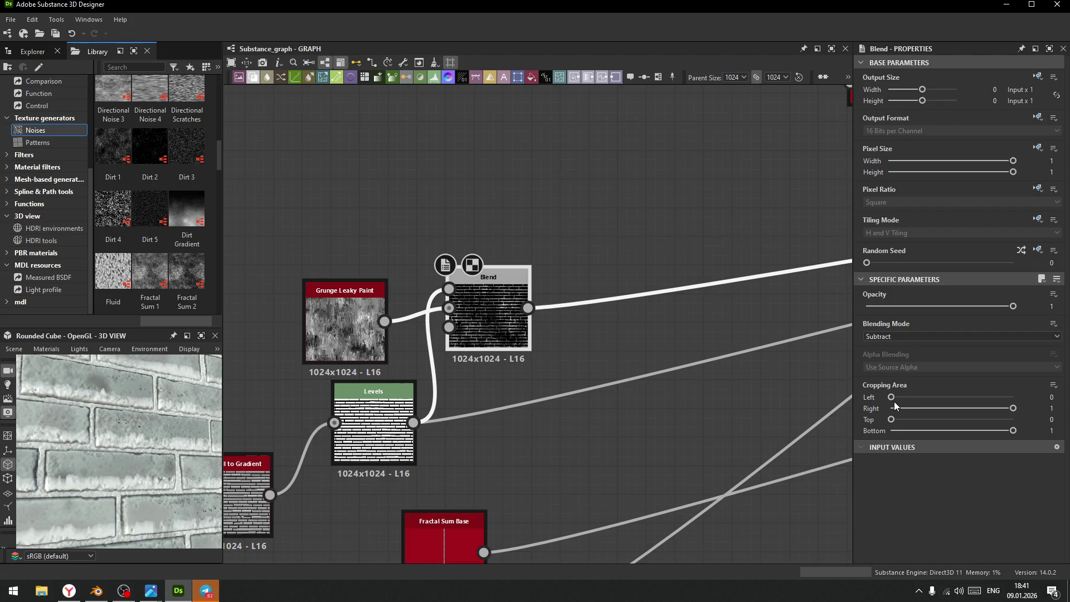
{"action": "middle_click_drag", "start_coordinate": [371, 432], "coordinate": [450, 424]}
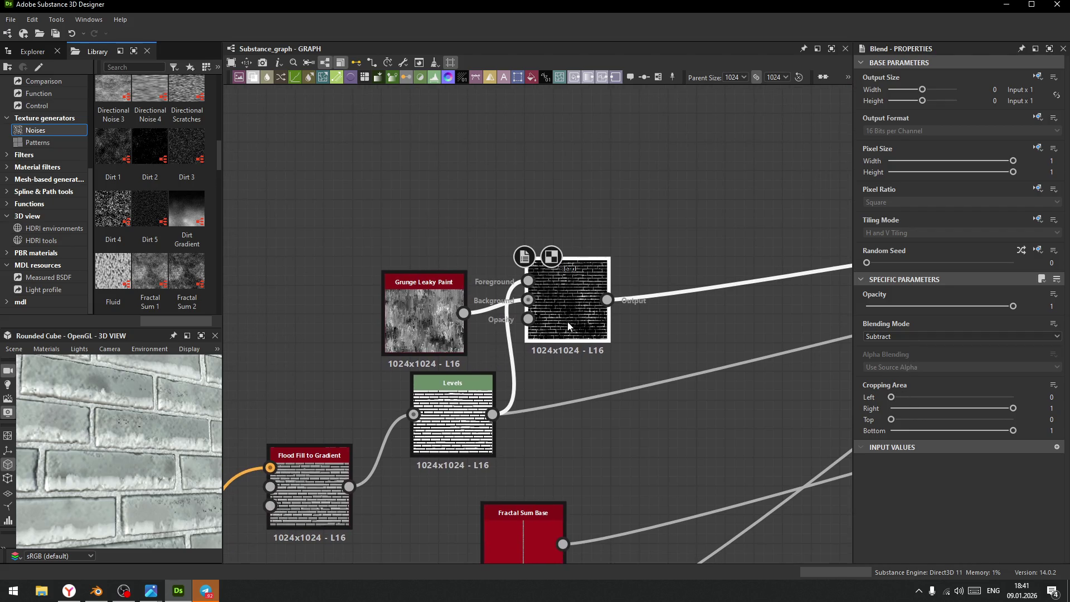
{"action": "left_click", "coordinate": [450, 423]}
{"action": "left_click_drag", "start_coordinate": [971, 325], "coordinate": [1052, 328]}
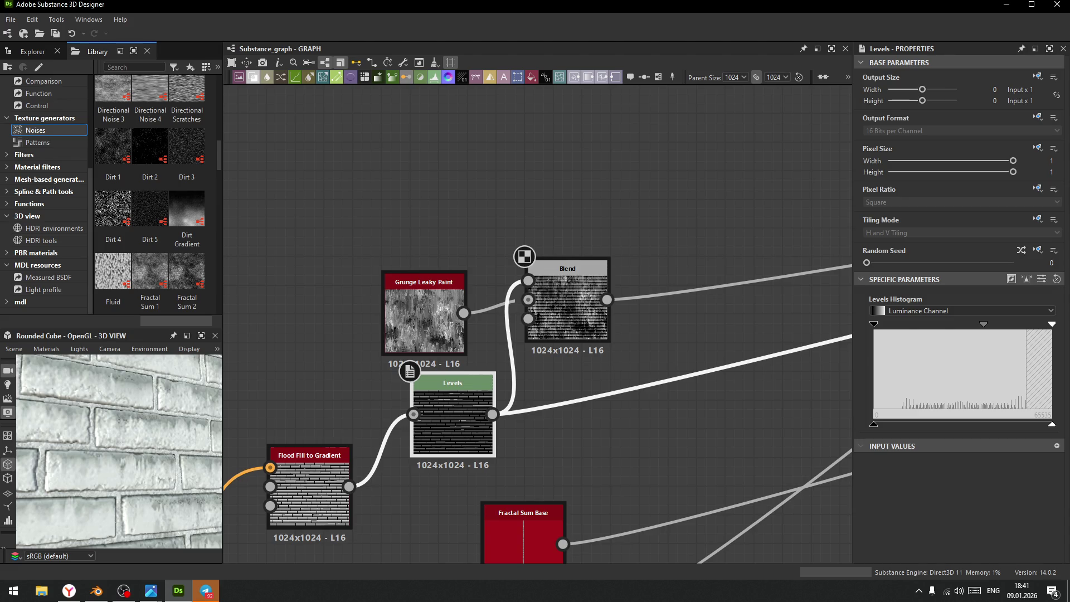
- Rebalance the brick Levels histogram: raise black point, shift midpoint, ease white point back in
{"action": "left_click_drag", "start_coordinate": [1052, 324], "coordinate": [1033, 324]}
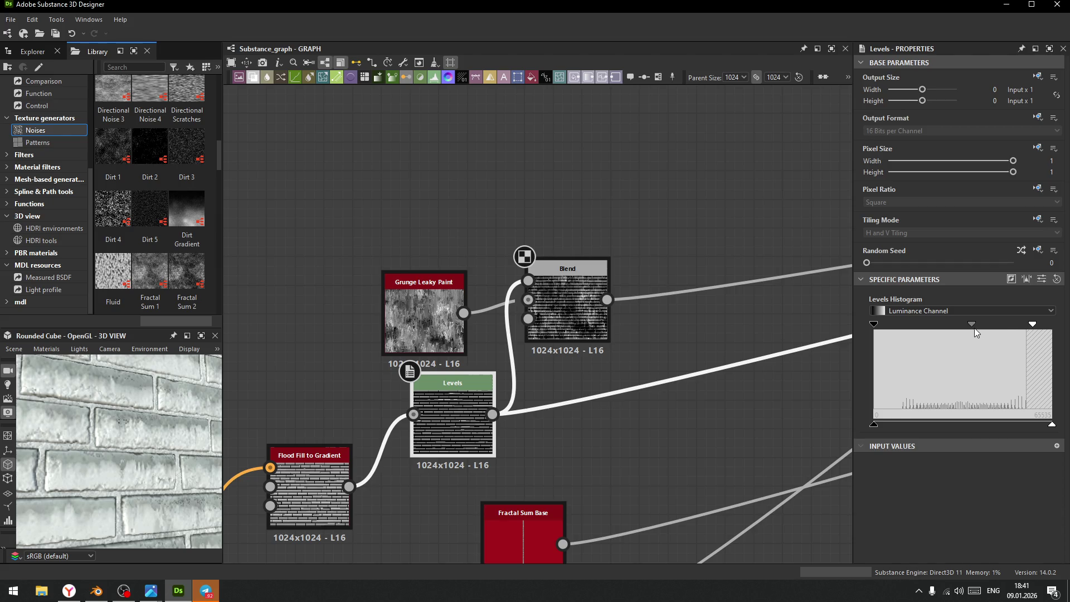
{"action": "mouse_move", "coordinate": [970, 324]}
{"action": "left_mouse_down"}
{"action": "mouse_move", "coordinate": [925, 339]}
{"action": "mouse_move", "coordinate": [971, 339]}
{"action": "mouse_move", "coordinate": [960, 341]}
{"action": "left_mouse_up"}
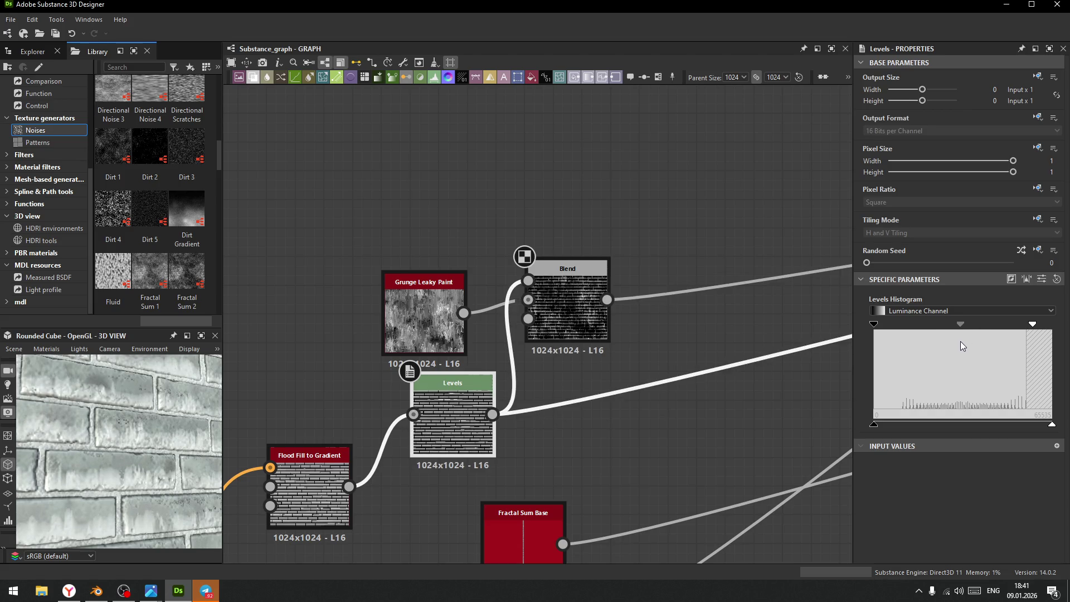
{"action": "mouse_move", "coordinate": [962, 341]}
{"action": "left_mouse_down"}
{"action": "mouse_move", "coordinate": [945, 342]}
{"action": "mouse_move", "coordinate": [960, 342]}
{"action": "left_mouse_up"}
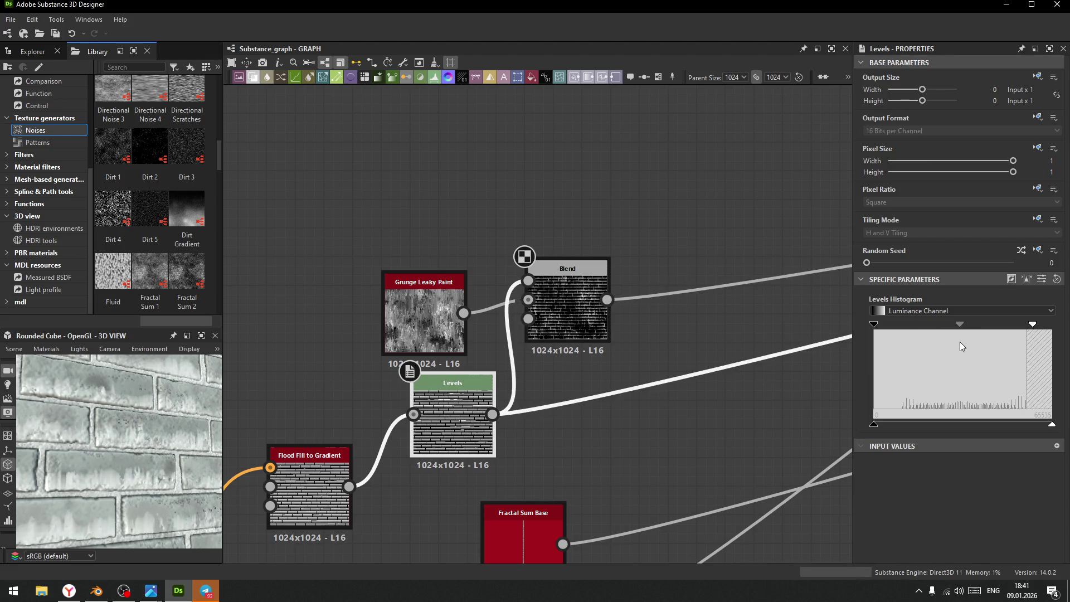
{"action": "mouse_move", "coordinate": [873, 326]}
{"action": "left_mouse_down"}
{"action": "mouse_move", "coordinate": [950, 332]}
{"action": "mouse_move", "coordinate": [905, 339]}
{"action": "left_mouse_up"}
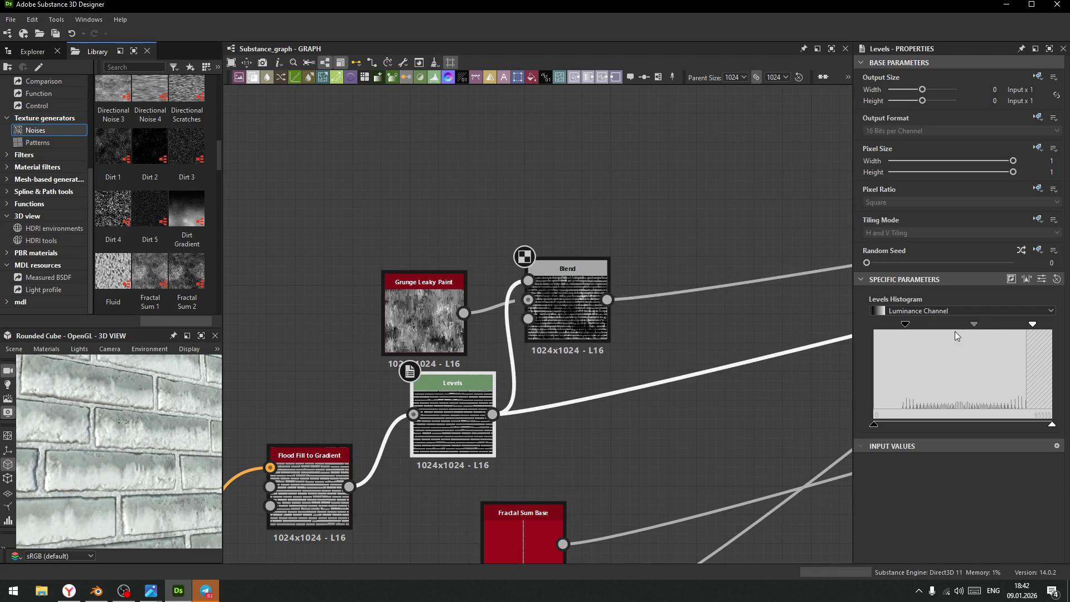
{"action": "mouse_move", "coordinate": [974, 322]}
{"action": "left_mouse_down"}
{"action": "mouse_move", "coordinate": [1002, 325]}
{"action": "mouse_move", "coordinate": [984, 333]}
{"action": "left_mouse_up"}
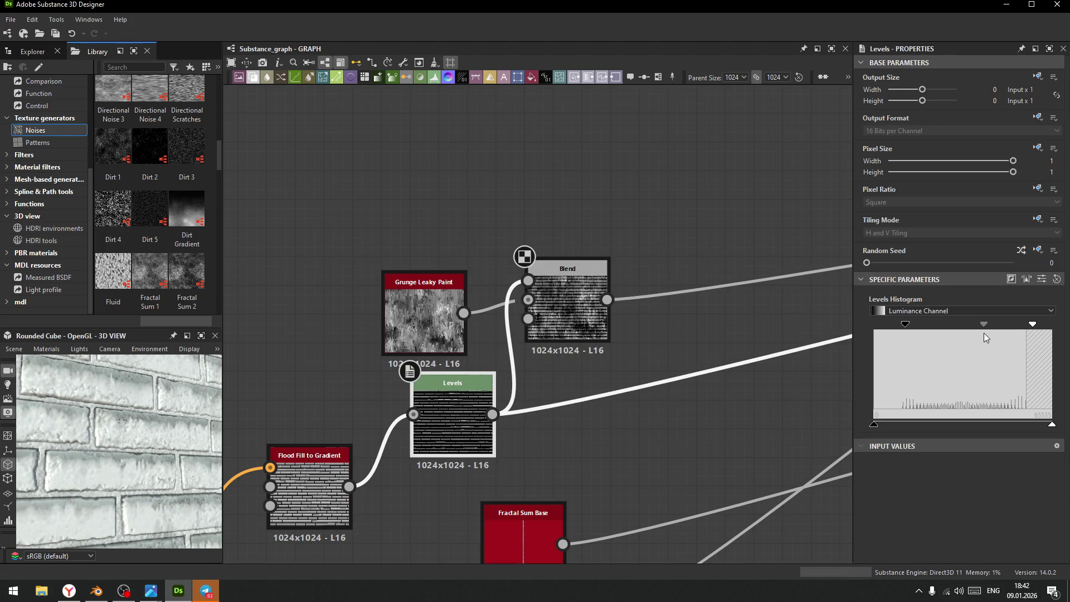
{"action": "mouse_move", "coordinate": [1032, 326]}
{"action": "left_mouse_down"}
{"action": "mouse_move", "coordinate": [985, 333]}
{"action": "mouse_move", "coordinate": [1047, 337]}
{"action": "mouse_move", "coordinate": [982, 334]}
{"action": "left_mouse_up"}
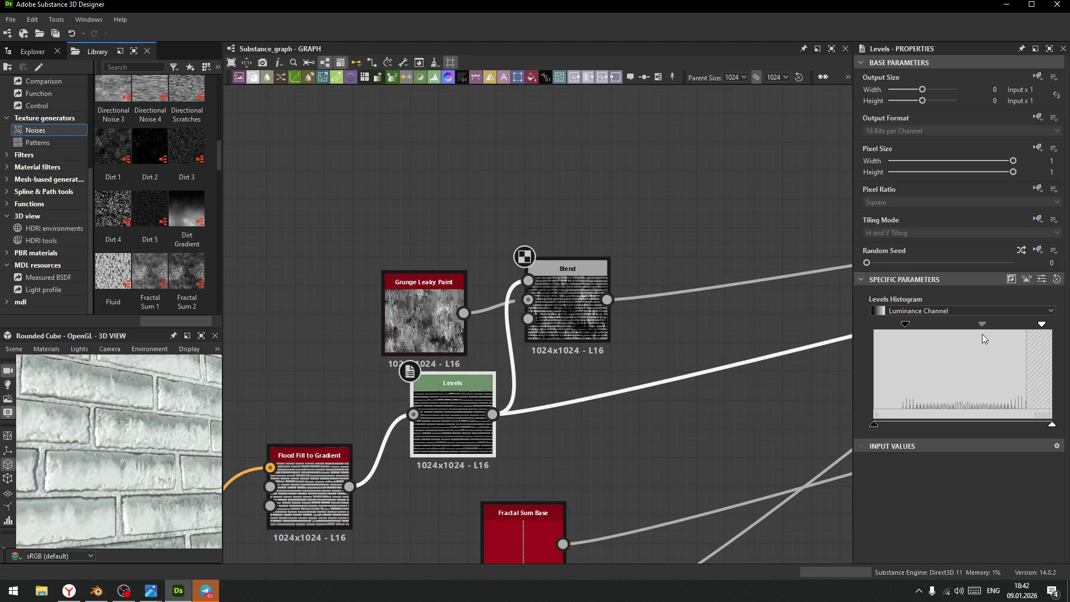
- View the brick cube face head-on in 3D and select Grunge Leaky Paint
{"action": "scroll", "coordinate": [113, 440], "scroll_direction": "down", "scroll_amount": 5}
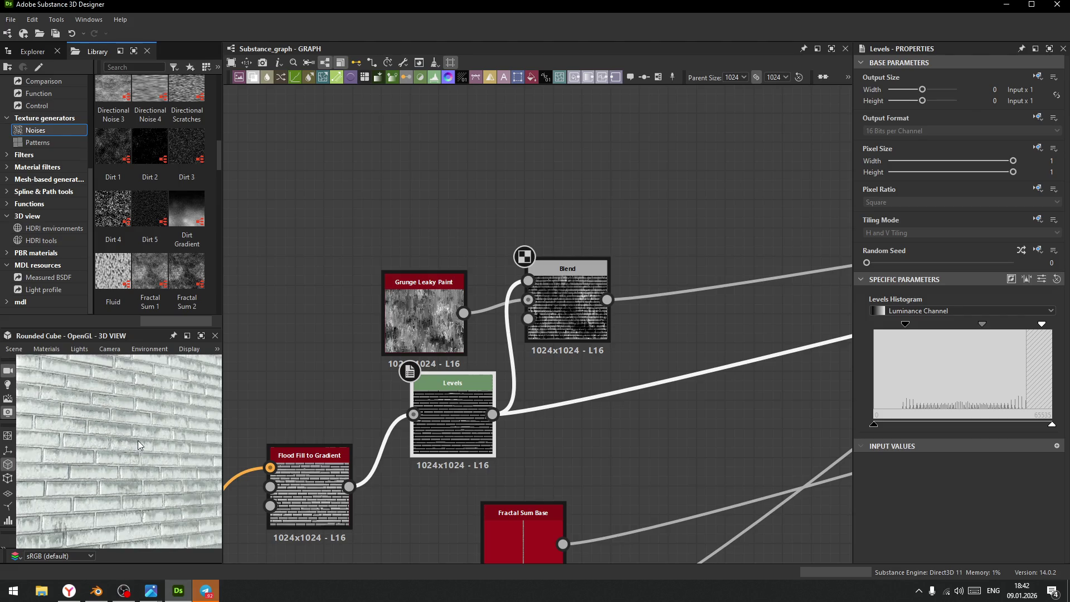
{"action": "scroll", "coordinate": [139, 440], "scroll_direction": "up", "scroll_amount": 5}
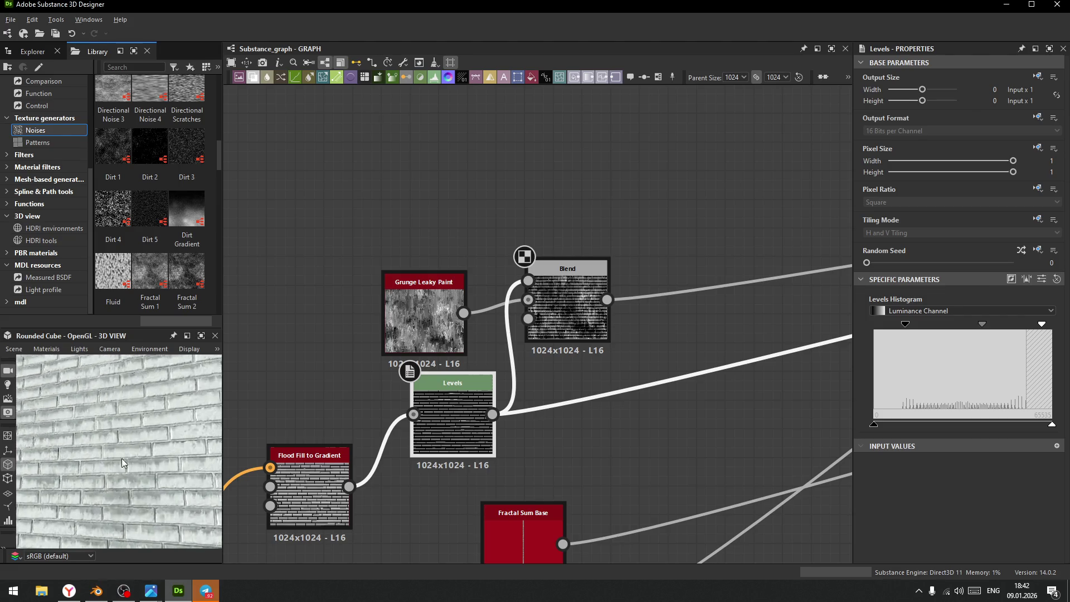
{"action": "mouse_move", "coordinate": [128, 443]}
{"action": "left_mouse_down"}
{"action": "mouse_move", "coordinate": [146, 480]}
{"action": "mouse_move", "coordinate": [103, 423]}
{"action": "mouse_move", "coordinate": [123, 437]}
{"action": "left_mouse_up"}
{"action": "scroll", "coordinate": [134, 443], "scroll_direction": "up", "scroll_amount": 5}
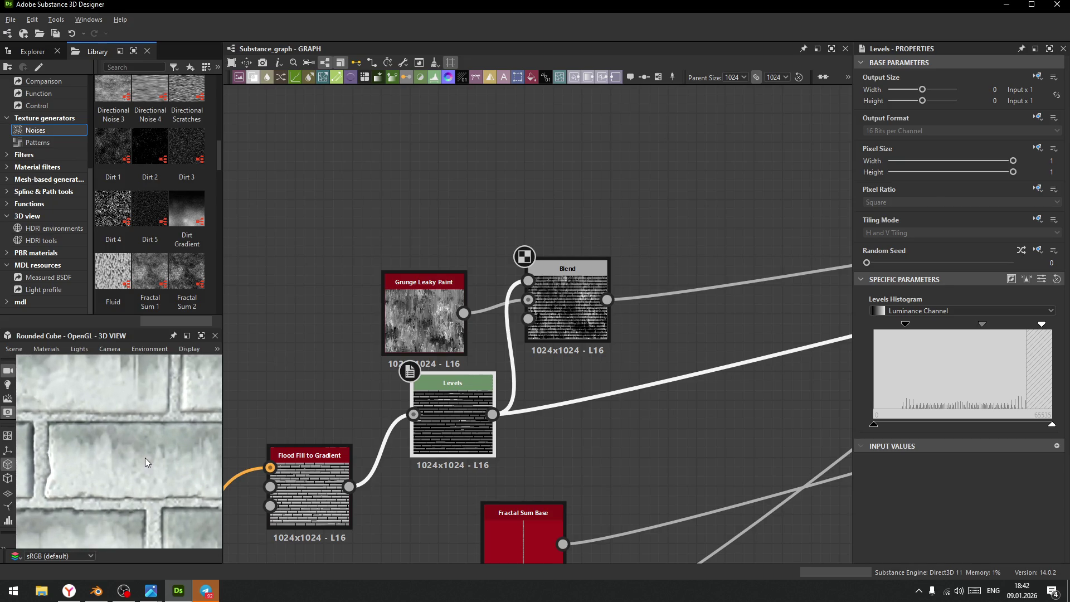
{"action": "left_click", "coordinate": [419, 308]}
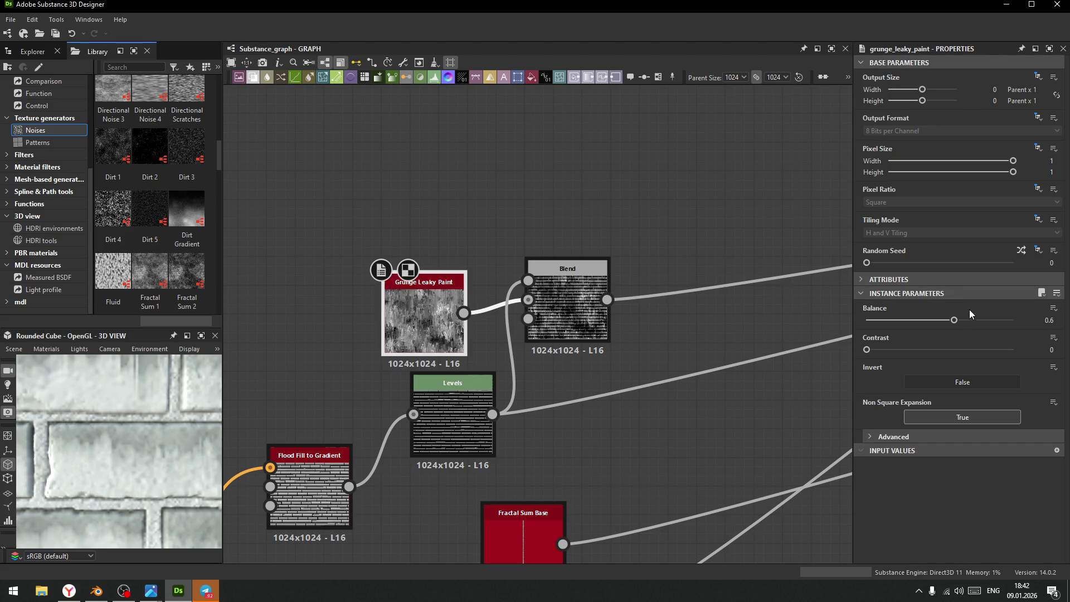
- Set Grunge Leaky Paint's Balance to 0.77 and check the paler bricks in 3D view
{"action": "left_click_drag", "start_coordinate": [954, 321], "coordinate": [980, 325]}
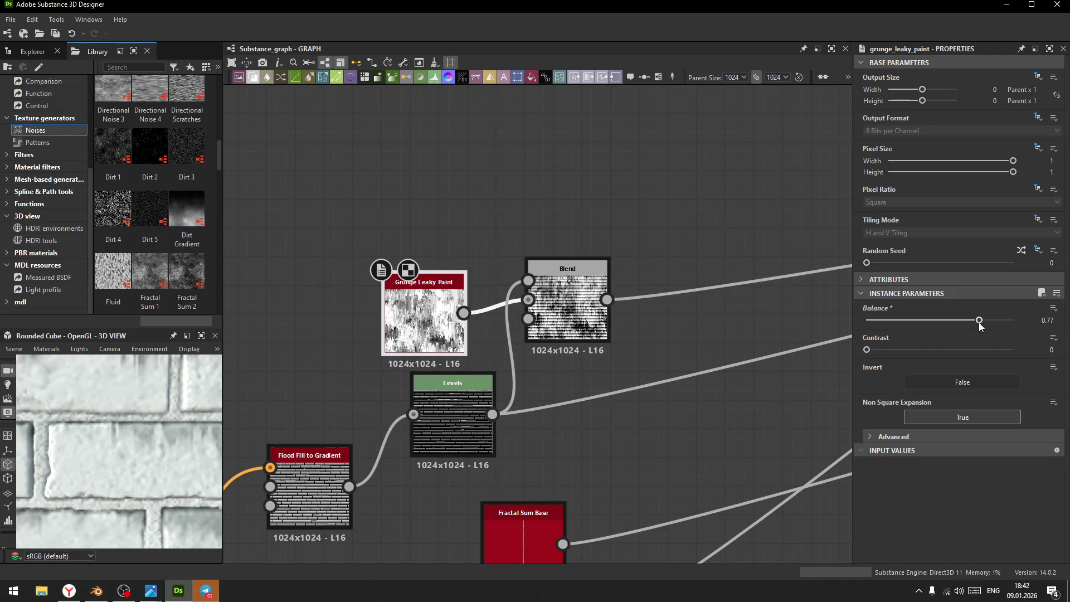
{"action": "scroll", "coordinate": [108, 429], "scroll_direction": "down", "scroll_amount": 5}
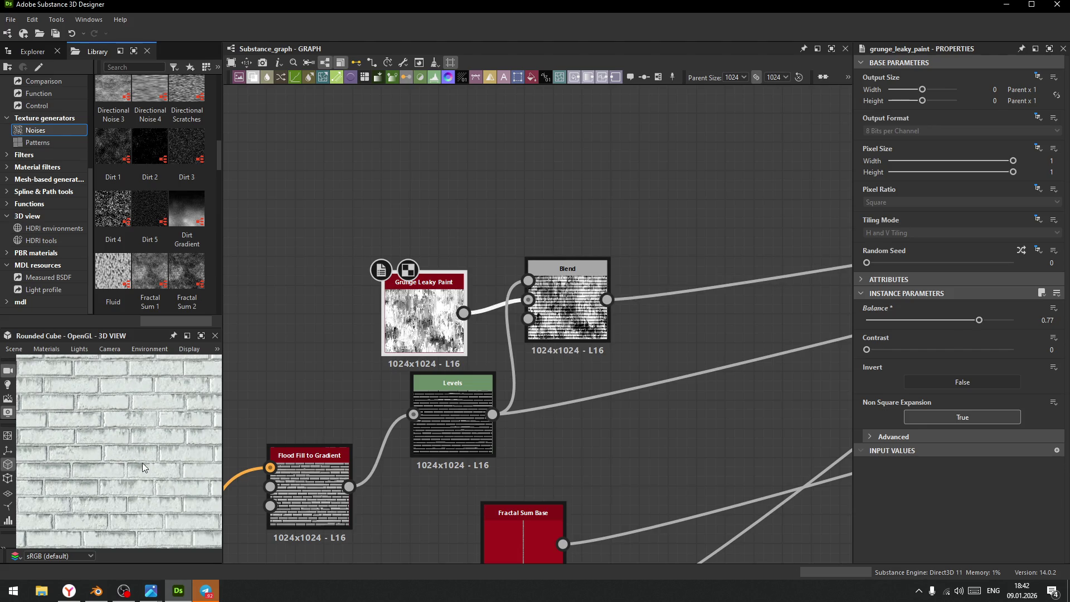
{"action": "scroll", "coordinate": [156, 468], "scroll_direction": "up", "scroll_amount": 3}
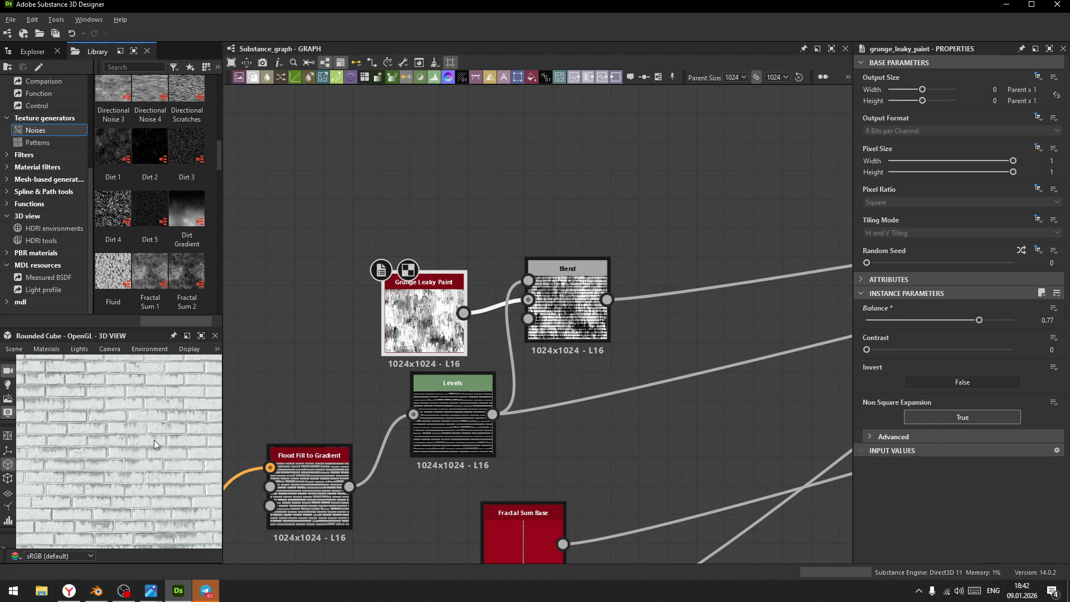
{"action": "mouse_move", "coordinate": [140, 484]}
{"action": "left_mouse_down"}
{"action": "mouse_move", "coordinate": [132, 436]}
{"action": "mouse_move", "coordinate": [139, 460]}
{"action": "left_mouse_up"}
{"action": "scroll", "coordinate": [581, 350], "scroll_direction": "down", "scroll_amount": 1}
- Move the two small nodes and a group of four nodes upward to tidy the graph
{"action": "scroll", "coordinate": [581, 349], "scroll_direction": "down", "scroll_amount": 4}
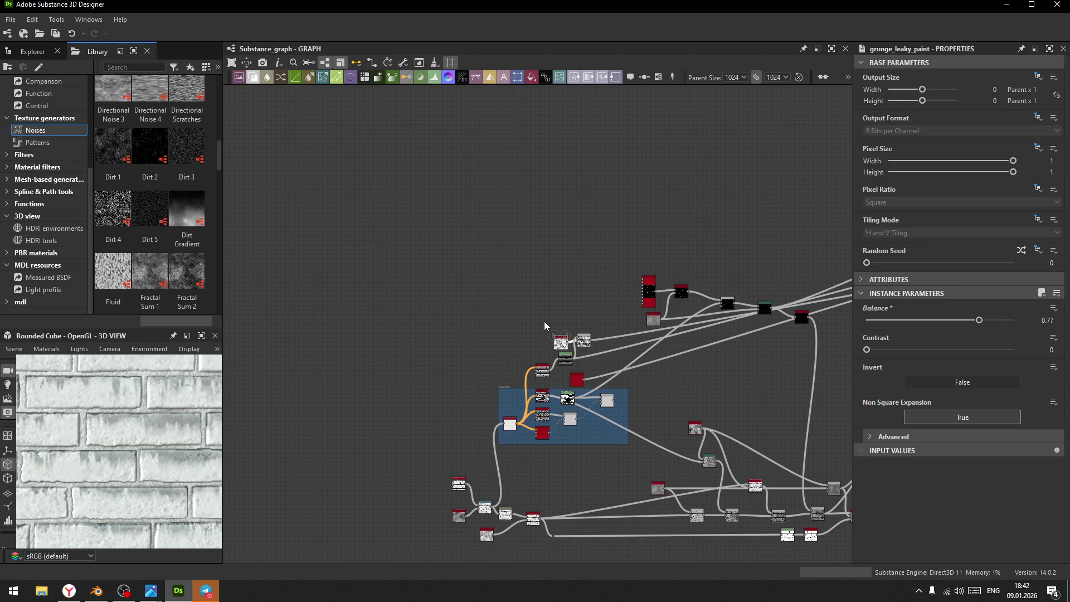
{"action": "left_click_drag", "start_coordinate": [583, 344], "coordinate": [588, 298]}
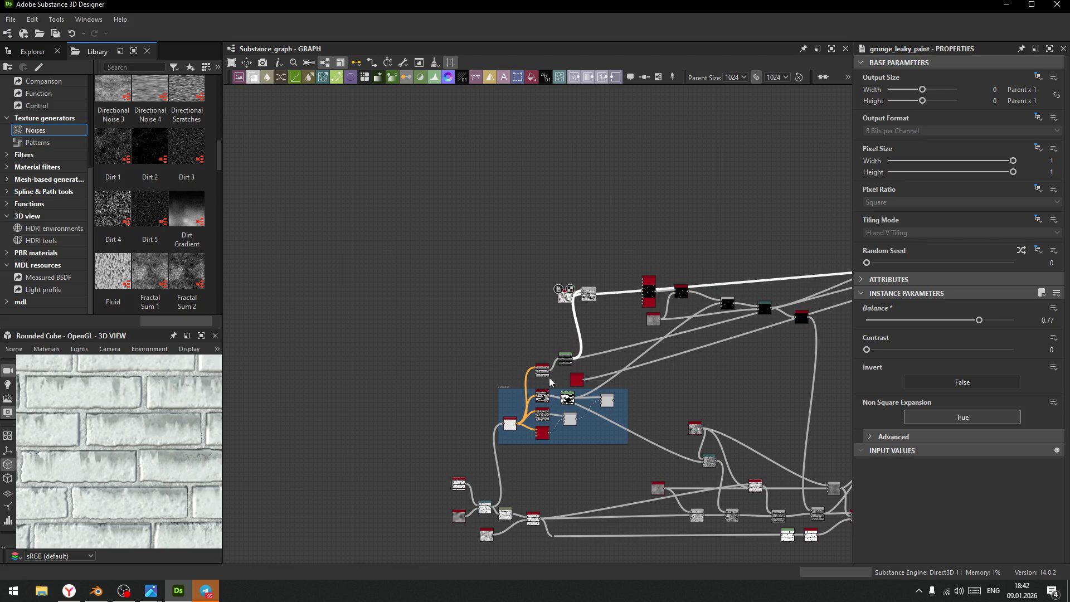
{"action": "scroll", "coordinate": [556, 372], "scroll_direction": "up", "scroll_amount": 2}
{"action": "mouse_move", "coordinate": [522, 232]}
{"action": "left_mouse_down"}
{"action": "mouse_move", "coordinate": [630, 358]}
{"action": "mouse_move", "coordinate": [669, 312]}
{"action": "mouse_move", "coordinate": [604, 282]}
{"action": "left_mouse_up"}
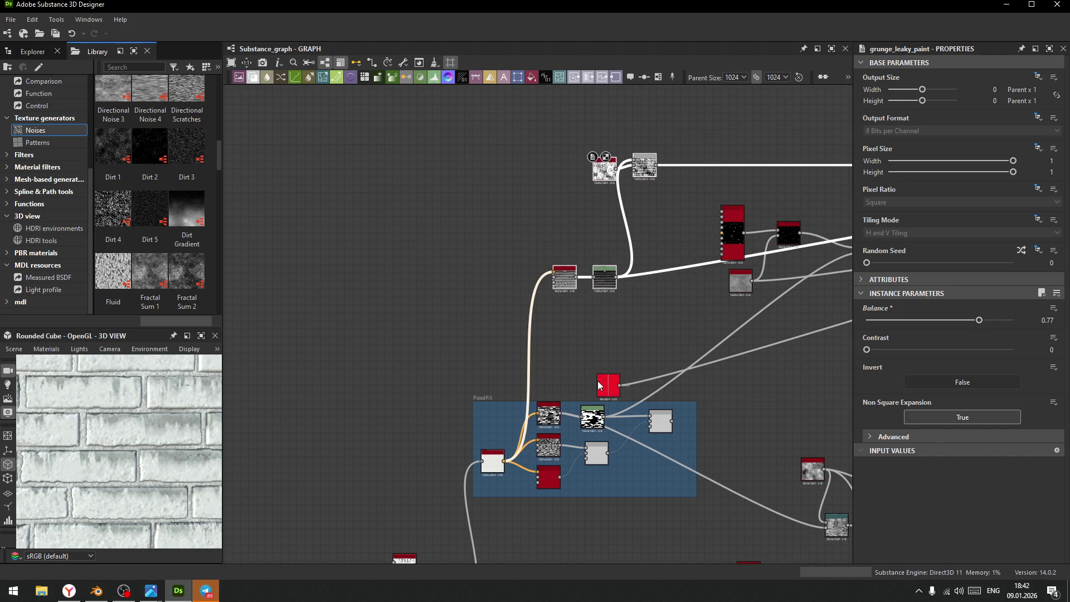
{"action": "scroll", "coordinate": [587, 404], "scroll_direction": "up", "scroll_amount": 3}
- Extend the FloodFill frame upward and place Fractal Sum Base next to it
{"action": "left_click_drag", "start_coordinate": [438, 396], "coordinate": [439, 343]}
{"action": "scroll", "coordinate": [630, 416], "scroll_direction": "up", "scroll_amount": 5}
{"action": "scroll", "coordinate": [604, 376], "scroll_direction": "down", "scroll_amount": 6}
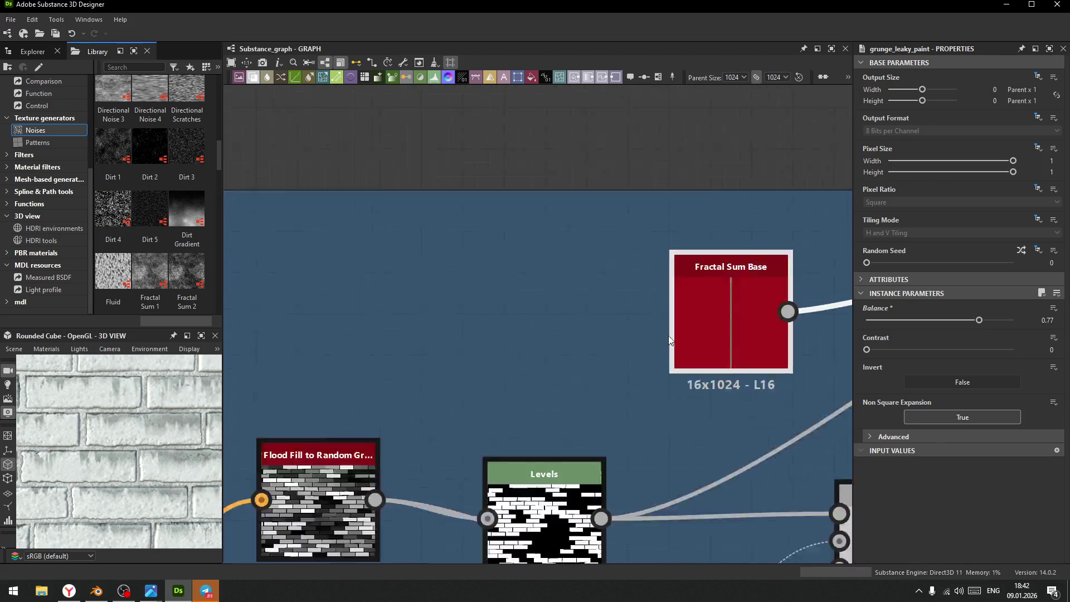
{"action": "middle_click_drag", "start_coordinate": [719, 350], "coordinate": [424, 387]}
{"action": "mouse_move", "coordinate": [425, 387]}
{"action": "left_mouse_down"}
{"action": "mouse_move", "coordinate": [508, 390]}
{"action": "mouse_move", "coordinate": [739, 295]}
{"action": "left_mouse_up"}
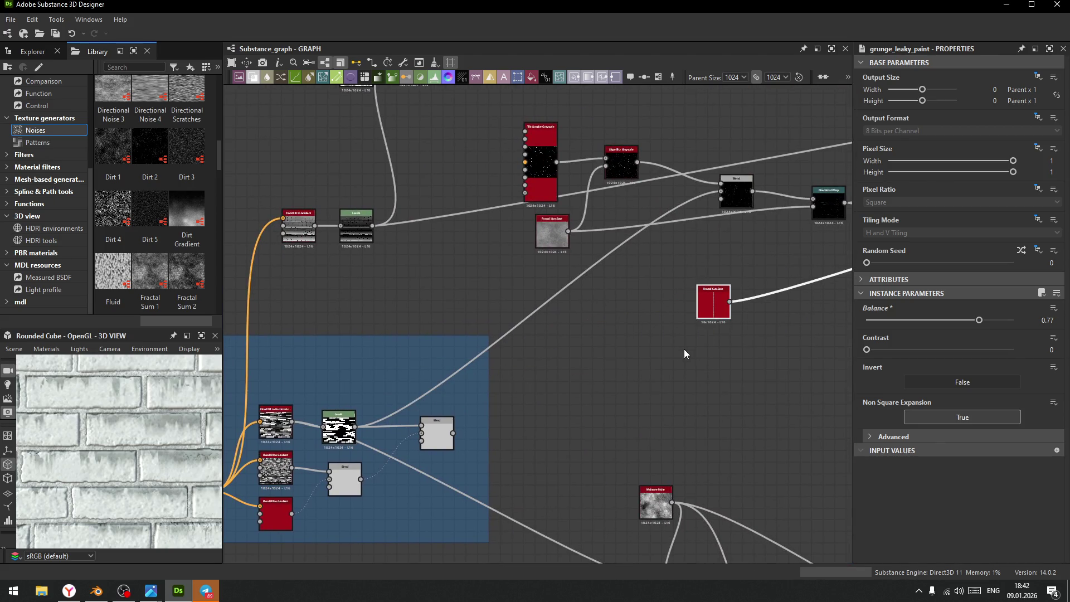
{"action": "scroll", "coordinate": [362, 400], "scroll_direction": "down", "scroll_amount": 5}
- Delete the stray red node and its link
{"action": "left_click_drag", "start_coordinate": [456, 377], "coordinate": [707, 293]}
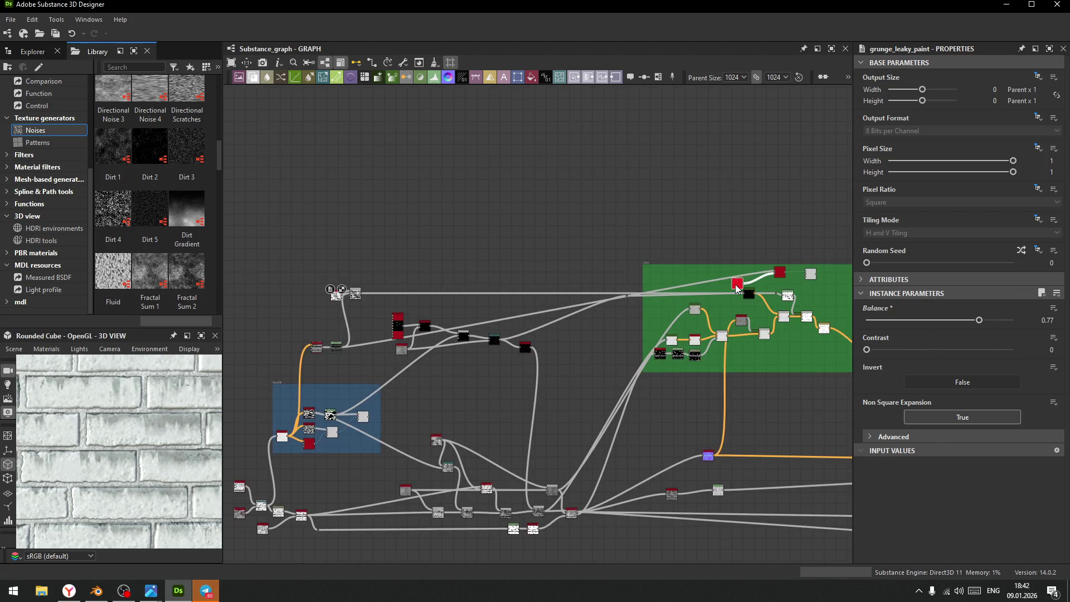
{"action": "key", "text": "Delete"}
{"action": "key", "text": "space"}
{"action": "key", "text": "Escape"}
{"action": "mouse_move", "coordinate": [783, 272]}
{"action": "left_mouse_down"}
{"action": "mouse_move", "coordinate": [739, 185]}
{"action": "mouse_move", "coordinate": [721, 202]}
{"action": "left_mouse_up"}
{"action": "key", "text": "Delete"}
{"action": "key", "text": "Delete"}
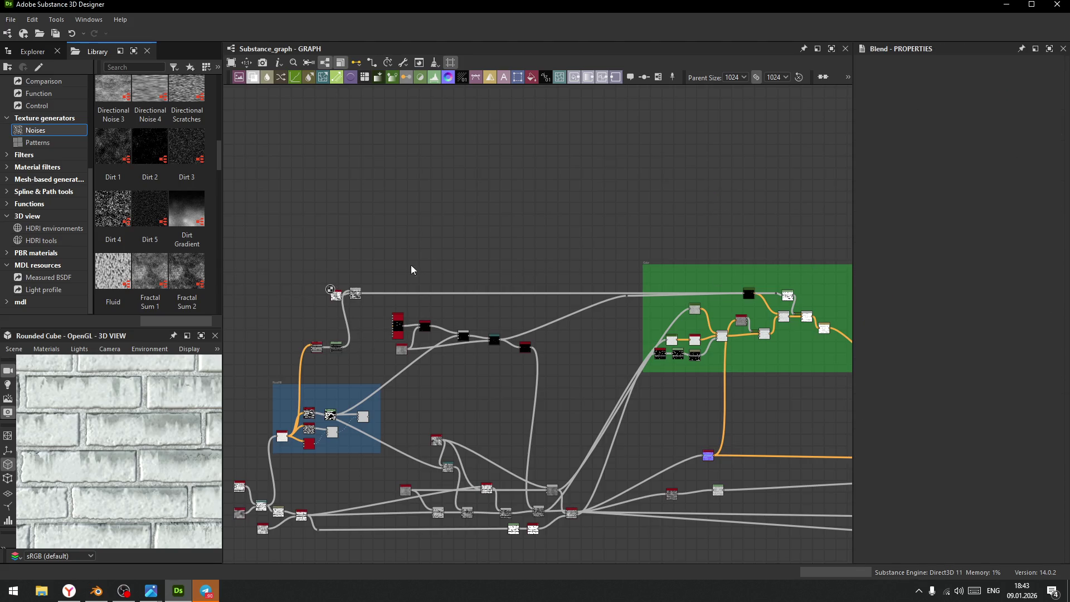
- Move the Grunge Leaky Paint and its Blend node into the top of the green frame
{"action": "mouse_move", "coordinate": [295, 281]}
{"action": "left_mouse_down"}
{"action": "mouse_move", "coordinate": [362, 304]}
{"action": "mouse_move", "coordinate": [557, 256]}
{"action": "mouse_move", "coordinate": [746, 234]}
{"action": "mouse_move", "coordinate": [774, 246]}
{"action": "left_mouse_up"}
{"action": "mouse_move", "coordinate": [336, 348]}
{"action": "left_mouse_down"}
{"action": "mouse_move", "coordinate": [537, 239]}
{"action": "mouse_move", "coordinate": [719, 253]}
{"action": "mouse_move", "coordinate": [722, 263]}
{"action": "left_mouse_up"}
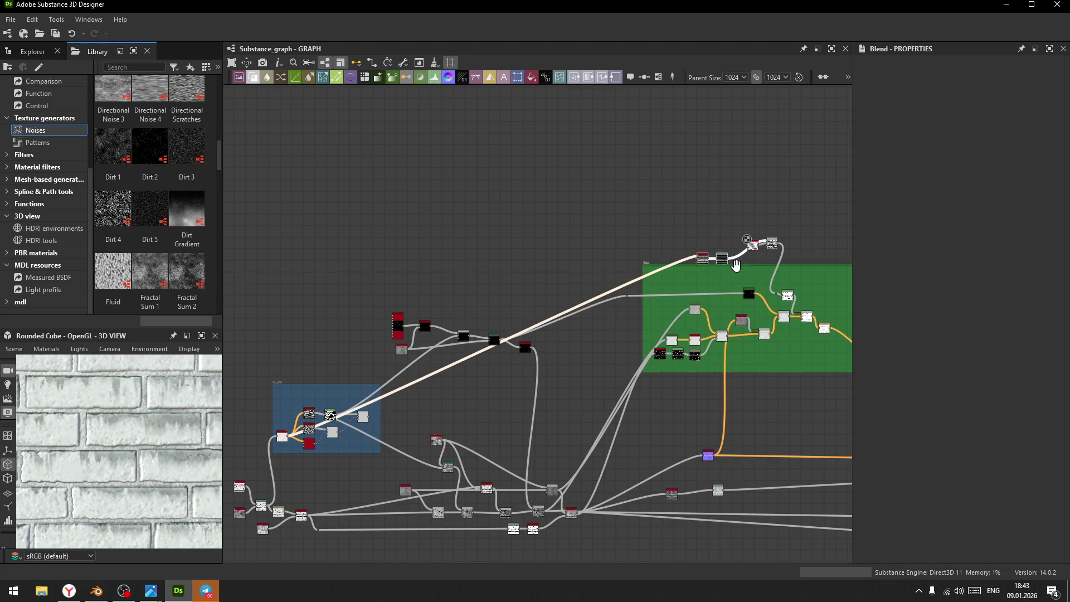
{"action": "scroll", "coordinate": [729, 263], "scroll_direction": "up", "scroll_amount": 3}
{"action": "middle_click_drag", "start_coordinate": [778, 266], "coordinate": [594, 320]}
{"action": "mouse_move", "coordinate": [515, 212]}
{"action": "left_mouse_down"}
{"action": "mouse_move", "coordinate": [618, 281]}
{"action": "mouse_move", "coordinate": [592, 294]}
{"action": "mouse_move", "coordinate": [588, 318]}
{"action": "left_mouse_up"}
{"action": "mouse_move", "coordinate": [493, 286]}
{"action": "middle_mouse_down"}
{"action": "mouse_move", "coordinate": [486, 333]}
{"action": "mouse_move", "coordinate": [485, 285]}
{"action": "middle_mouse_up"}
{"action": "mouse_move", "coordinate": [418, 250]}
{"action": "left_mouse_down"}
{"action": "mouse_move", "coordinate": [493, 284]}
{"action": "mouse_move", "coordinate": [497, 317]}
{"action": "mouse_move", "coordinate": [545, 334]}
{"action": "left_mouse_up"}
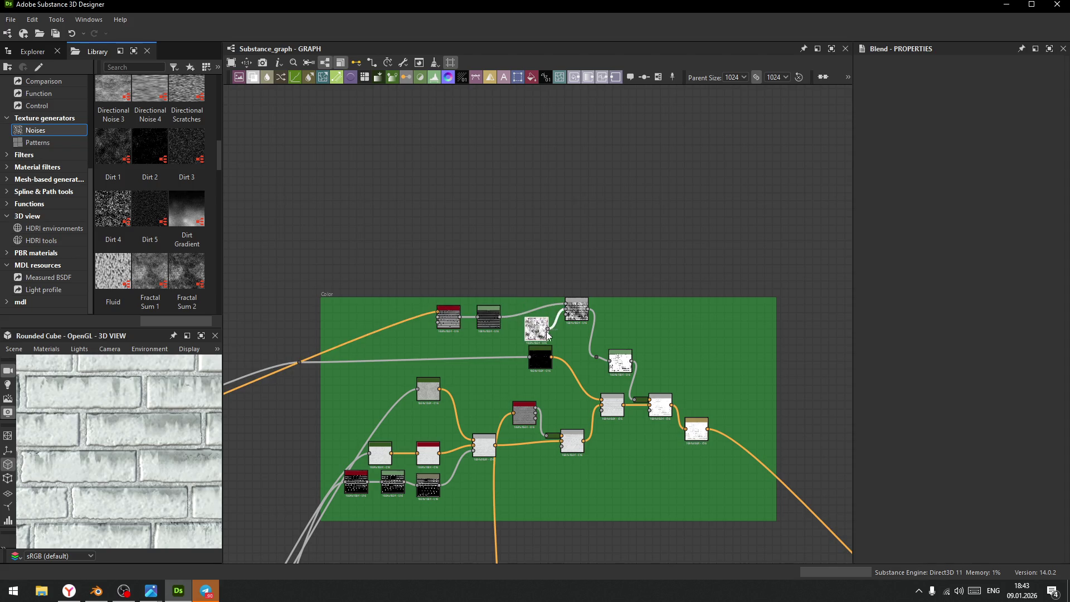
- Move the Sharpen node further right, nudge the Blend node and lower its opacity to 0.32
{"action": "middle_click_drag", "start_coordinate": [529, 376], "coordinate": [489, 342]}
{"action": "left_click", "coordinate": [497, 338]}
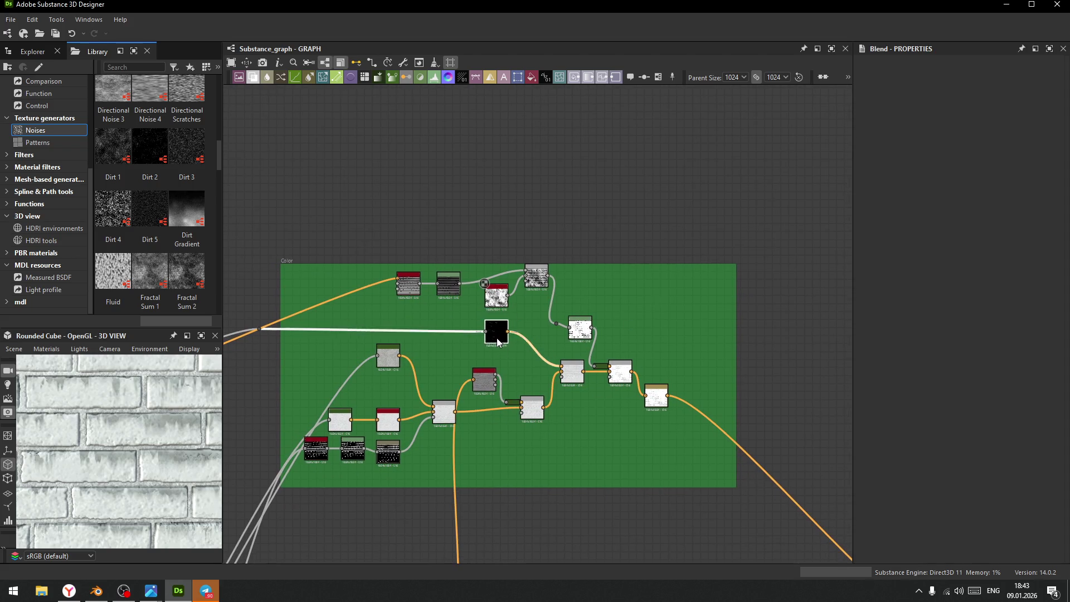
{"action": "scroll", "coordinate": [532, 307], "scroll_direction": "up", "scroll_amount": 8}
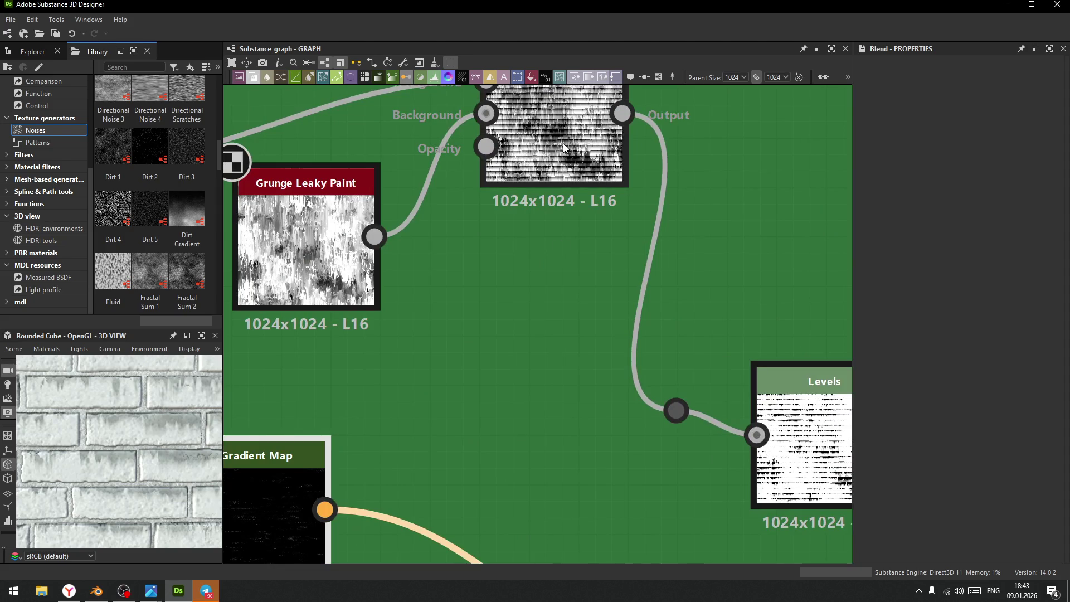
{"action": "left_click", "coordinate": [564, 148]}
{"action": "middle_click_drag", "start_coordinate": [740, 414], "coordinate": [495, 322]}
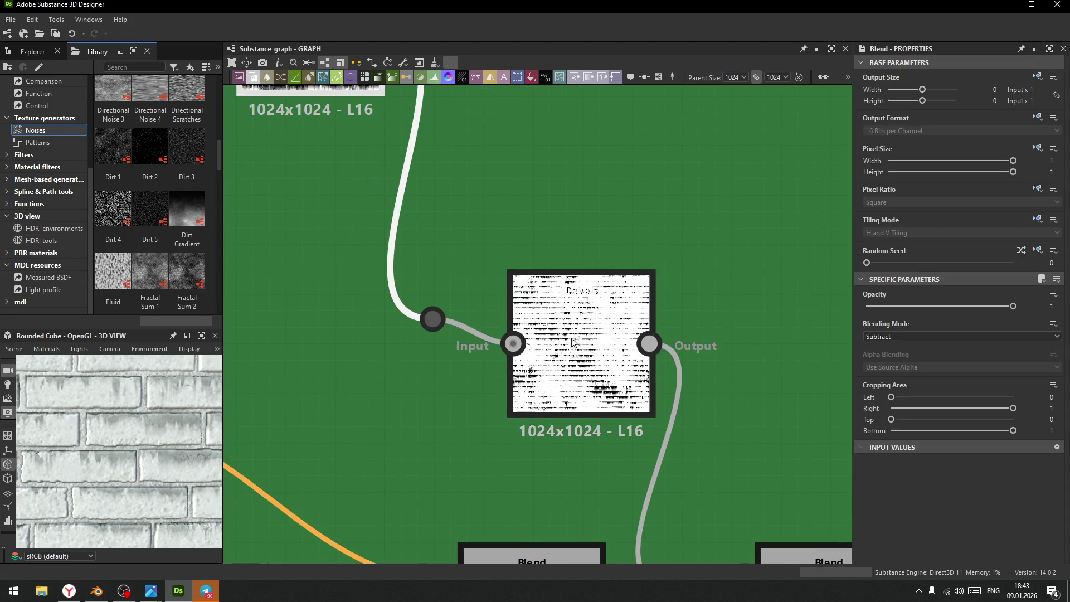
{"action": "left_click", "coordinate": [582, 331]}
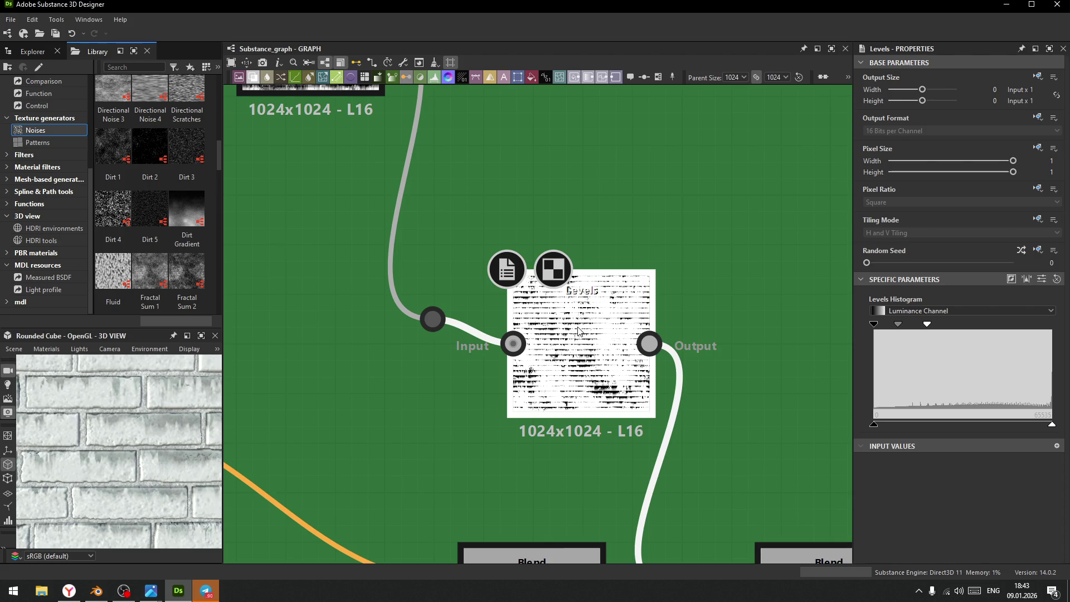
{"action": "scroll", "coordinate": [605, 381], "scroll_direction": "down", "scroll_amount": 3}
{"action": "middle_click_drag", "start_coordinate": [670, 430], "coordinate": [644, 333]}
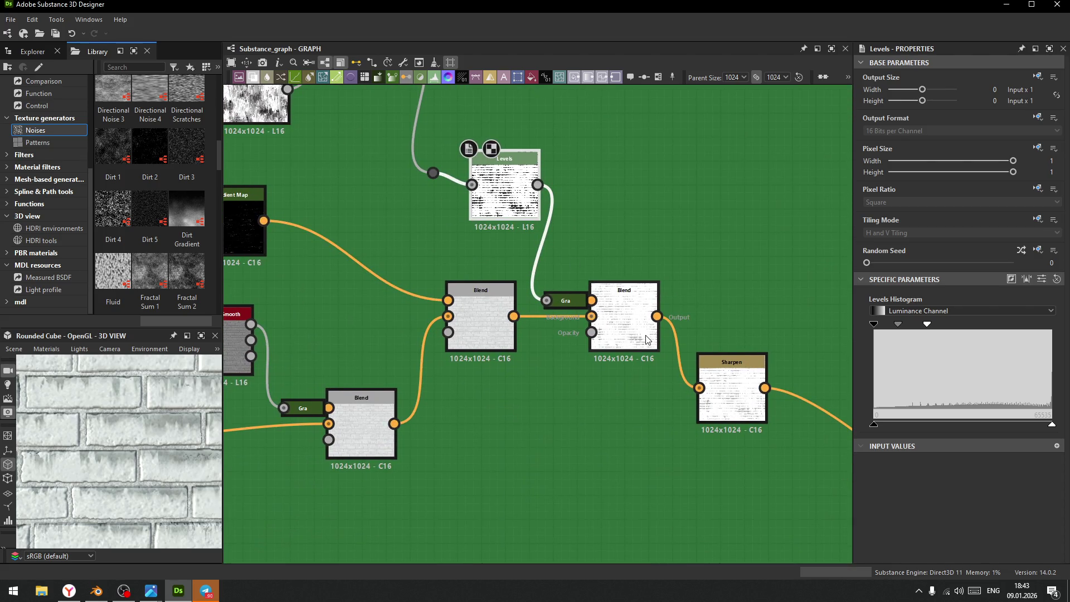
{"action": "left_click_drag", "start_coordinate": [736, 396], "coordinate": [808, 408]}
{"action": "left_click_drag", "start_coordinate": [644, 325], "coordinate": [681, 349]}
{"action": "mouse_move", "coordinate": [995, 306]}
{"action": "left_mouse_down"}
{"action": "mouse_move", "coordinate": [915, 316]}
{"action": "mouse_move", "coordinate": [935, 319]}
{"action": "left_mouse_up"}
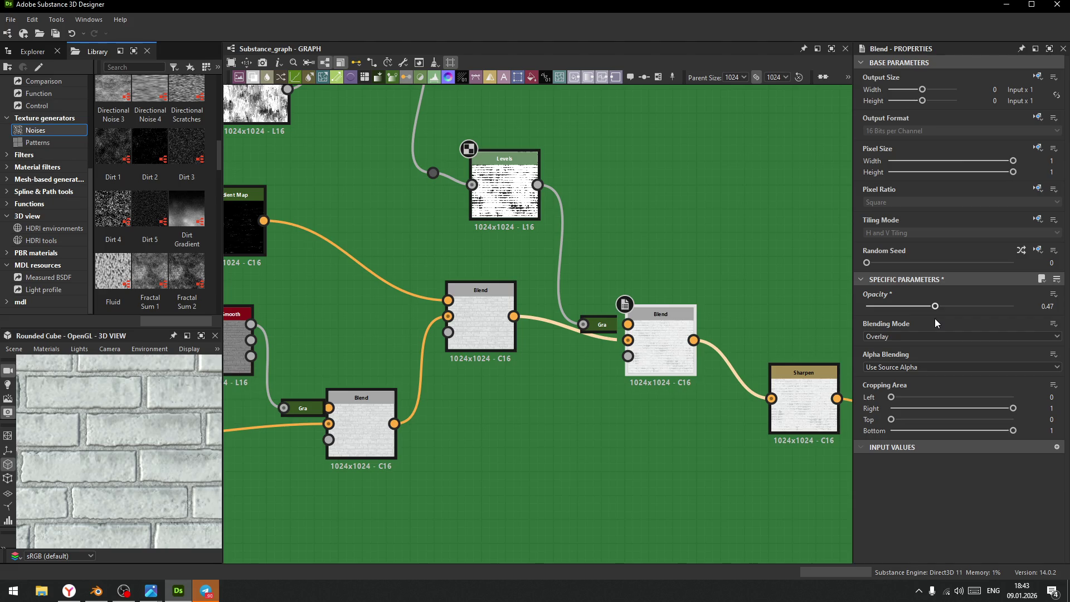
- Apply Auto Level to the grime Levels node to boost its contrast
{"action": "left_click", "coordinate": [500, 182]}
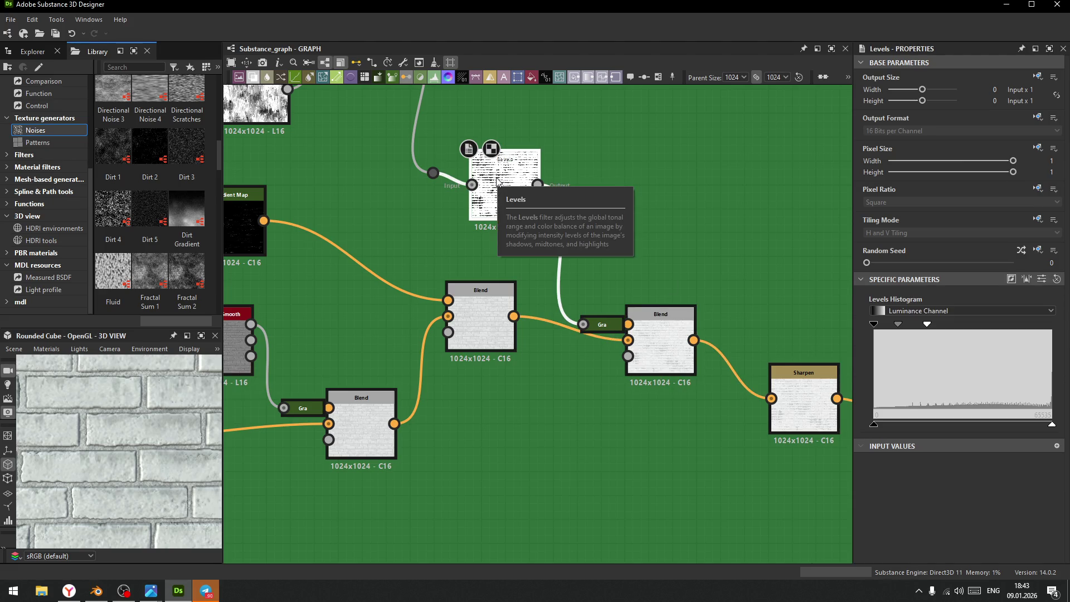
{"action": "mouse_move", "coordinate": [652, 191]}
{"action": "middle_mouse_down"}
{"action": "mouse_move", "coordinate": [693, 227]}
{"action": "mouse_move", "coordinate": [690, 257]}
{"action": "middle_mouse_up"}
{"action": "left_click_drag", "start_coordinate": [561, 273], "coordinate": [561, 273]}
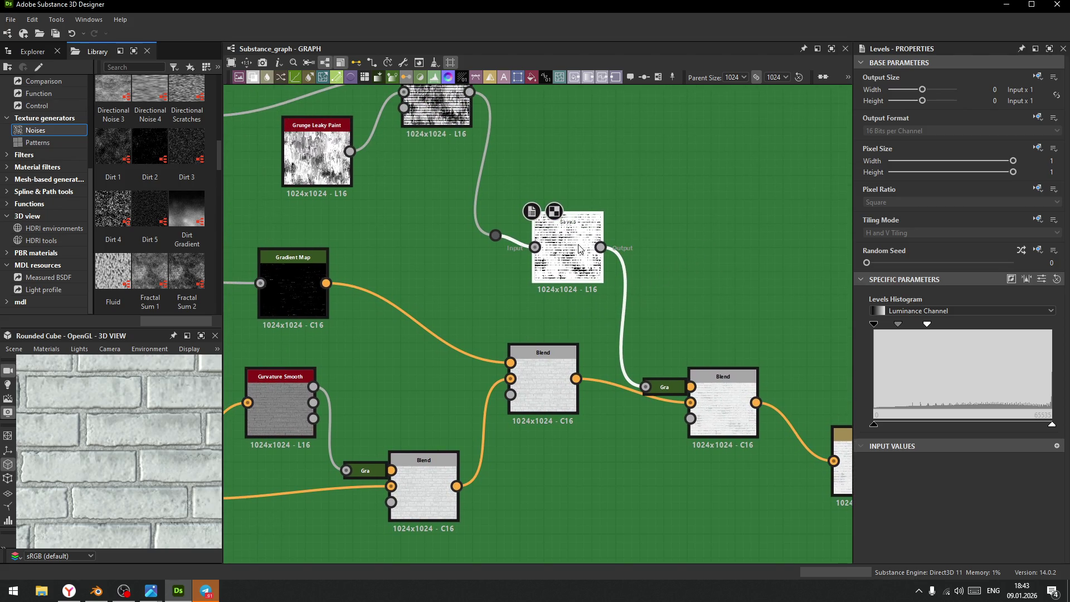
{"action": "mouse_move", "coordinate": [437, 270]}
{"action": "middle_mouse_down"}
{"action": "mouse_move", "coordinate": [477, 330]}
{"action": "mouse_move", "coordinate": [592, 366]}
{"action": "mouse_move", "coordinate": [462, 309]}
{"action": "middle_mouse_up"}
{"action": "scroll", "coordinate": [633, 315], "scroll_direction": "up", "scroll_amount": 3}
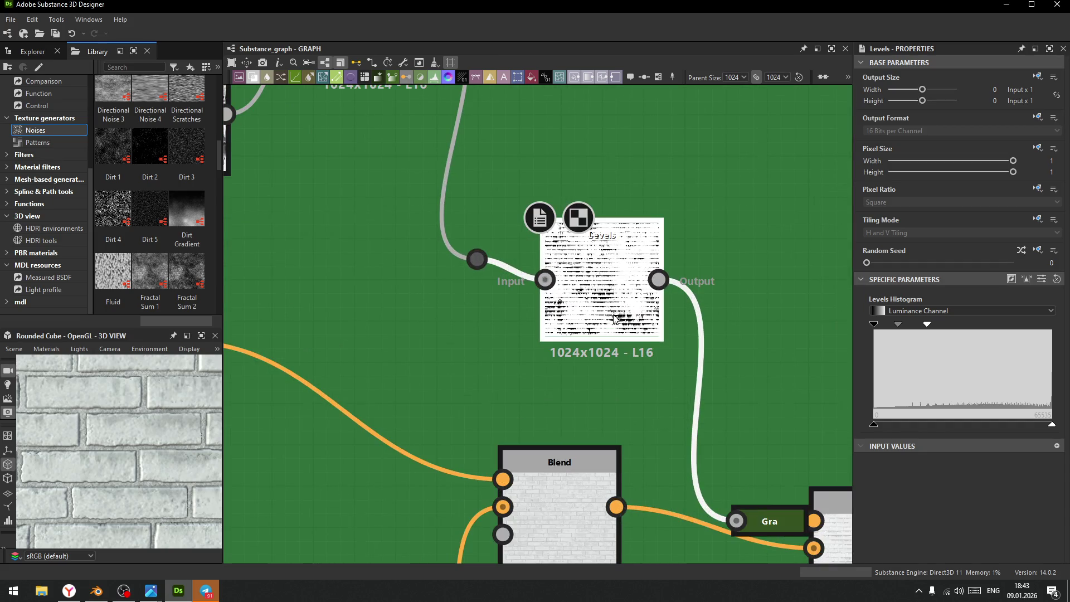
{"action": "scroll", "coordinate": [616, 297], "scroll_direction": "down", "scroll_amount": 2}
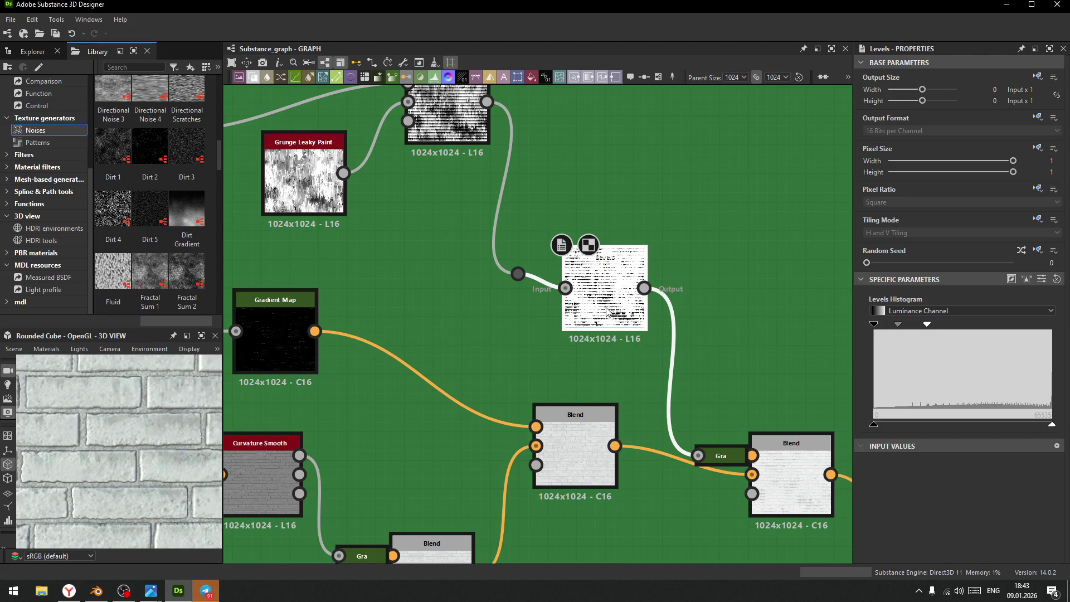
{"action": "left_click", "coordinate": [1011, 280]}
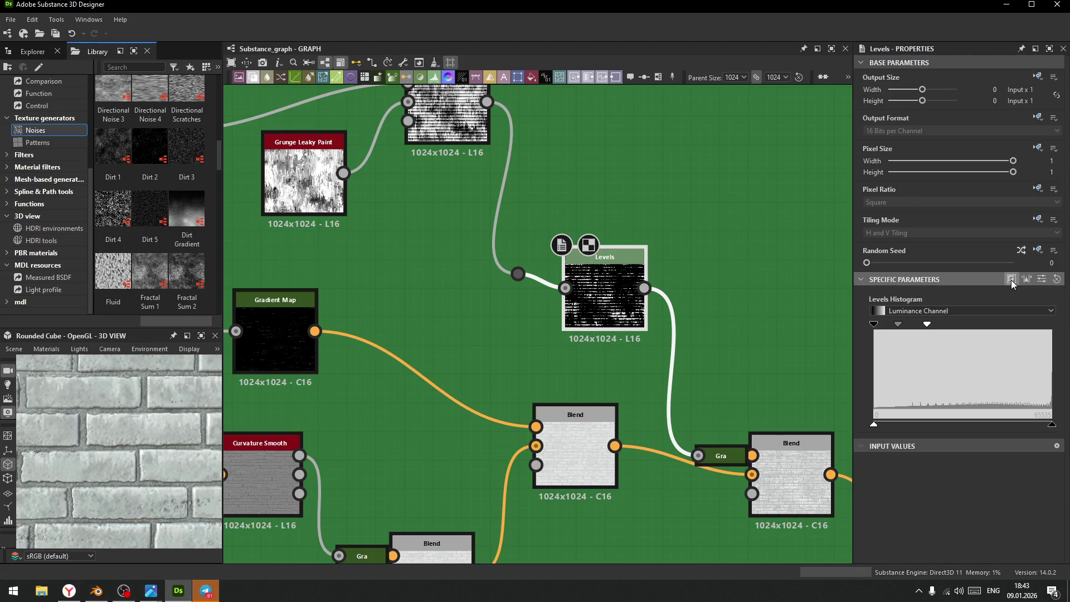
- Wire the Levels output into the right-hand Blend's mask input and place the node below it
{"action": "mouse_move", "coordinate": [644, 288]}
{"action": "left_mouse_down"}
{"action": "mouse_move", "coordinate": [669, 489]}
{"action": "mouse_move", "coordinate": [752, 493]}
{"action": "left_mouse_up"}
{"action": "mouse_move", "coordinate": [631, 308]}
{"action": "left_mouse_down"}
{"action": "mouse_move", "coordinate": [665, 539]}
{"action": "mouse_move", "coordinate": [642, 551]}
{"action": "mouse_move", "coordinate": [647, 581]}
{"action": "mouse_move", "coordinate": [645, 516]}
{"action": "mouse_move", "coordinate": [672, 530]}
{"action": "left_mouse_up"}
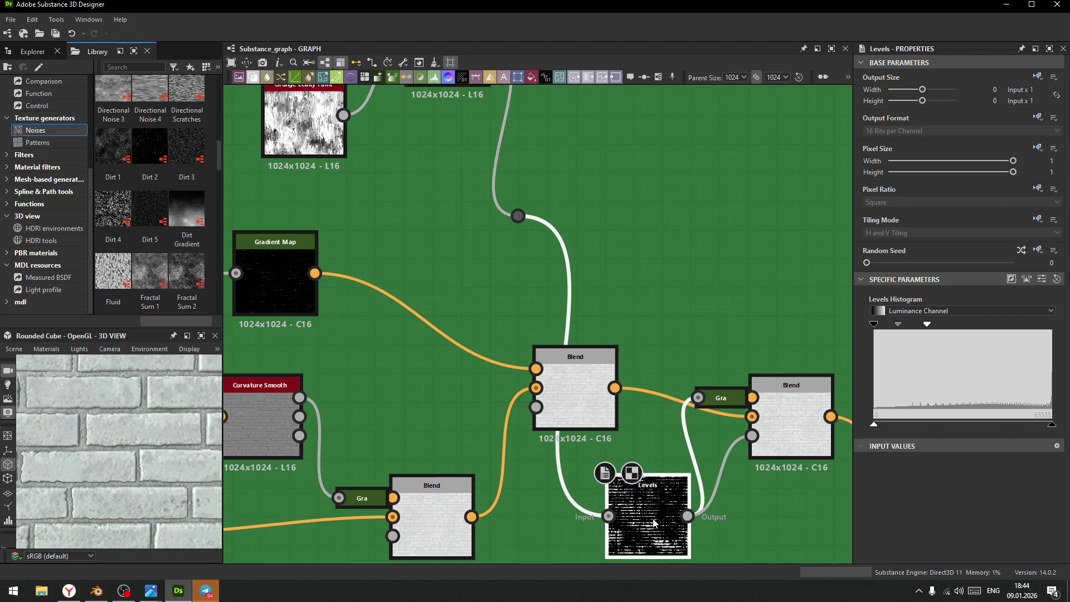
{"action": "middle_click_drag", "start_coordinate": [520, 246], "coordinate": [616, 302]}
{"action": "scroll", "coordinate": [617, 302], "scroll_direction": "down", "scroll_amount": 3}
{"action": "middle_click_drag", "start_coordinate": [559, 282], "coordinate": [570, 322]}
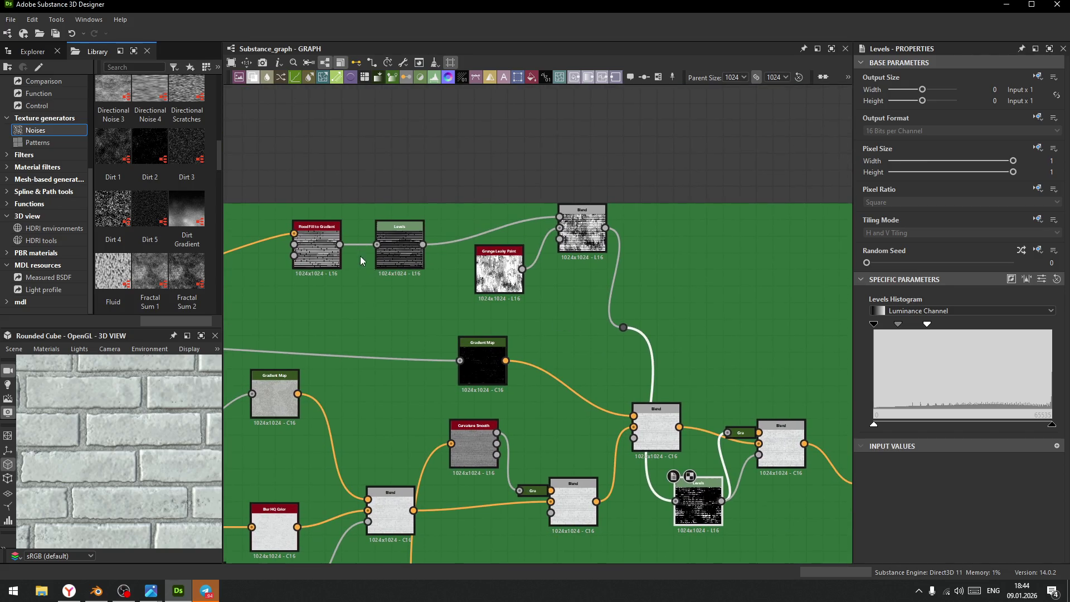
{"action": "left_click", "coordinate": [500, 267]}
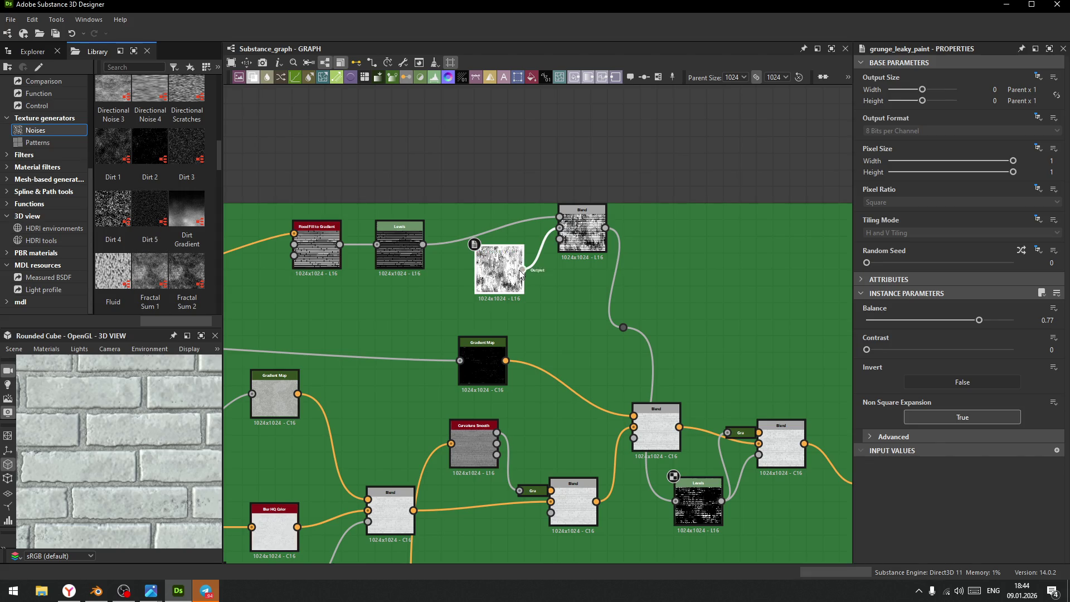
- Drag a Grunge Map 002 node from the Library's Noises into the graph
{"action": "scroll", "coordinate": [167, 259], "scroll_direction": "down", "scroll_amount": 5}
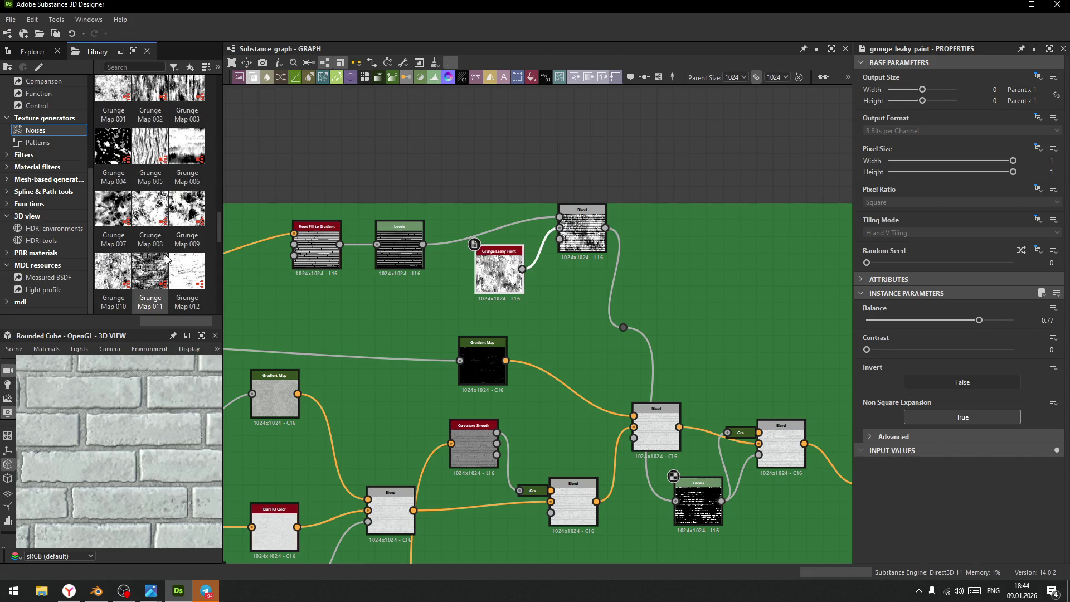
{"action": "scroll", "coordinate": [165, 253], "scroll_direction": "up", "scroll_amount": 4}
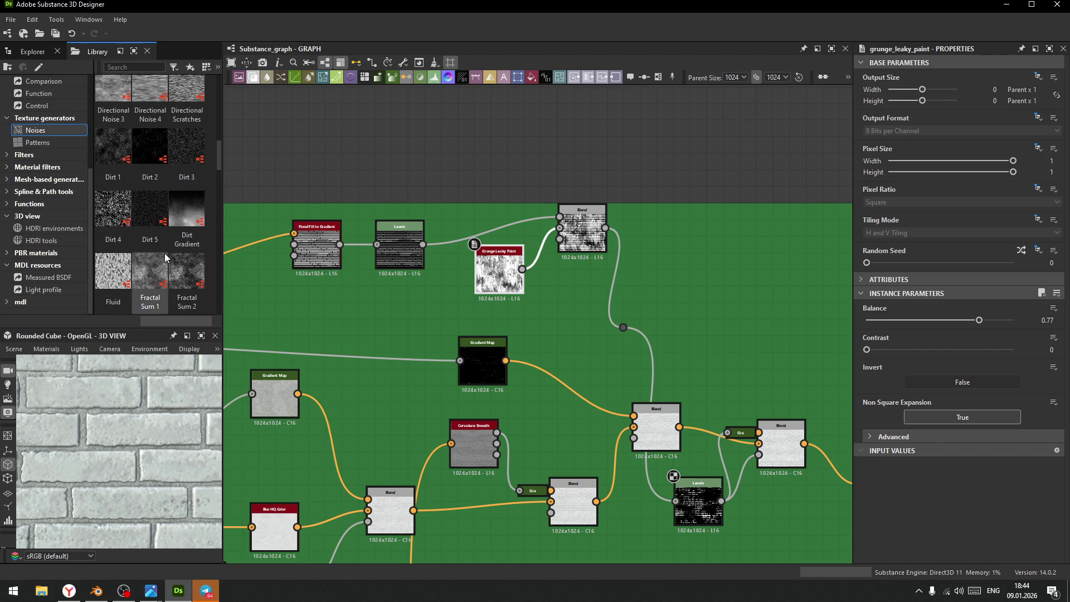
{"action": "scroll", "coordinate": [165, 253], "scroll_direction": "up", "scroll_amount": 3}
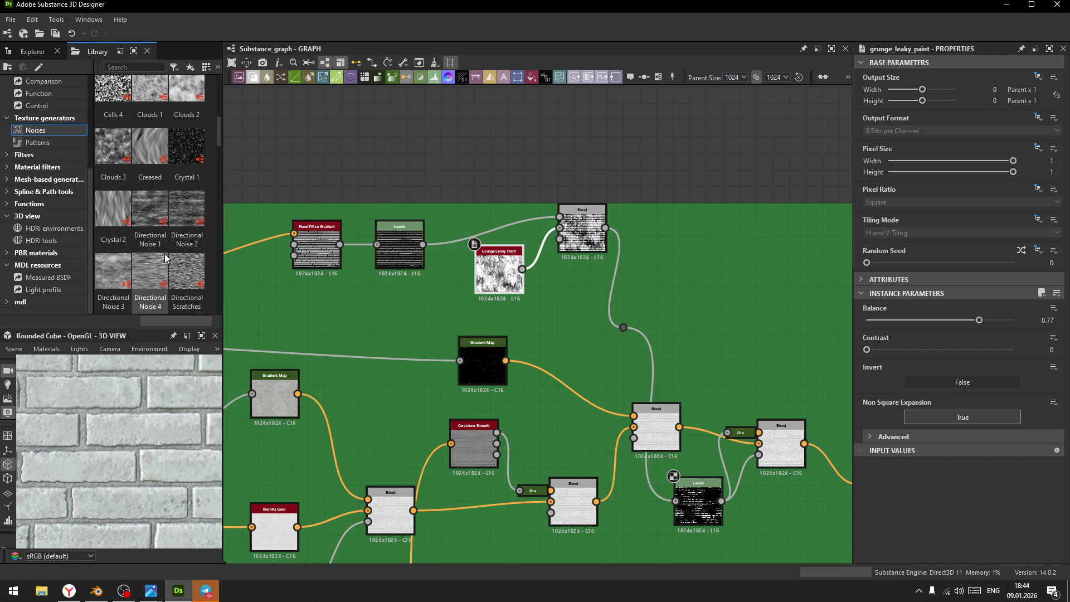
{"action": "scroll", "coordinate": [165, 253], "scroll_direction": "down", "scroll_amount": 6}
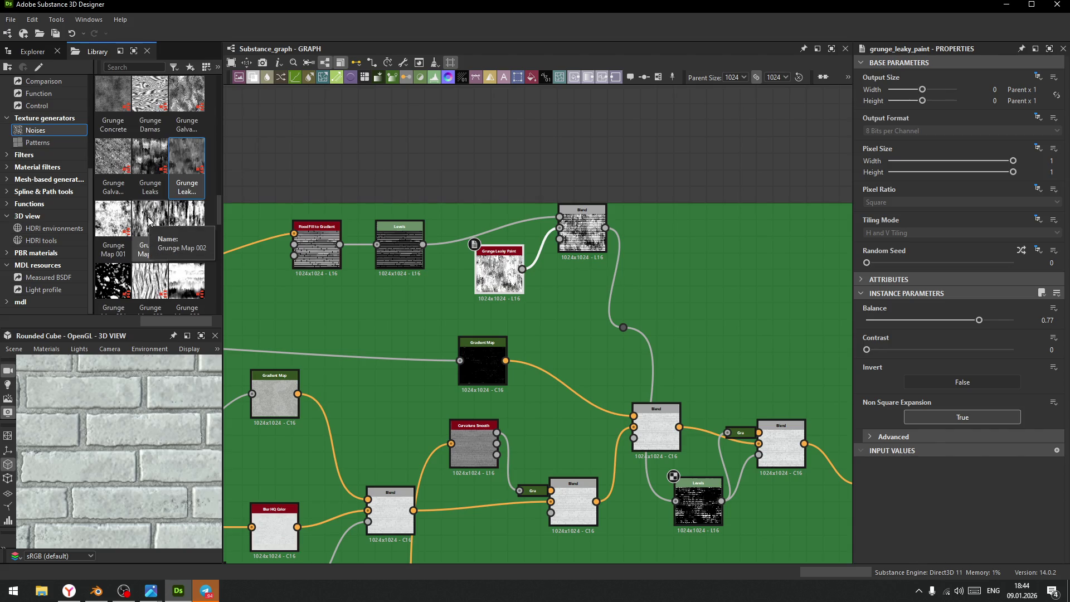
{"action": "mouse_move", "coordinate": [148, 222]}
{"action": "left_mouse_down"}
{"action": "mouse_move", "coordinate": [195, 262]}
{"action": "mouse_move", "coordinate": [700, 277]}
{"action": "mouse_move", "coordinate": [562, 335]}
{"action": "left_mouse_up"}
- Connect Grunge Map 002's output to the Gradient Map input and place it just above
{"action": "scroll", "coordinate": [652, 424], "scroll_direction": "up", "scroll_amount": 4}
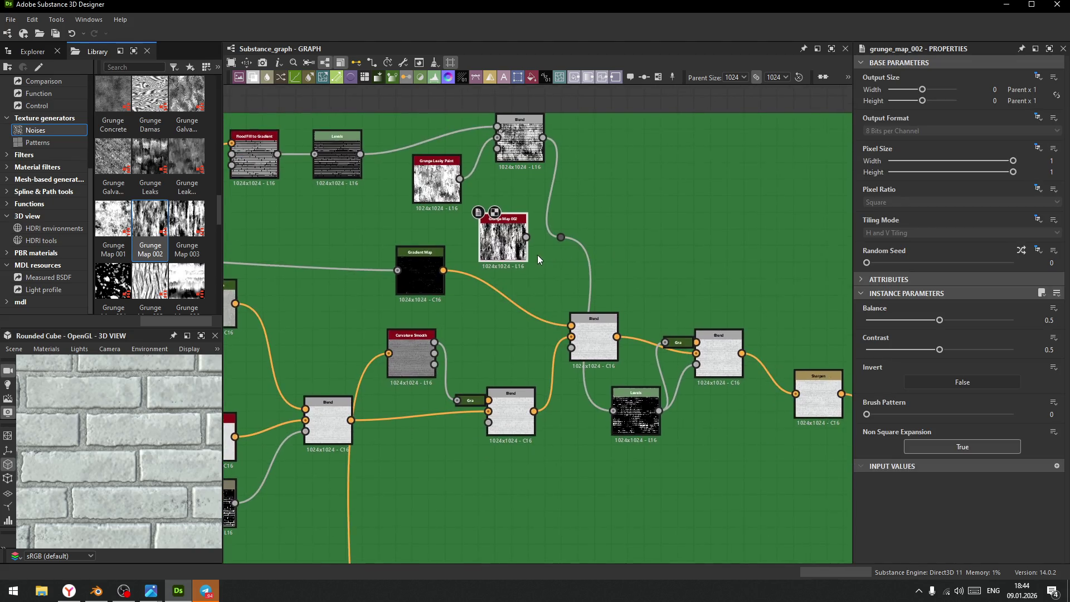
{"action": "left_click_drag", "start_coordinate": [482, 234], "coordinate": [703, 259]}
{"action": "middle_click_drag", "start_coordinate": [702, 260], "coordinate": [479, 215]}
{"action": "left_click_drag", "start_coordinate": [520, 209], "coordinate": [613, 394]}
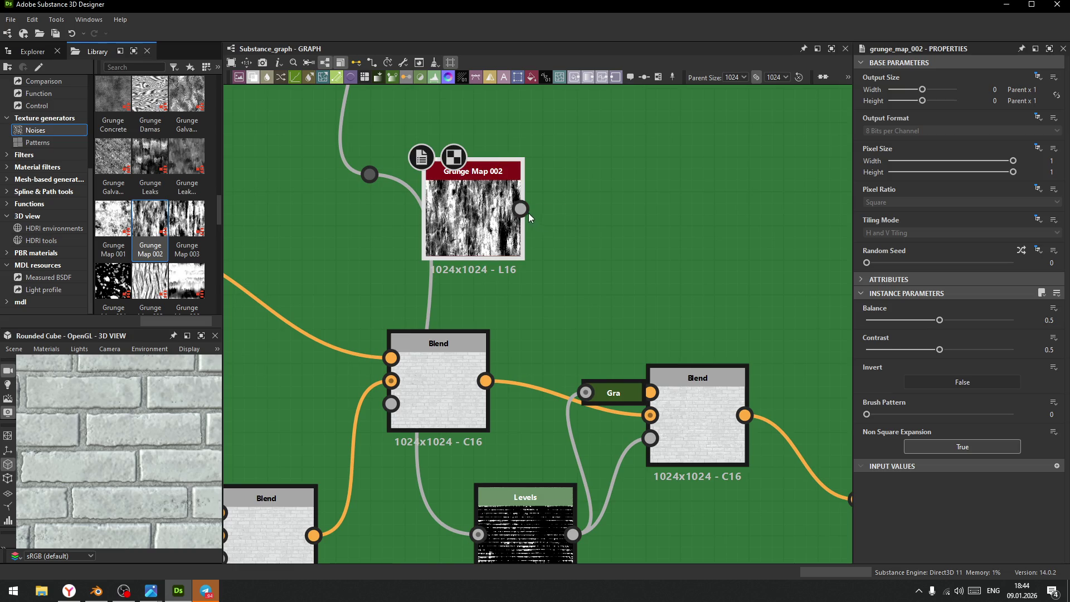
{"action": "left_click_drag", "start_coordinate": [499, 212], "coordinate": [552, 282]}
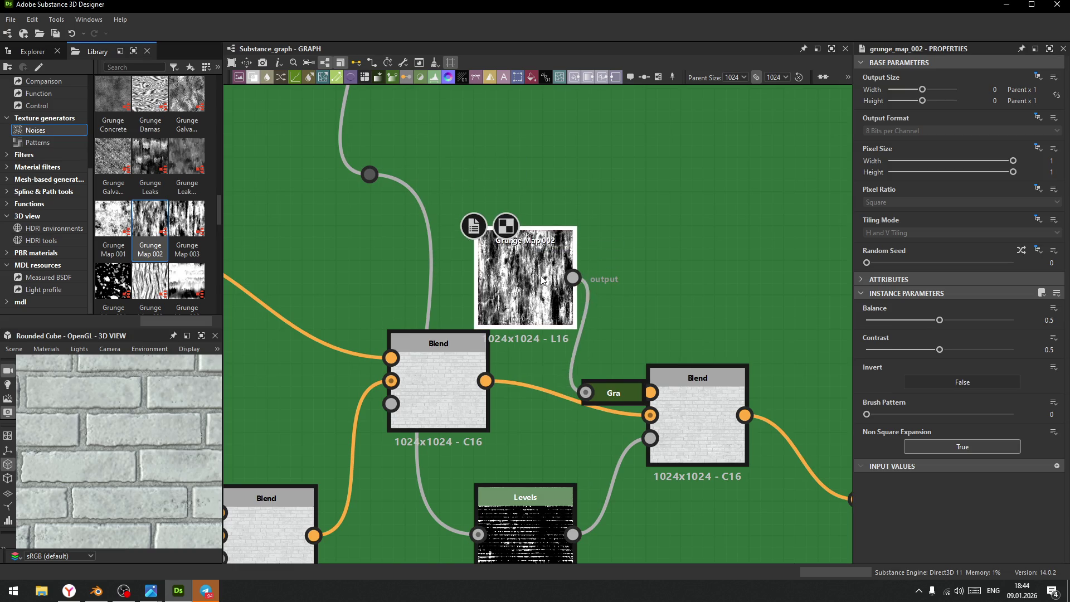
{"action": "left_click", "coordinate": [614, 390]}
- Set the Gradient Map's start key to olive #989035
{"action": "mouse_move", "coordinate": [939, 390]}
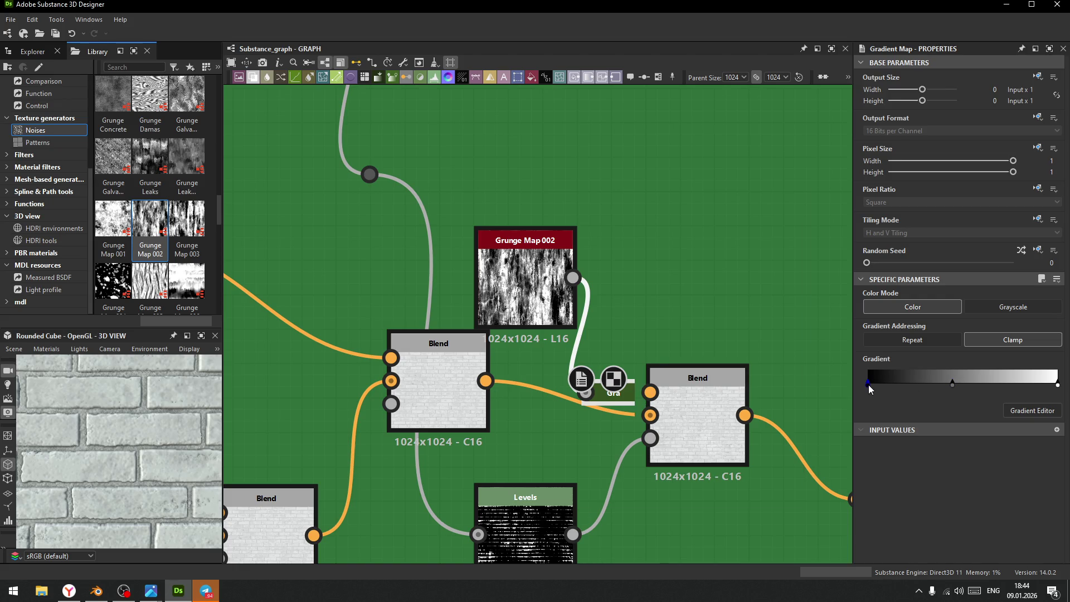
{"action": "left_click", "coordinate": [868, 384]}
{"action": "left_click_drag", "start_coordinate": [641, 450], "coordinate": [640, 431]}
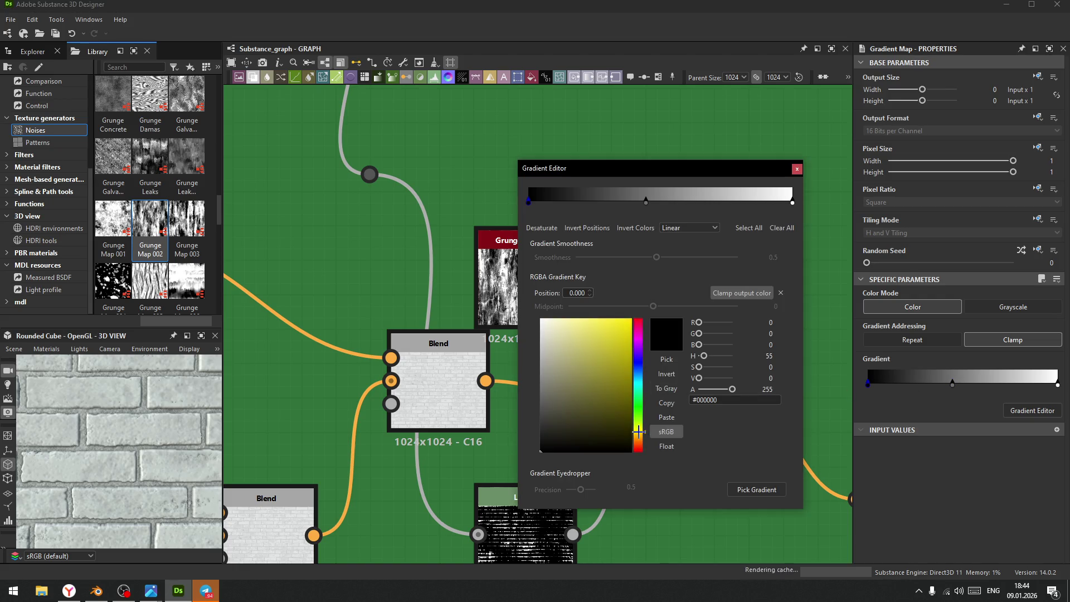
{"action": "left_click_drag", "start_coordinate": [564, 422], "coordinate": [599, 373]}
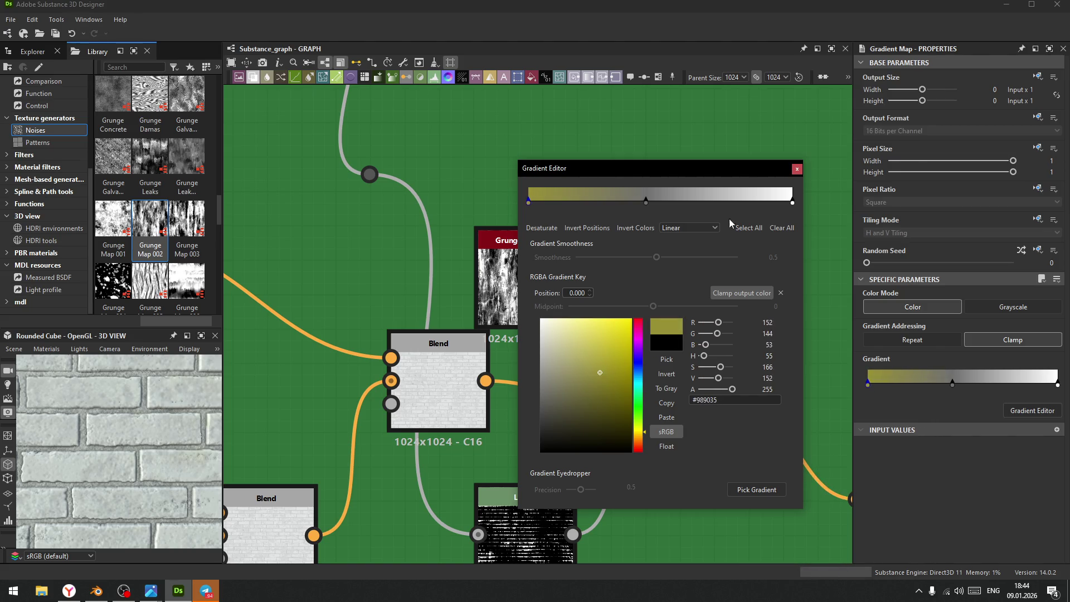
- Delete the other gradient keys, leaving a solid olive gradient, and move Grunge Map 002 higher
{"action": "left_click", "coordinate": [793, 201]}
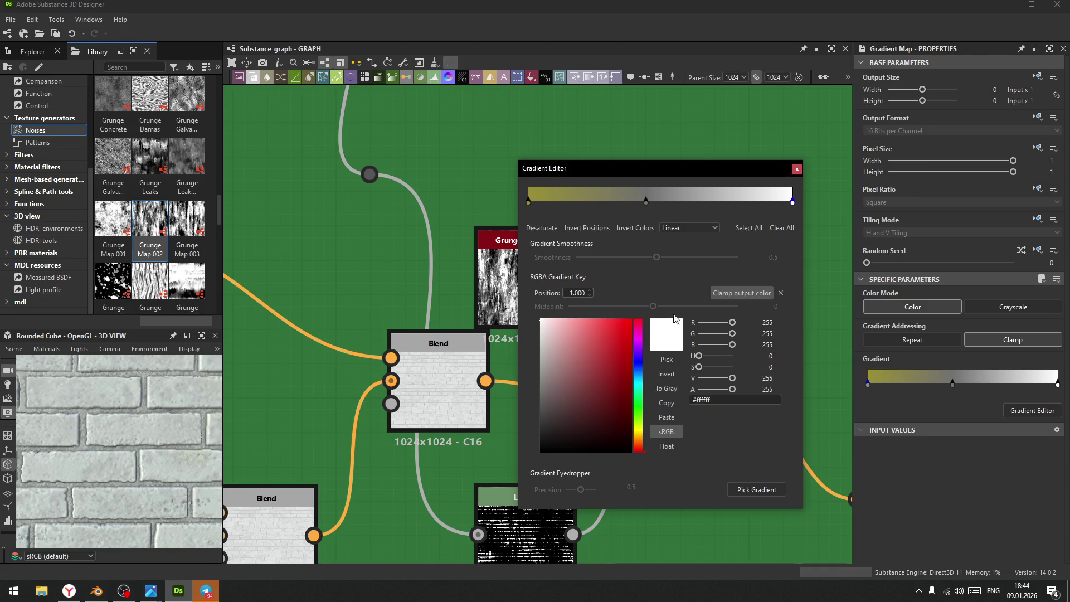
{"action": "left_click", "coordinate": [646, 201]}
{"action": "key", "text": "Delete"}
{"action": "left_click", "coordinate": [792, 203]}
{"action": "key", "text": "Delete"}
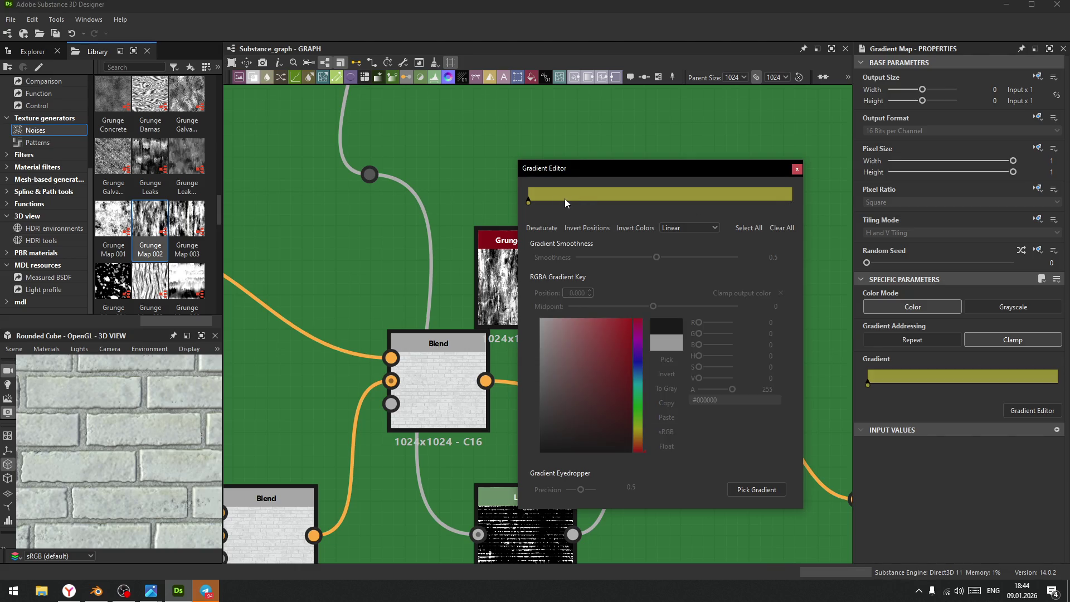
{"action": "left_click", "coordinate": [797, 171]}
{"action": "left_click_drag", "start_coordinate": [517, 280], "coordinate": [516, 210]}
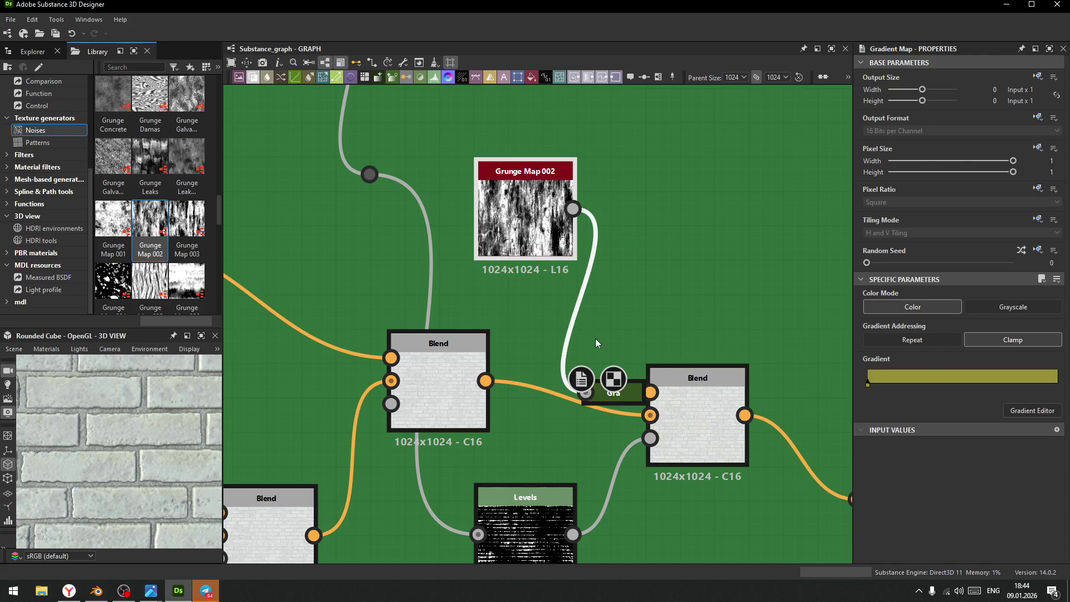
- Raise the right-hand Blend's opacity to 1
{"action": "left_click", "coordinate": [690, 416]}
{"action": "left_click_drag", "start_coordinate": [935, 307], "coordinate": [1047, 308]}
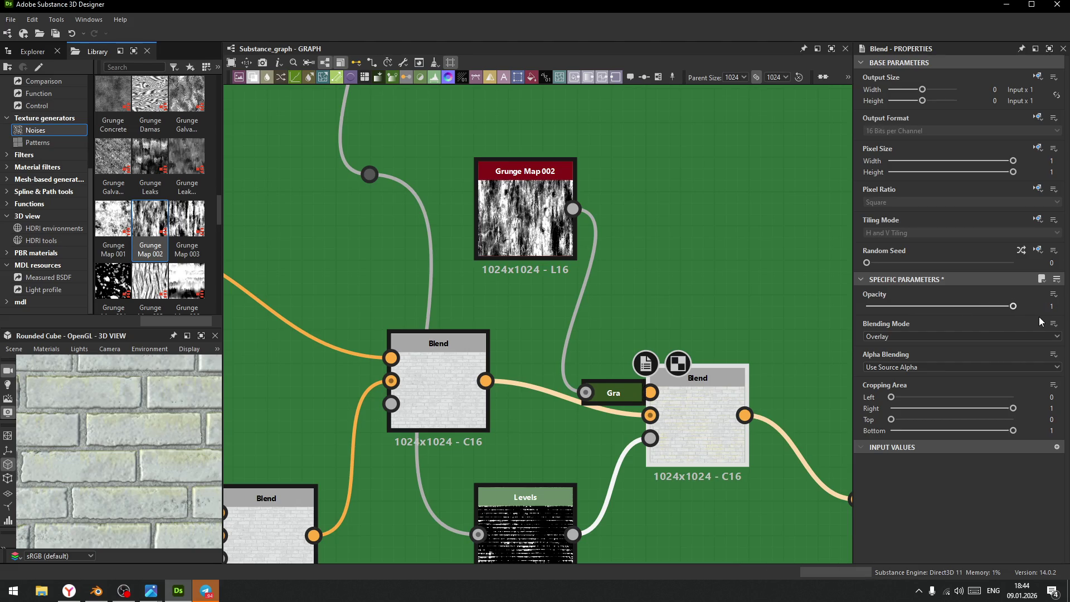
{"action": "mouse_move", "coordinate": [135, 457]}
{"action": "right_mouse_down"}
{"action": "mouse_move", "coordinate": [112, 421]}
{"action": "mouse_move", "coordinate": [161, 513]}
{"action": "mouse_move", "coordinate": [116, 455]}
{"action": "right_mouse_up"}
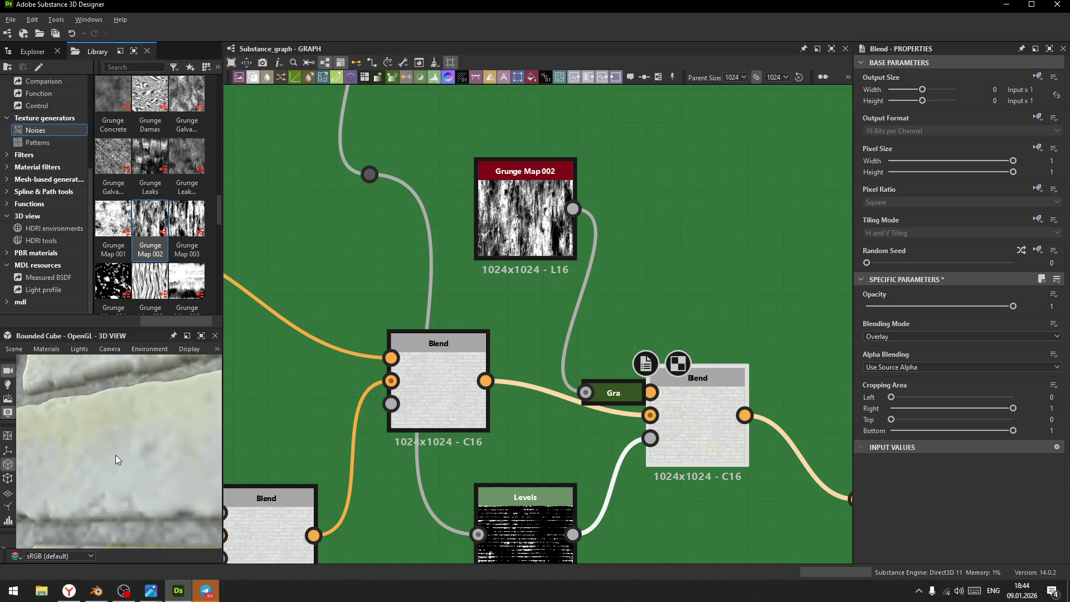
{"action": "left_click", "coordinate": [529, 203]}
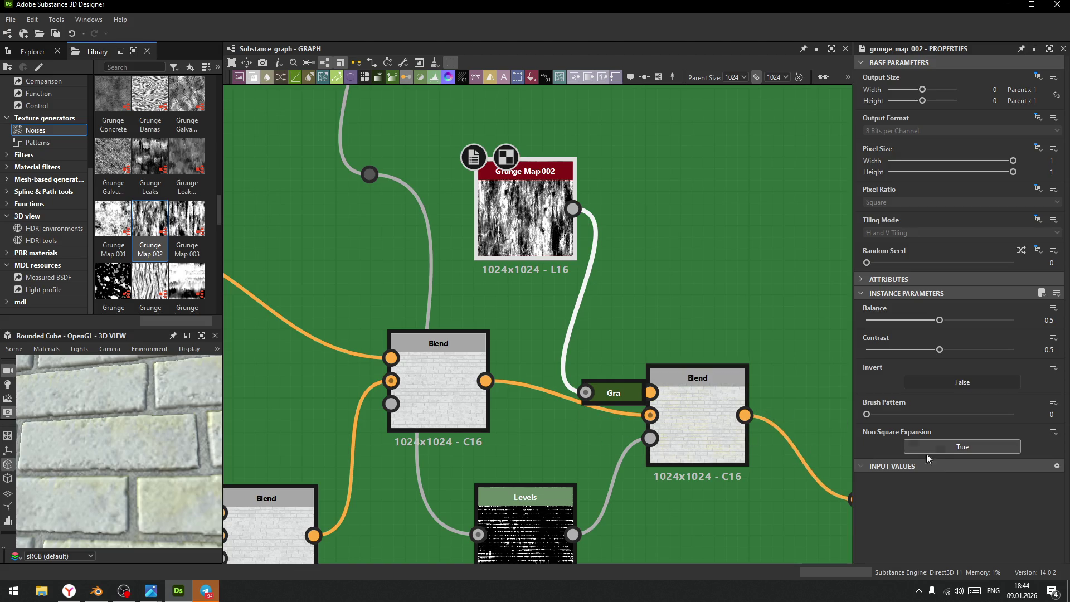
- Add a lighter olive #c2ba67 end key at position 0.953 on the Gradient Map
{"action": "left_click", "coordinate": [621, 392]}
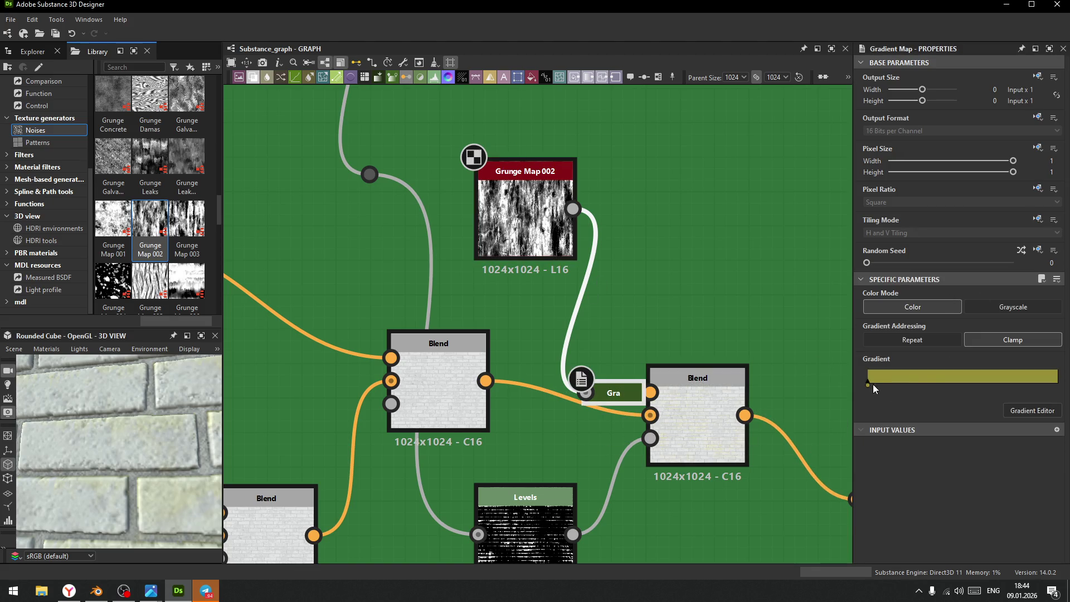
{"action": "left_click", "coordinate": [930, 379]}
{"action": "left_click_drag", "start_coordinate": [930, 384], "coordinate": [1049, 385]}
{"action": "left_click", "coordinate": [583, 350]}
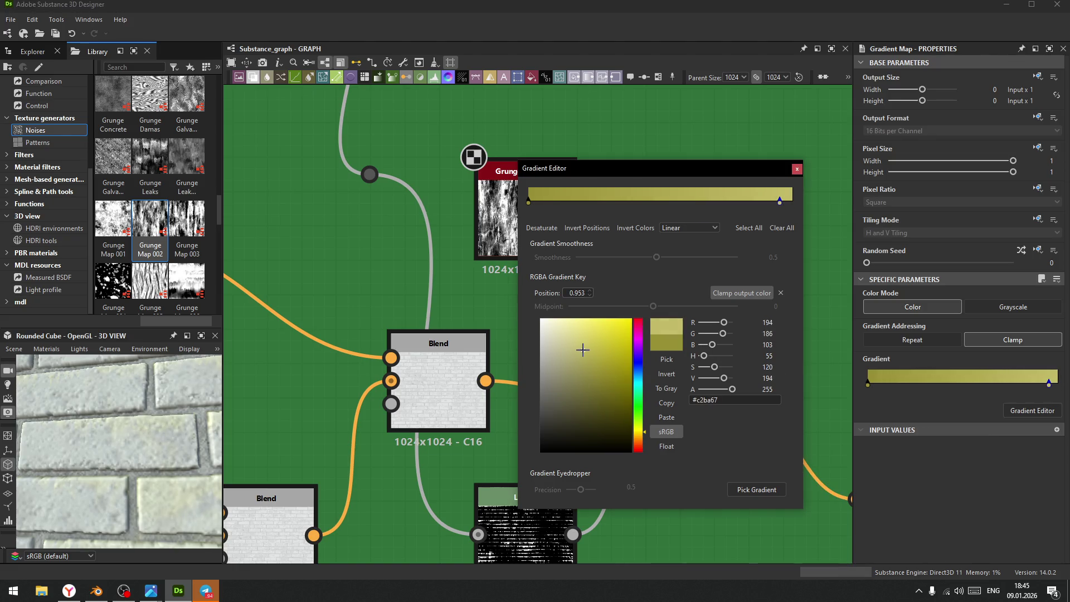